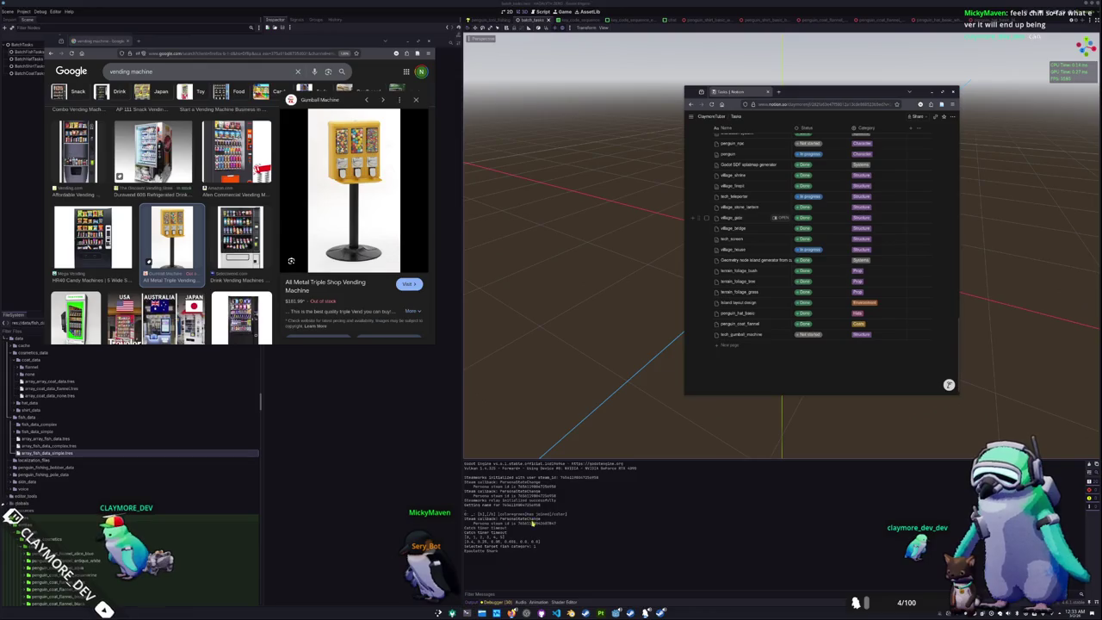
In Konsole, mv godot/assets/meshes/props/tech_vending_machine/ into meshes/structures/, then clear the screen
key(ctrl+alt+t)
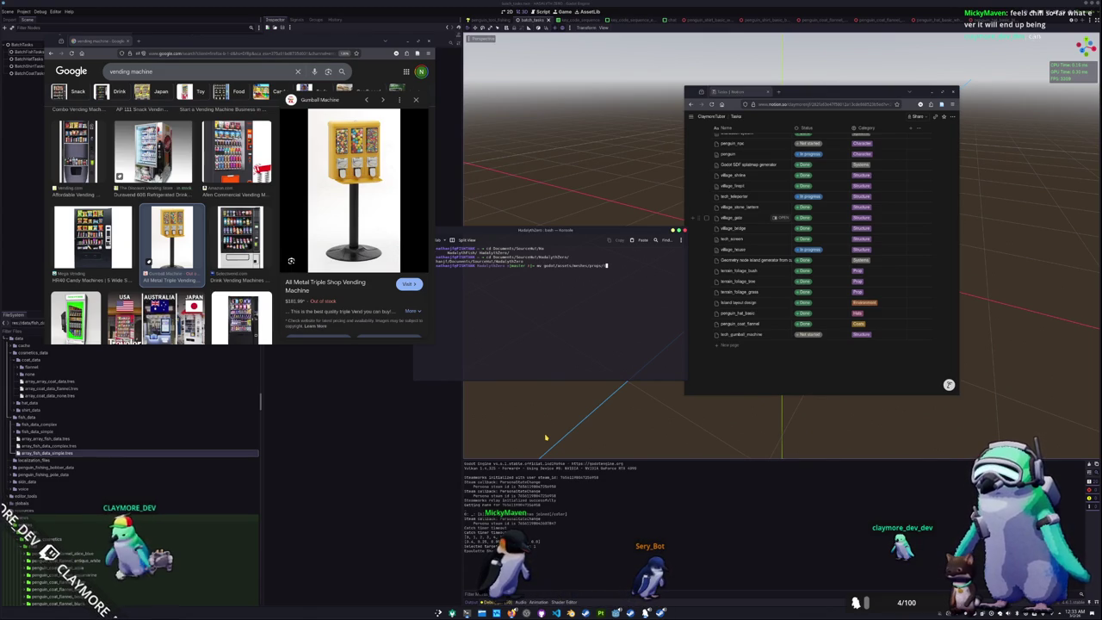
text(t)
key(Tab)
key(Tab)
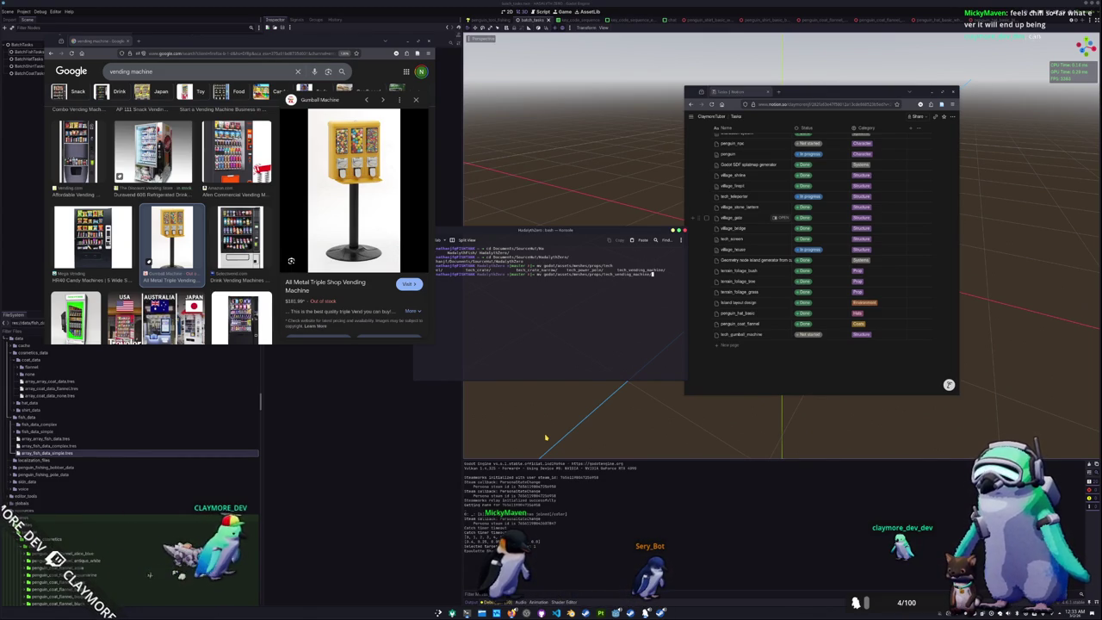
text(godot/assets/)
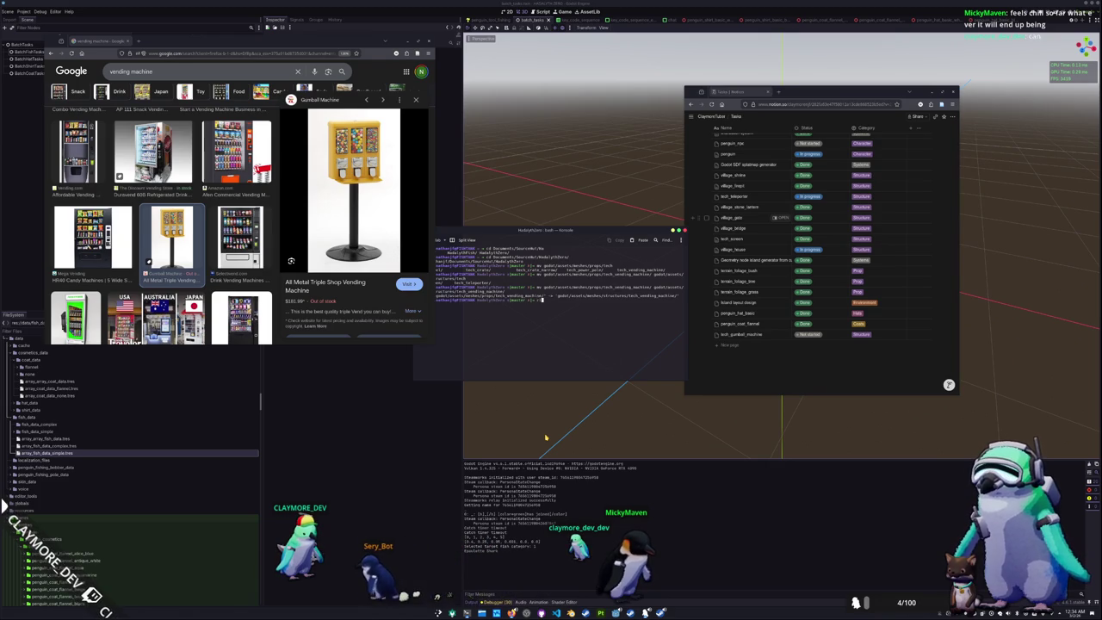
text(clear)
key(Return)
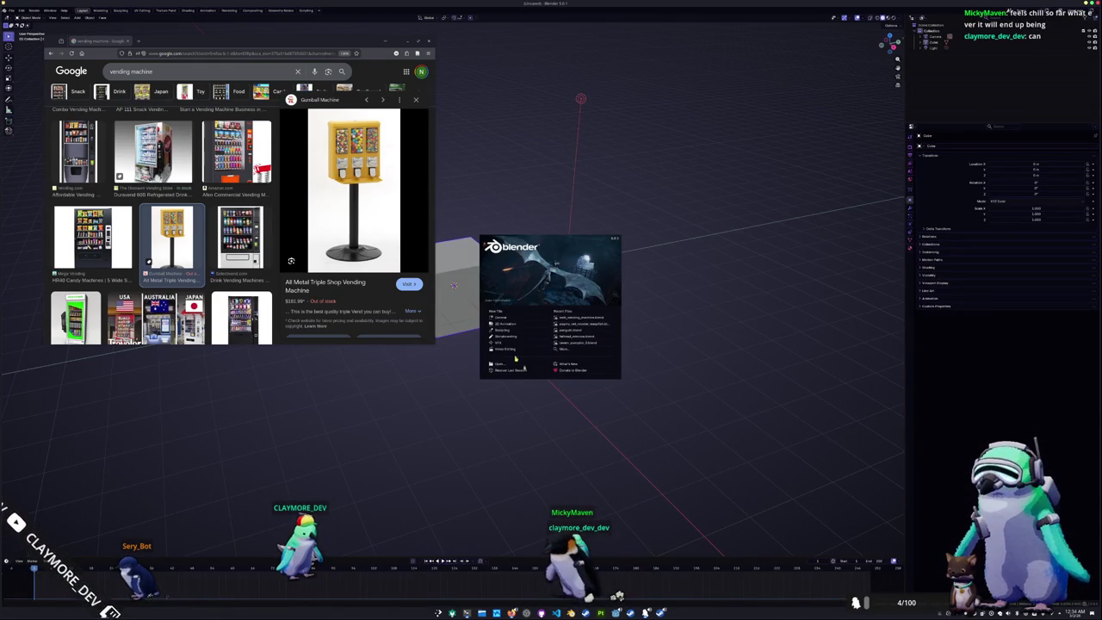
Open structures/tech_vending_machine/tech_vending_machine.blend from the splash screen's file browser
click(500, 364)
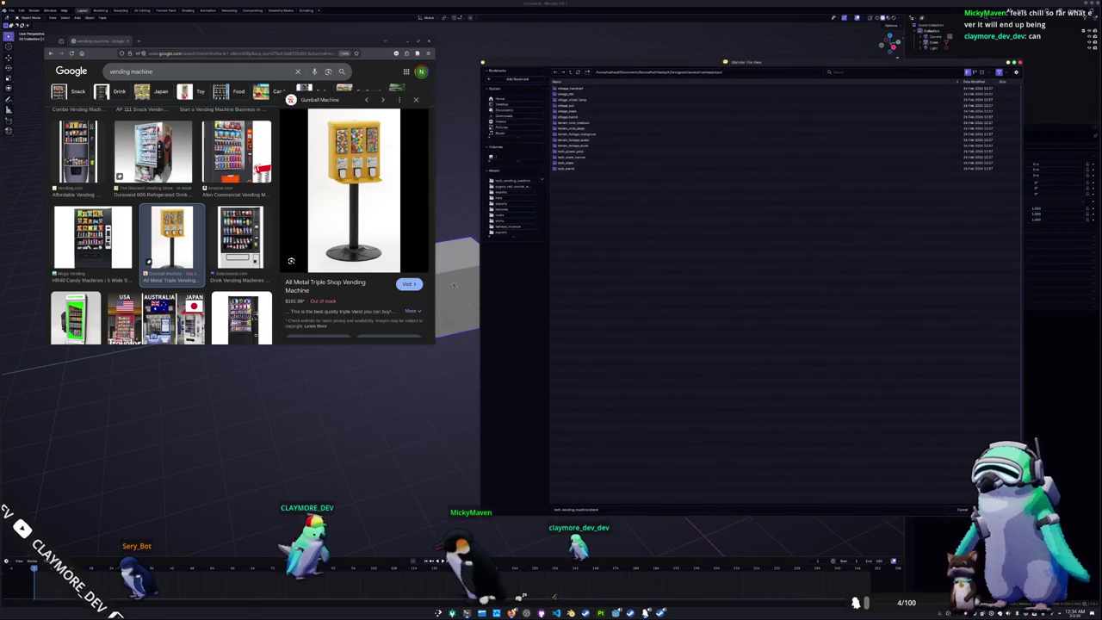
click(570, 74)
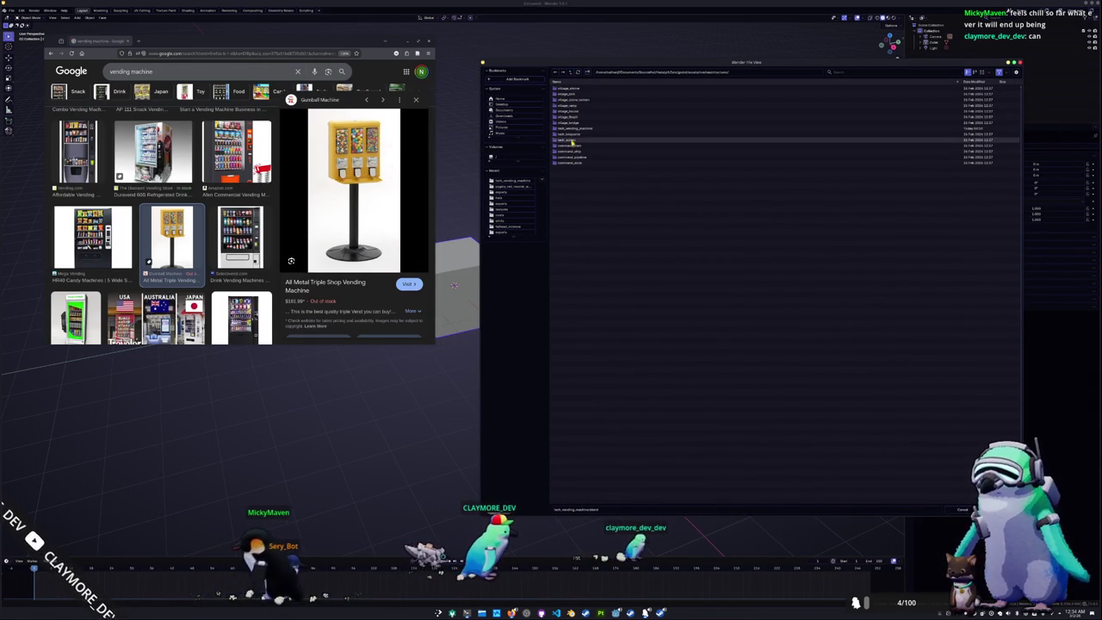
double_click(571, 127)
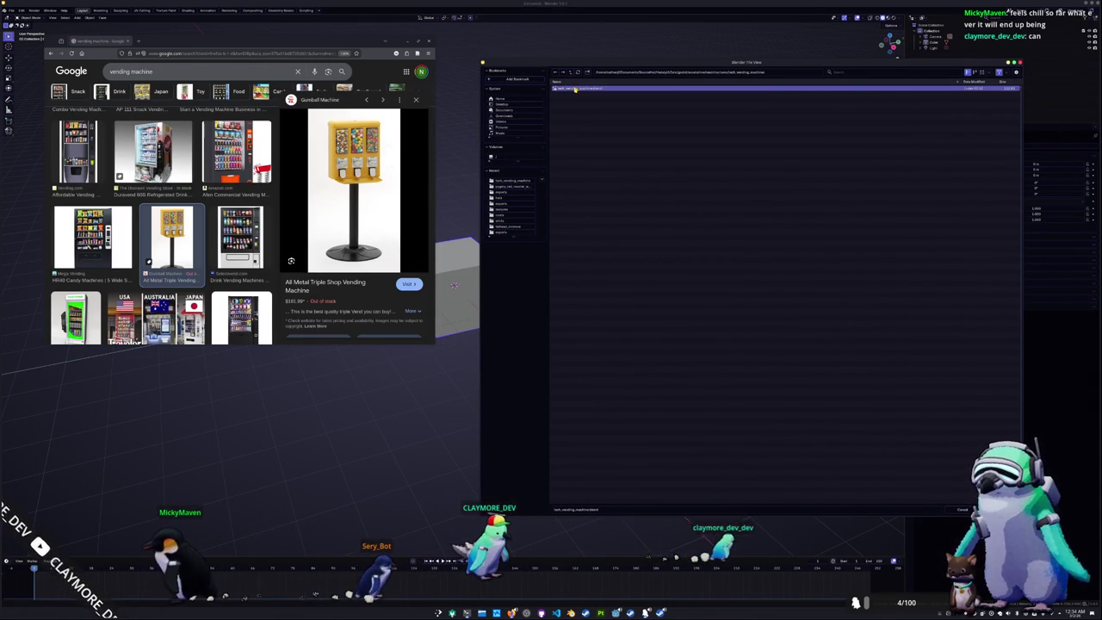
double_click(575, 88)
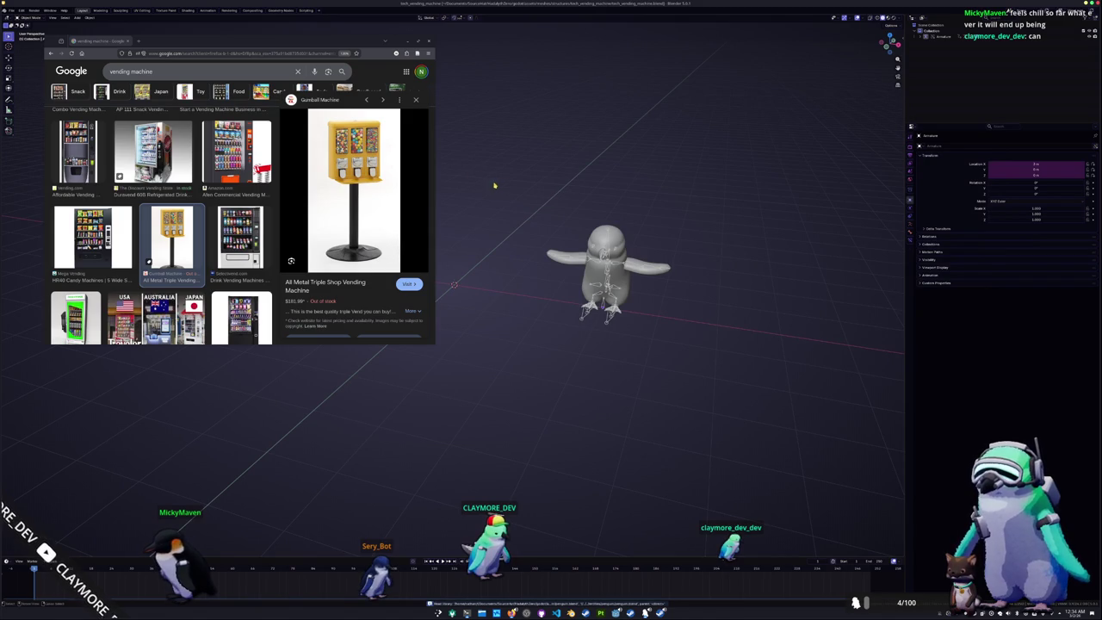
middle_drag(483, 187, 568, 198)
View the glass-front drink machine reference image and add a cube mesh
scroll(164, 223, up, 3)
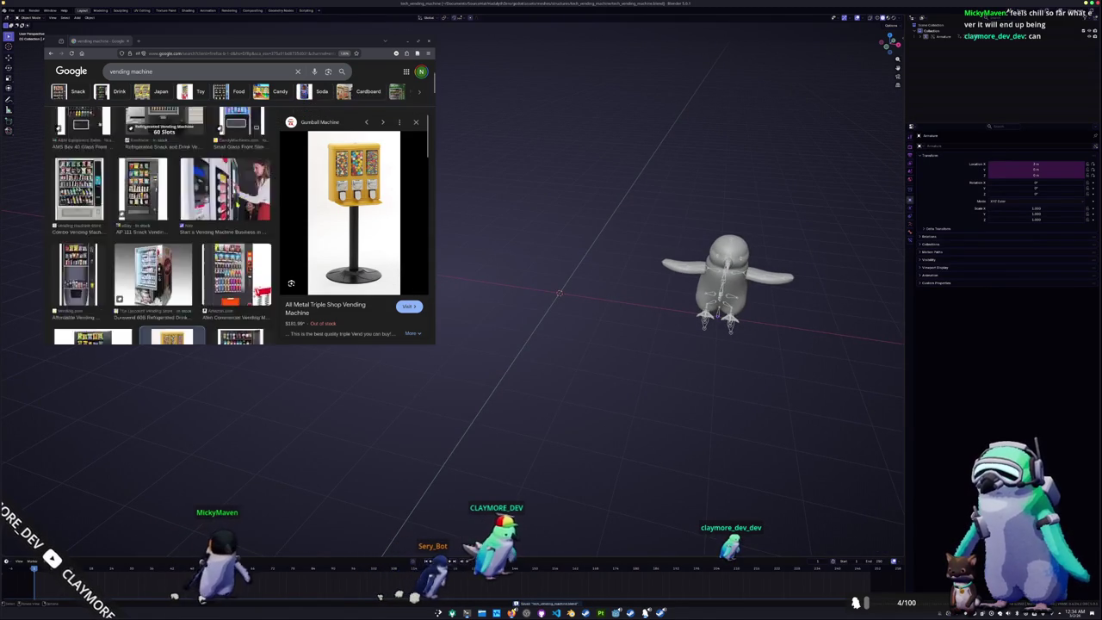
scroll(163, 224, up, 2)
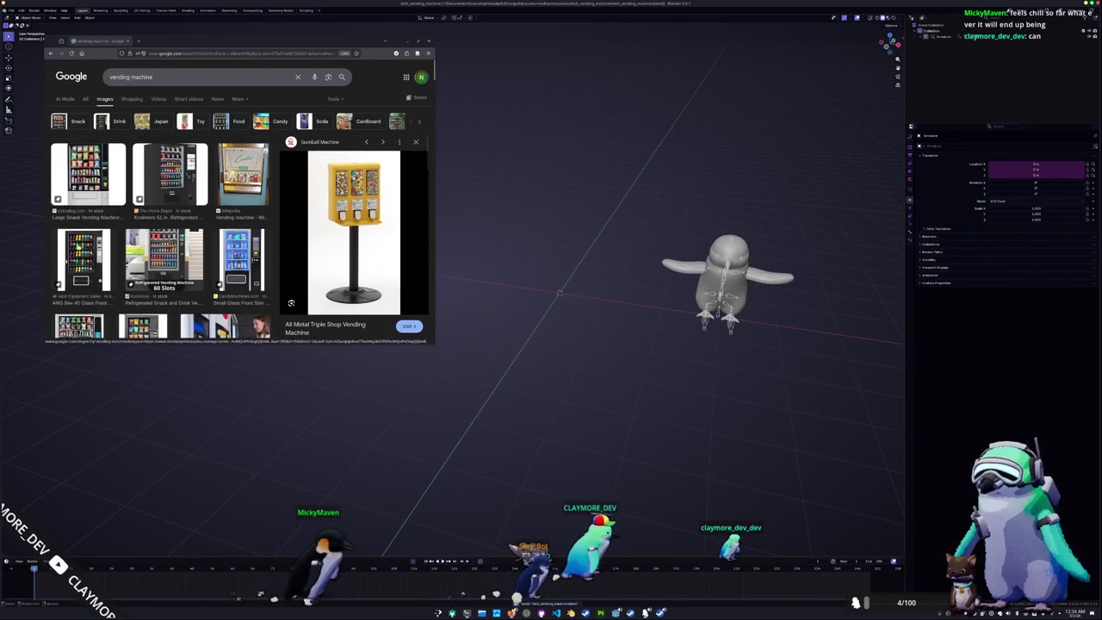
click(82, 258)
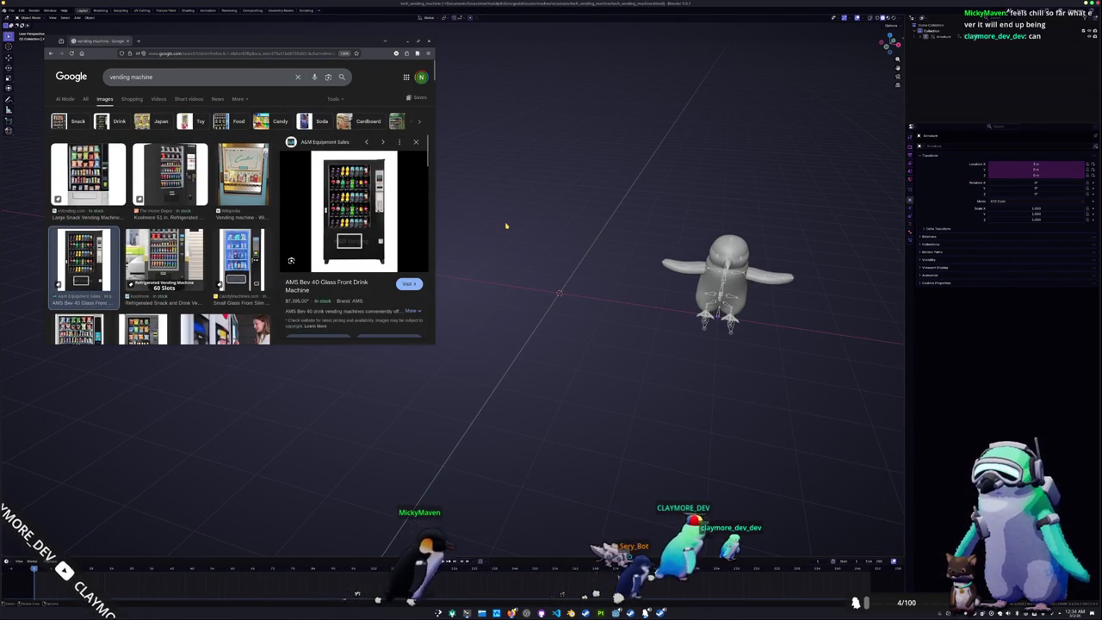
key(shift+a)
click(534, 237)
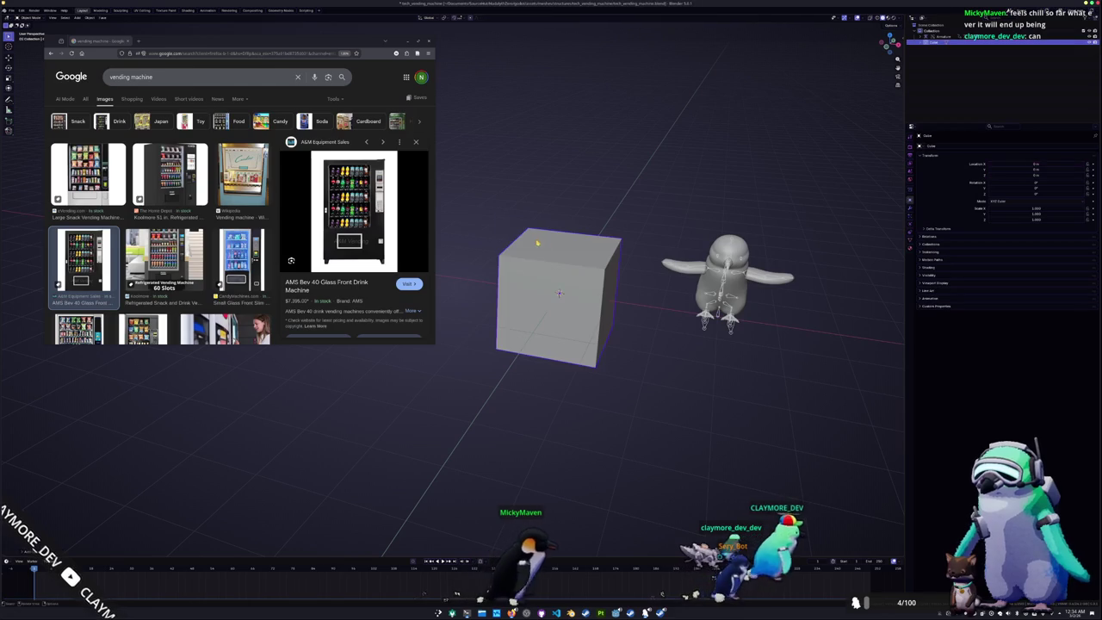
Raise the cube 1 m onto the ground line and widen it along X
key(KP_1)
key(g)
key(z)
key(1)
key(Return)
key(s)
key(x)
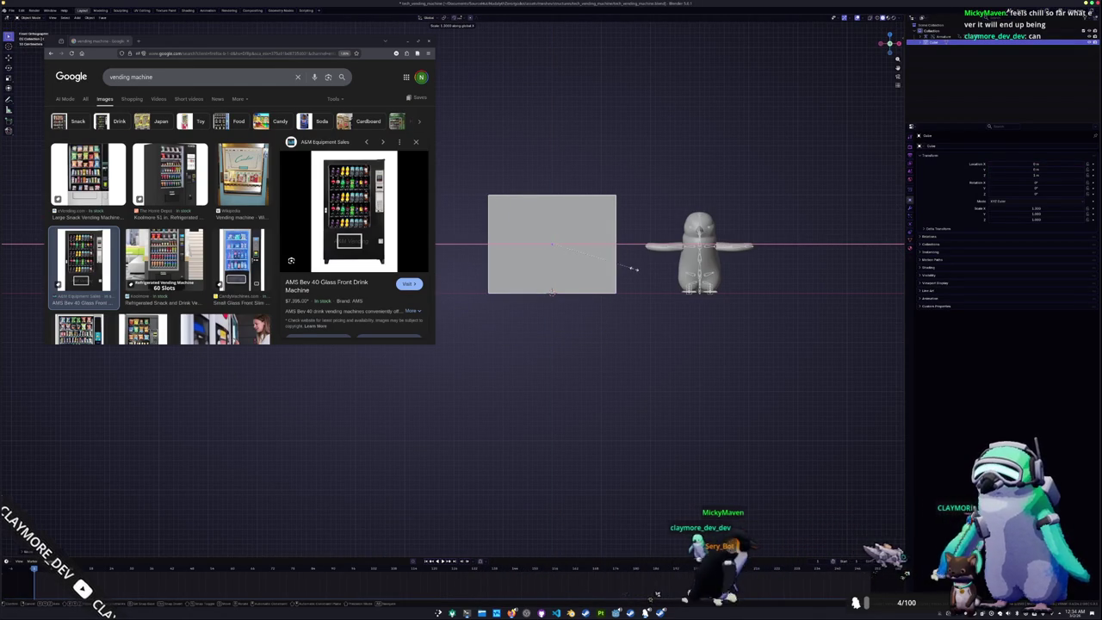
click(628, 269)
Raise the cube's top face by 1 m to make the box taller
middle_drag(627, 269, 618, 285)
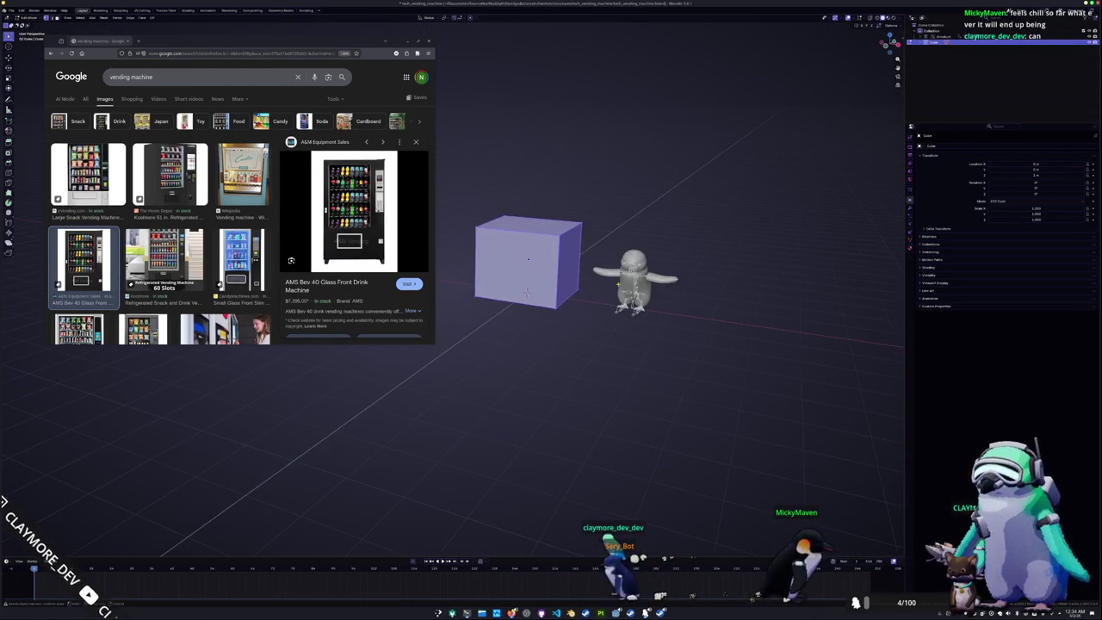
middle_drag(537, 242, 571, 228)
key(g)
key(z)
key(1)
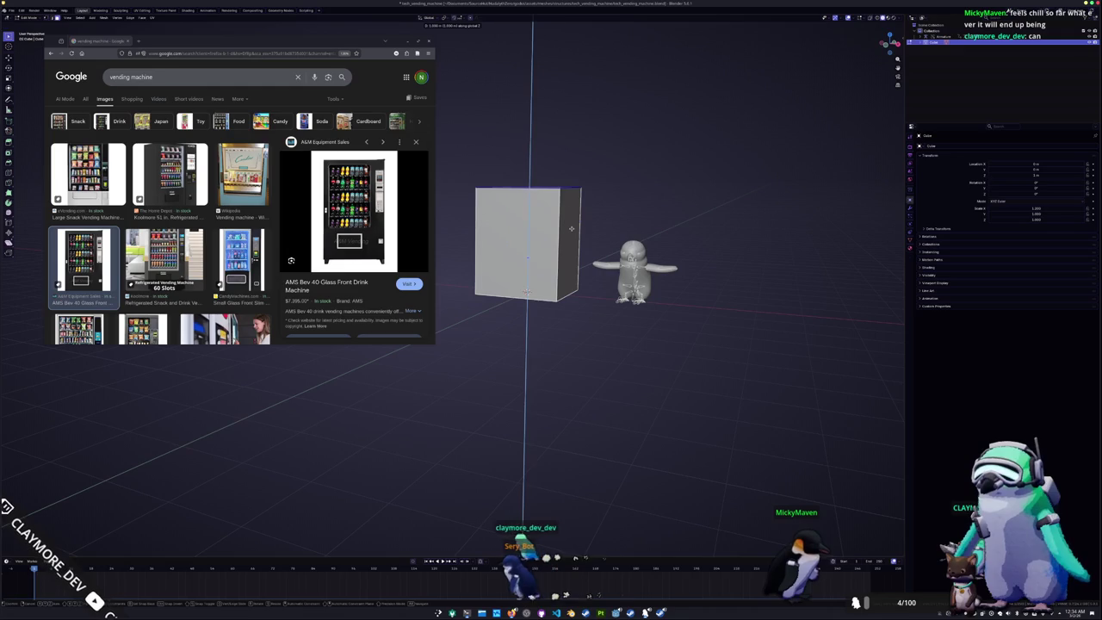
key(Return)
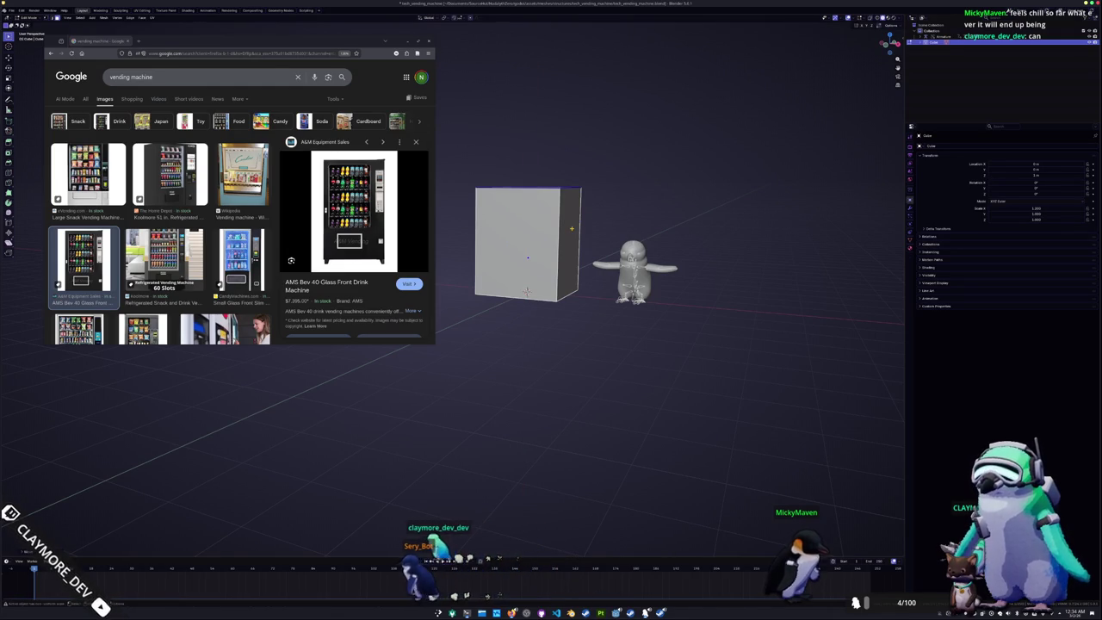
Check the box in X-ray side and front views, leaving the top edge at its height
key(KP_3)
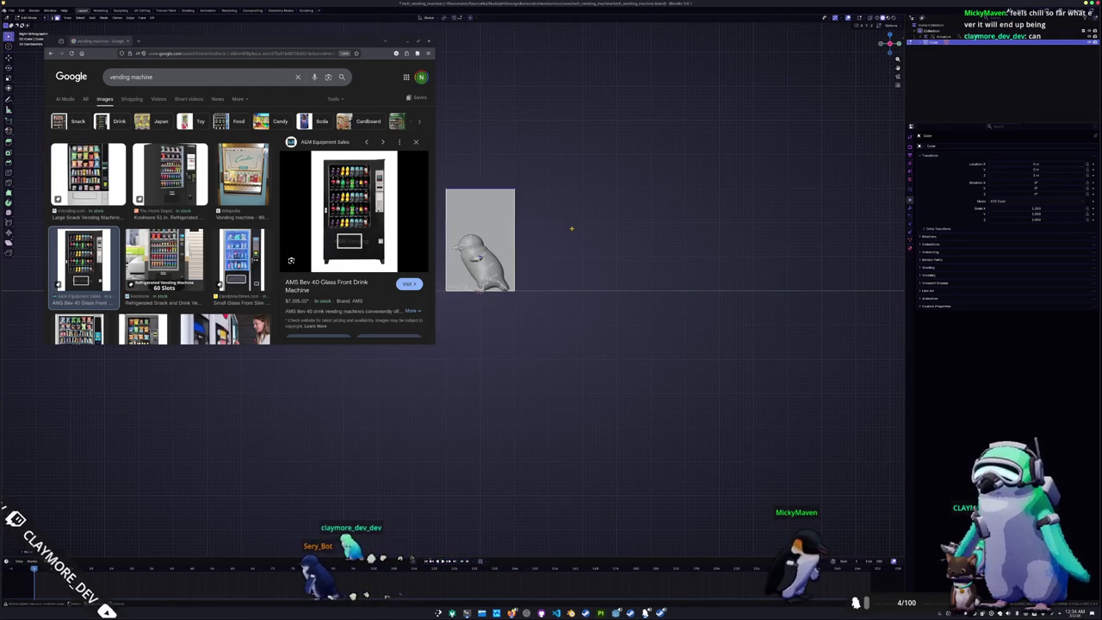
shift+middle_drag(538, 228, 588, 247)
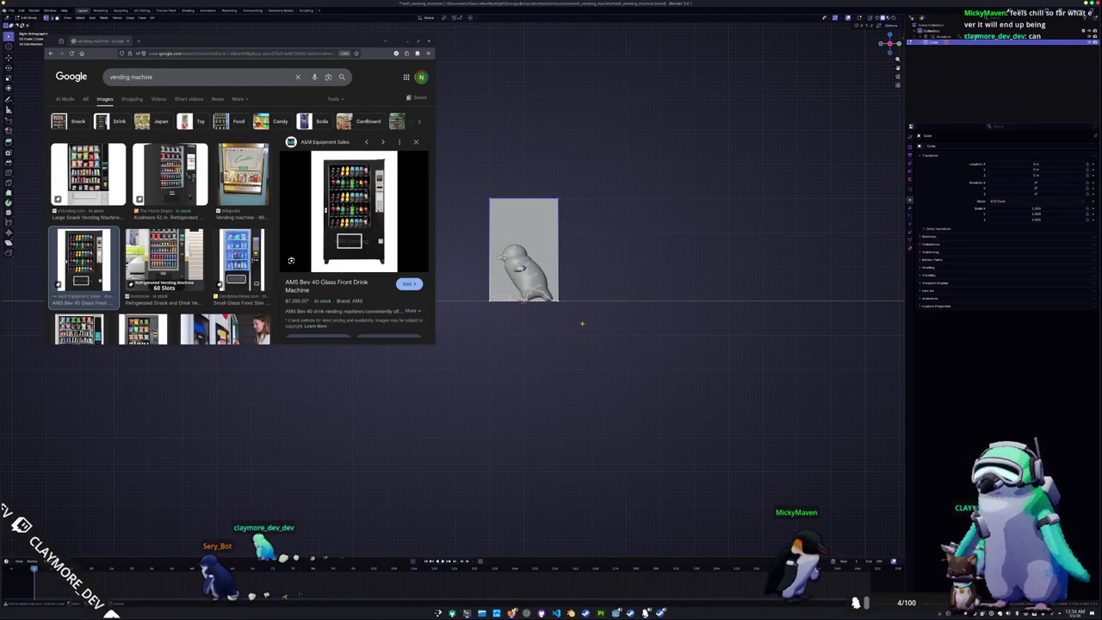
key(alt+z)
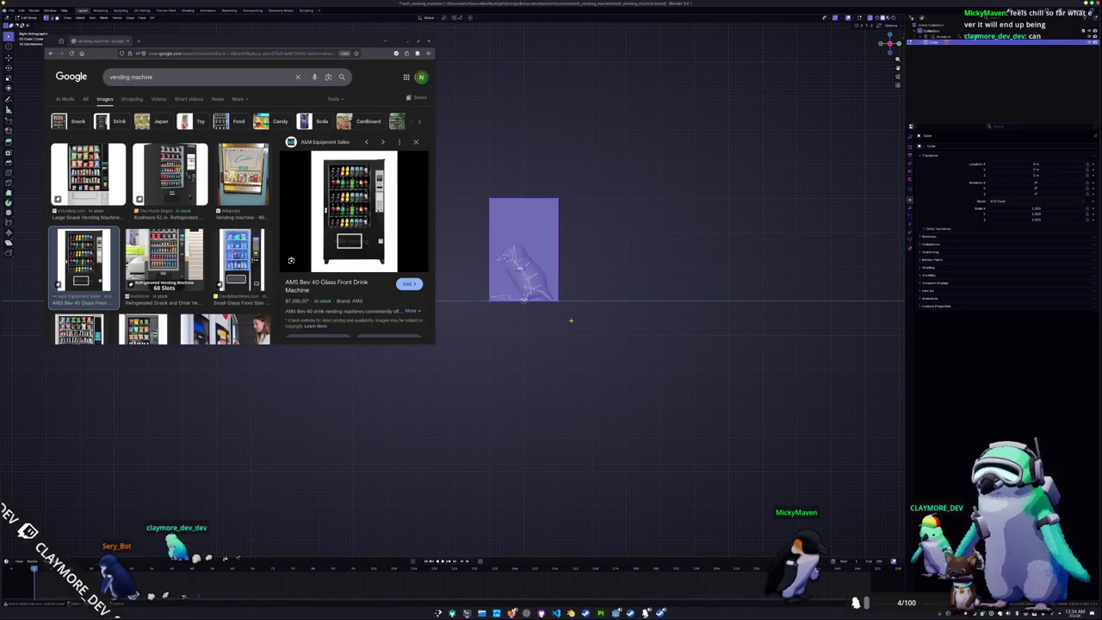
scroll(571, 320, up, 2)
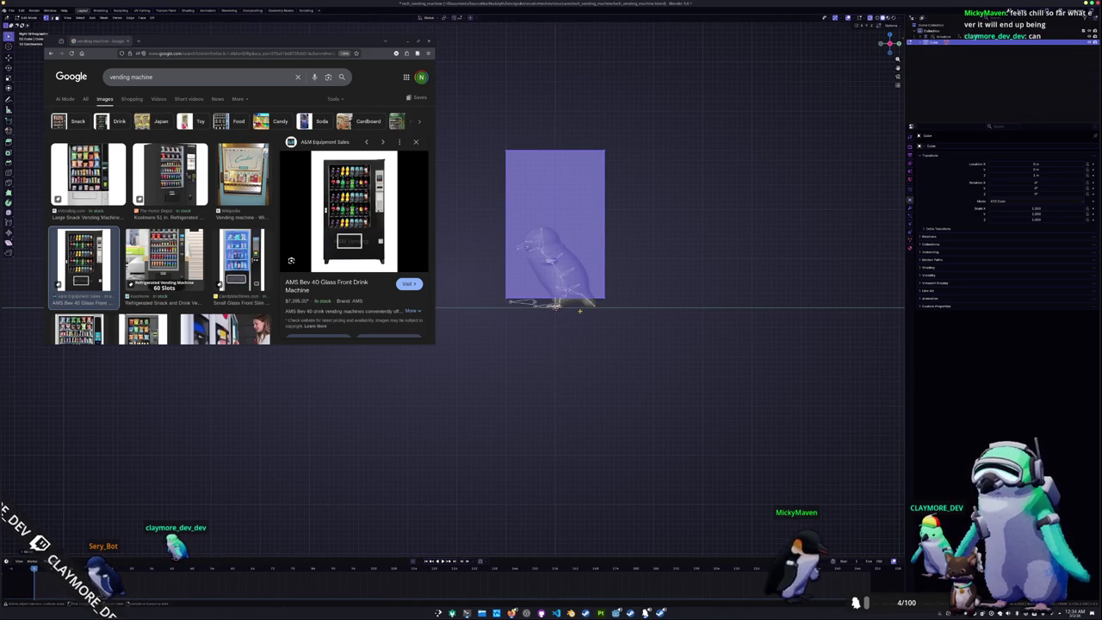
key(KP_1)
drag(652, 246, 494, 106)
key(g)
key(z)
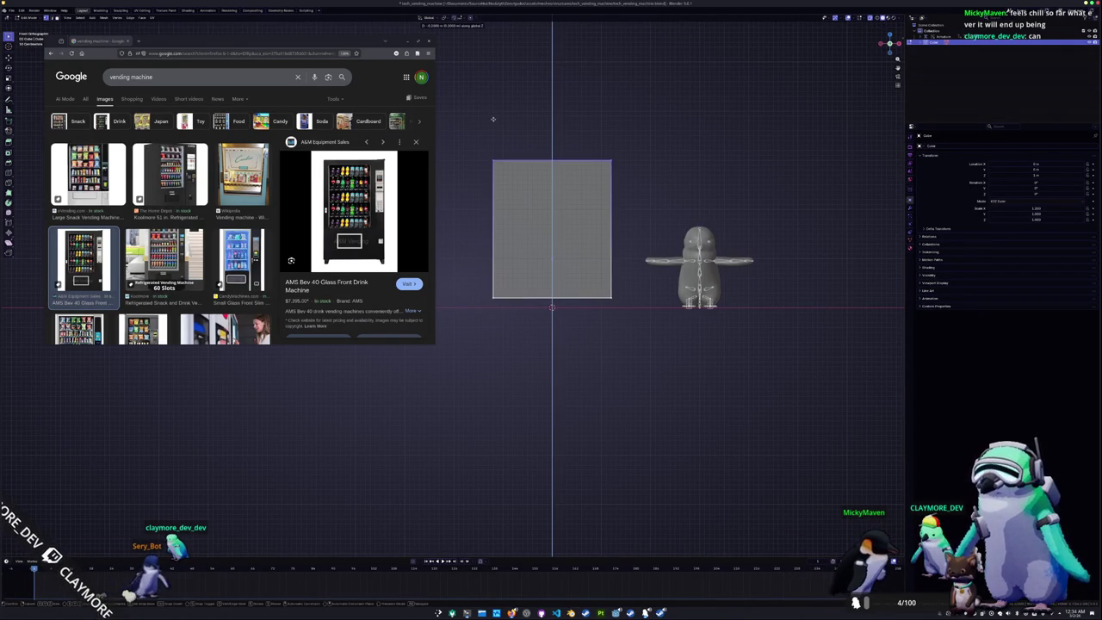
click(494, 118)
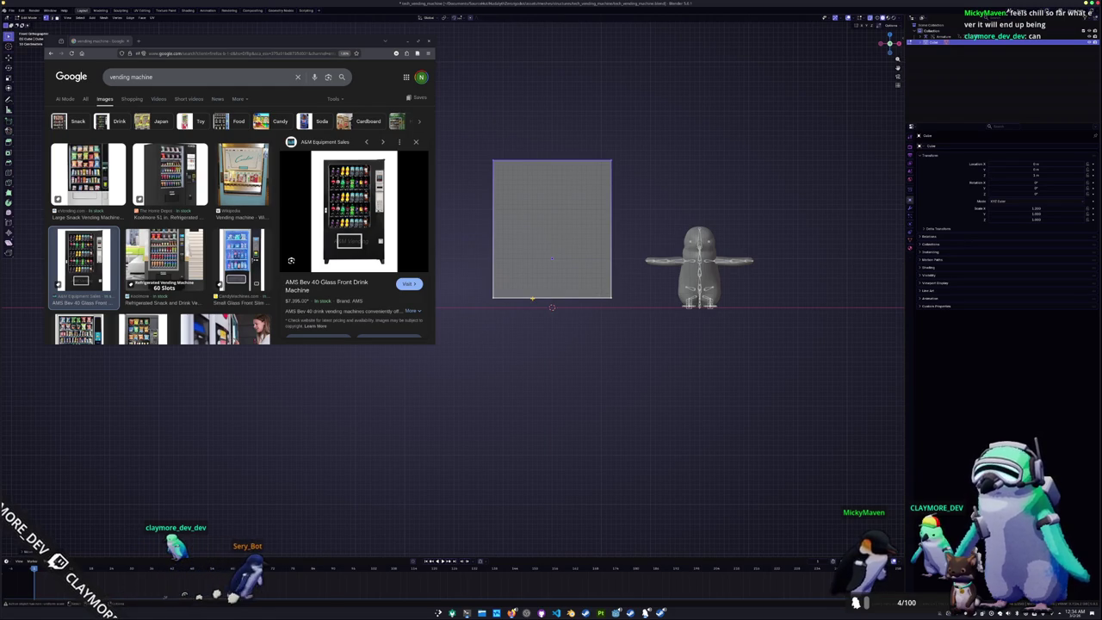
click(642, 222)
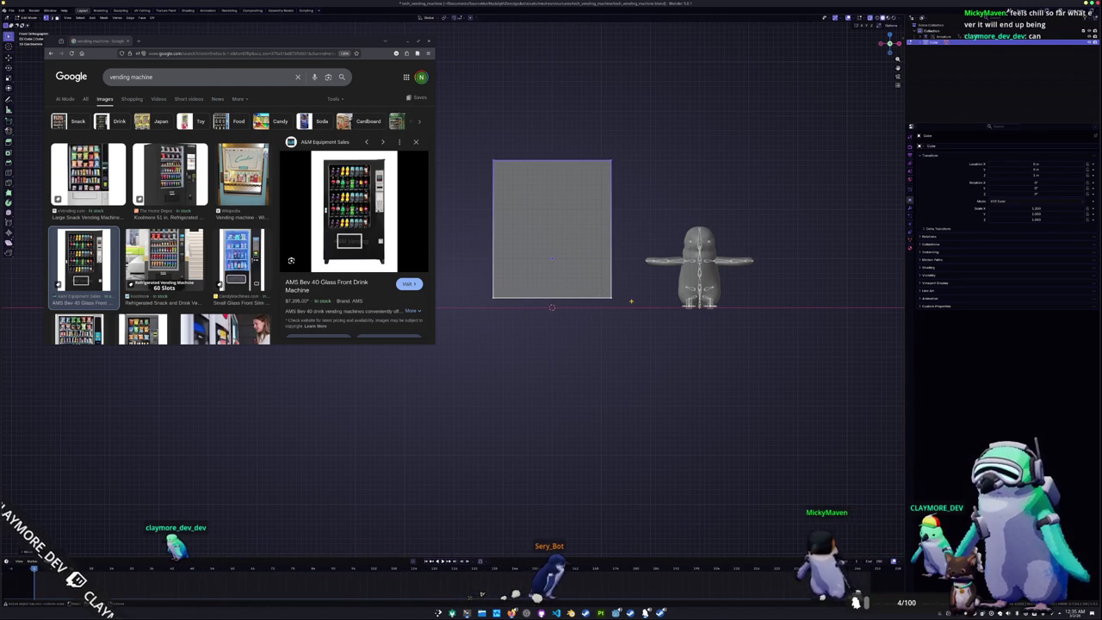
middle_drag(594, 307, 556, 312)
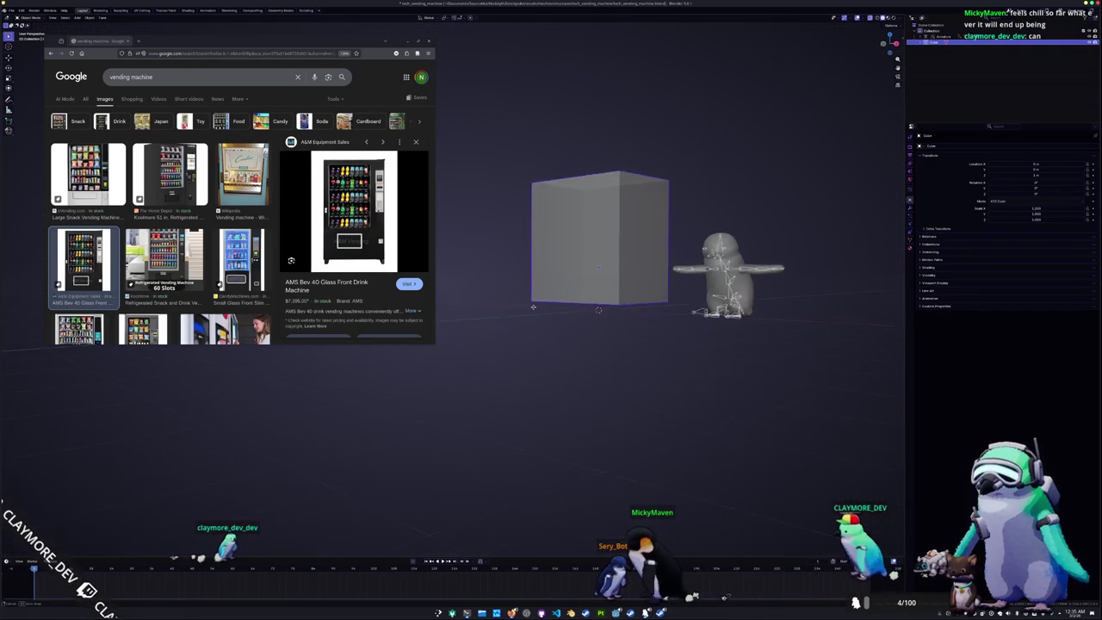
Add a second cube in front view to serve as a foot
key(KP_1)
key(shift+a)
click(578, 316)
Shrink the new cube to 0.2, lift it 0.2 and place it under the box's right corner
text(s.2)
key(Return)
text(gz.2)
key(Return)
click(653, 301)
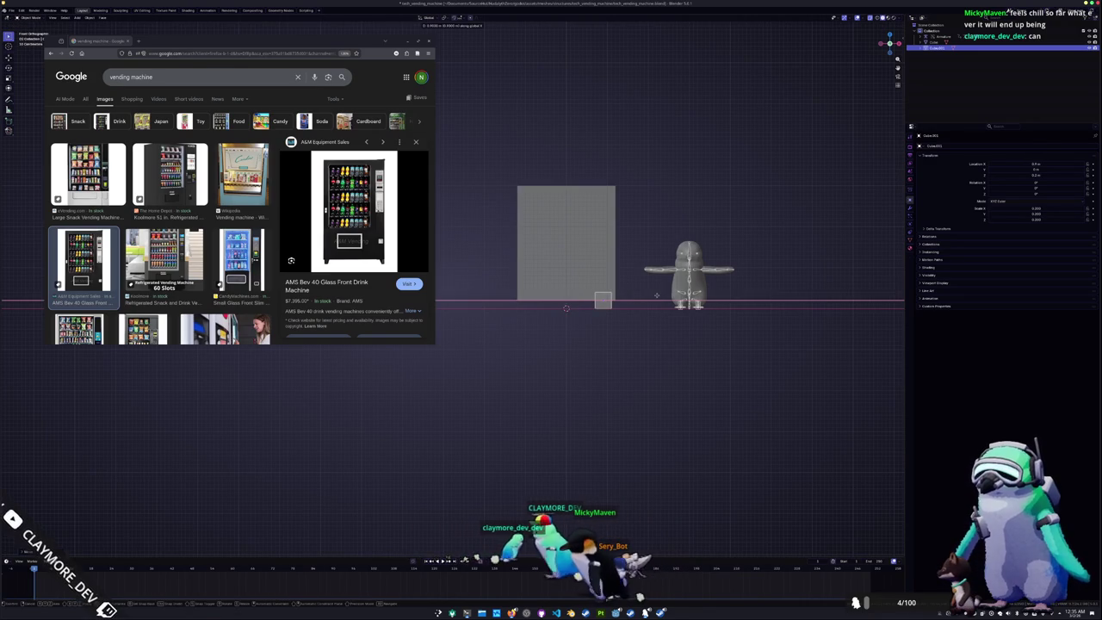
Move the foot along Y to the box's depth, checking side and front views
key(KP_3)
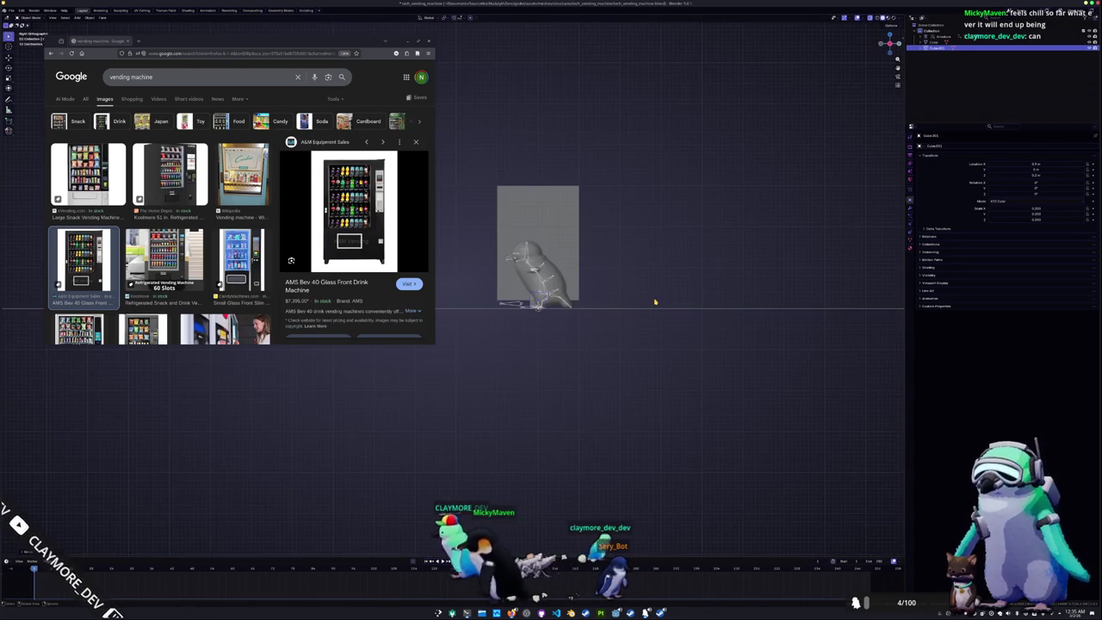
key(g)
key(y)
click(634, 299)
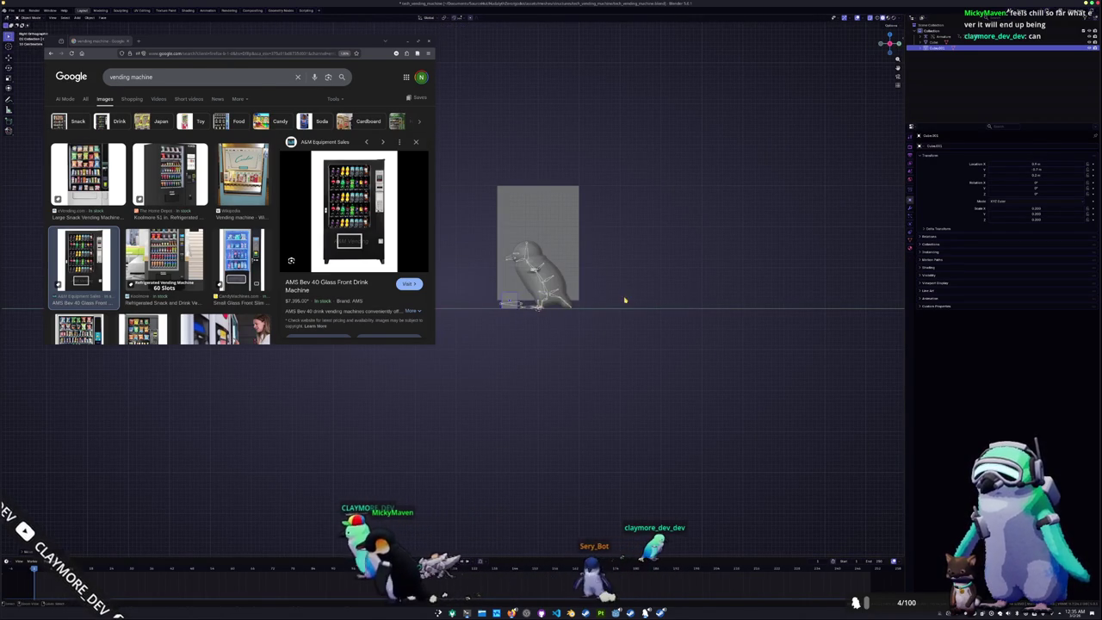
middle_drag(633, 299, 624, 317)
key(KP_1)
key(KP_3)
key(KP_1)
Add a Mirror modifier so the foot repeats on the opposite side
click(909, 218)
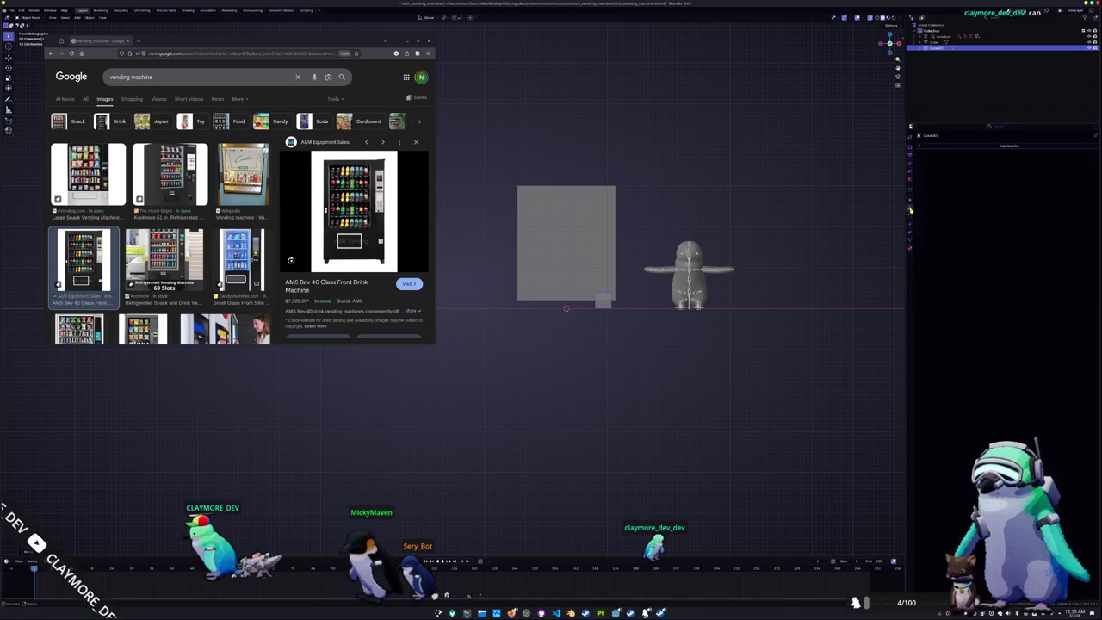
click(977, 148)
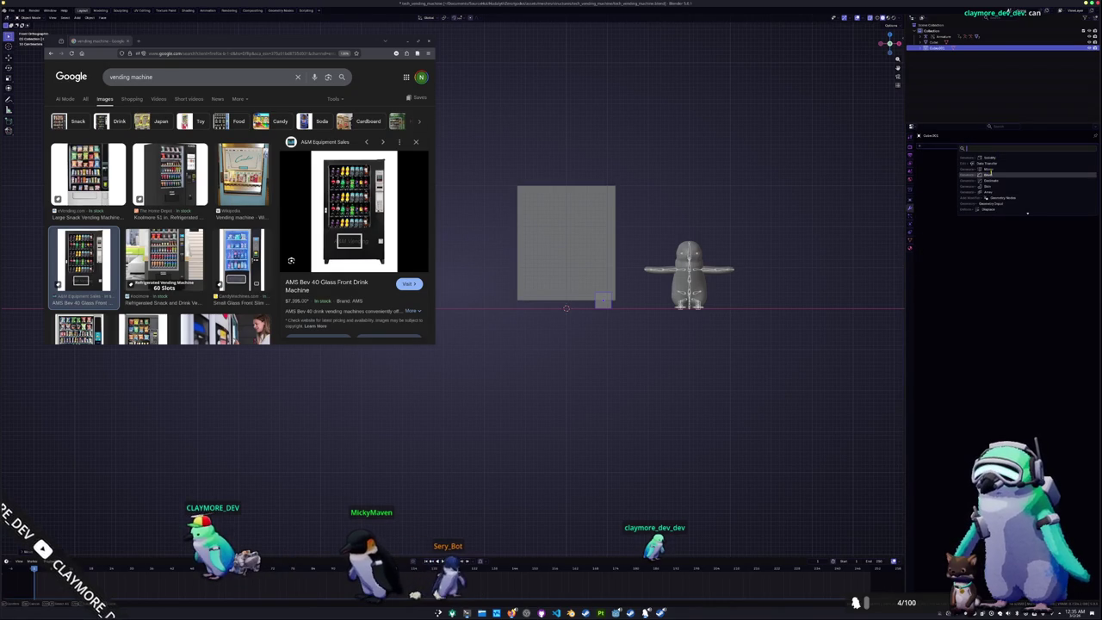
click(988, 169)
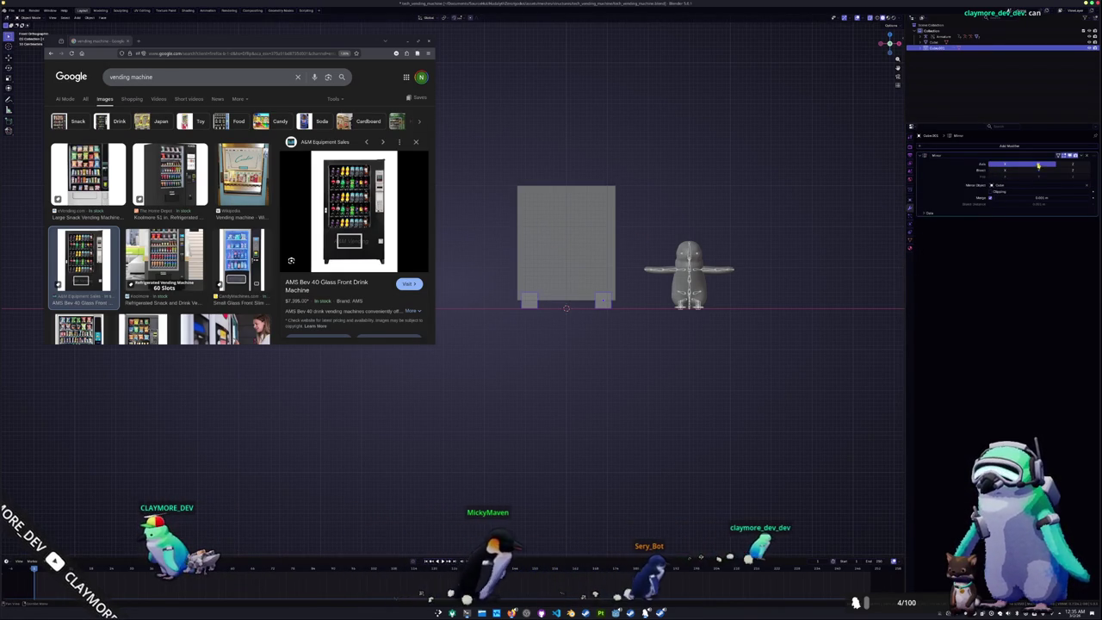
scroll(659, 342, up, 4)
Taper the foot by scaling its face, adjust it vertically, and return to Object Mode
key(s)
key(Return)
key(g)
key(z)
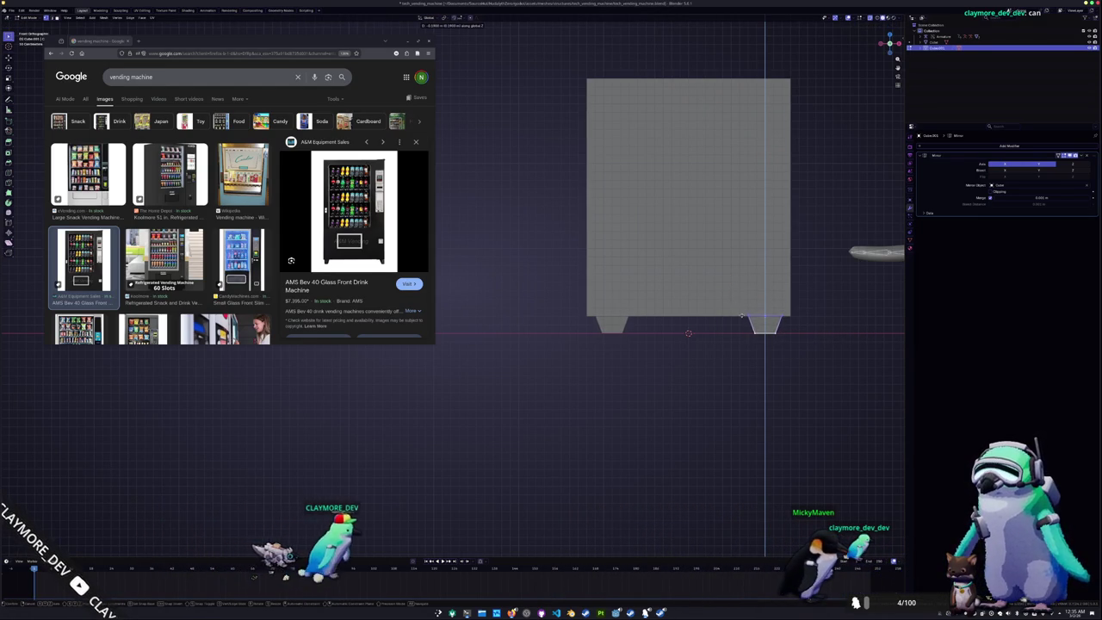
key(Return)
key(Tab)
mouse_move(720, 325)
middle_down()
mouse_move(607, 340)
mouse_move(629, 331)
mouse_move(602, 344)
mouse_move(587, 261)
mouse_move(568, 309)
middle_up()
scroll(607, 340, down, 3)
click(649, 323)
Separate the selected box faces into their own object
middle_drag(524, 382, 590, 368)
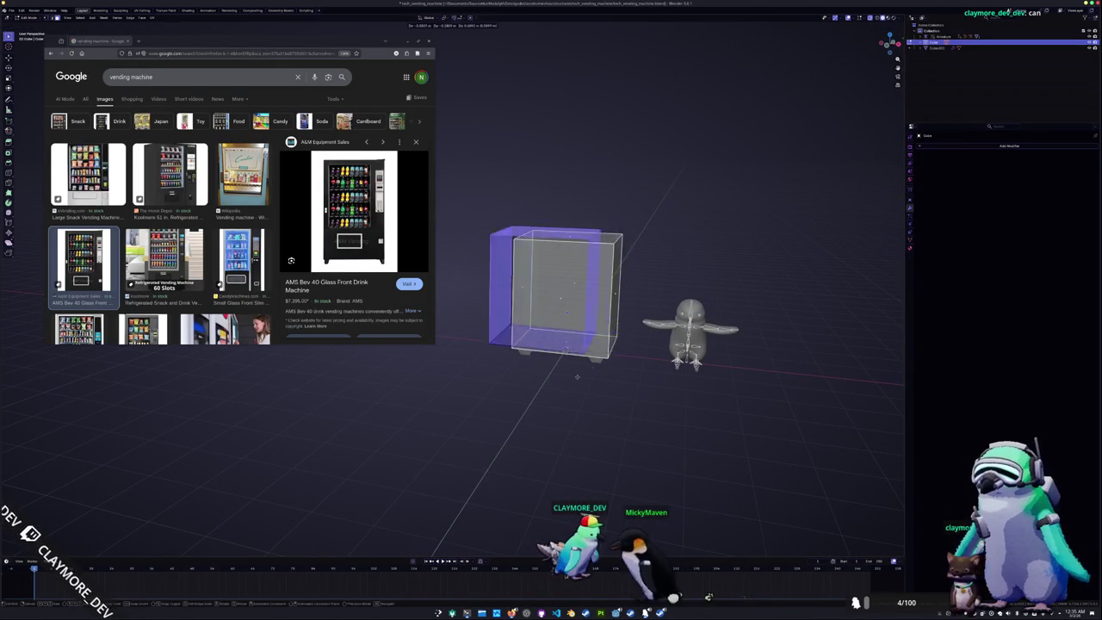
right_click(590, 368)
click(601, 476)
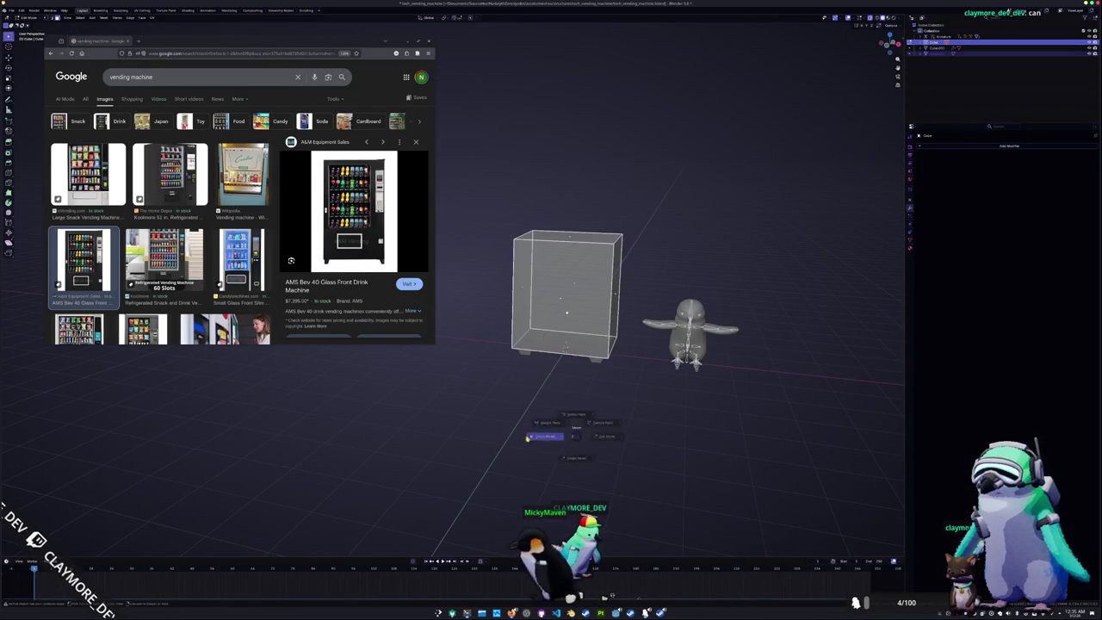
key(Tab)
mouse_move(592, 369)
middle_down()
mouse_move(556, 310)
mouse_move(540, 346)
middle_up()
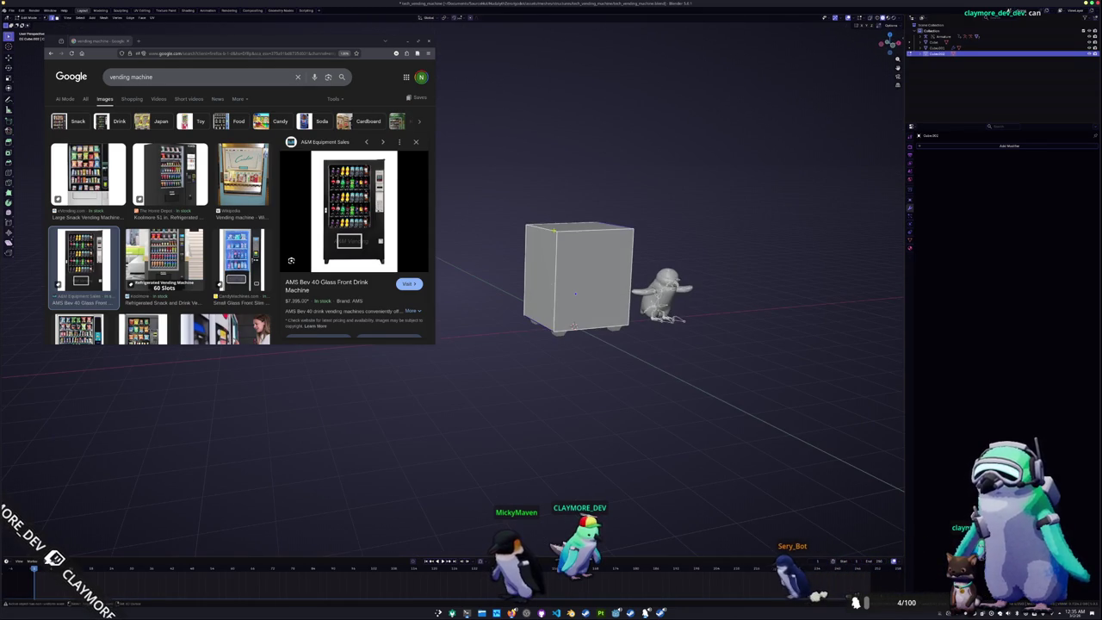
middle_drag(587, 274, 661, 265)
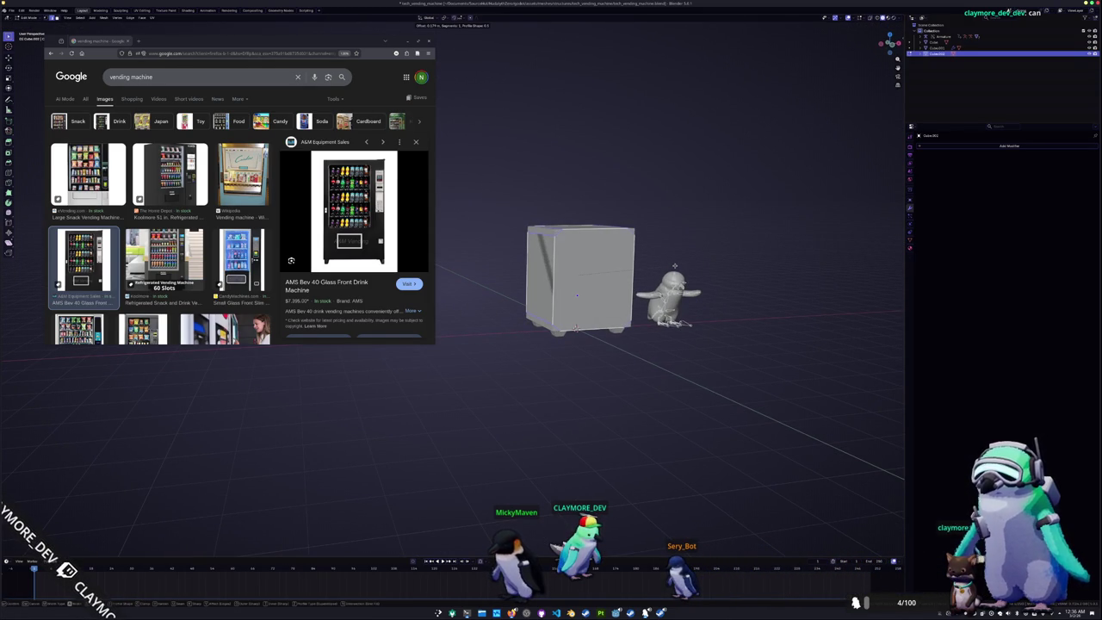
Give the separated part a Solidify modifier with 0.1 thickness
click(945, 147)
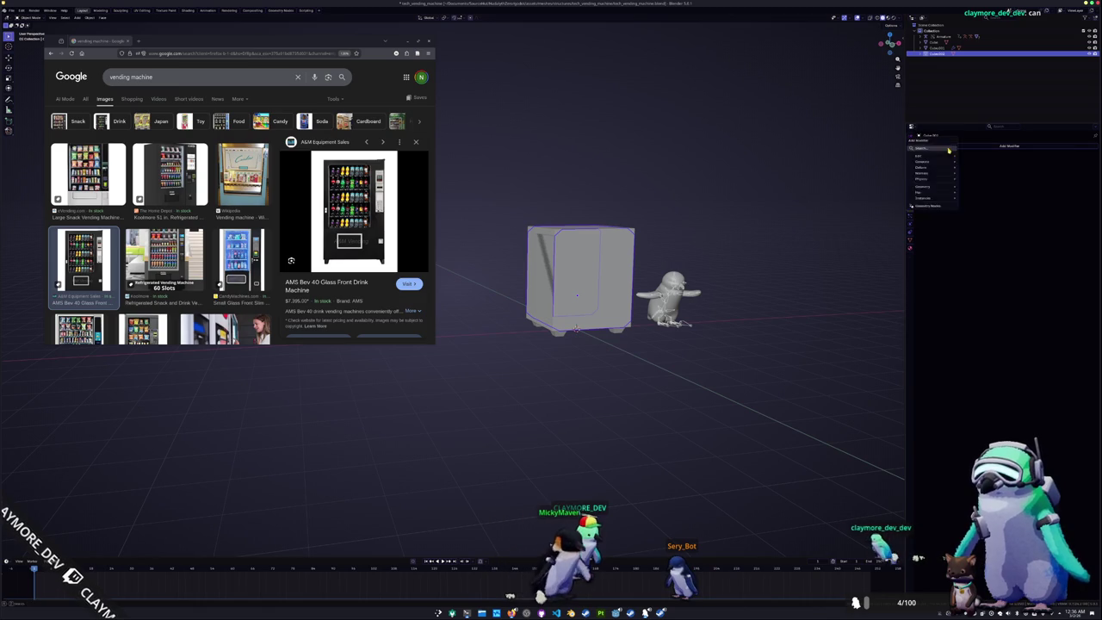
text(s)
key(Return)
scroll(766, 204, up, 2)
right_click(765, 203)
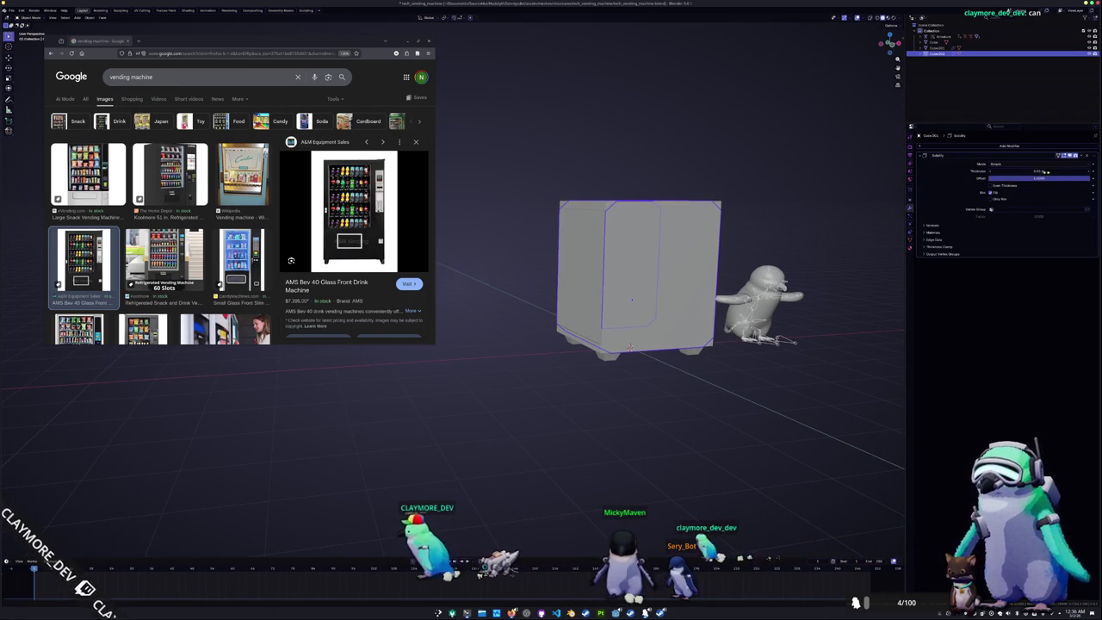
drag(1037, 171, 1046, 178)
text(0.1)
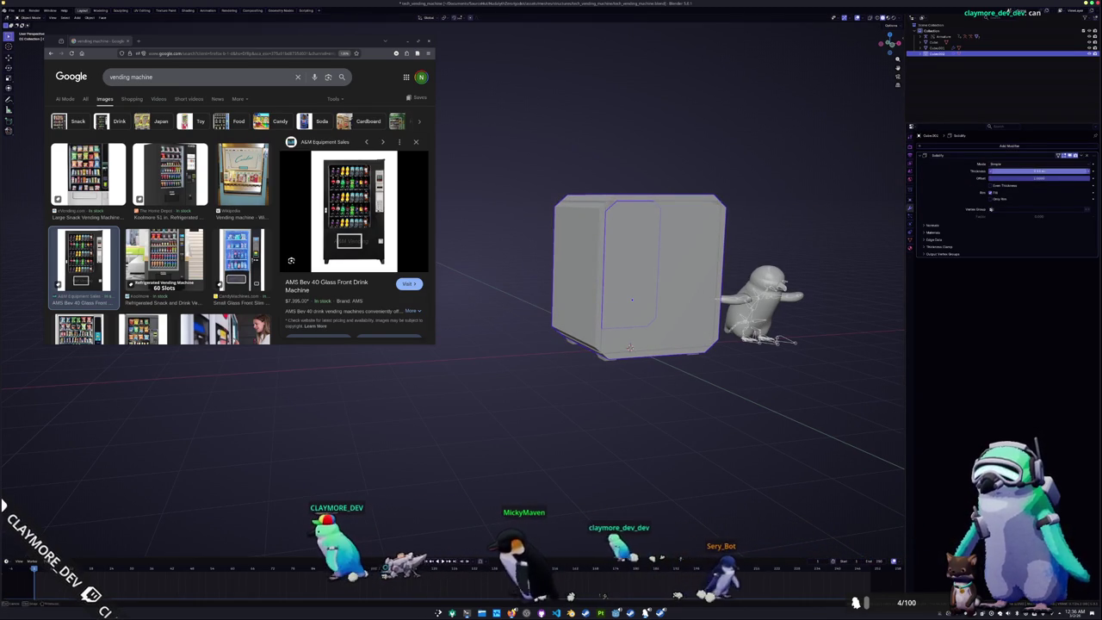
key(Return)
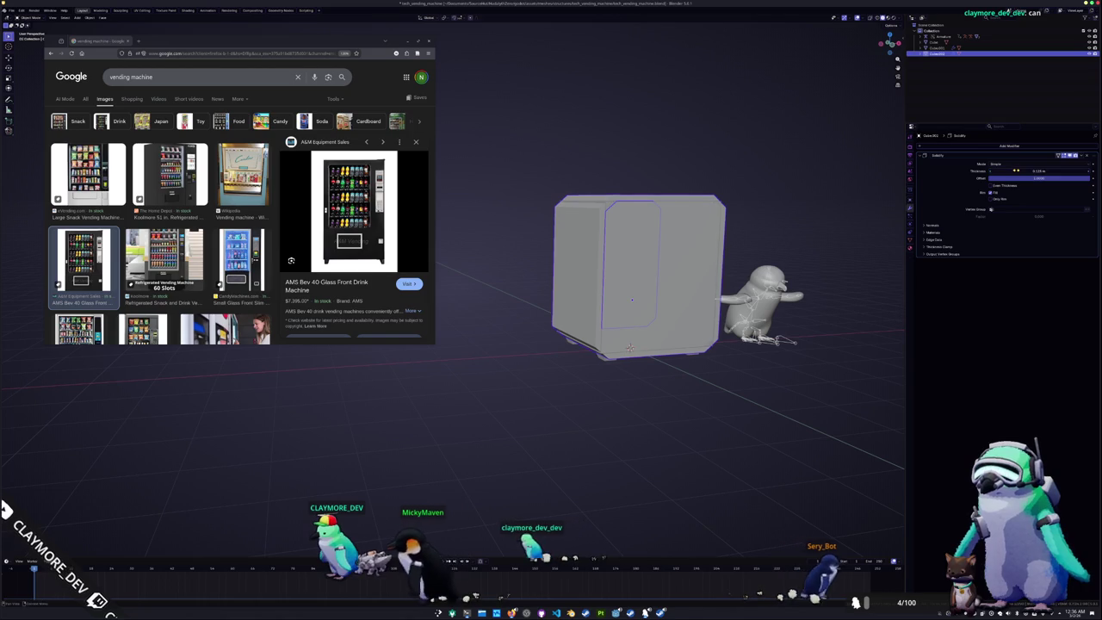
key(KP_1)
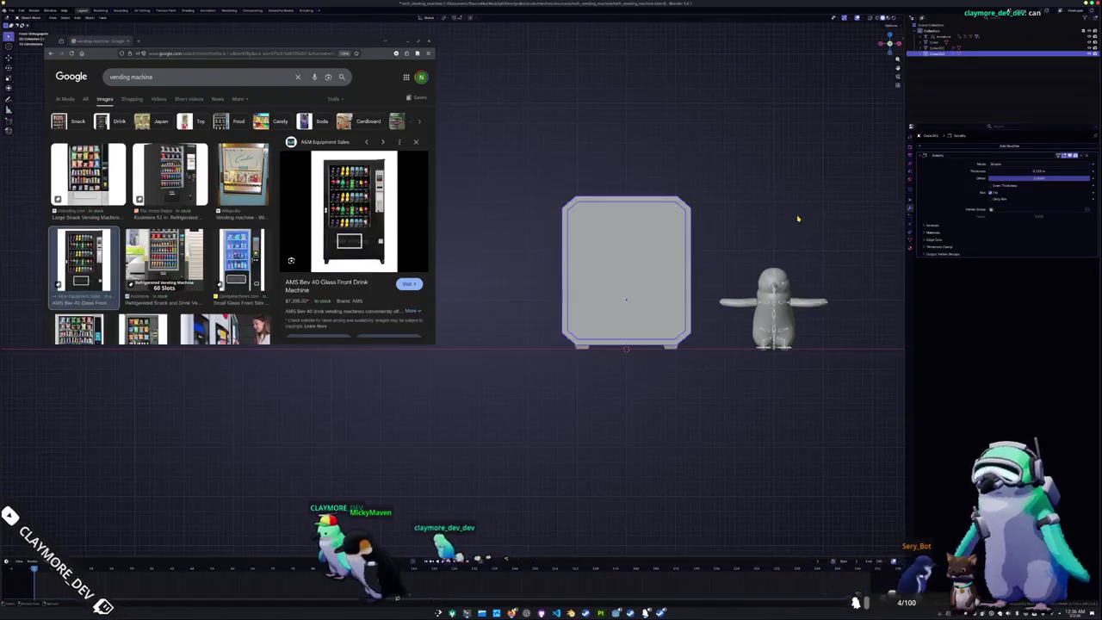
Select the main cabinet cube and enter Edit Mode on it
scroll(775, 219, up, 2)
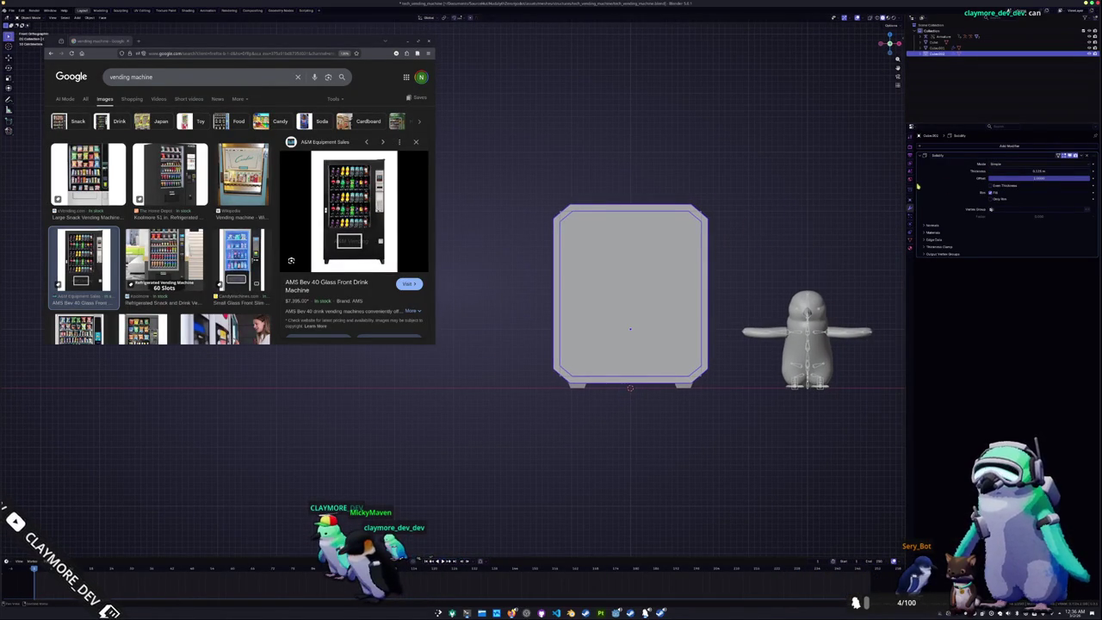
click(669, 260)
key(Tab)
mouse_move(669, 260)
middle_down()
mouse_move(716, 232)
mouse_move(680, 202)
mouse_move(654, 258)
middle_up()
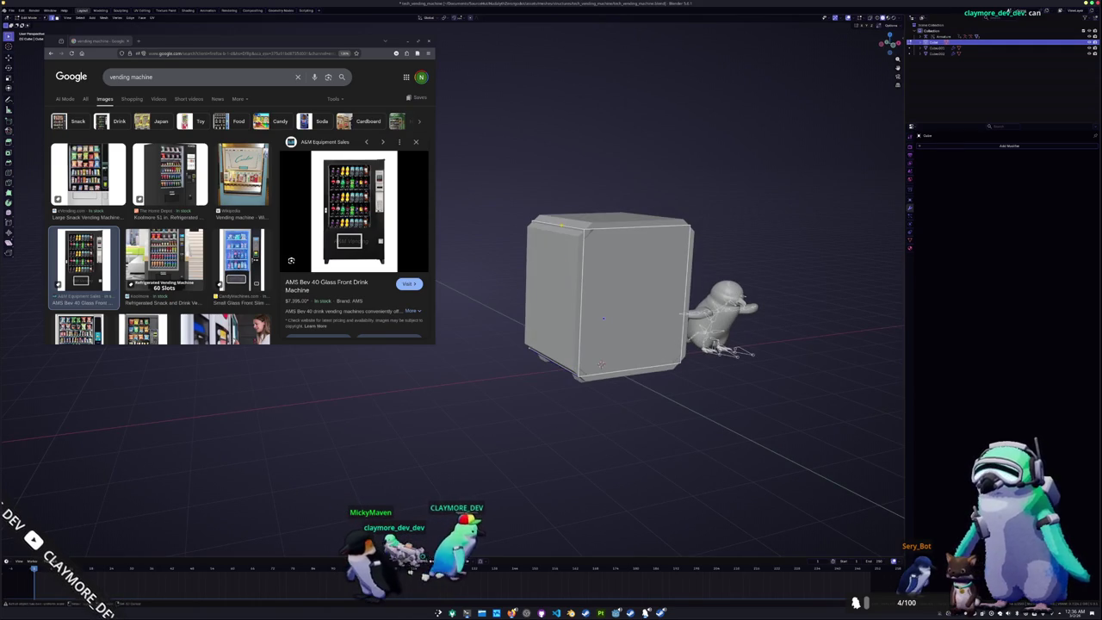
Bevel the cabinet's corner edges with Ctrl+B in front view
key(KP_7)
key(KP_1)
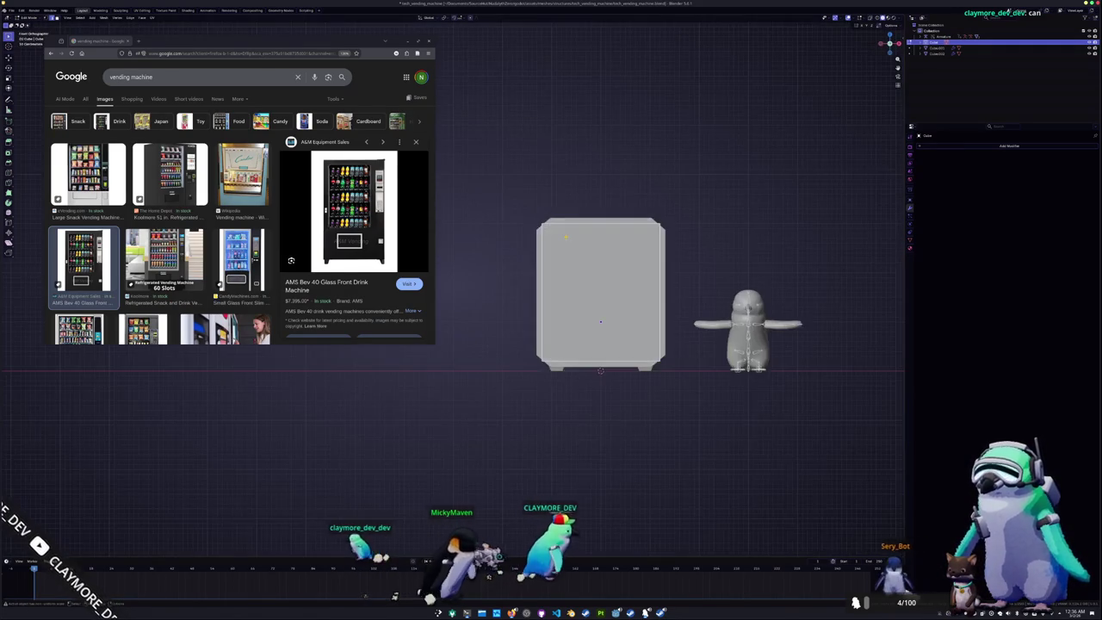
scroll(807, 311, up, 2)
key(ctrl+b)
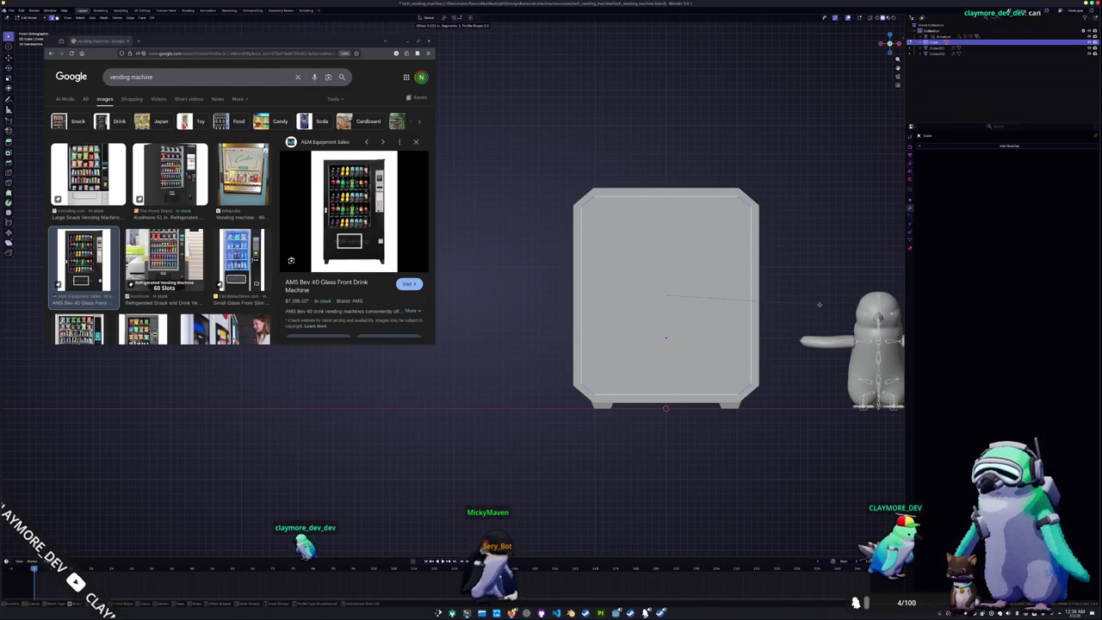
click(818, 303)
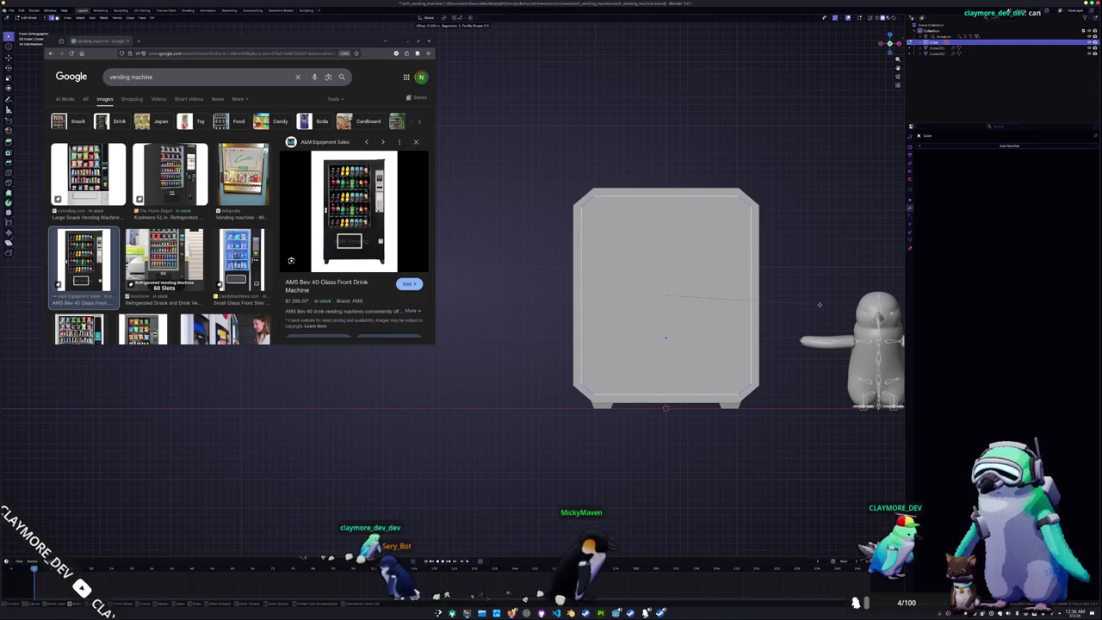
key(Tab)
Slide the shell's side edges along the cabinet until they meet its outer edge
scroll(812, 310, down, 2)
middle_drag(811, 310, 689, 276)
scroll(616, 275, up, 2)
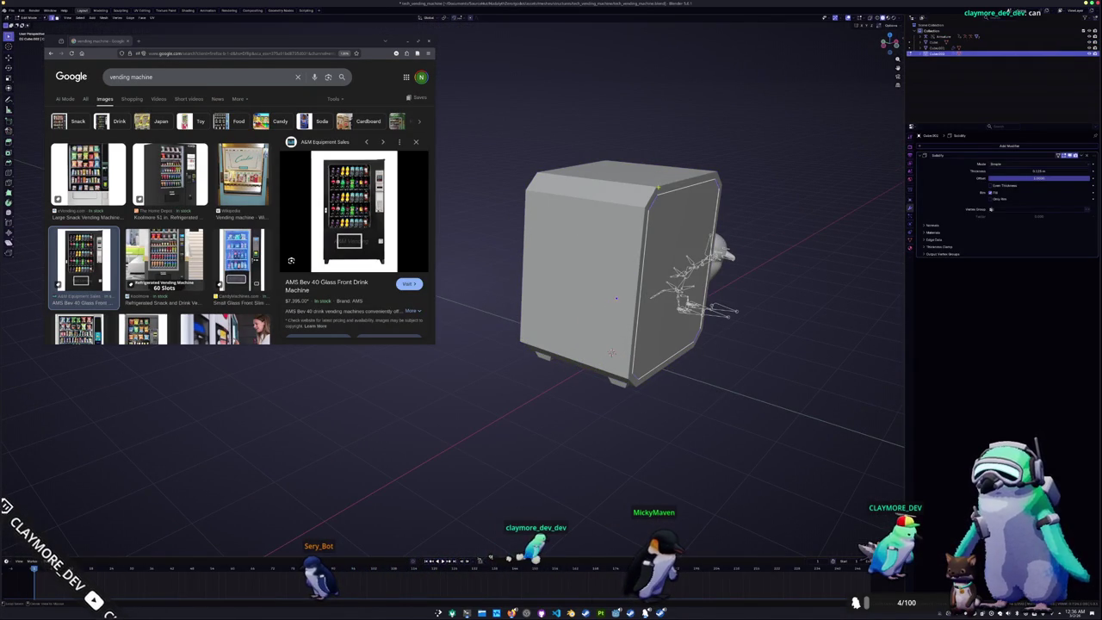
key(g)
key(g)
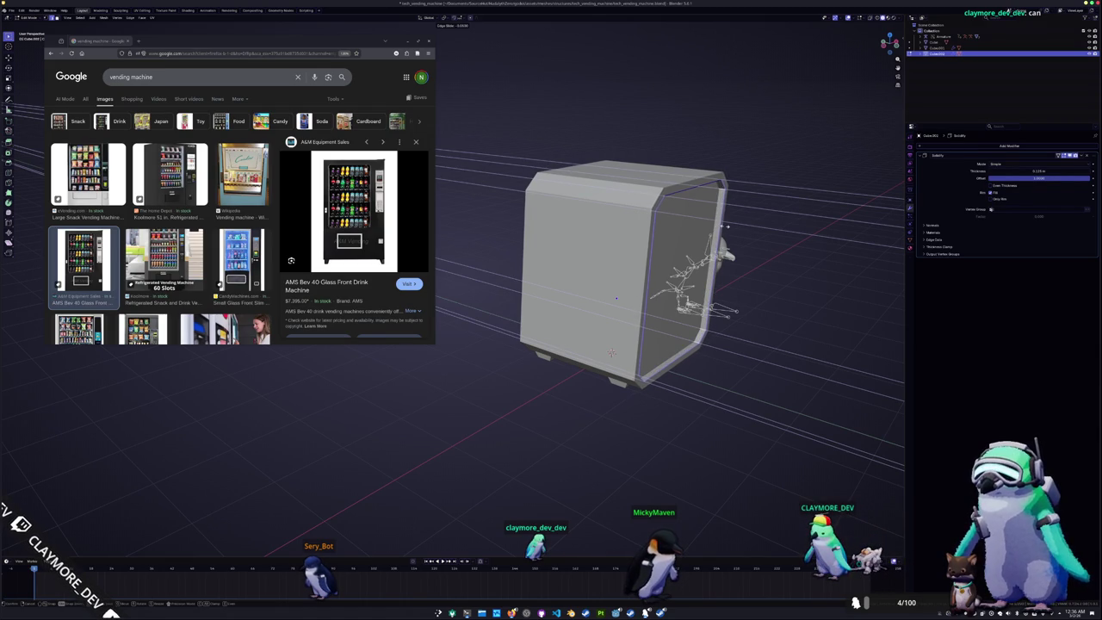
click(710, 224)
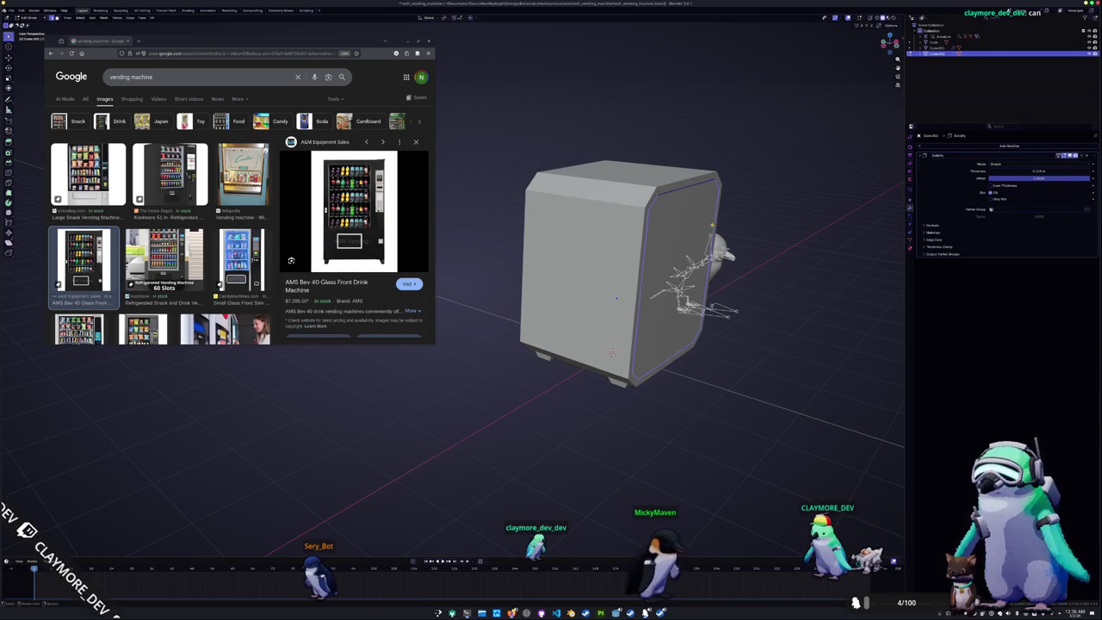
key(g)
key(g)
click(712, 229)
key(g)
key(g)
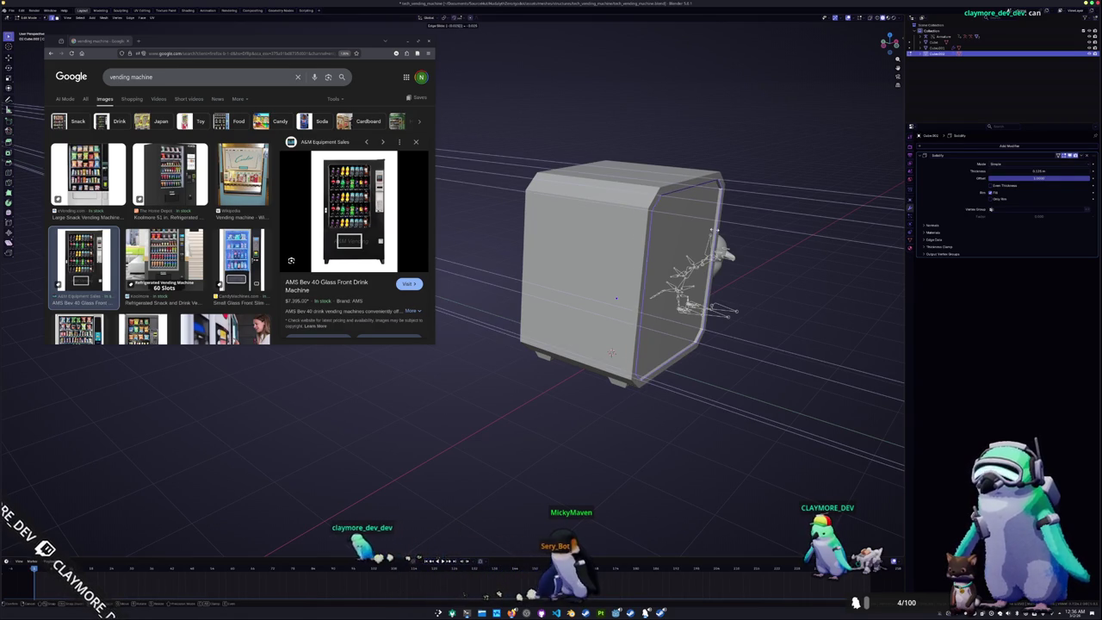
click(714, 231)
Try an edge slide on the far side, then pick the outer cube's narrow left face
mouse_move(654, 344)
middle_down()
mouse_move(551, 344)
mouse_move(531, 330)
middle_up()
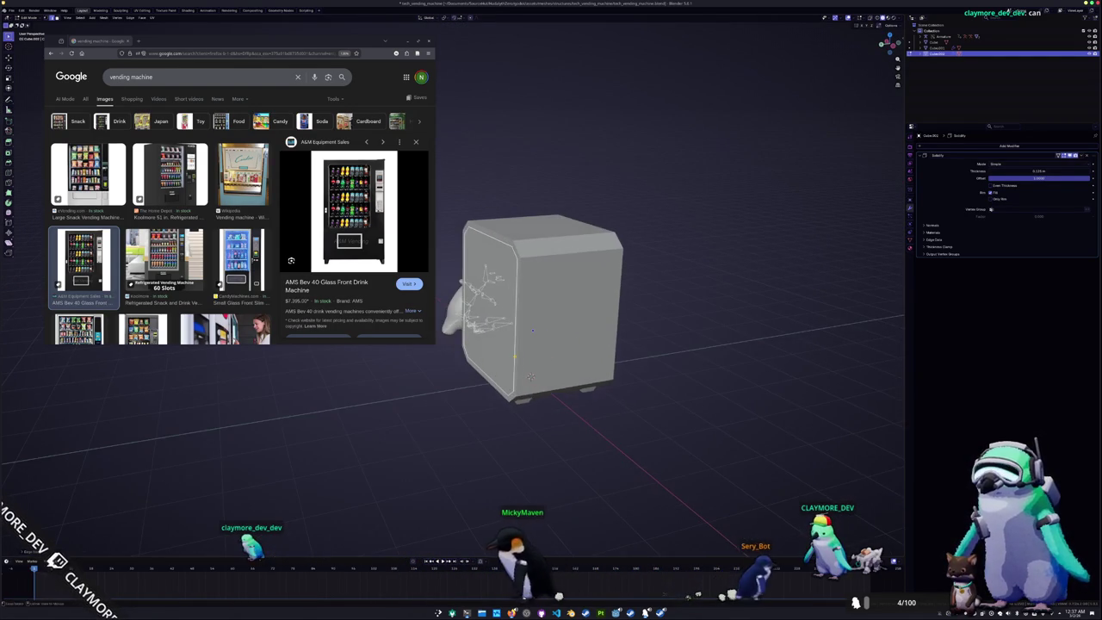
middle_drag(530, 376, 541, 388)
key(g)
key(g)
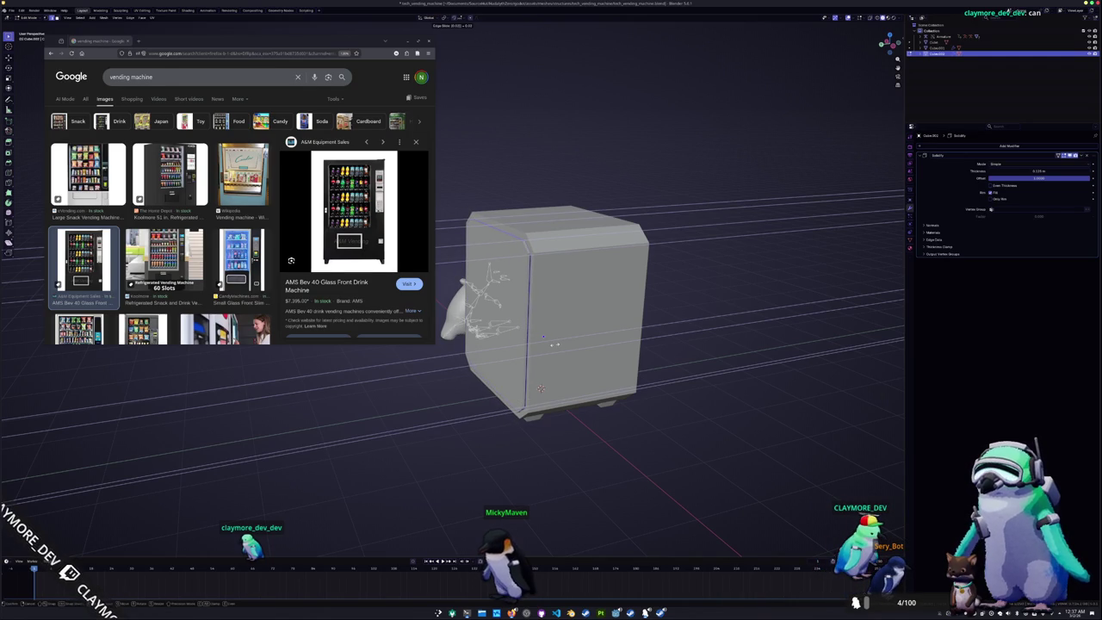
click(554, 345)
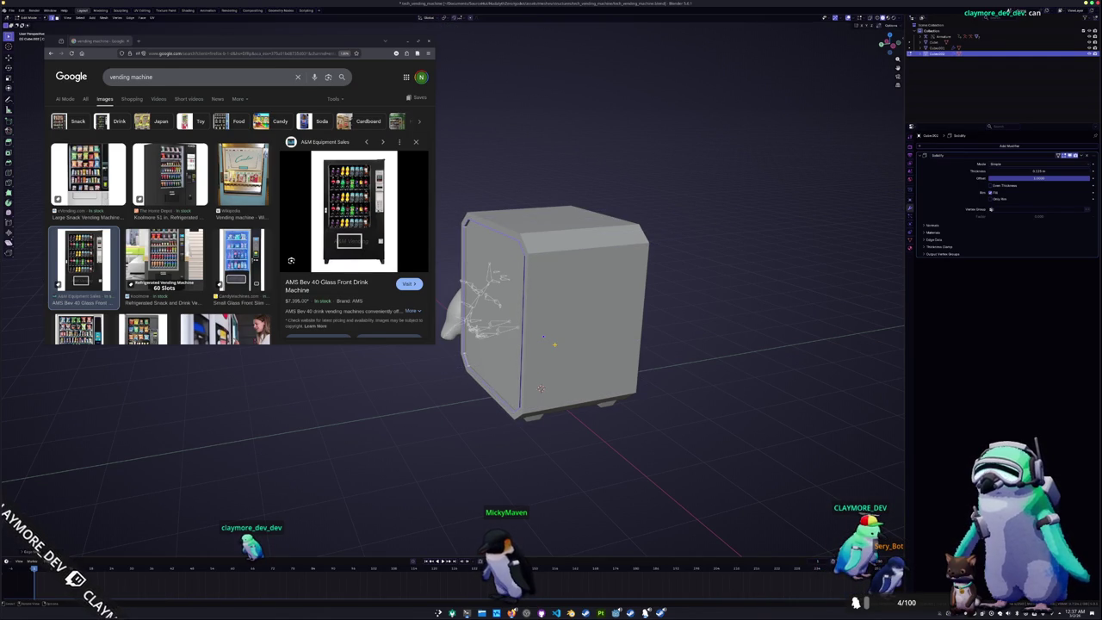
click(502, 361)
click(493, 319)
Separate the selected face into its own object and shrink it inward
mouse_move(492, 319)
middle_down()
mouse_move(672, 340)
mouse_move(684, 368)
middle_up()
right_click(684, 368)
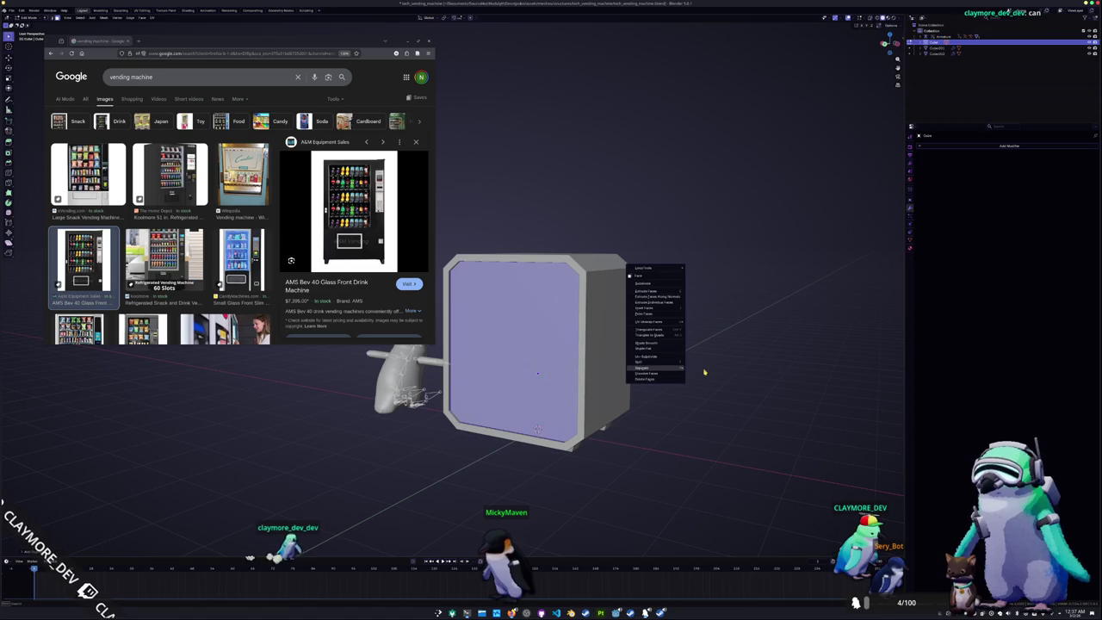
click(704, 367)
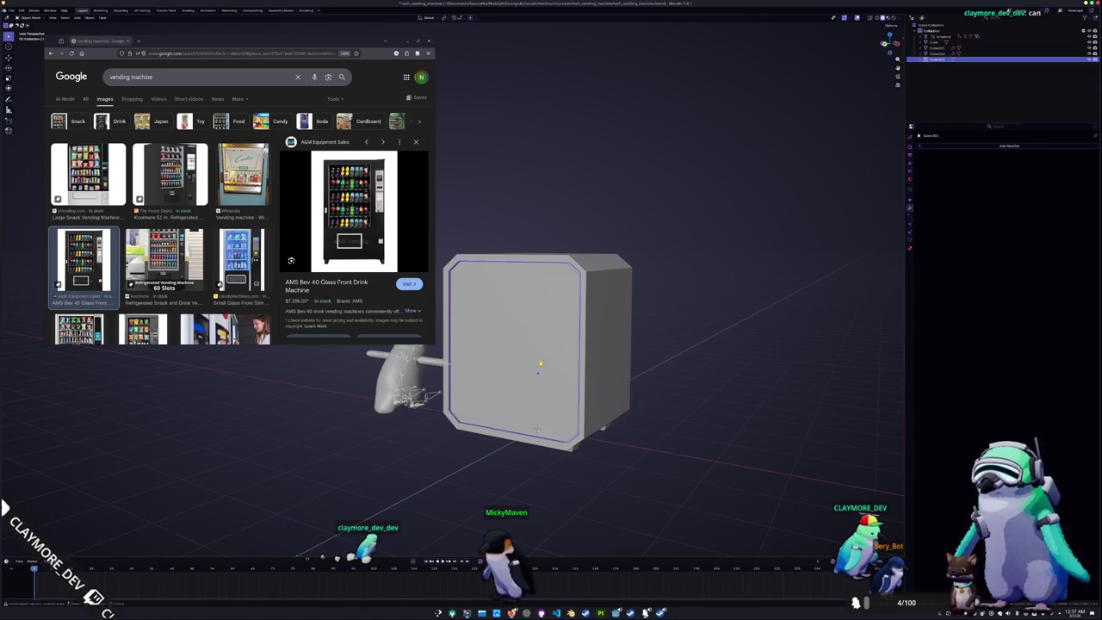
key(s)
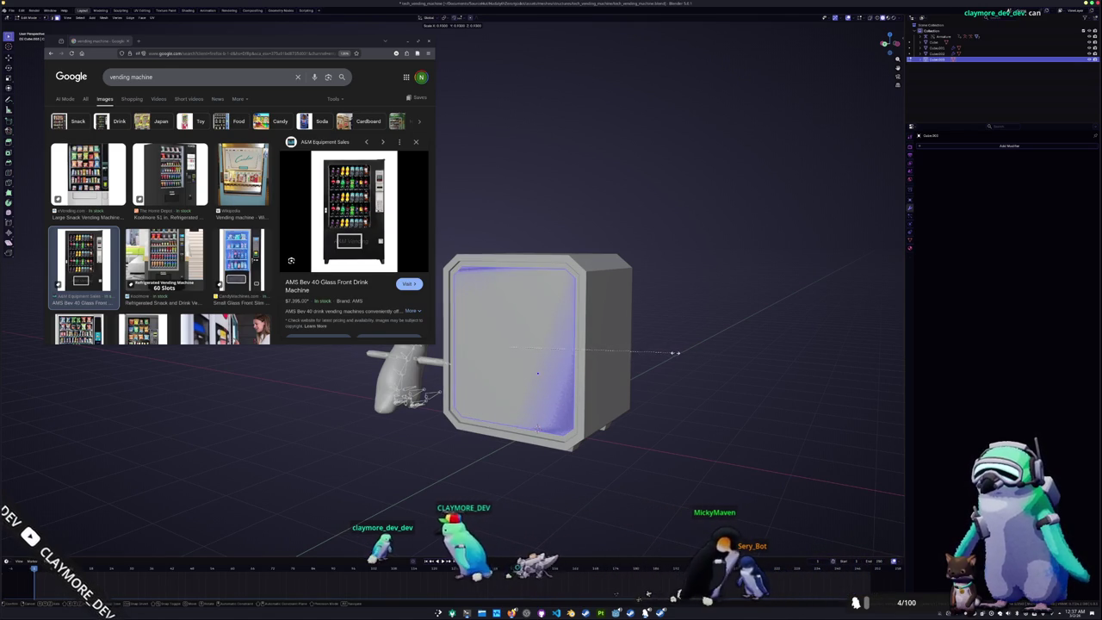
click(686, 351)
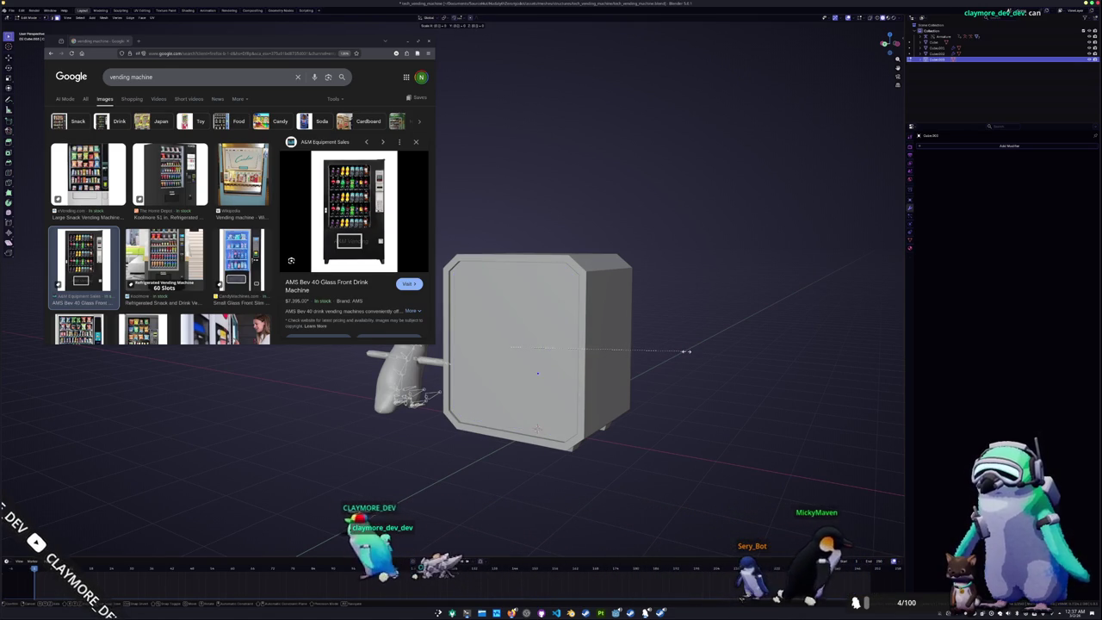
key(Tab)
Add a Solidify modifier to the new panel and select the cabinet's front face
click(939, 147)
key(Return)
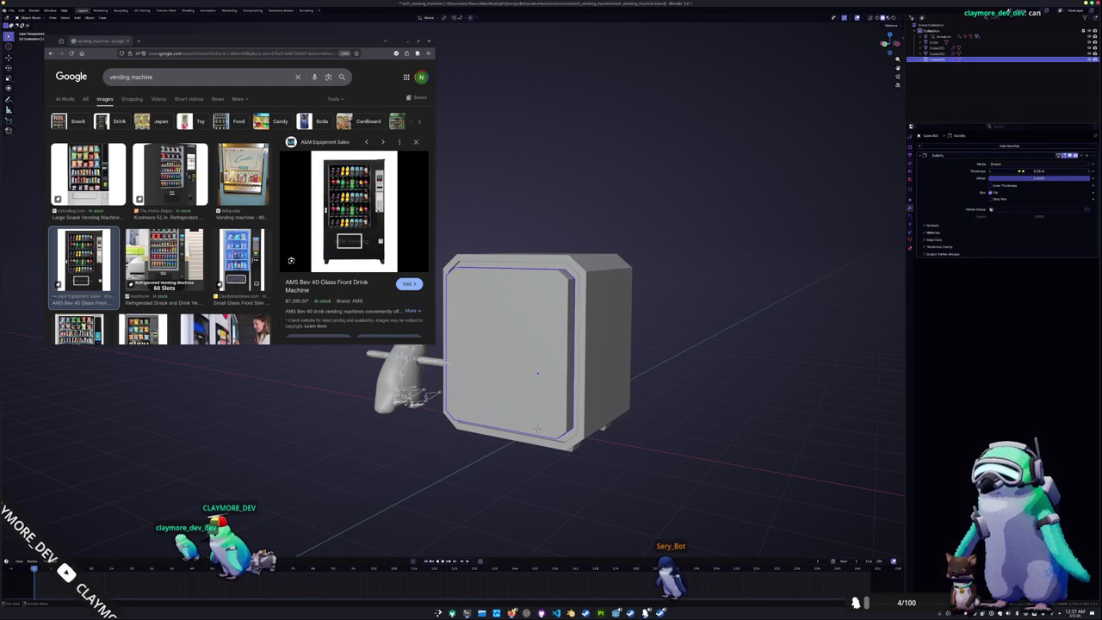
mouse_move(769, 249)
middle_down()
mouse_move(758, 417)
mouse_move(541, 227)
mouse_move(559, 258)
mouse_move(651, 282)
middle_up()
click(563, 253)
click(559, 258)
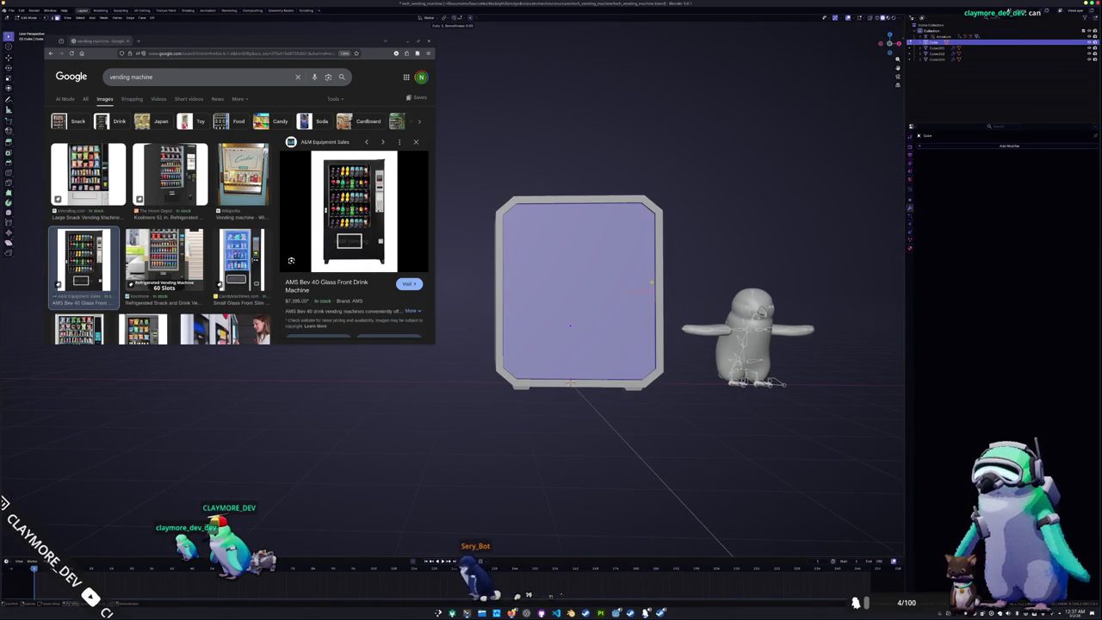
middle_drag(570, 326, 596, 345)
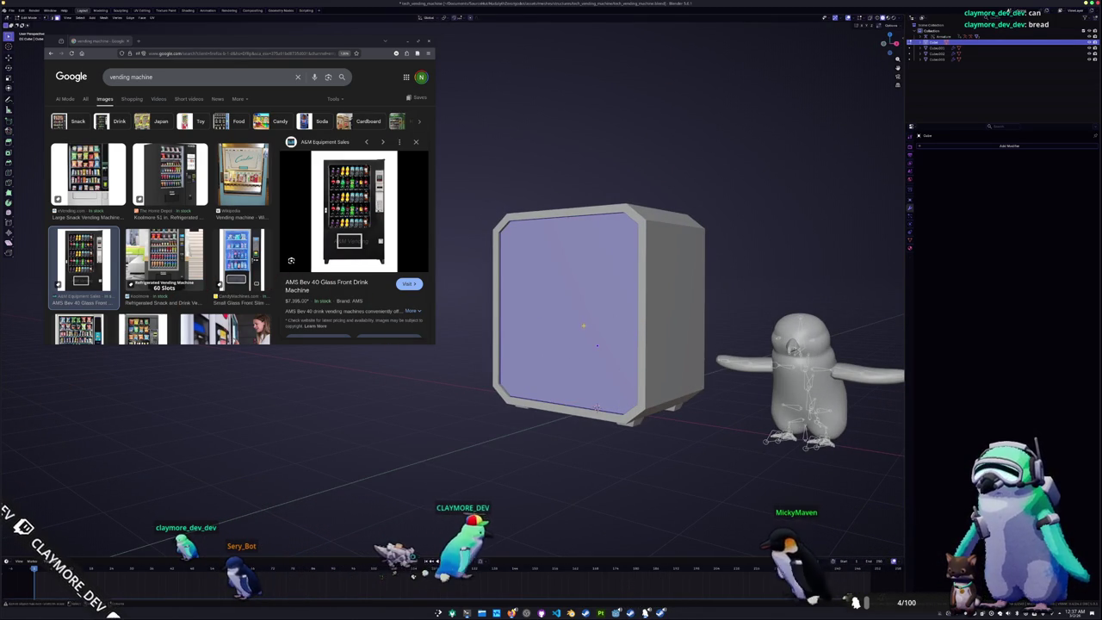
Size the flat front panel to fit the cabinet's front opening in front view
key(KP_1)
scroll(595, 301, down, 1)
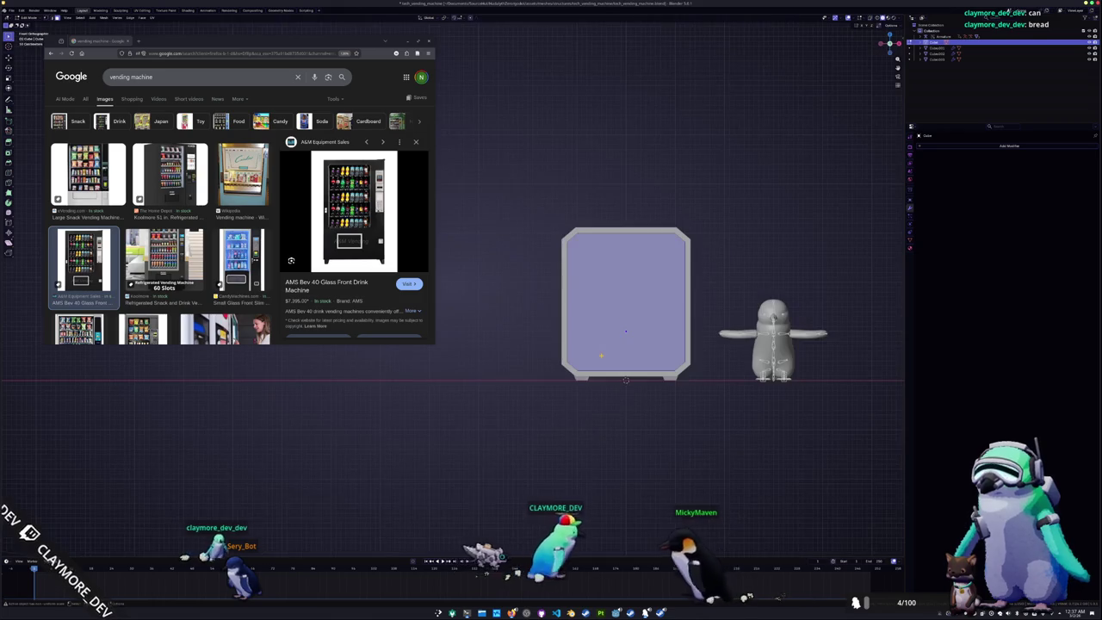
scroll(601, 355, up, 2)
shift+middle_drag(664, 340, 543, 340)
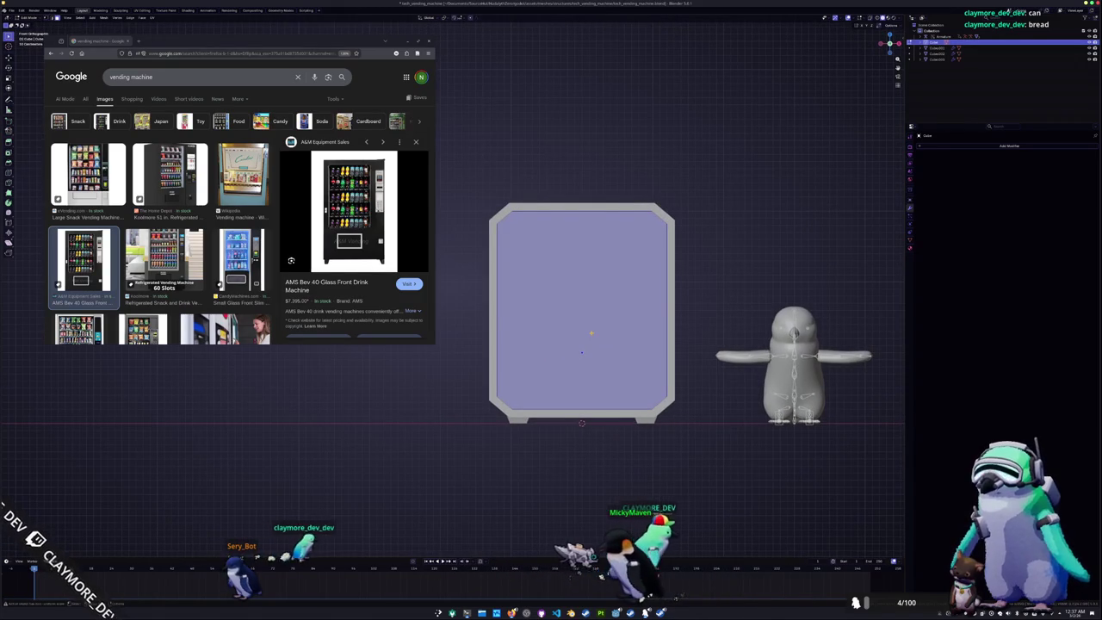
key(Tab)
middle_drag(643, 331, 649, 354)
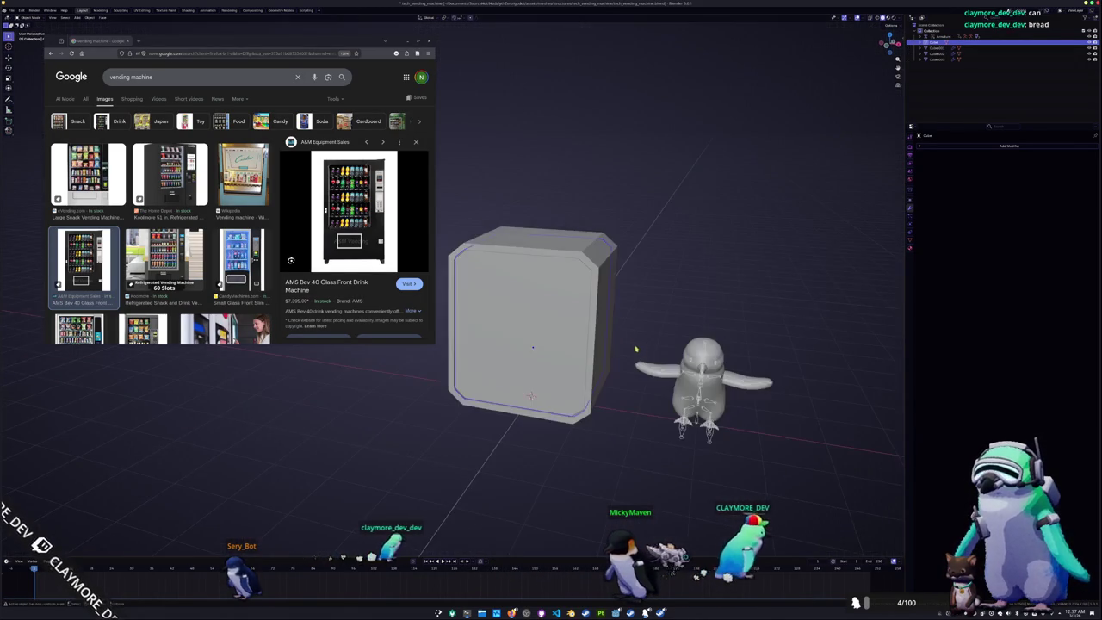
key(KP_1)
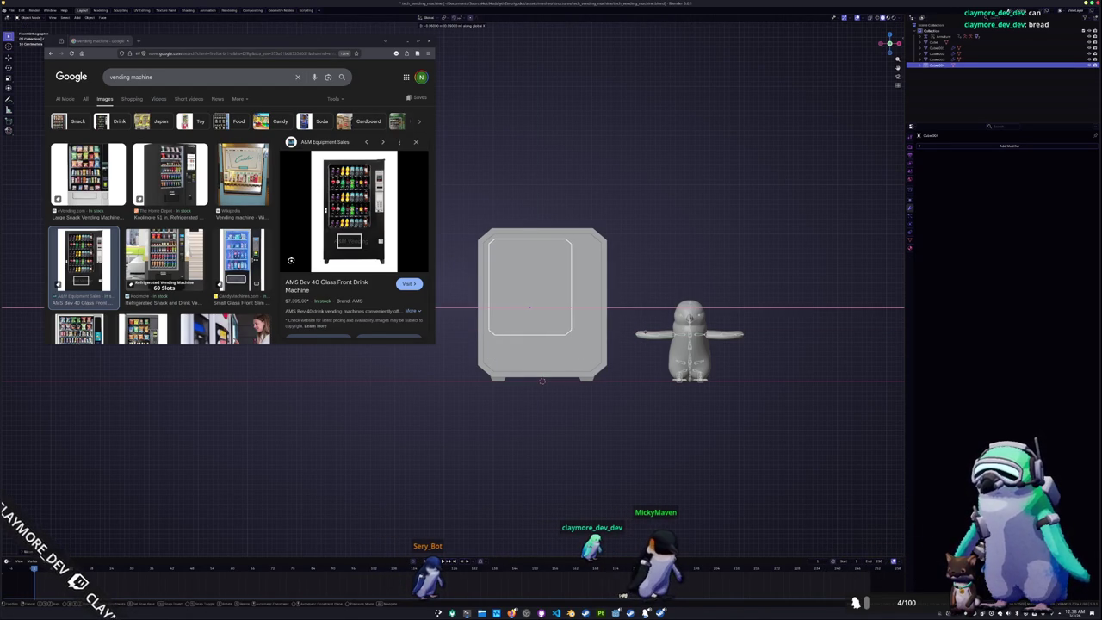
scroll(596, 300, up, 3)
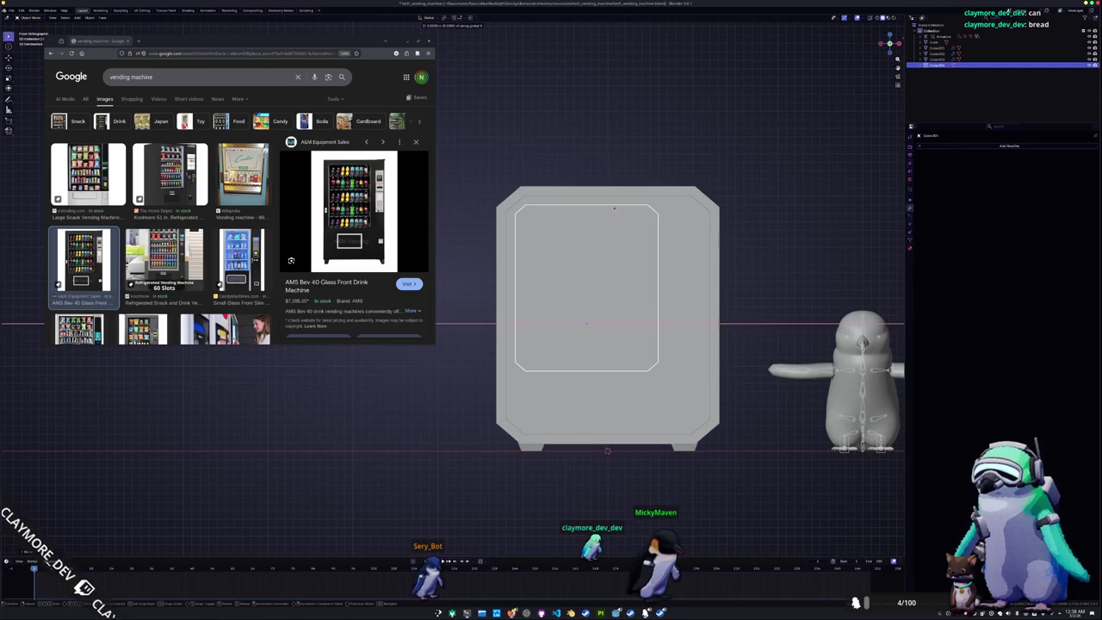
click(613, 215)
Position the panel vertically and horizontally on the cabinet front, then fine-tune its placement
key(g)
key(z)
key(x)
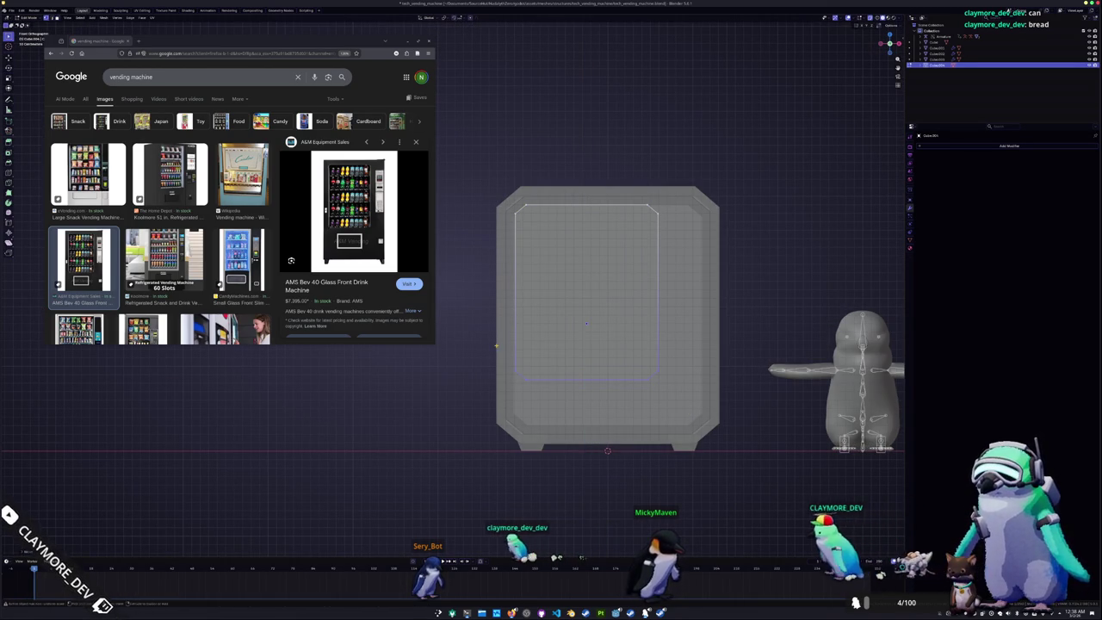
key(Return)
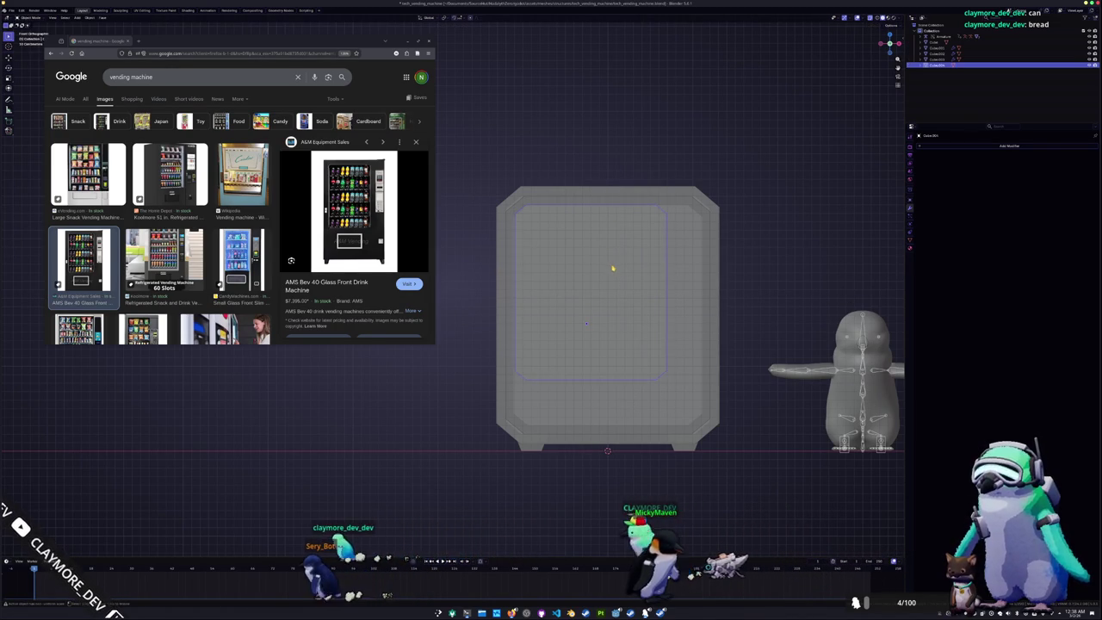
scroll(615, 262, down, 3)
middle_drag(614, 262, 497, 313)
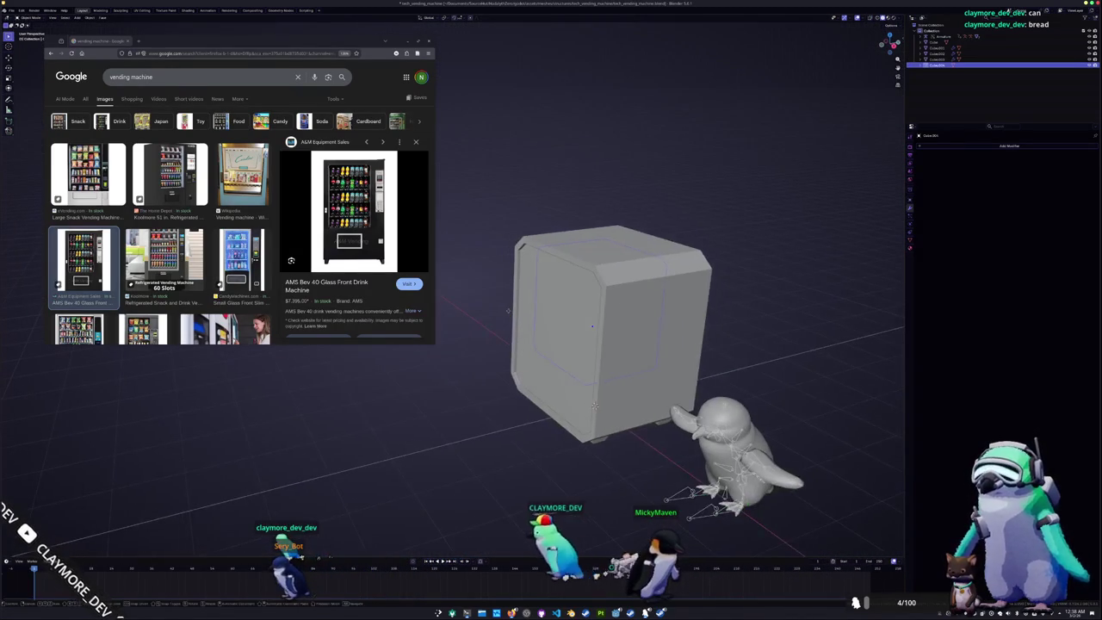
key(g)
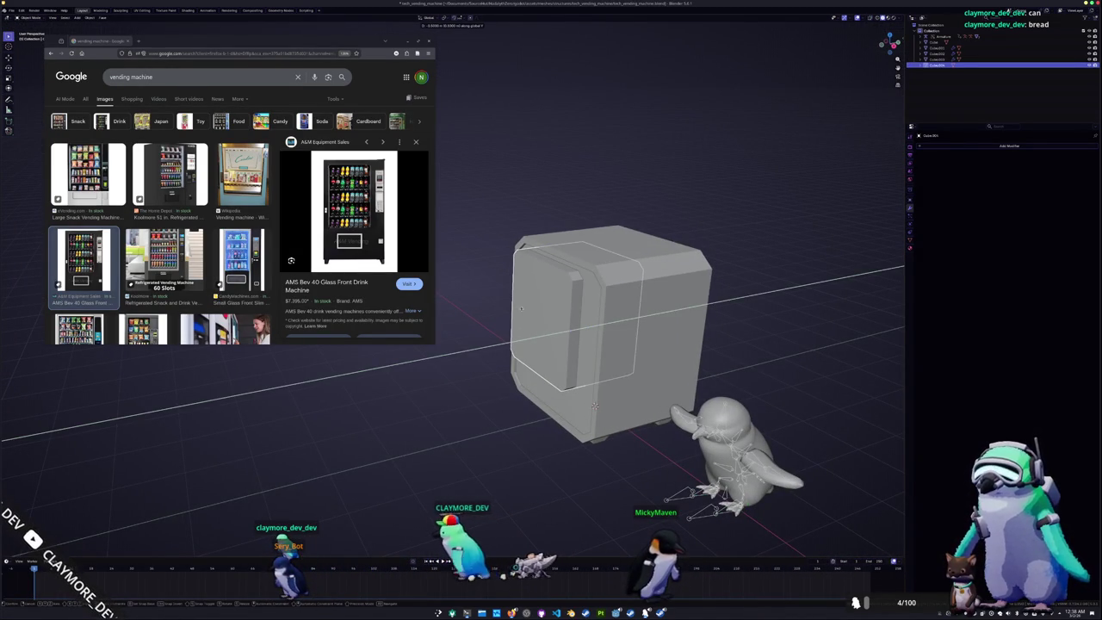
click(507, 310)
Boolean-subtract the panel Cube.004 from the cabinet body to cut the front cavity
middle_drag(506, 310, 629, 341)
click(629, 341)
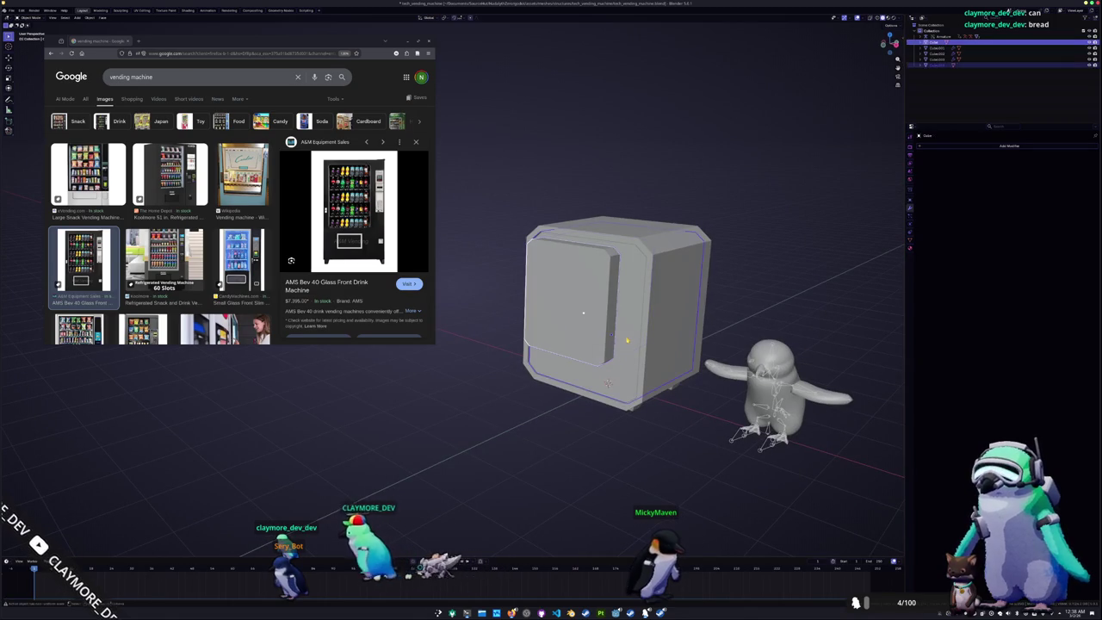
key(ctrl+shift+KP_Subtract)
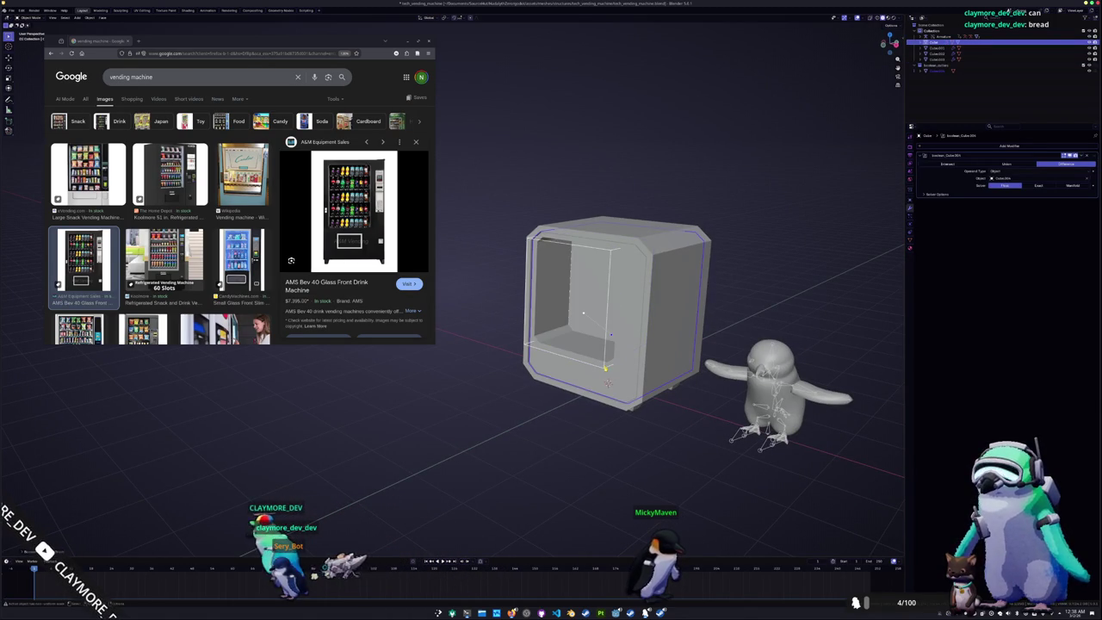
click(606, 367)
key(shift+d)
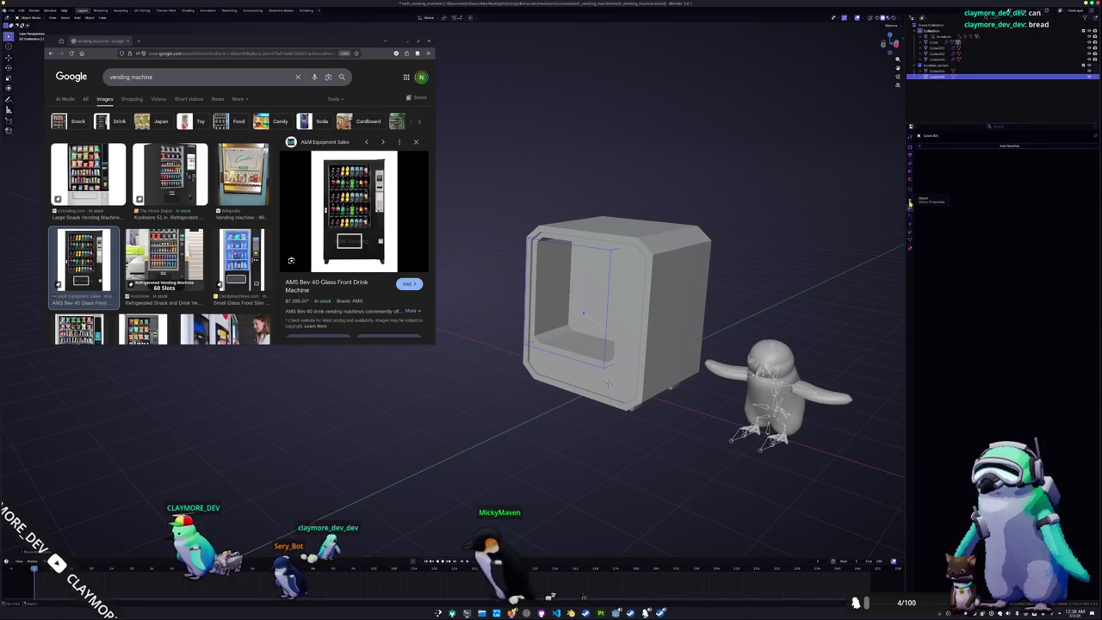
Change the cutter's Display As setting under Object Properties visibility
click(910, 202)
click(934, 282)
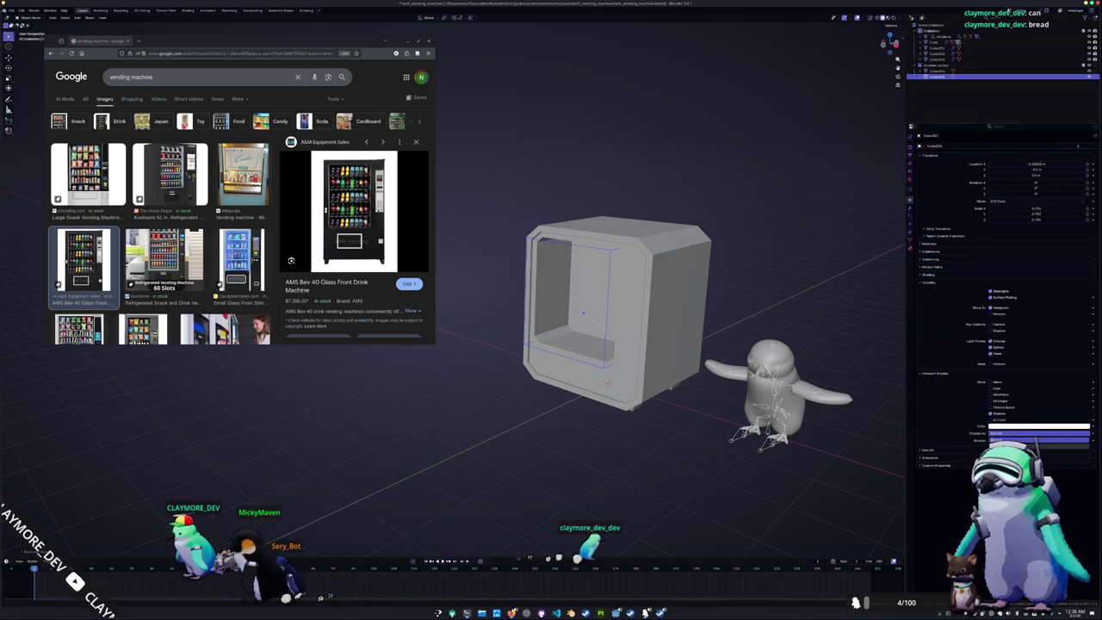
click(1039, 438)
Extrude the cavity's back faces deeper into the cabinet and return to Object Mode
middle_drag(608, 381, 647, 302)
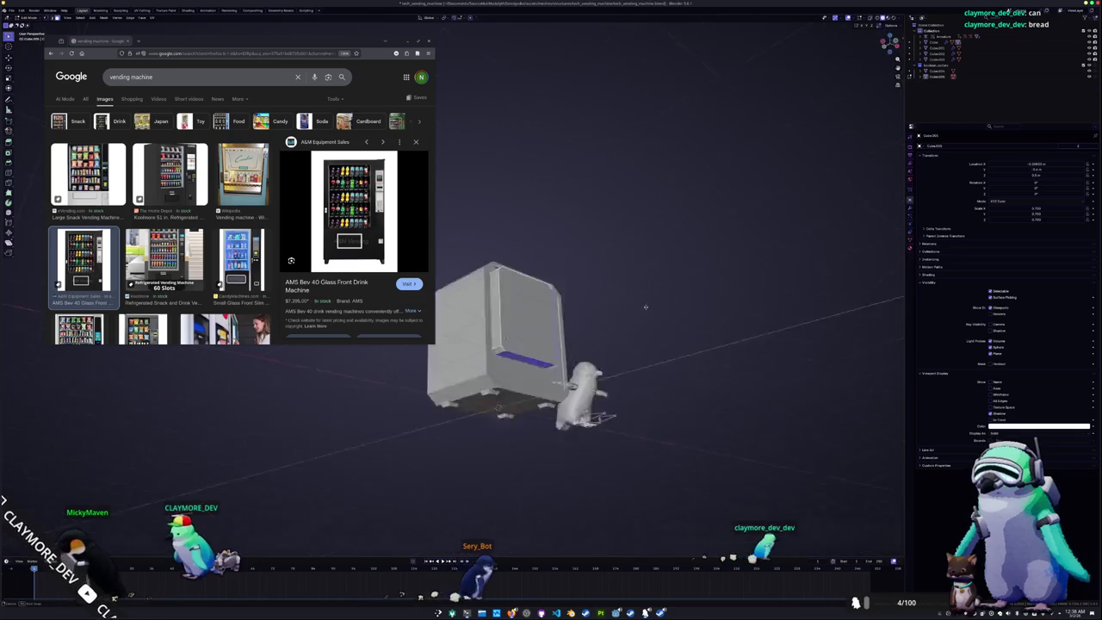
key(KP_1)
right_click(575, 295)
key(Escape)
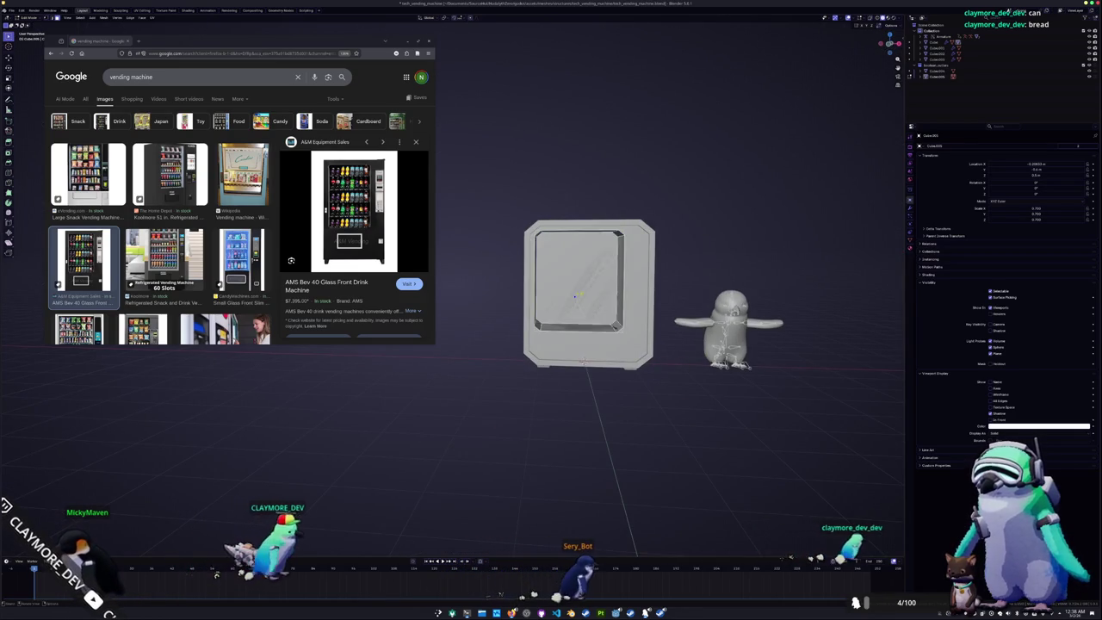
middle_drag(575, 295, 542, 318)
scroll(603, 344, up, 2)
scroll(602, 344, up, 3)
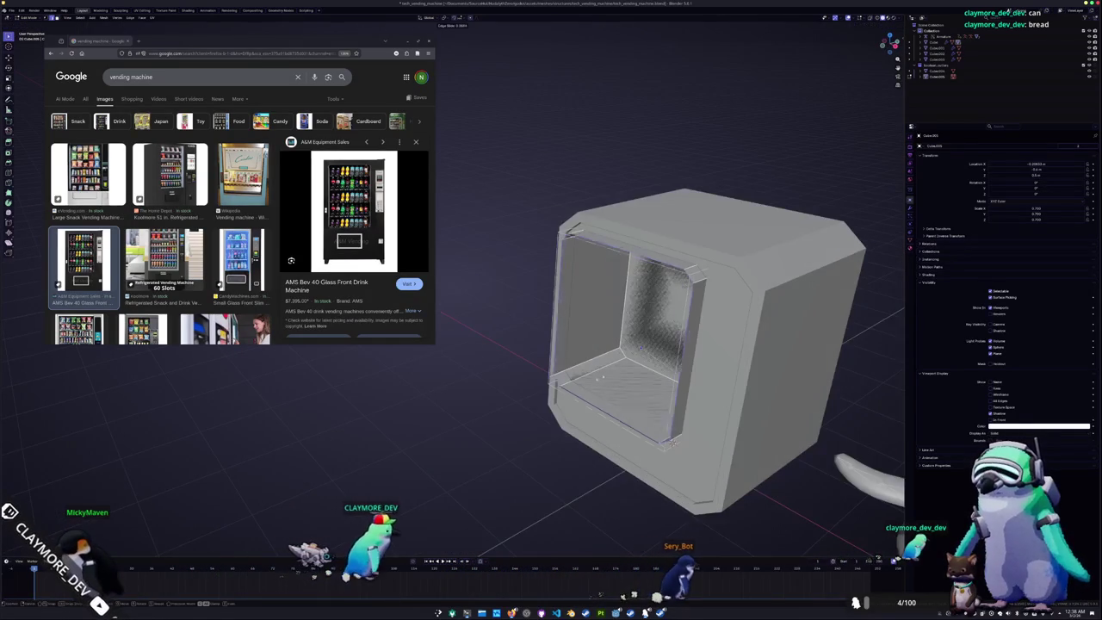
key(e)
click(672, 442)
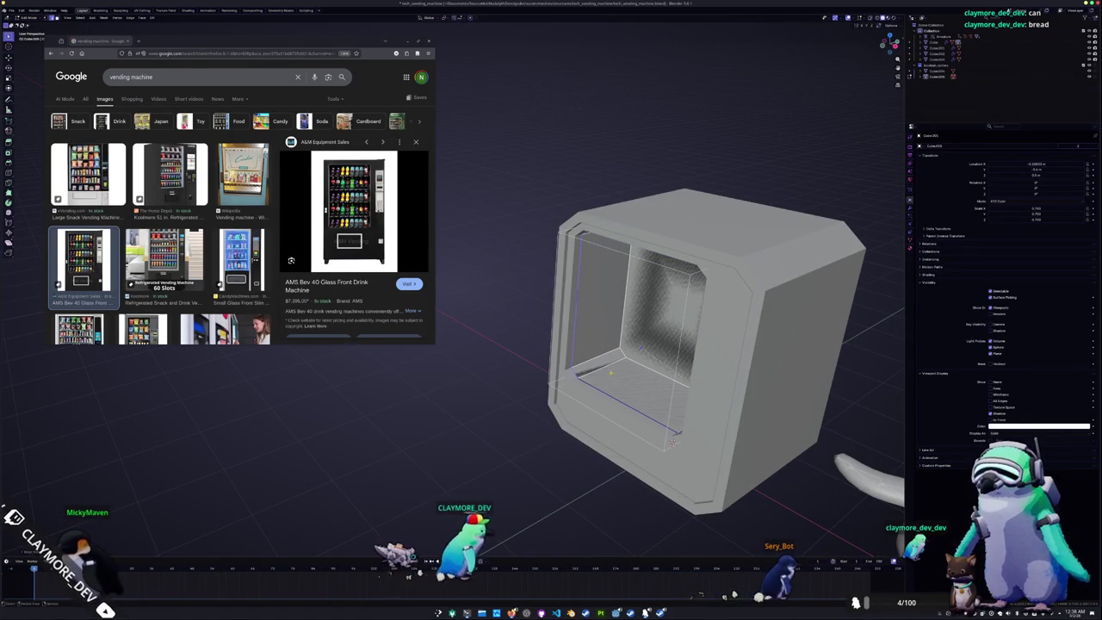
mouse_move(673, 442)
middle_down()
mouse_move(630, 430)
mouse_move(626, 408)
middle_up()
key(Tab)
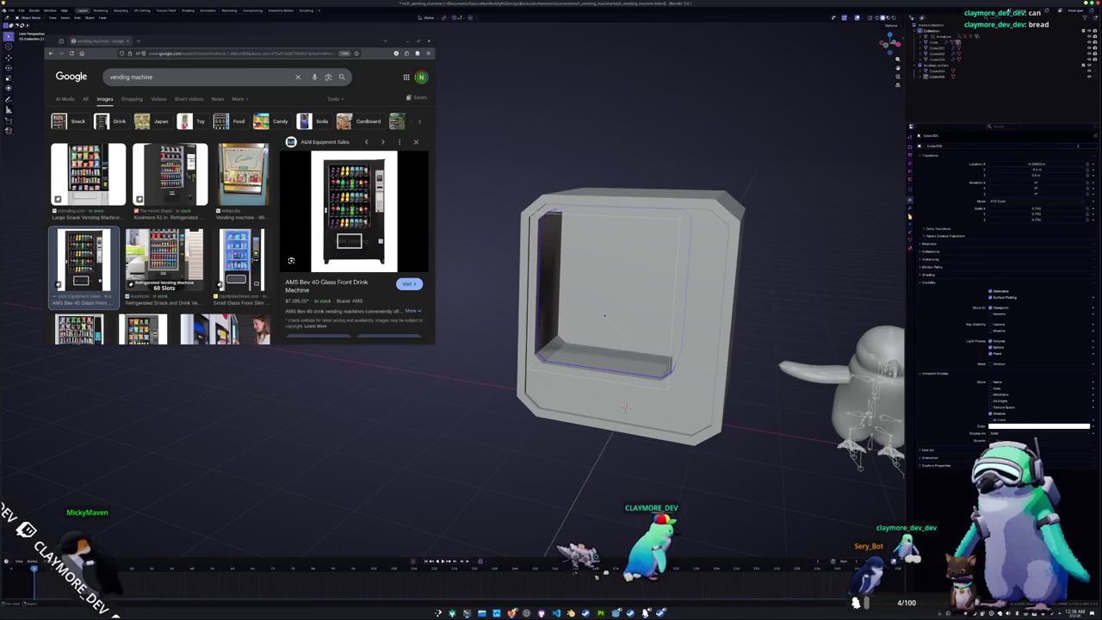
Add a Solidify modifier and drag its Thickness to form the frame around the opening
click(909, 206)
click(1009, 146)
click(987, 157)
right_click(767, 182)
middle_drag(818, 206, 741, 270)
drag(1028, 170, 1067, 171)
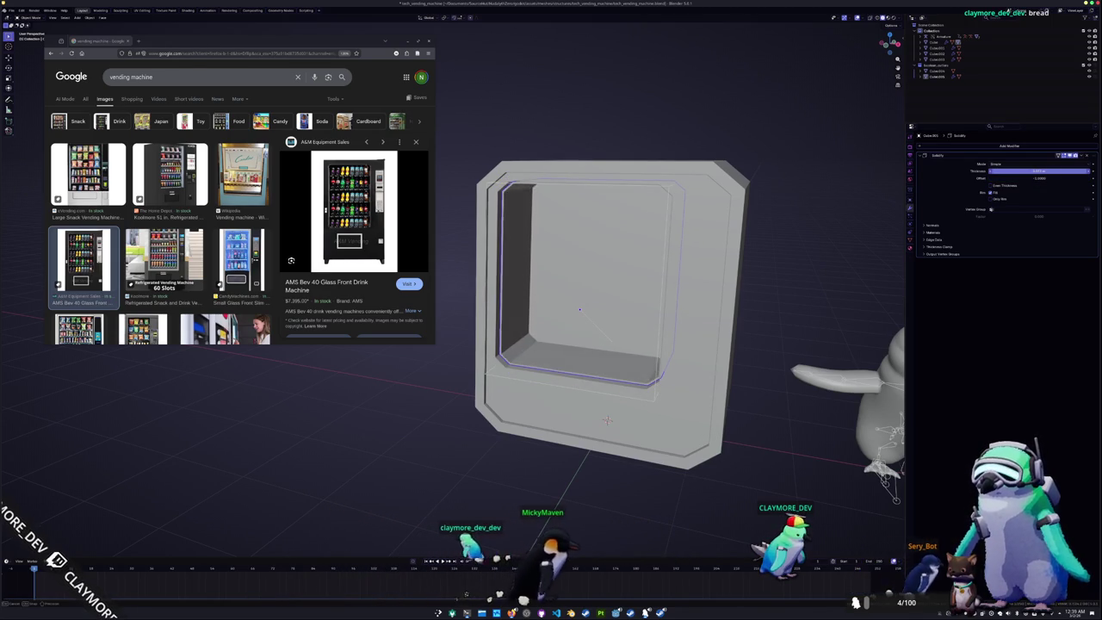
click(1046, 170)
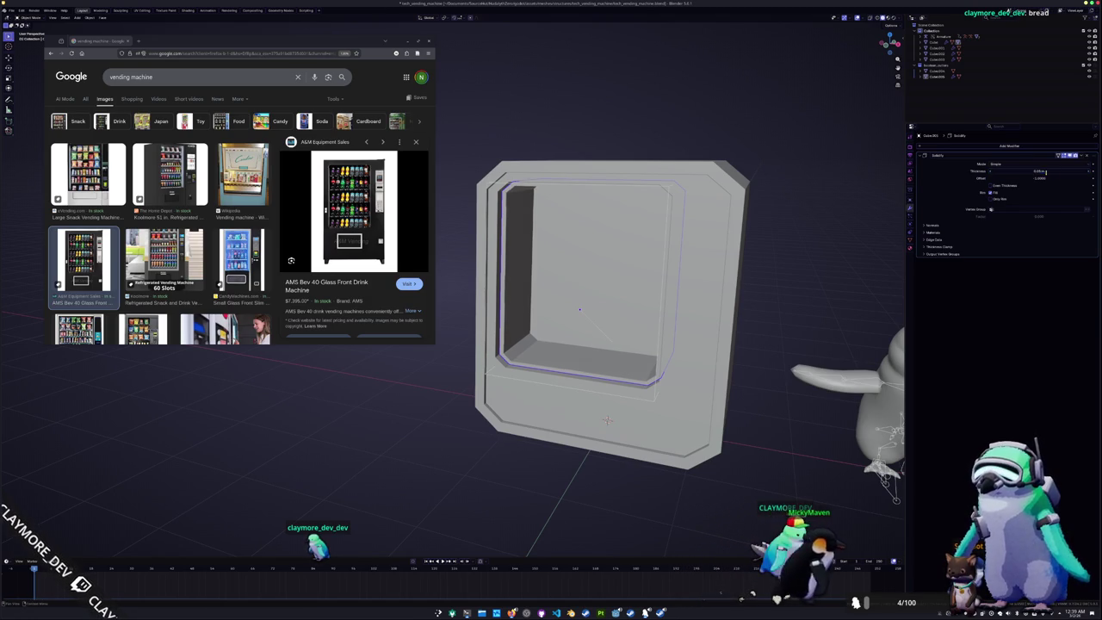
key(shift+a)
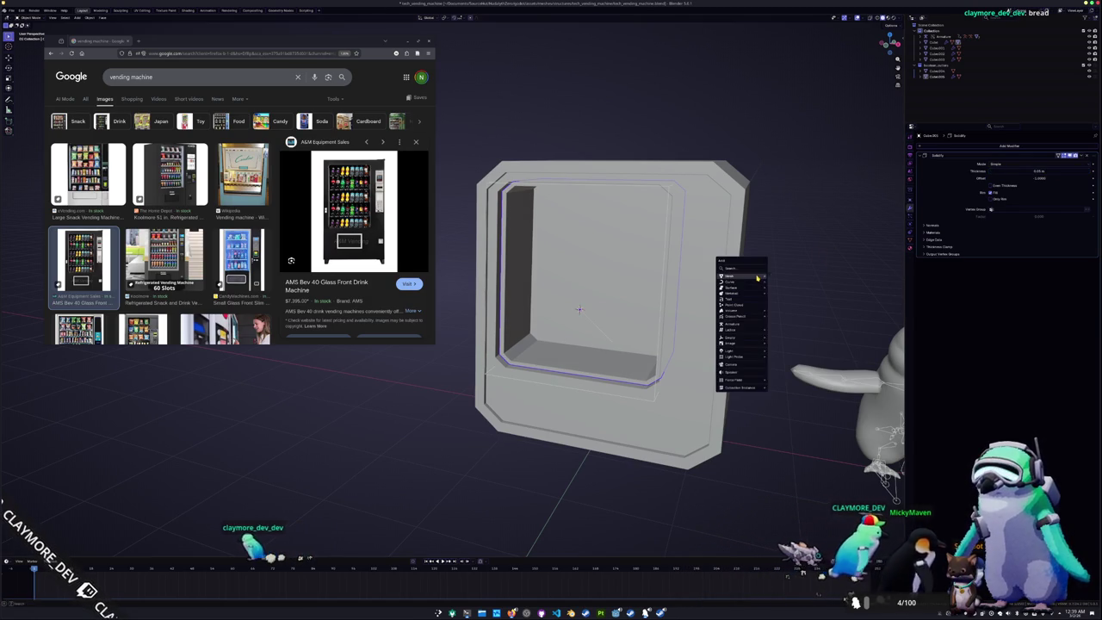
Add a cube, flatten it along Z and scale its depth along Y into a thin shelf strip
click(779, 282)
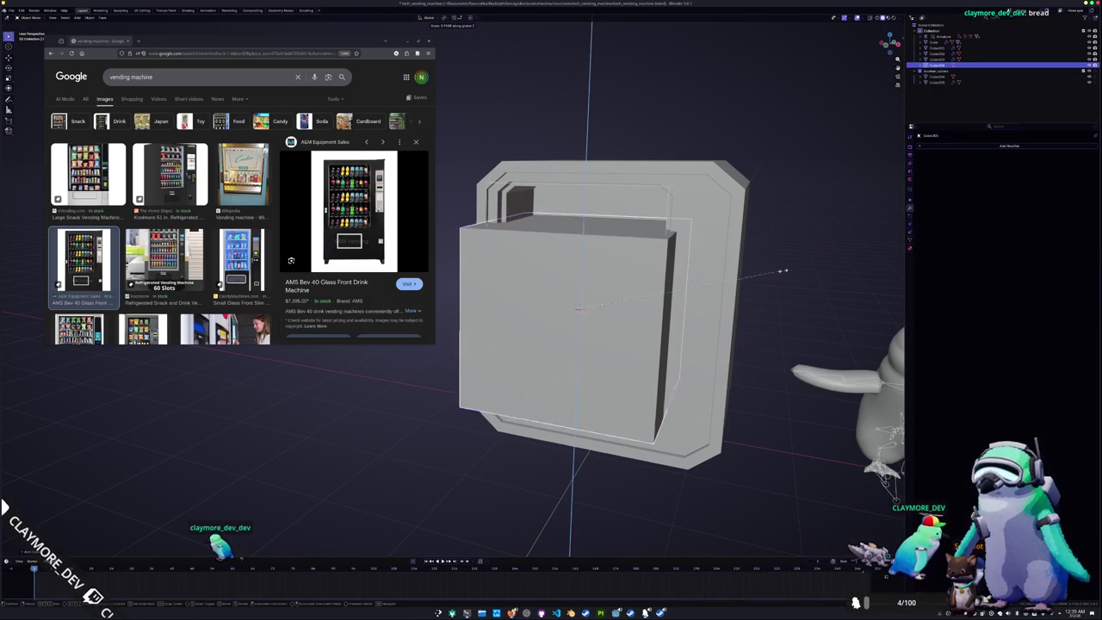
key(s)
key(z)
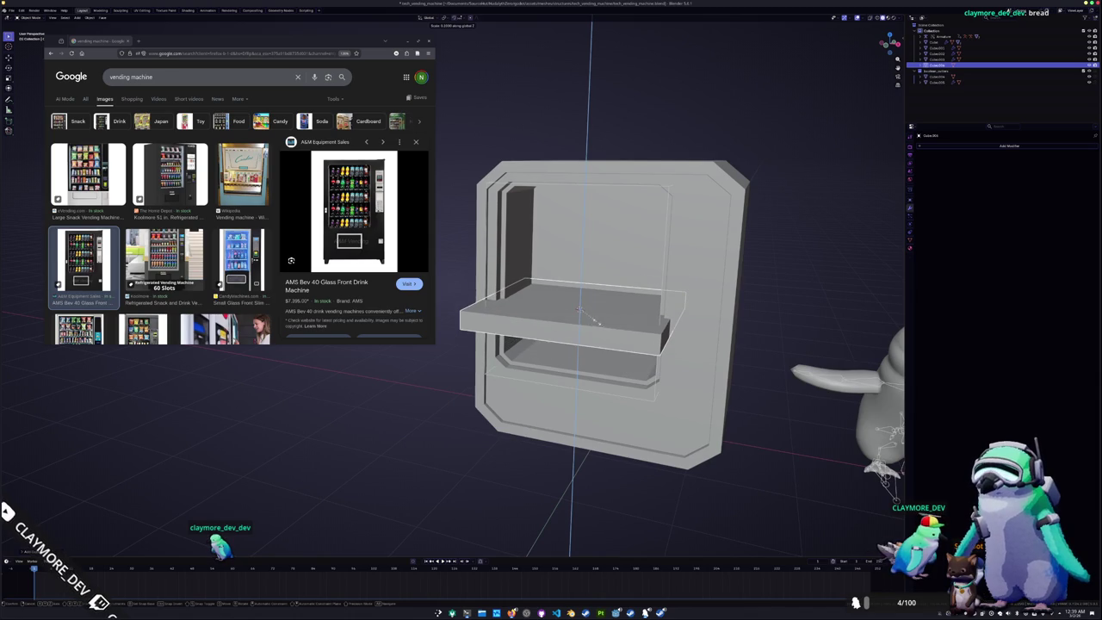
click(706, 303)
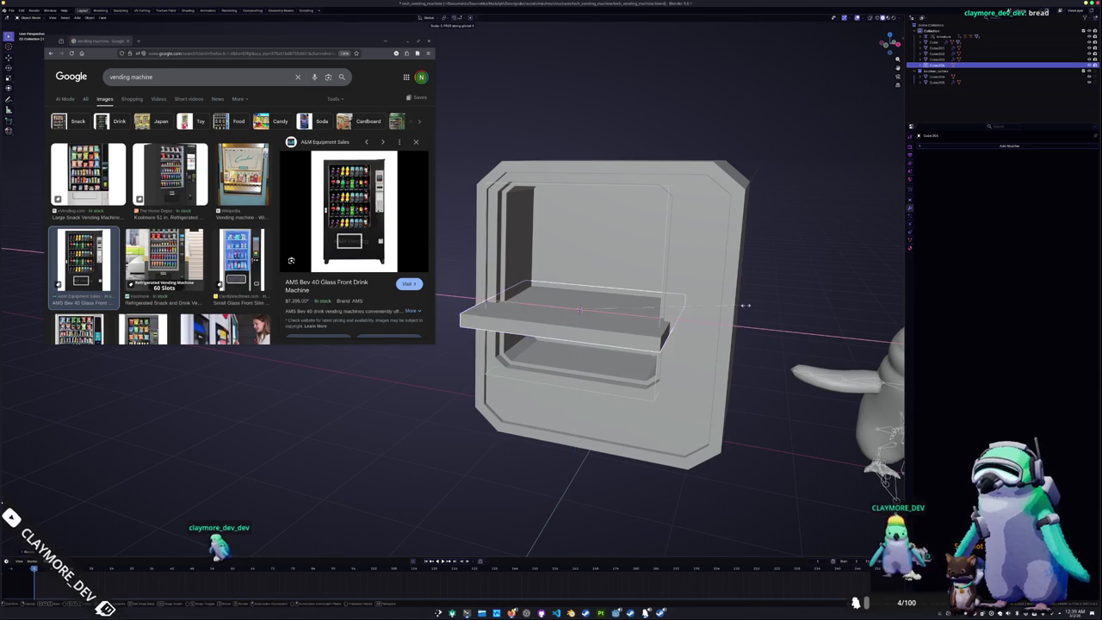
middle_drag(757, 307, 655, 306)
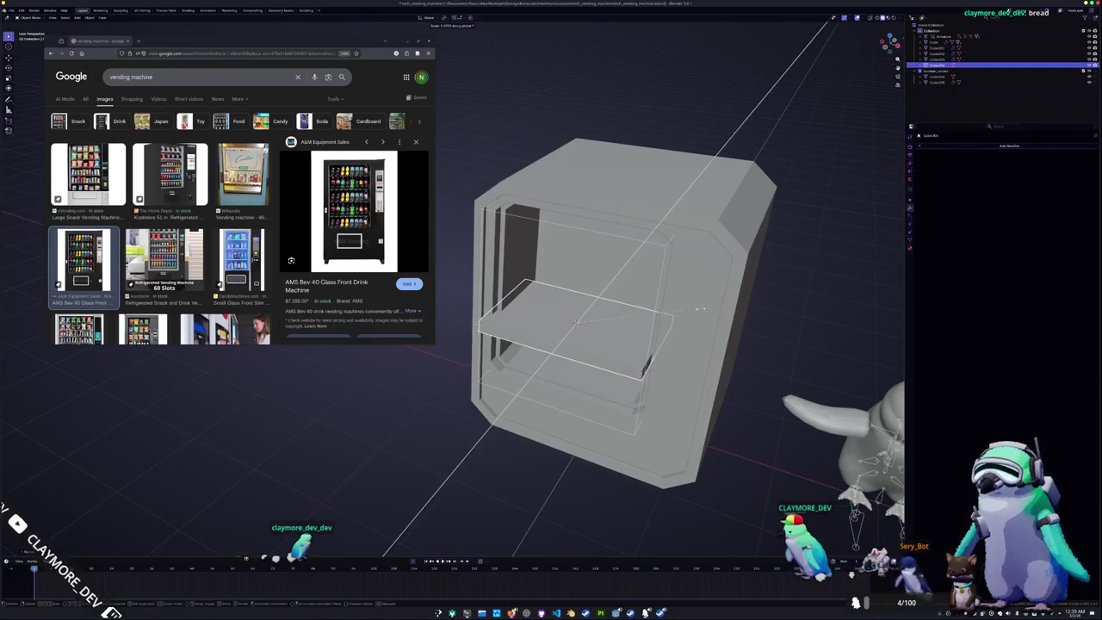
key(s)
key(y)
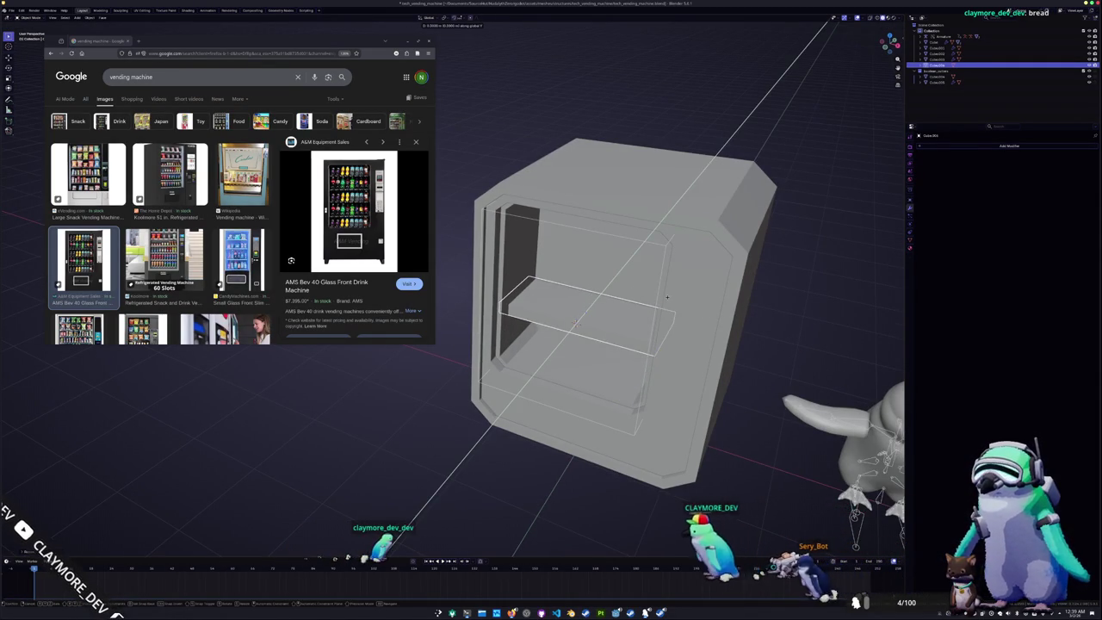
middle_drag(655, 305, 650, 292)
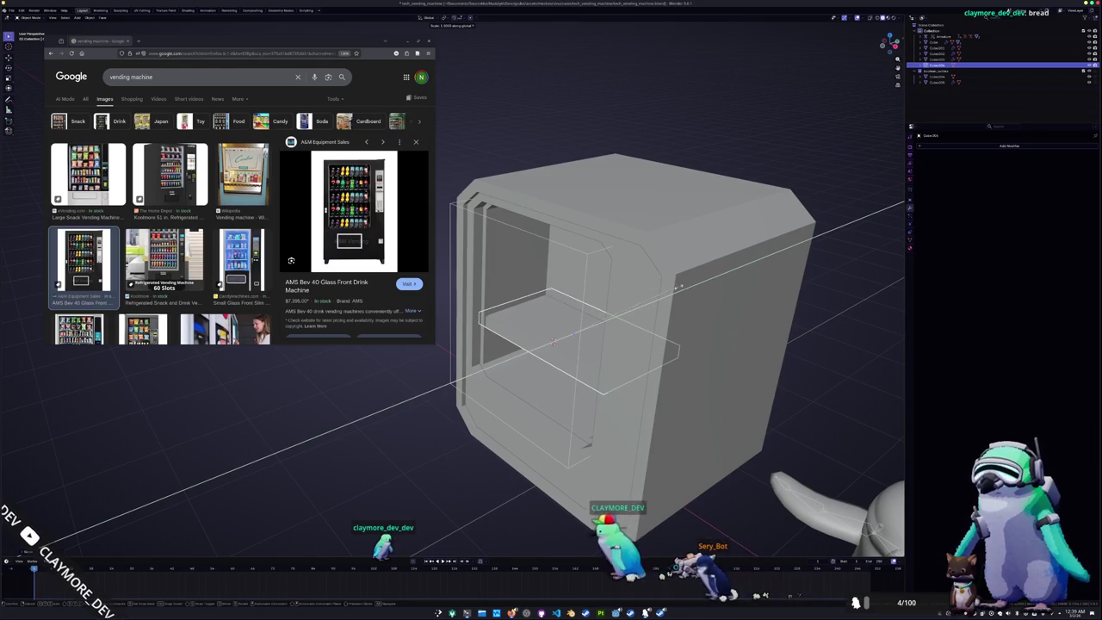
click(672, 291)
Slide the shelf along Y and adjust its front face in front X-ray view
key(g)
key(y)
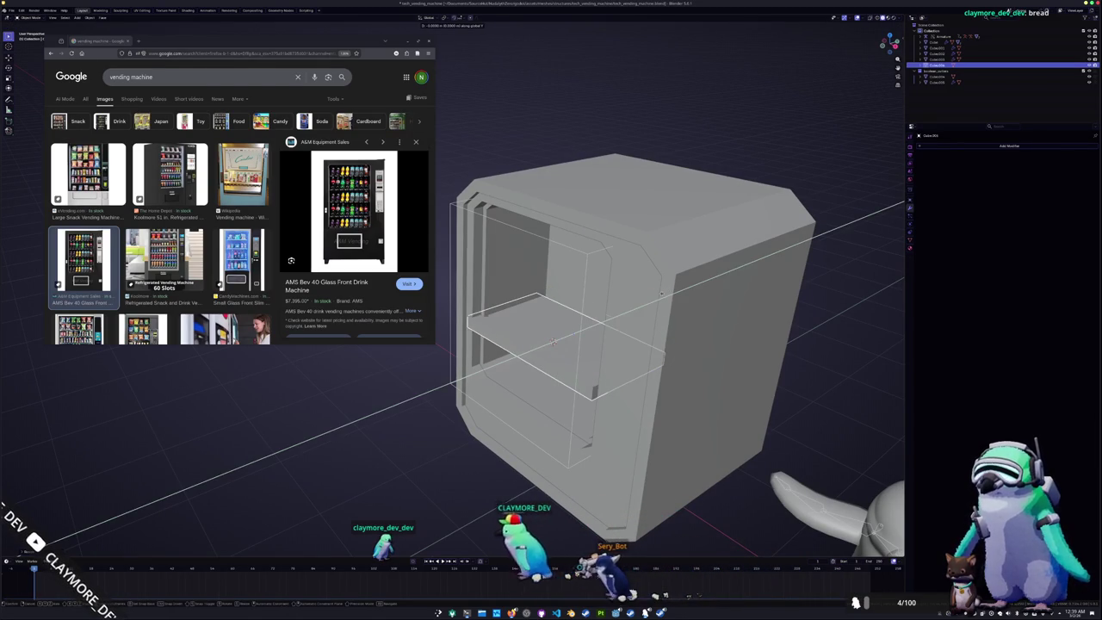
click(552, 340)
key(Tab)
click(552, 340)
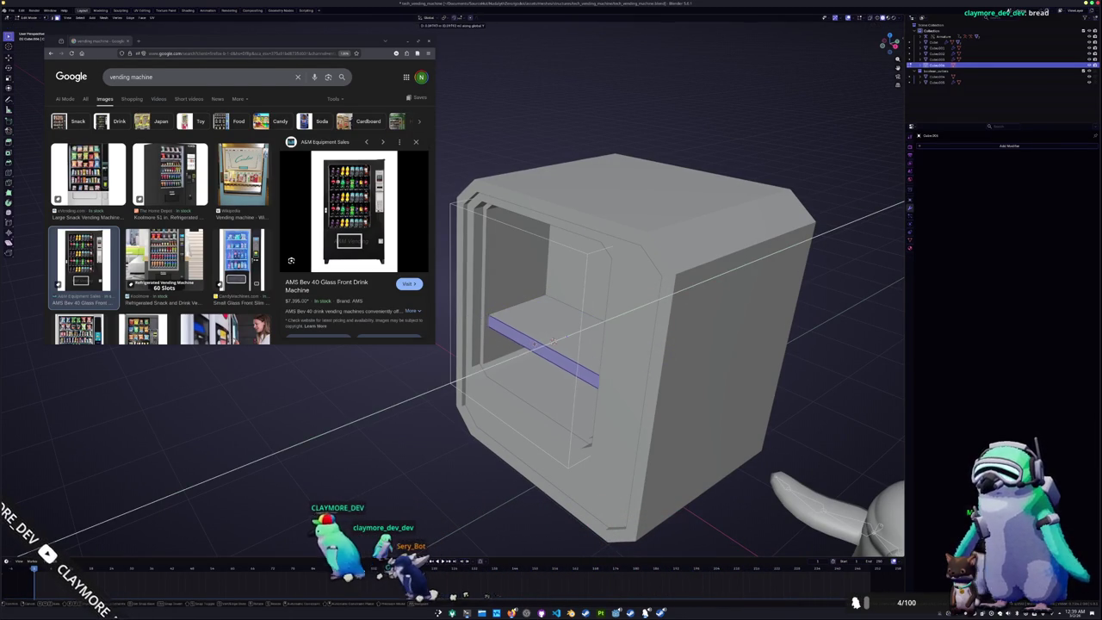
click(553, 340)
key(KP_1)
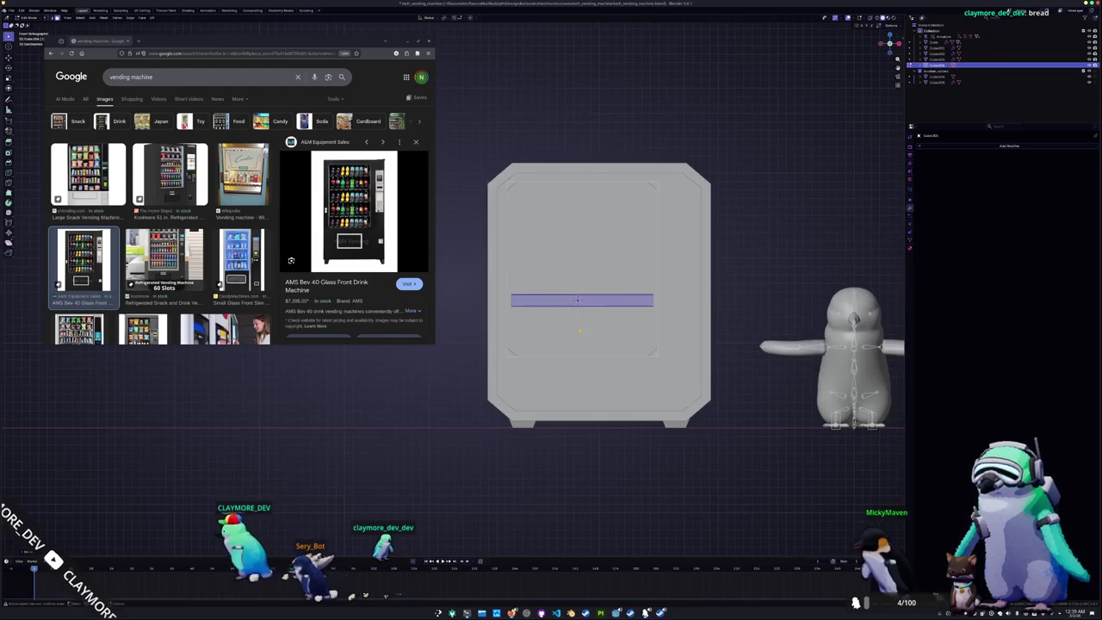
key(alt+z)
right_click(555, 325)
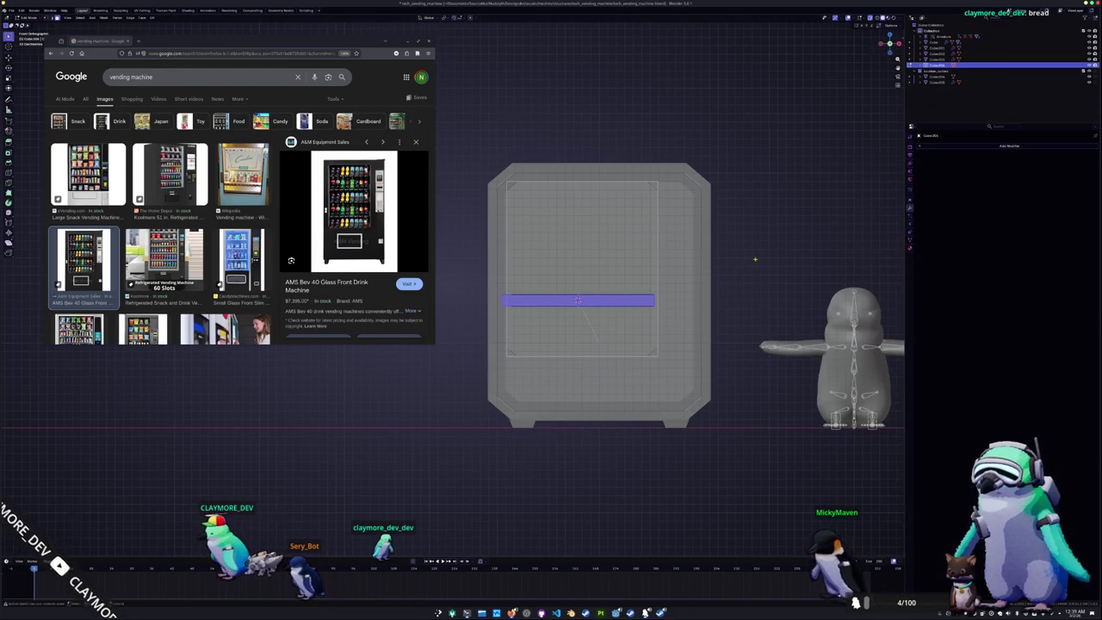
scroll(826, 261, up, 2)
key(s)
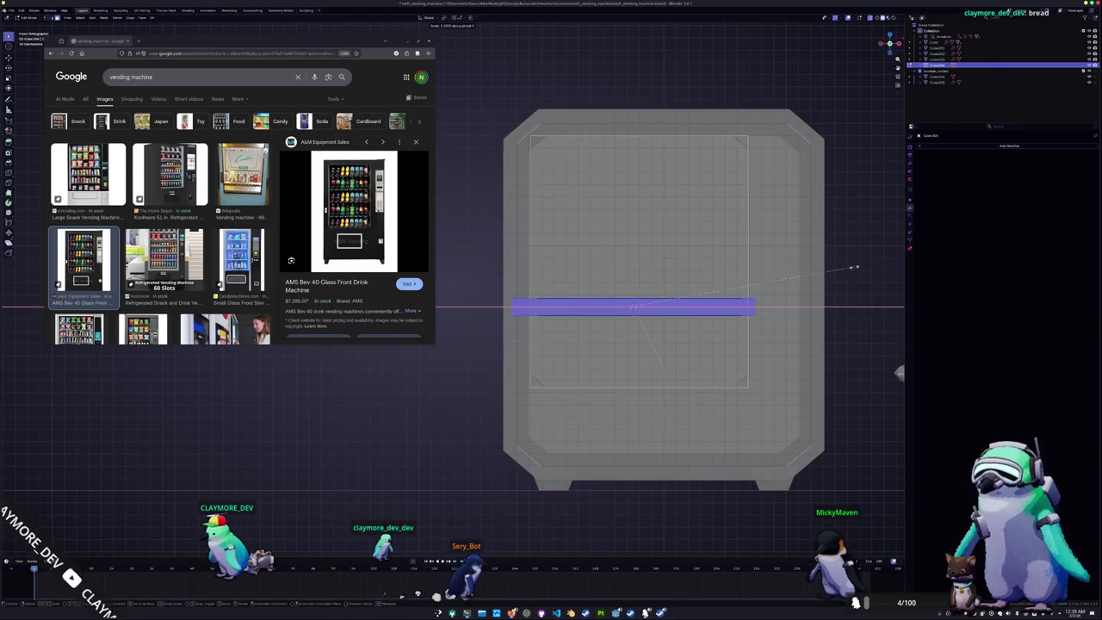
scroll(804, 276, down, 2)
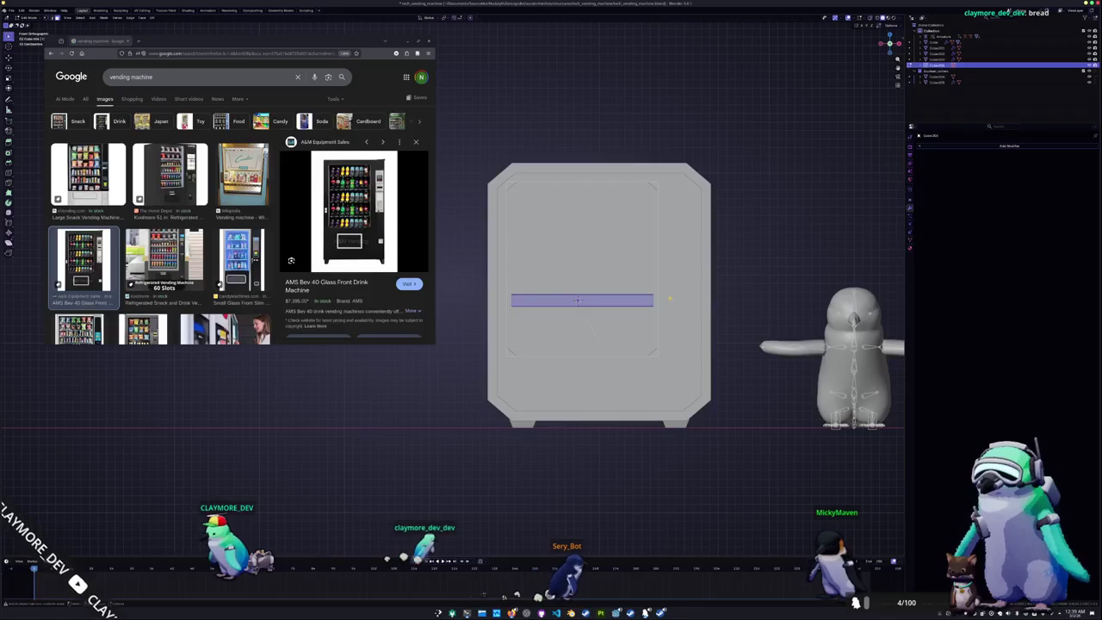
scroll(635, 320, up, 2)
key(x)
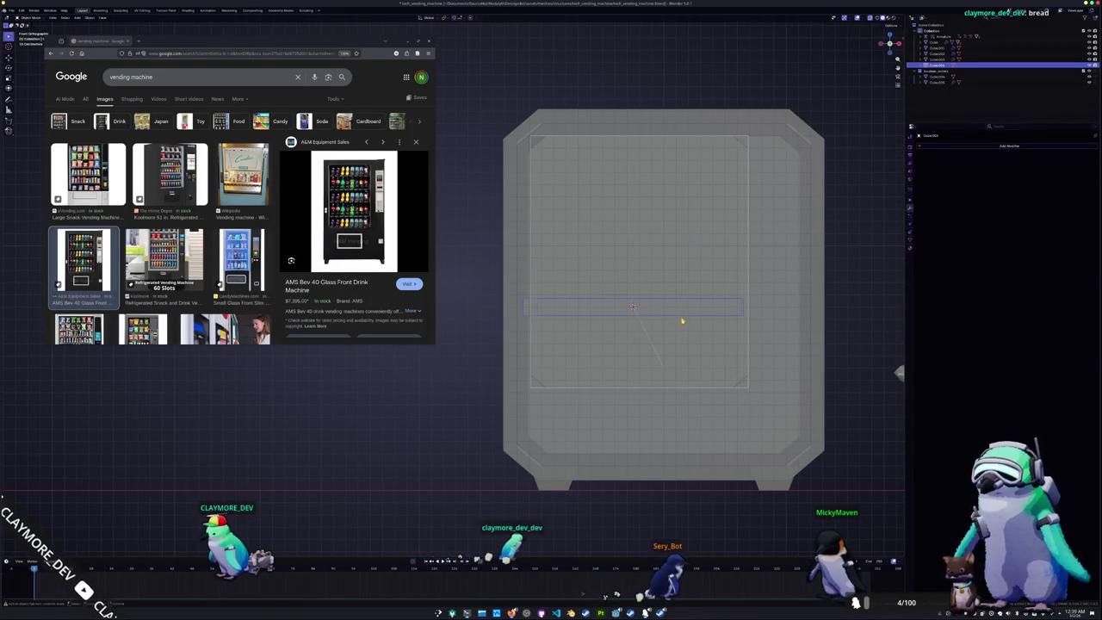
Select the inner panel and check its full mesh selection in Edit Mode
click(720, 389)
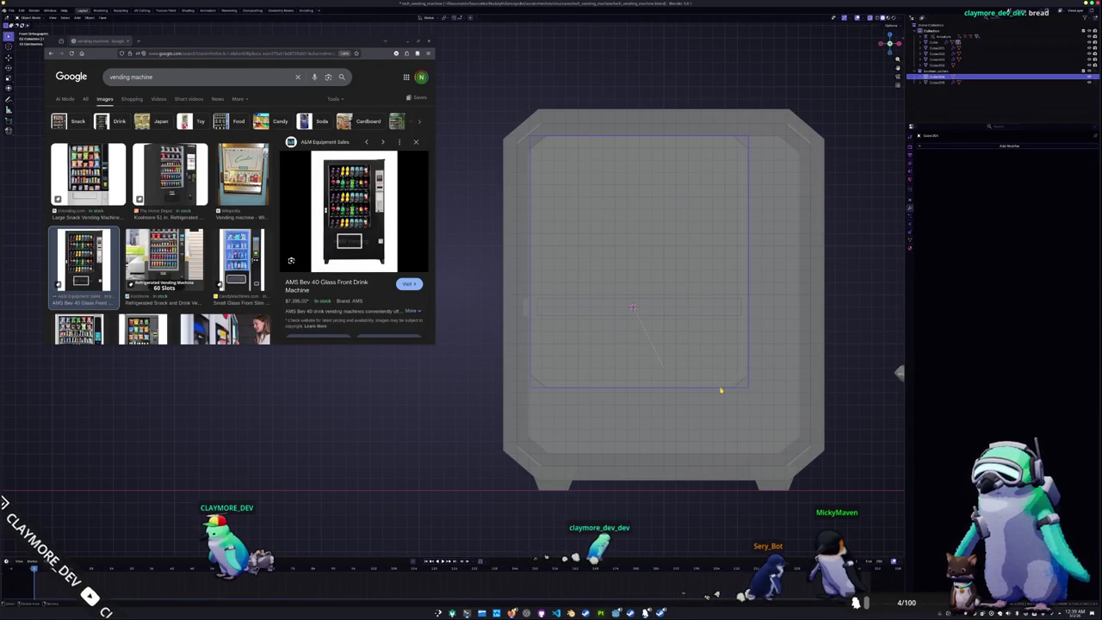
key(Tab)
key(a)
key(alt+a)
key(a)
key(Tab)
Drop the shelf strip low in the cavity along Z, then slide its faces back along Y
click(666, 312)
key(g)
key(z)
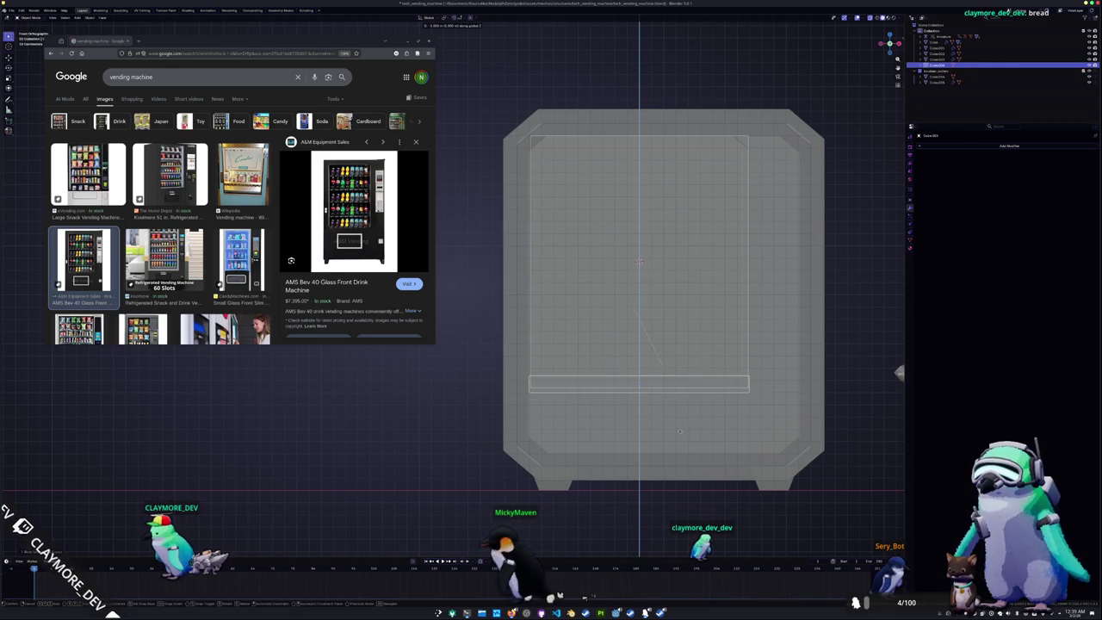
click(679, 428)
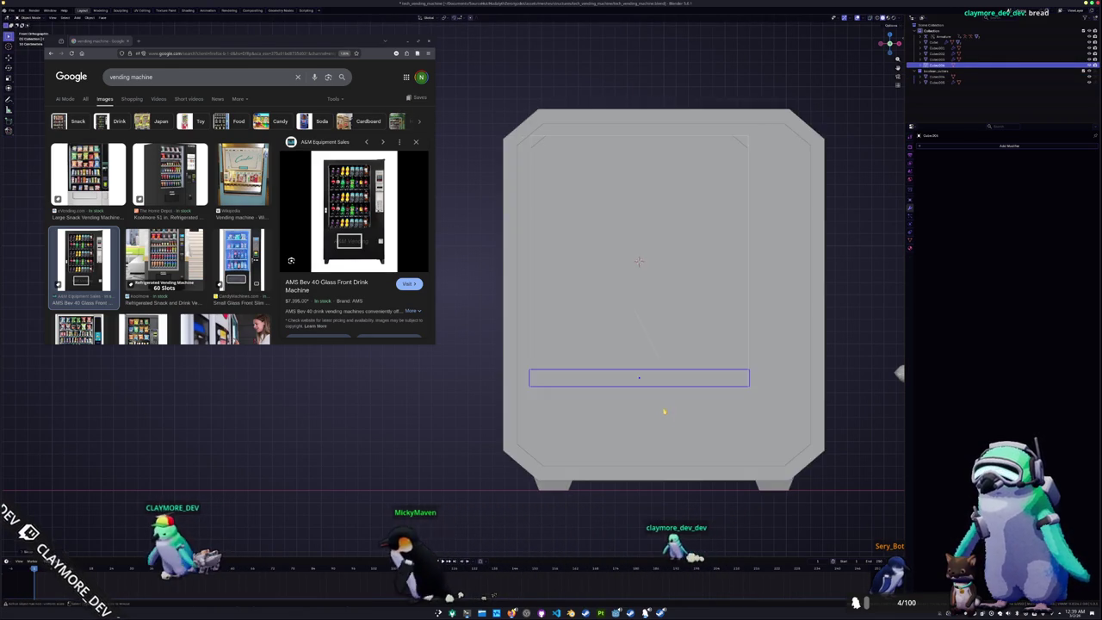
middle_drag(678, 429, 628, 430)
scroll(627, 431, down, 5)
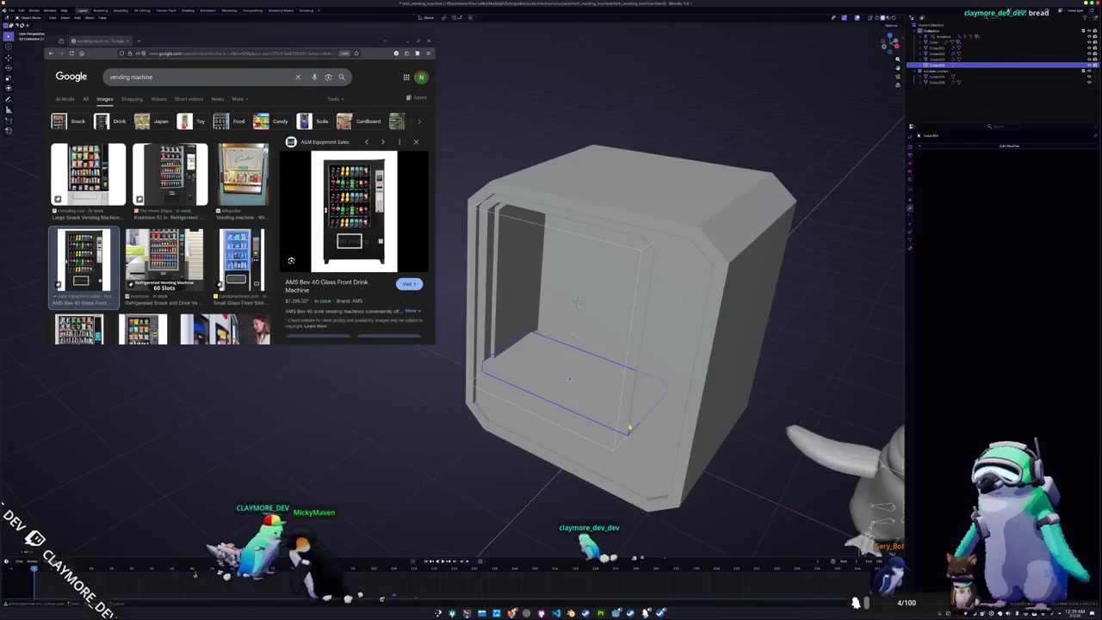
key(Tab)
key(g)
key(y)
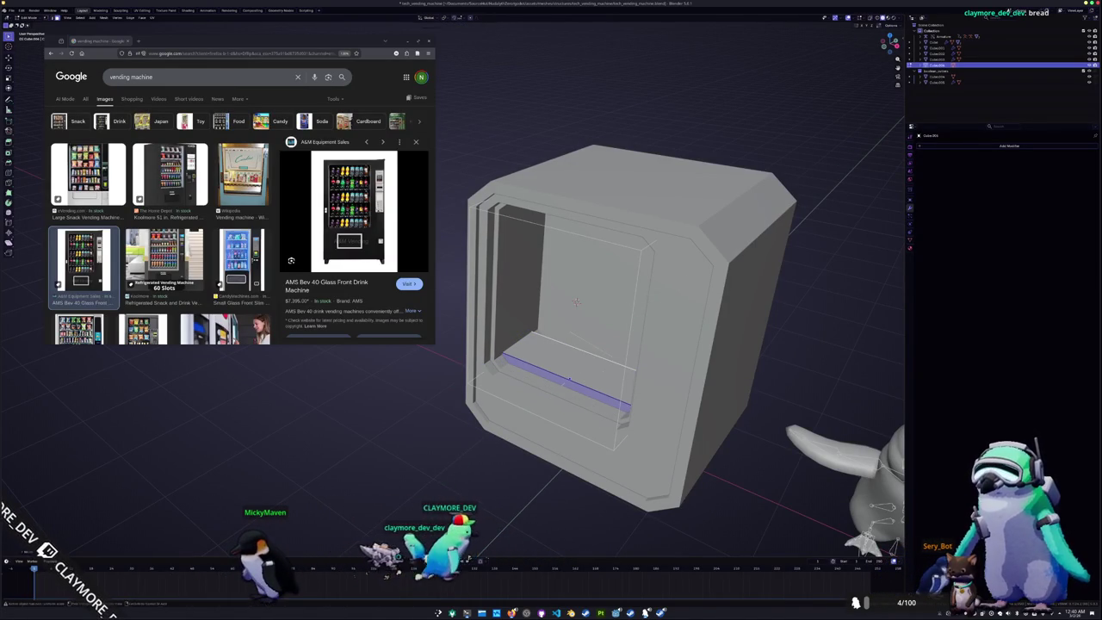
key(alt+z)
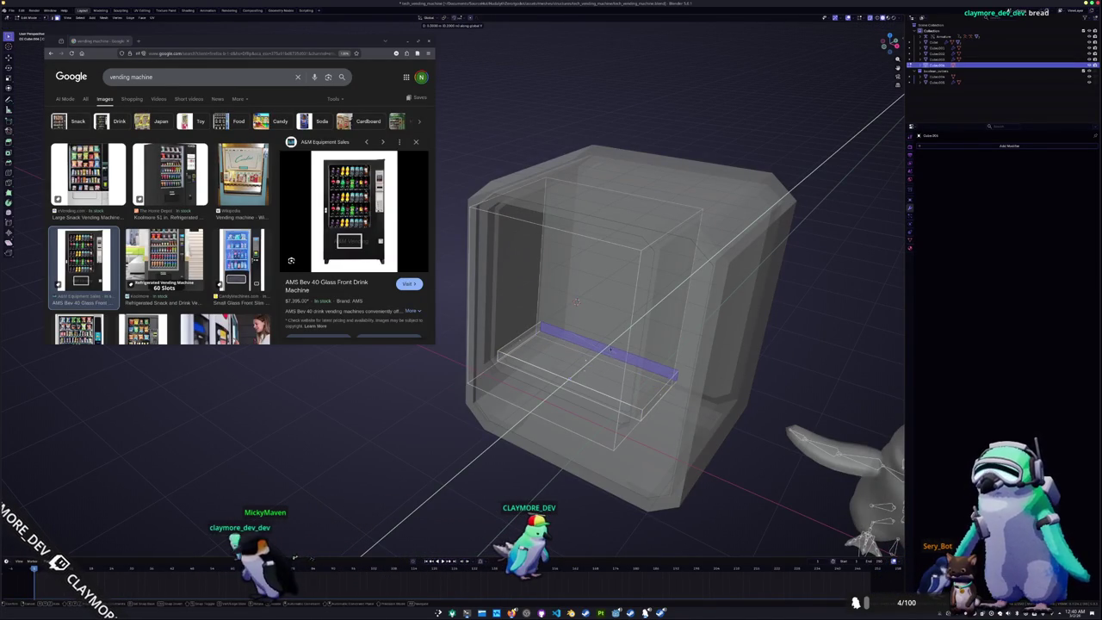
key(alt+z)
click(547, 404)
mouse_move(547, 404)
middle_down()
mouse_move(516, 379)
mouse_move(541, 317)
middle_up()
key(alt+z)
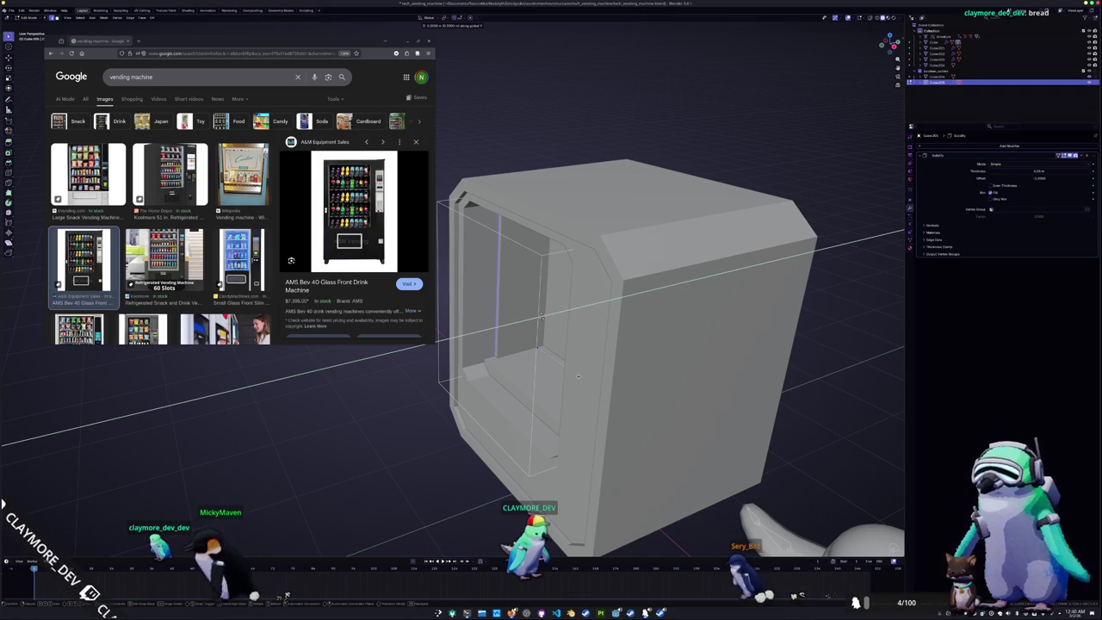
Move the inner panel along Y and boolean-subtract it from the machine body
key(Tab)
click(525, 393)
key(g)
key(y)
click(526, 390)
shift+click(508, 410)
key(ctrl+minus)
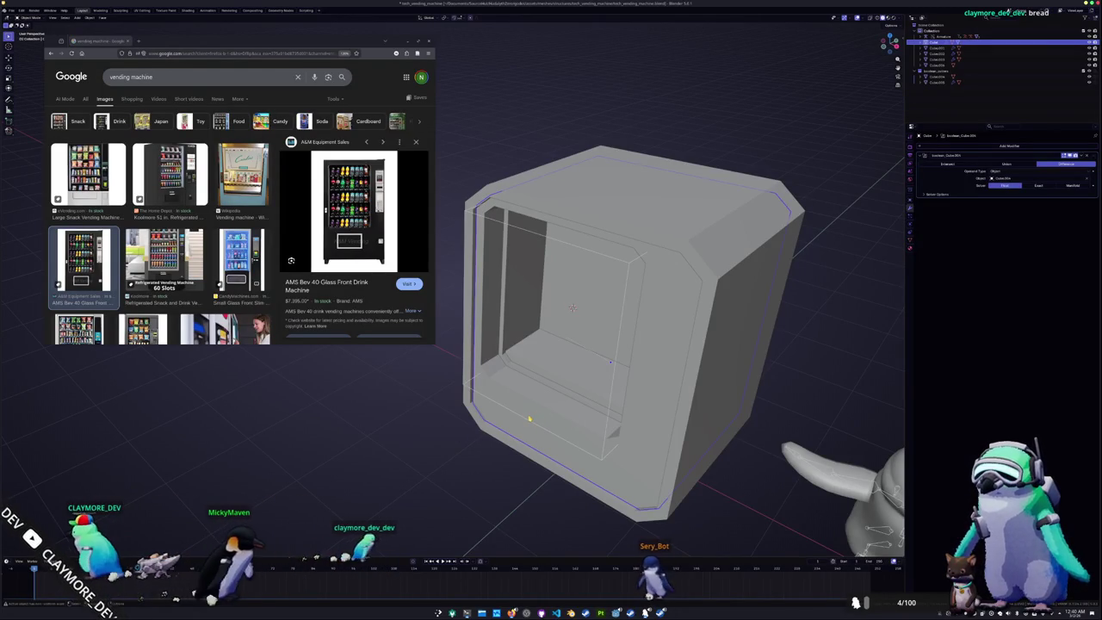
Move all the cavity cutter's faces down along Z so the cavity reaches lower
click(521, 420)
key(Tab)
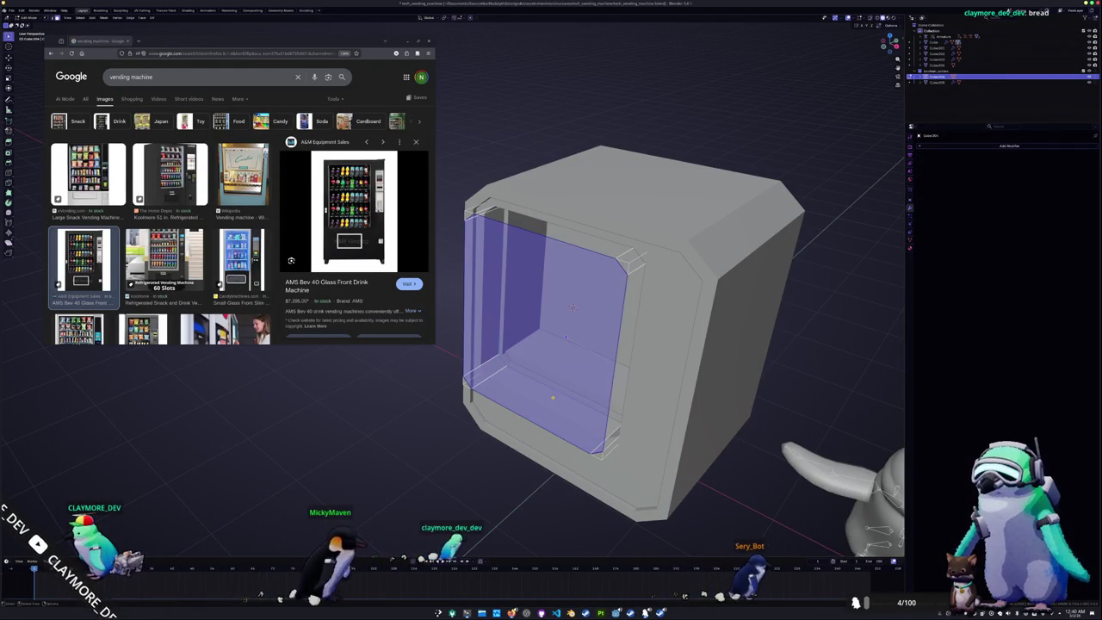
key(alt+a)
mouse_move(603, 344)
middle_down()
mouse_move(637, 335)
mouse_move(603, 379)
mouse_move(603, 482)
middle_up()
key(a)
middle_drag(603, 344, 637, 379)
middle_drag(602, 344, 603, 405)
key(g)
key(z)
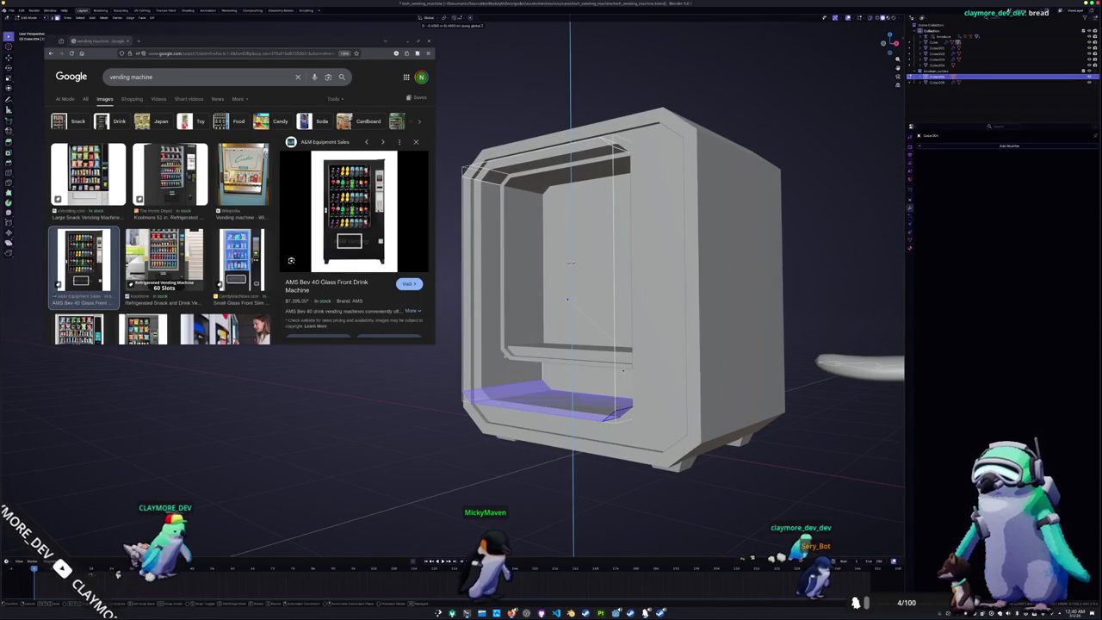
key(Return)
key(Tab)
mouse_move(603, 344)
middle_down()
mouse_move(654, 301)
mouse_move(594, 344)
mouse_move(586, 374)
mouse_move(660, 389)
mouse_move(610, 390)
middle_up()
mouse_move(581, 302)
middle_down()
mouse_move(599, 354)
mouse_move(582, 352)
middle_up()
Put the inner shelf in Edit Mode and view it straight from the front in X-ray
click(600, 354)
key(Tab)
key(alt+z)
key(KP_1)
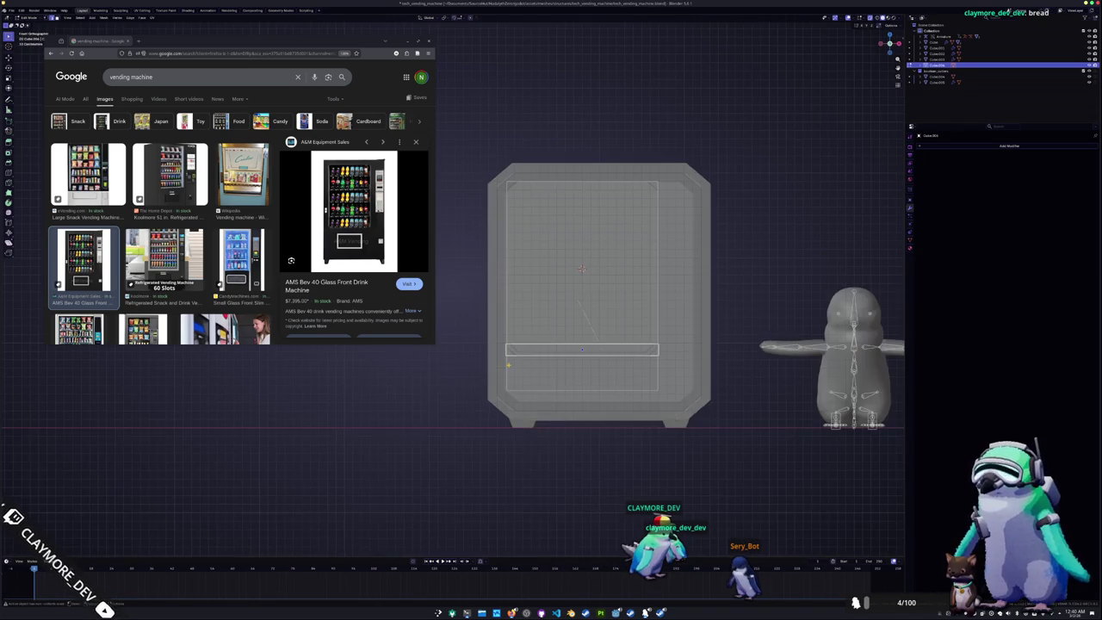
Add an edge loop across the shelf and bevel it to chamfer the shelf's ends
scroll(582, 366, up, 1)
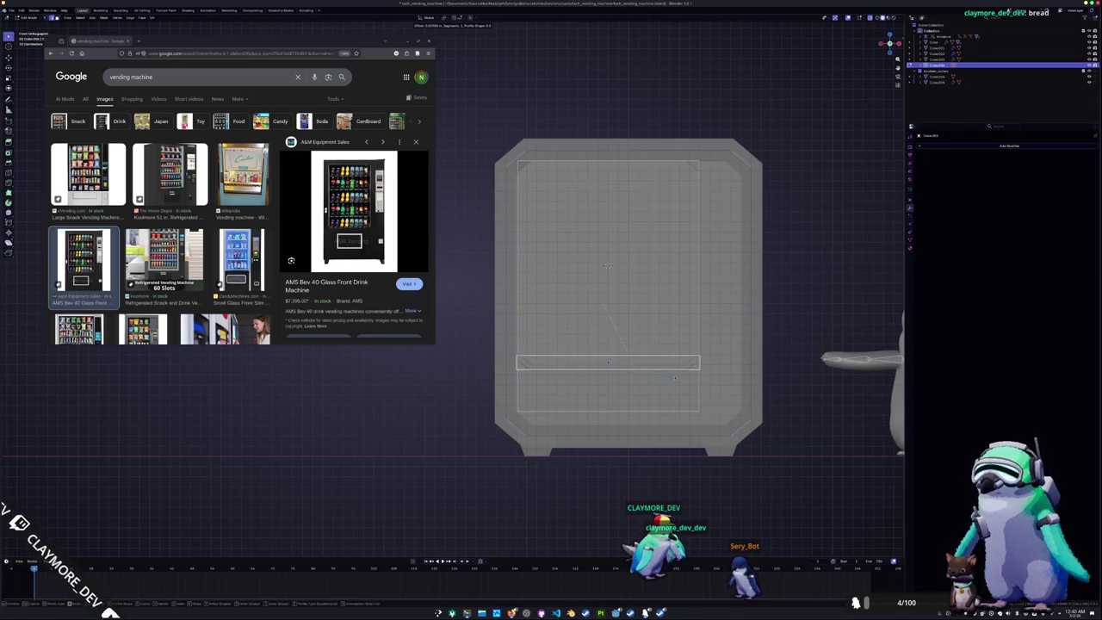
right_click(676, 380)
click(674, 377)
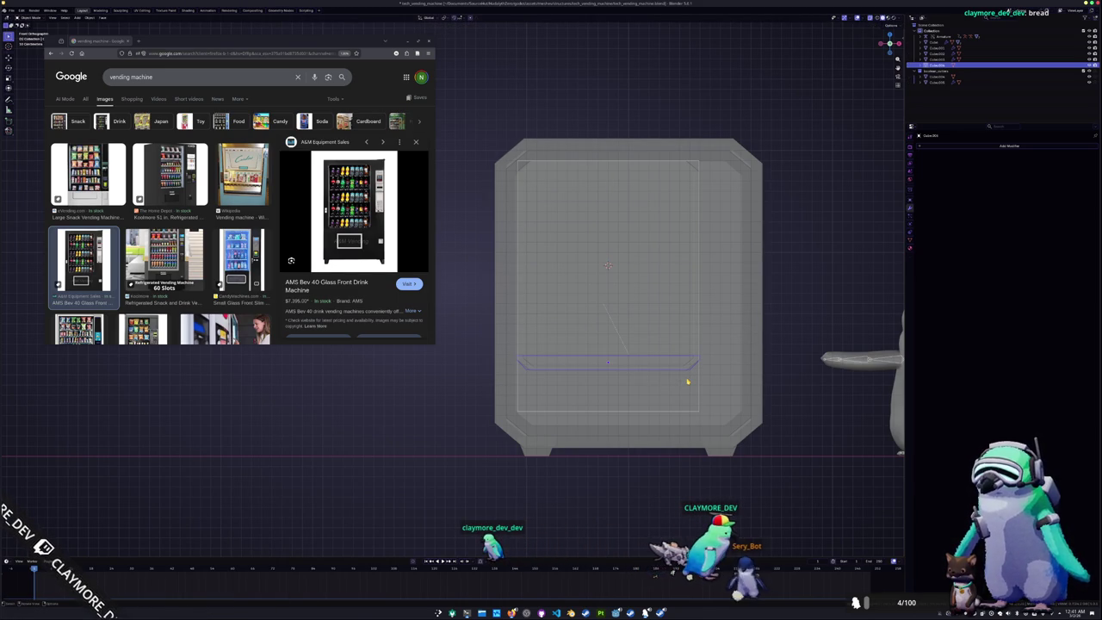
key(alt+z)
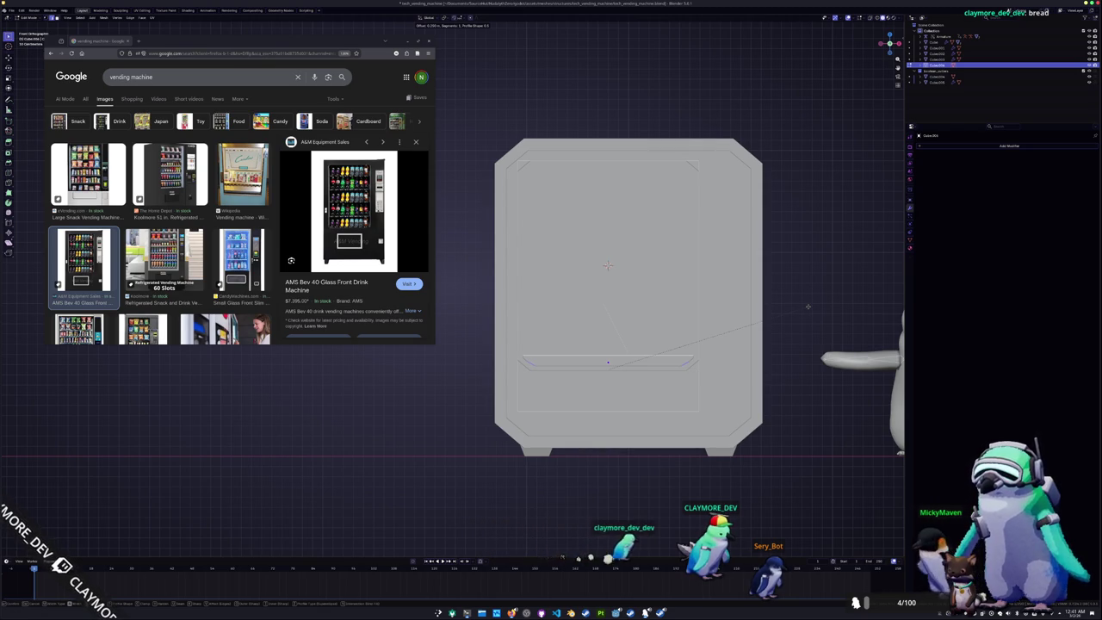
click(807, 306)
key(ctrl+b)
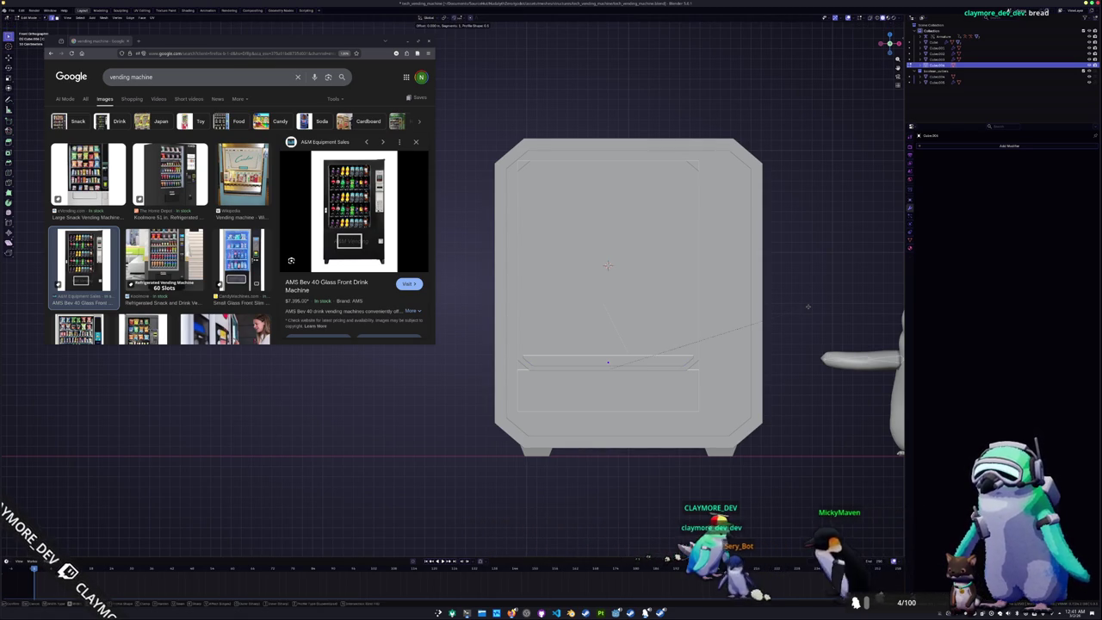
click(807, 306)
key(Tab)
click(966, 148)
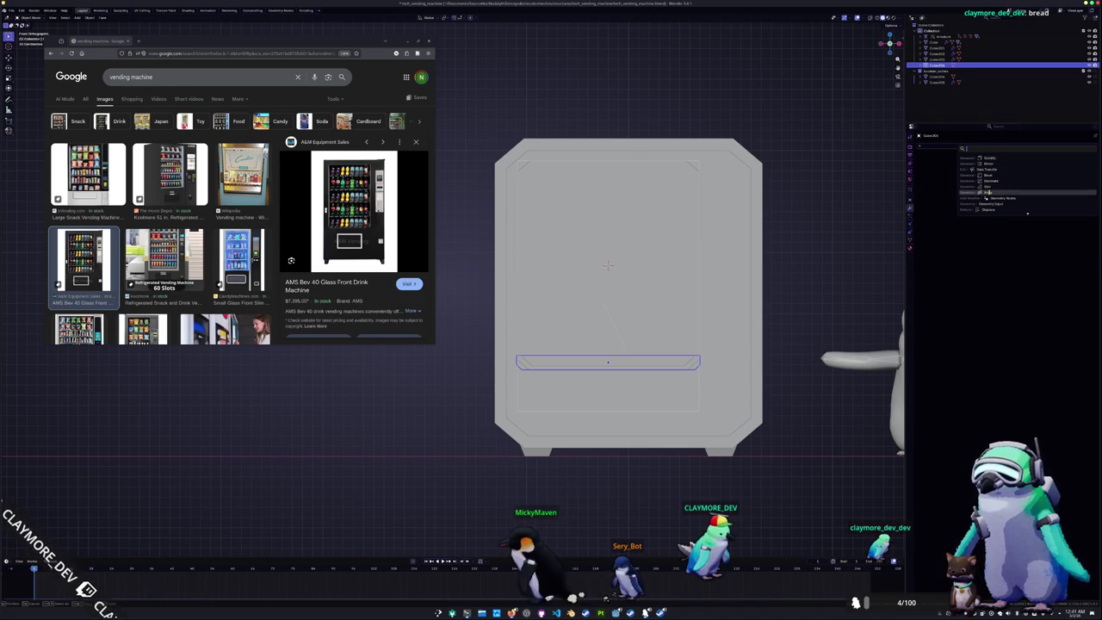
Add an Array modifier with 0 X offset, stacking four shelves vertically at tighter spacing
click(986, 192)
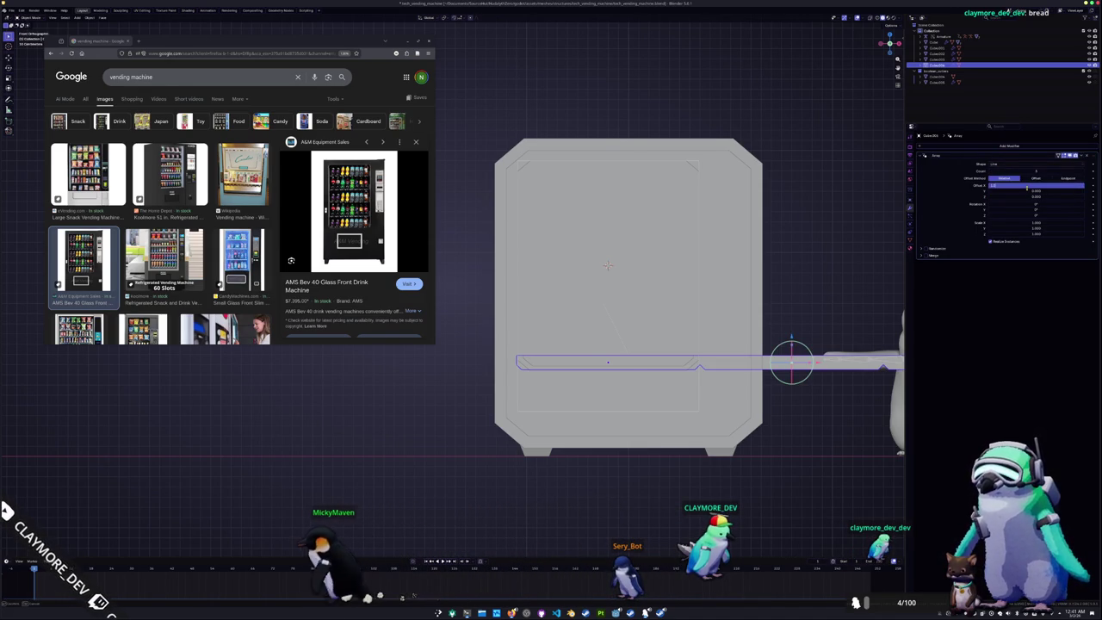
text(0)
key(Return)
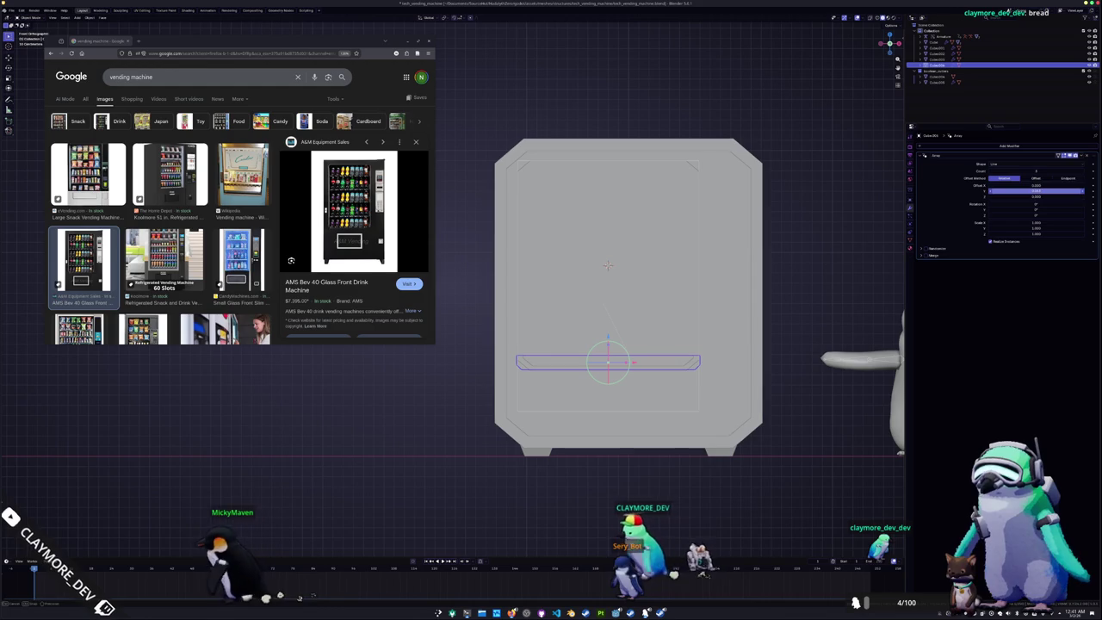
drag(1023, 196, 1058, 197)
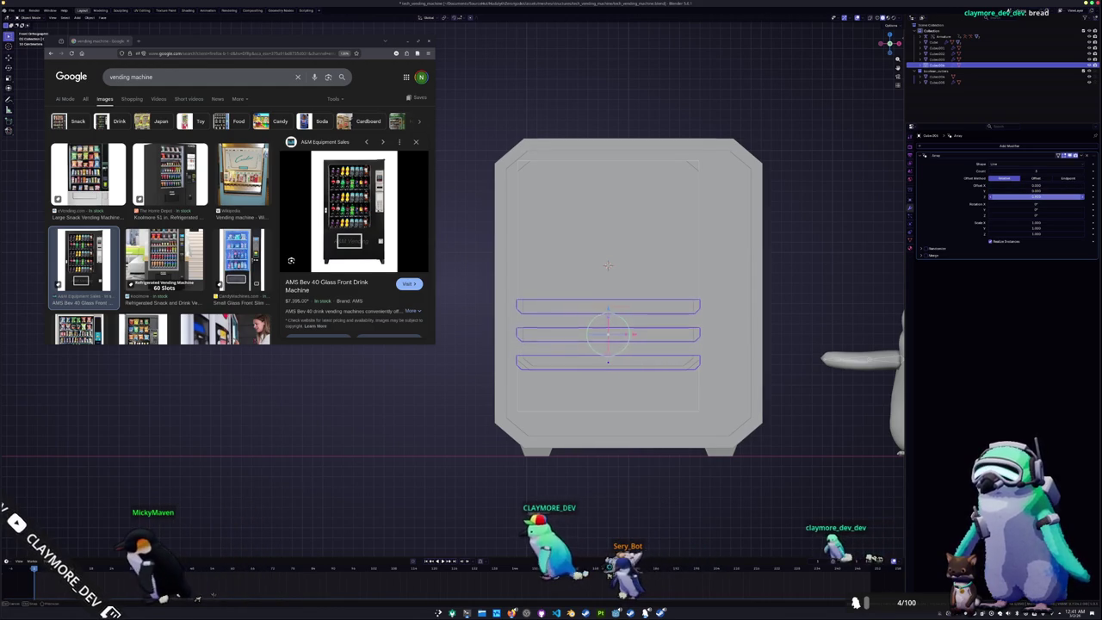
key(Return)
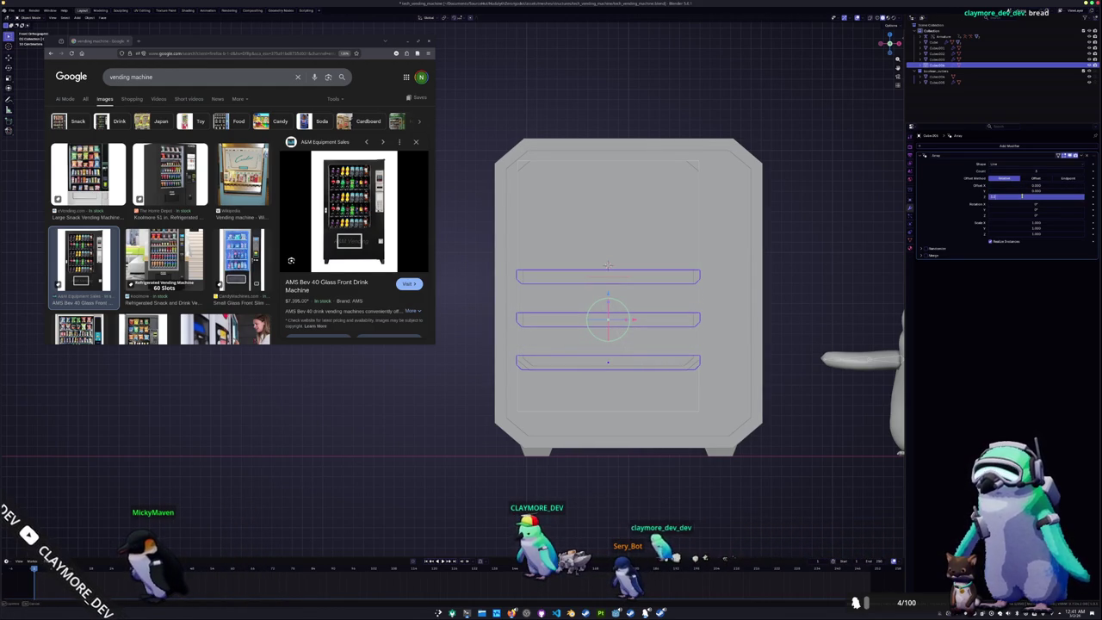
drag(1021, 196, 1043, 170)
click(819, 210)
middle_drag(820, 210, 723, 294)
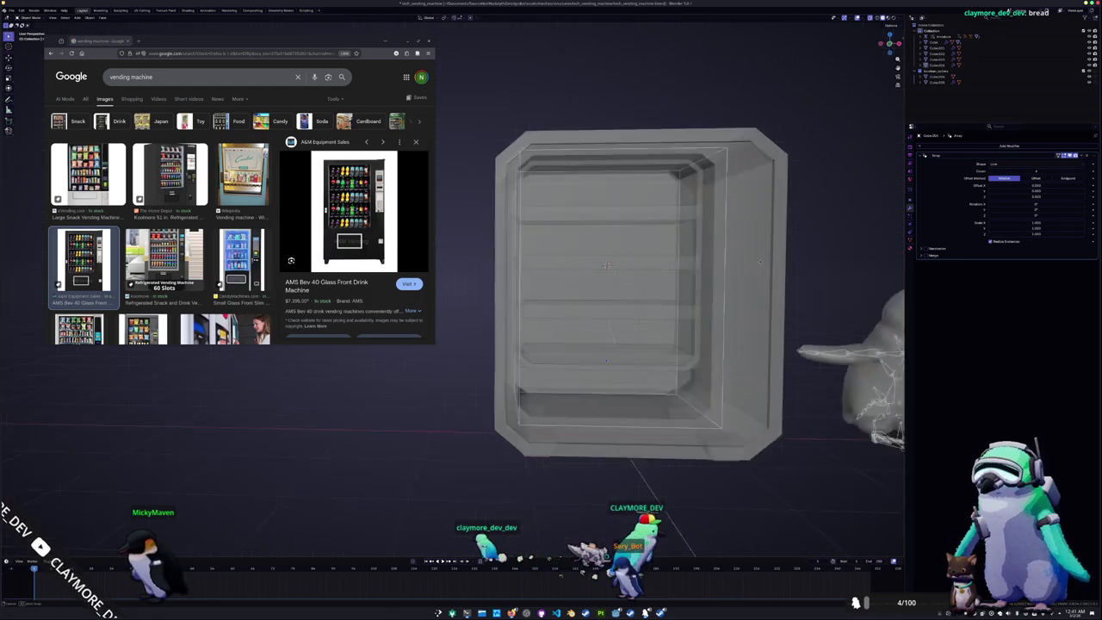
scroll(723, 295, down, 5)
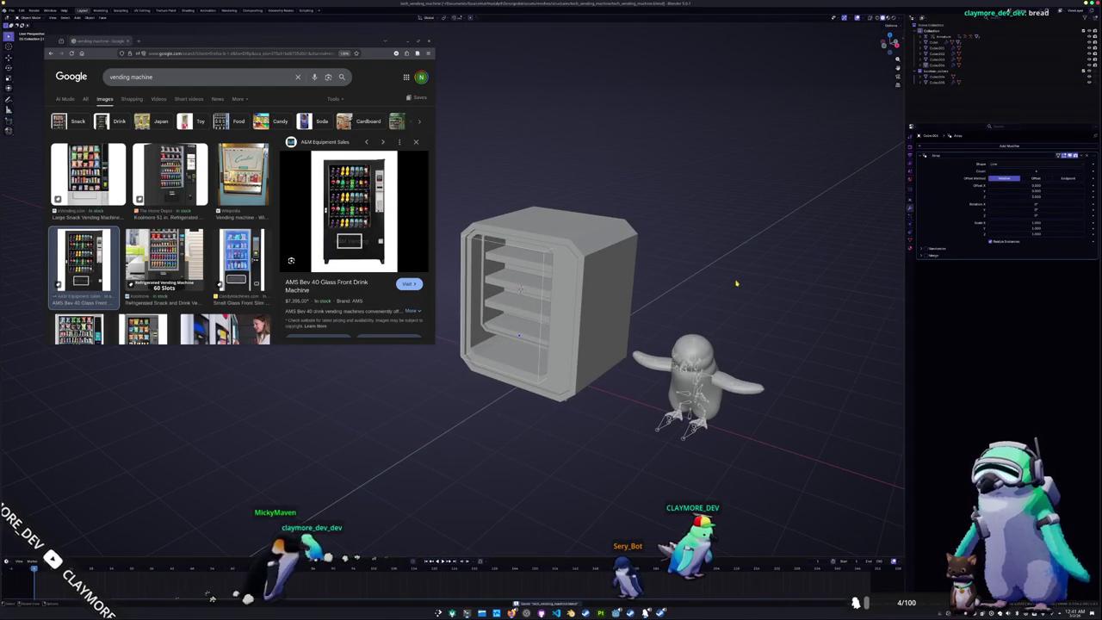
scroll(734, 290, up, 1)
scroll(732, 293, up, 1)
scroll(706, 308, up, 1)
Nudge the shelf sideways along X in front X-ray view so it sits within the frame
click(575, 292)
mouse_move(576, 292)
middle_down()
mouse_move(585, 267)
mouse_move(739, 343)
middle_up()
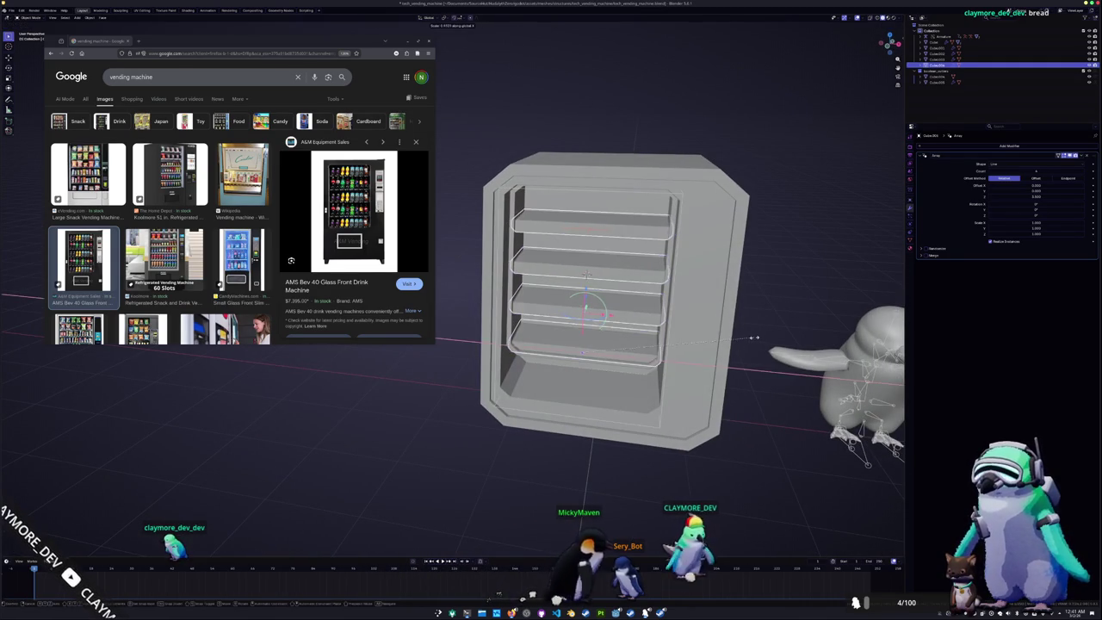
key(KP_1)
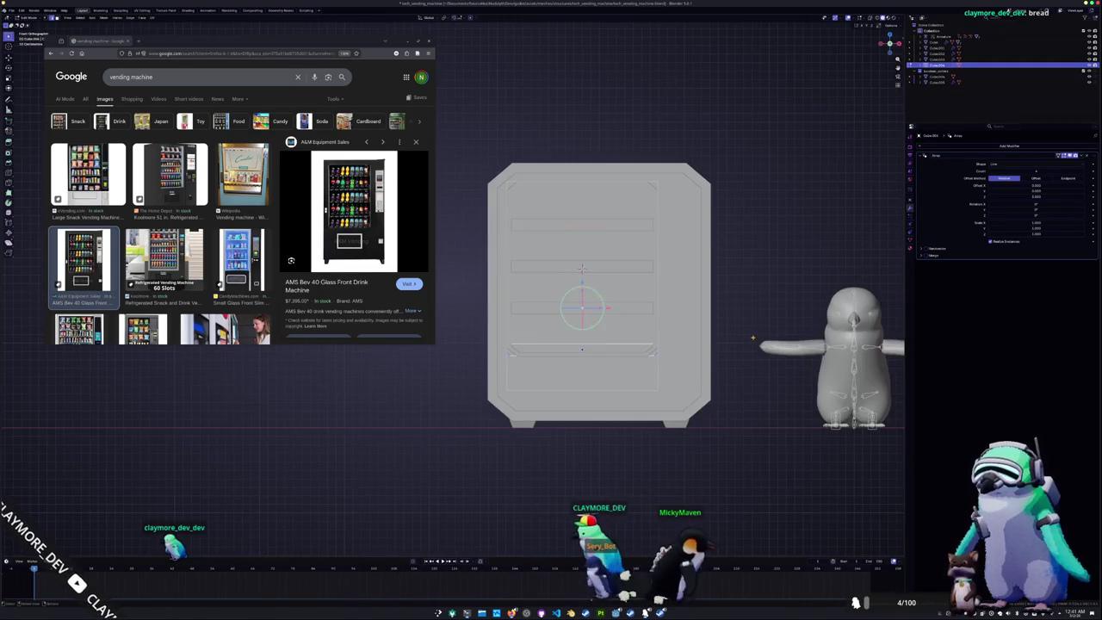
key(alt+z)
scroll(749, 336, up, 3)
key(g)
key(x)
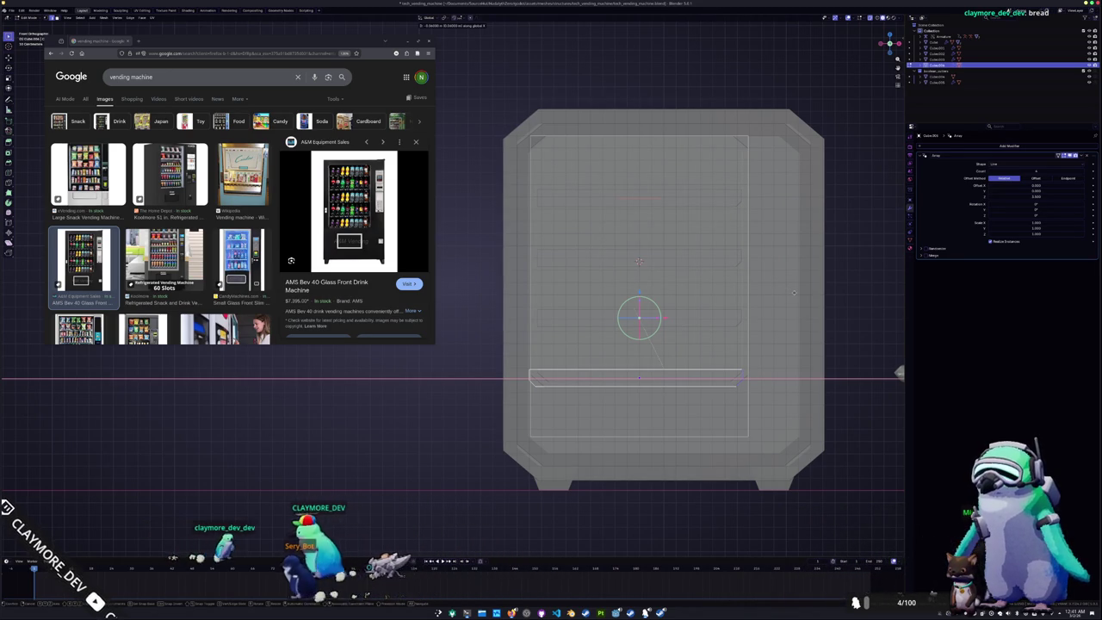
click(545, 417)
key(g)
key(x)
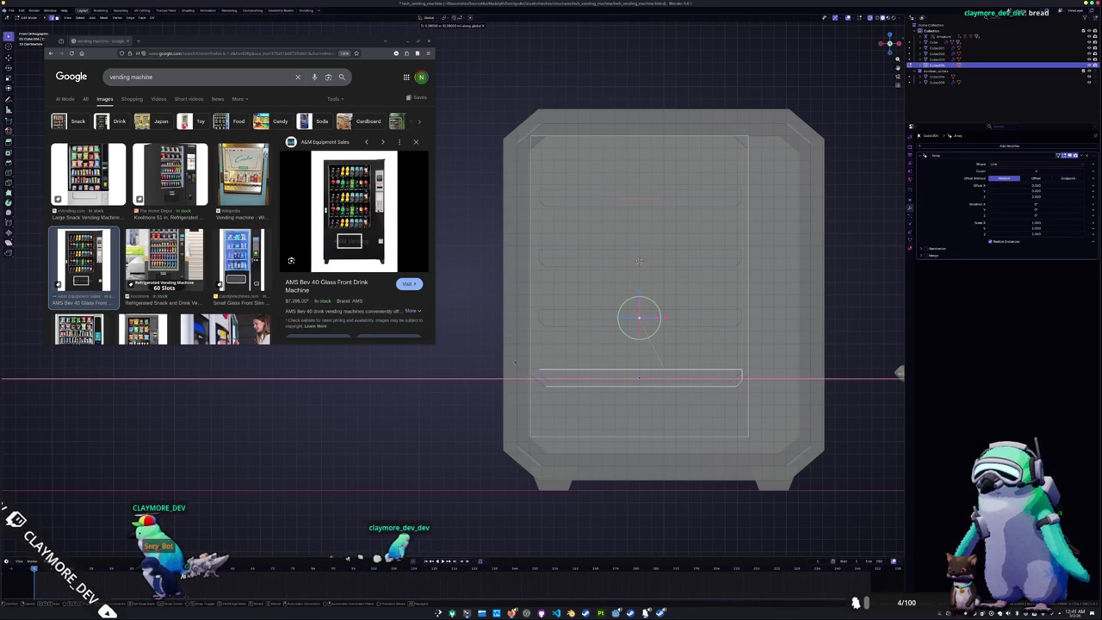
click(493, 360)
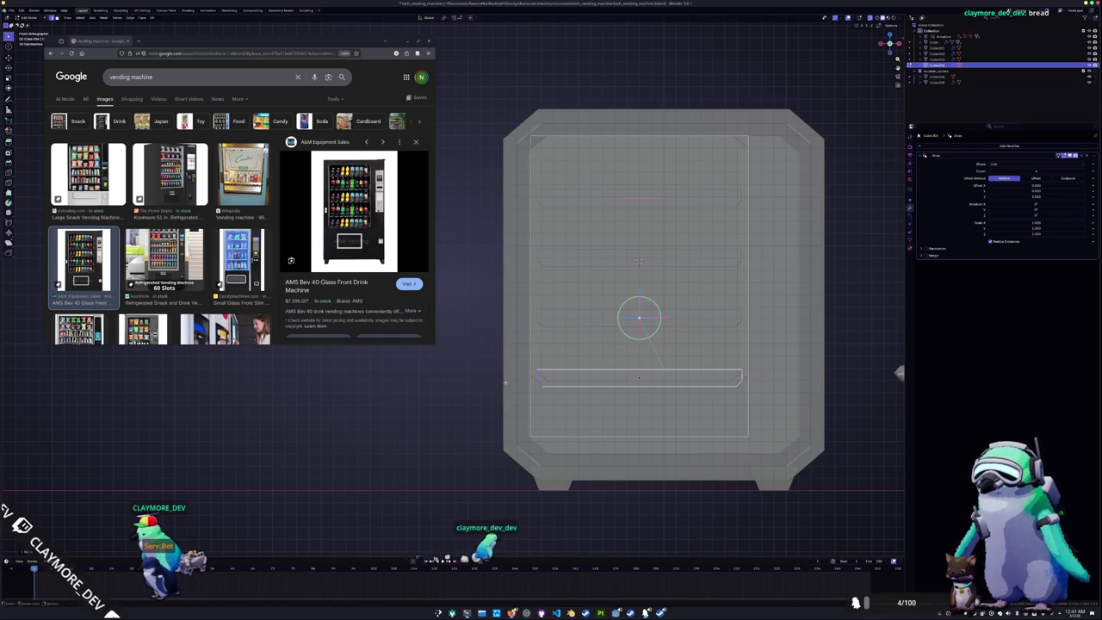
key(Tab)
middle_drag(510, 393, 469, 401)
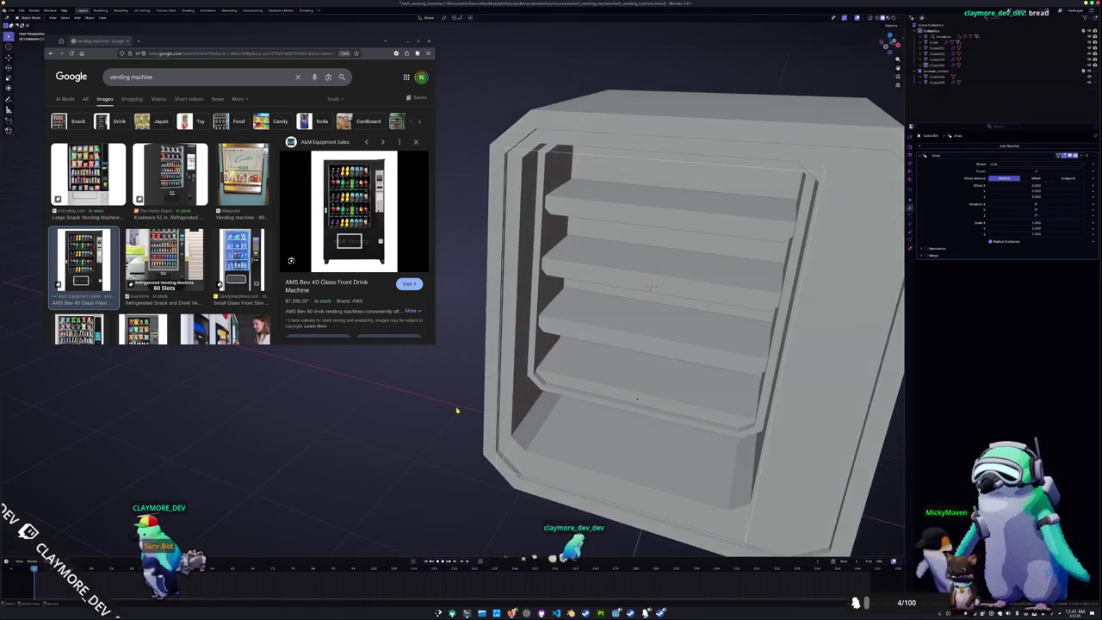
click(603, 357)
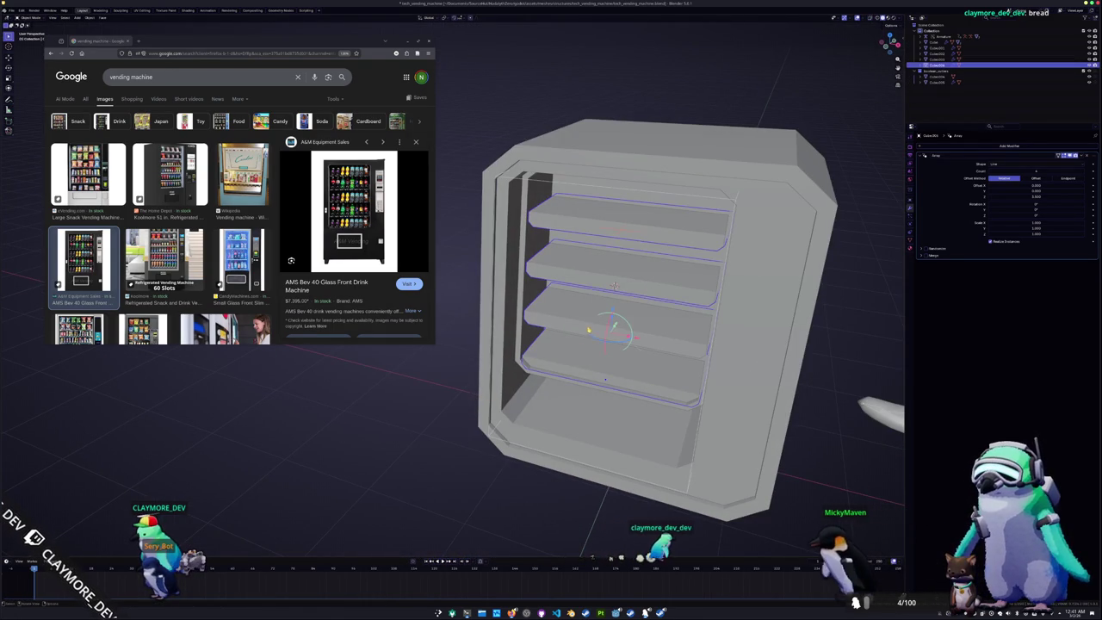
key(shift+a)
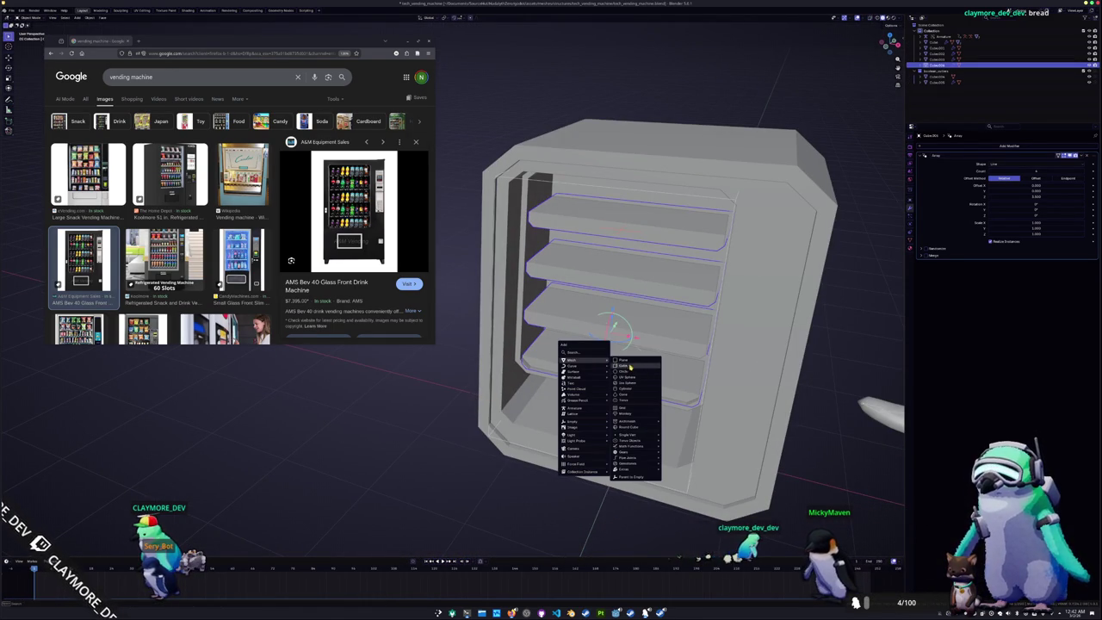
Add a plane, rotate it 90° upright, and shrink it into a thin divider plate
click(630, 363)
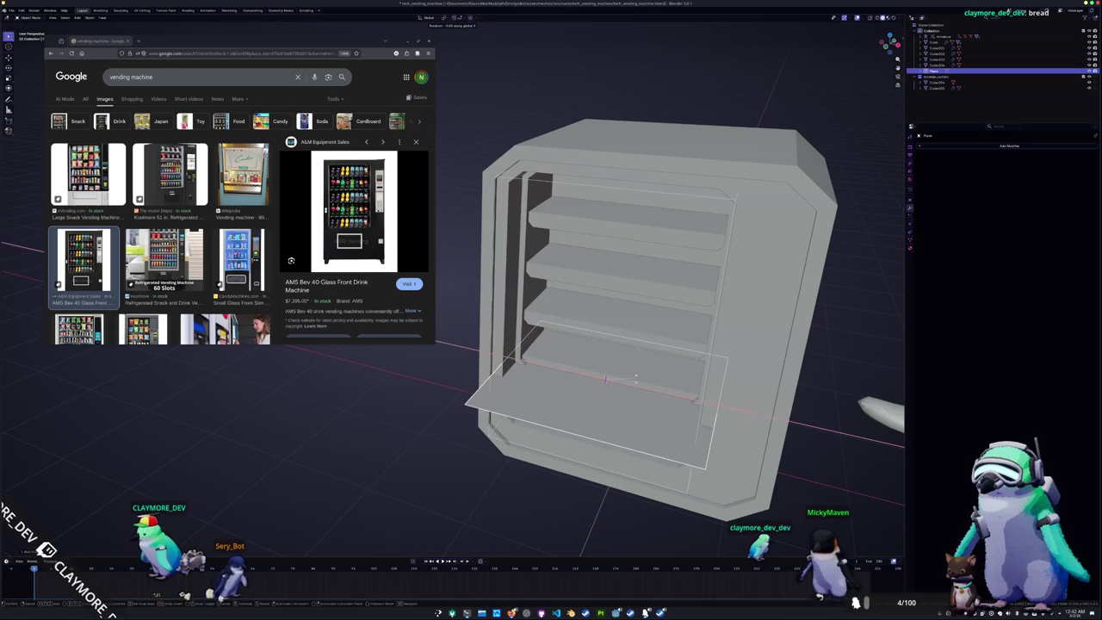
key(r)
key(y)
key(9)
key(0)
key(Return)
key(KP_1)
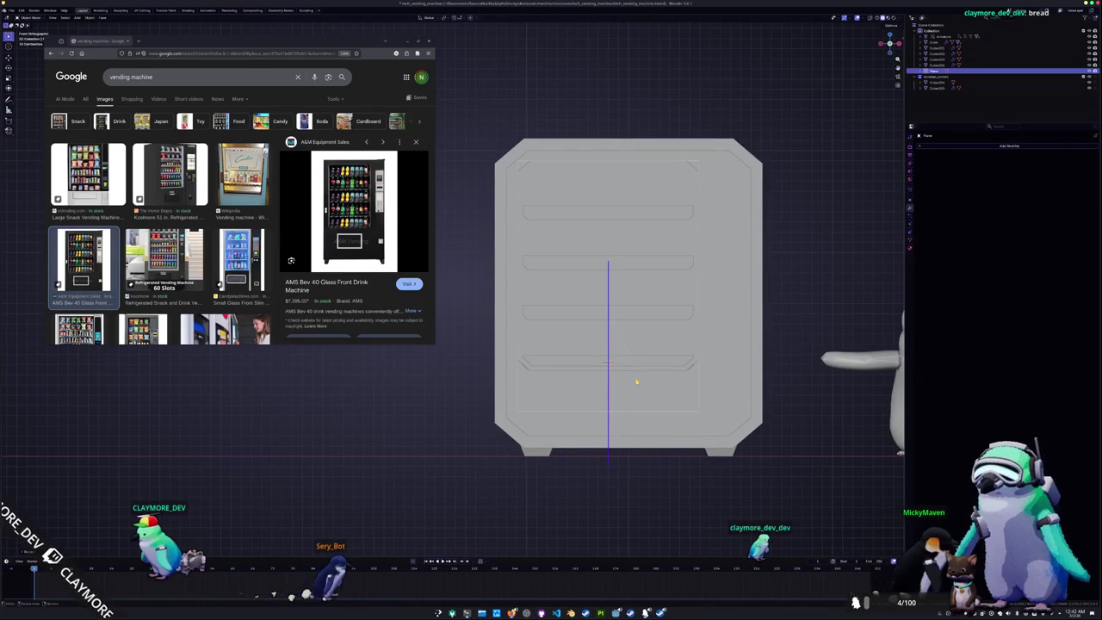
key(s)
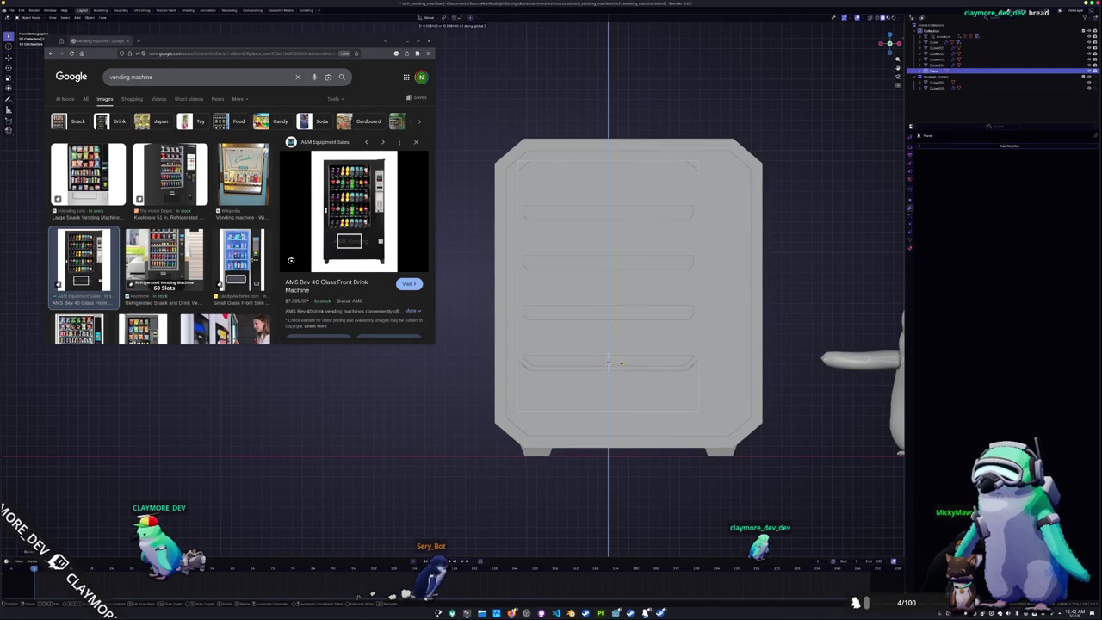
middle_drag(627, 357, 723, 388)
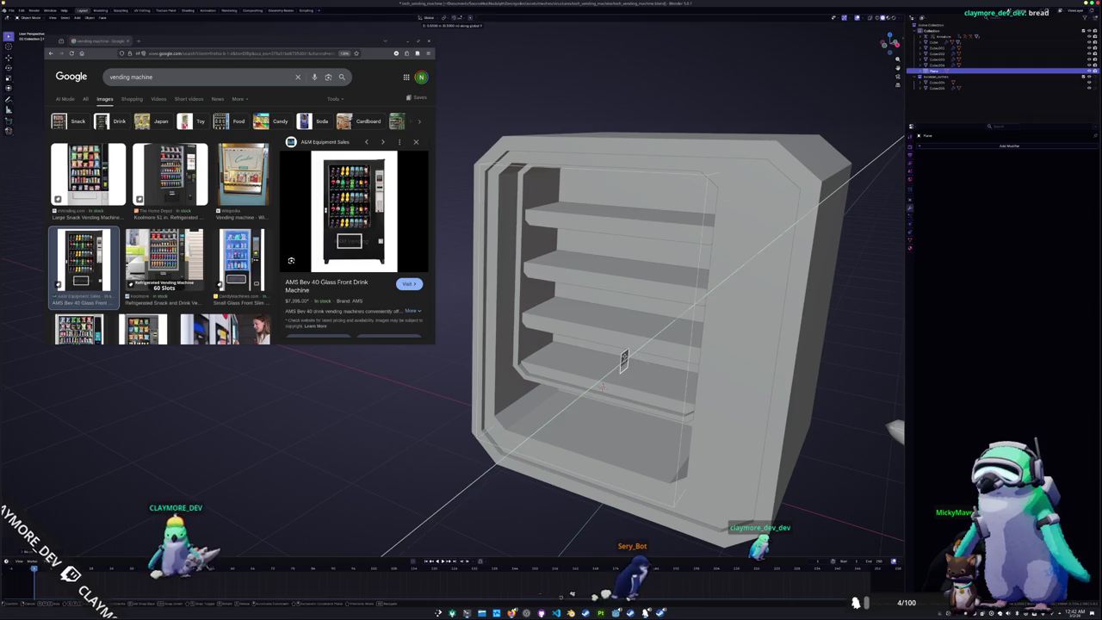
key(s)
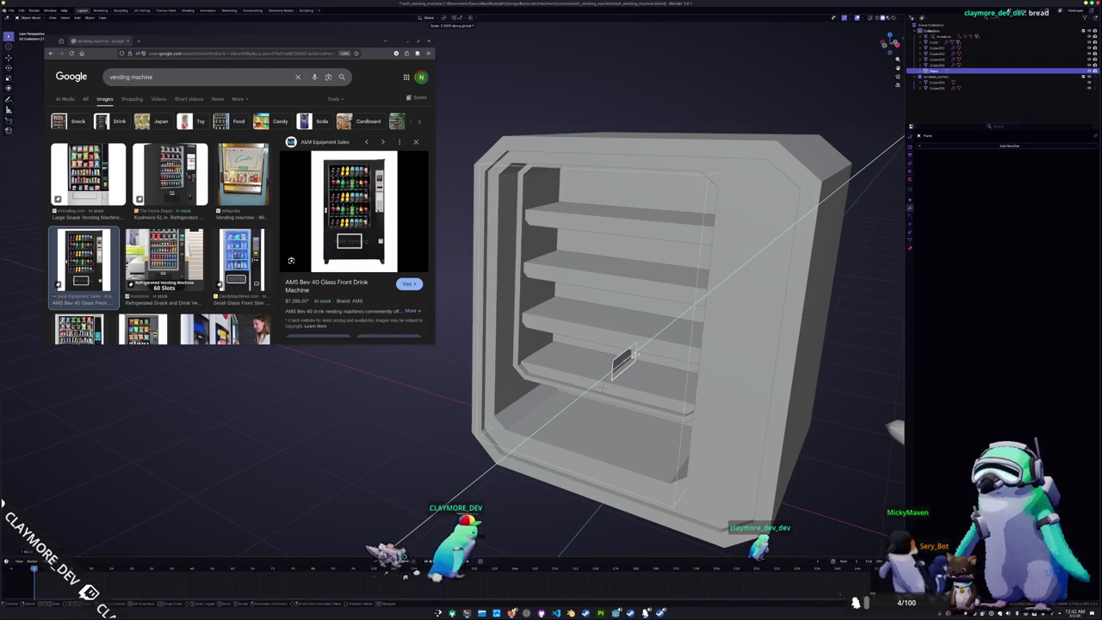
middle_drag(602, 386, 599, 391)
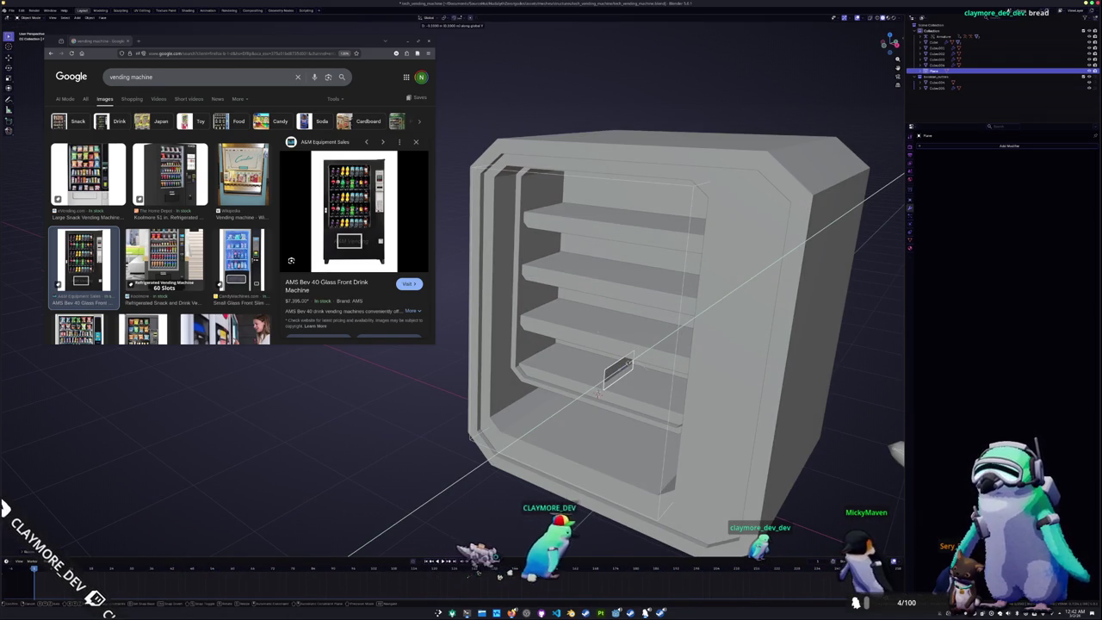
click(598, 392)
Move the divider's geometry along Y onto the lowest shelf, then duplicate the plate
key(Tab)
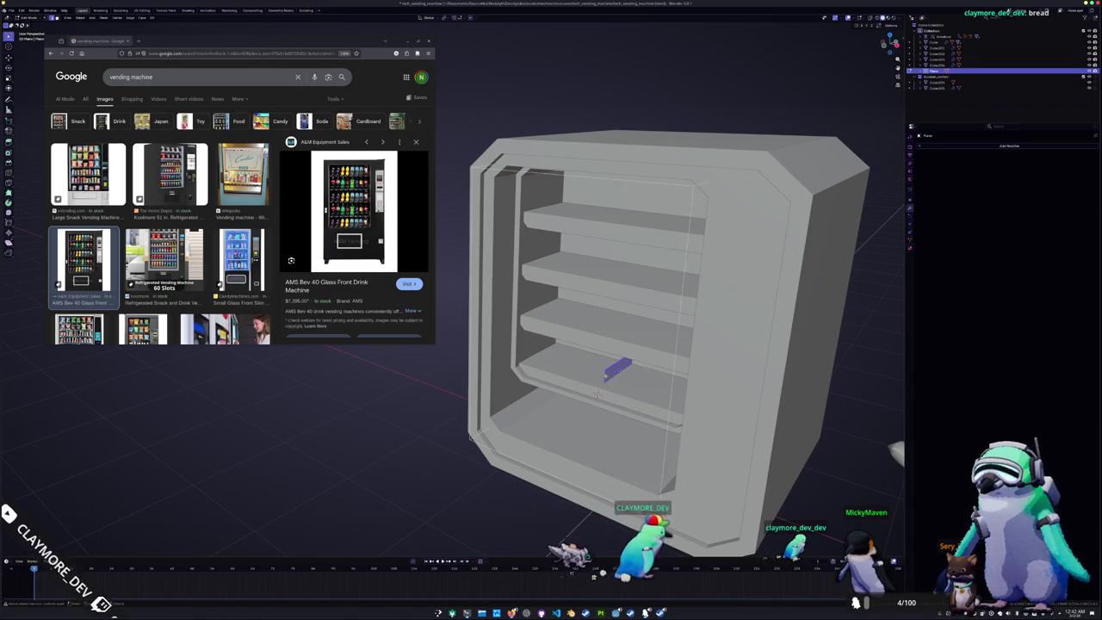
key(g)
key(y)
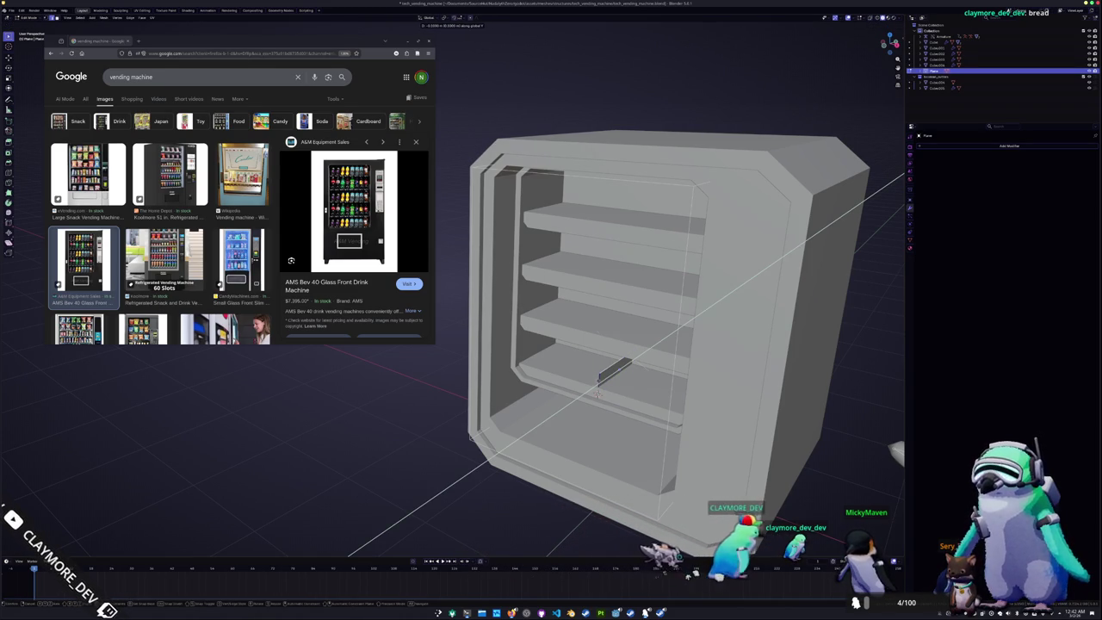
click(596, 382)
key(Tab)
middle_drag(596, 381, 605, 376)
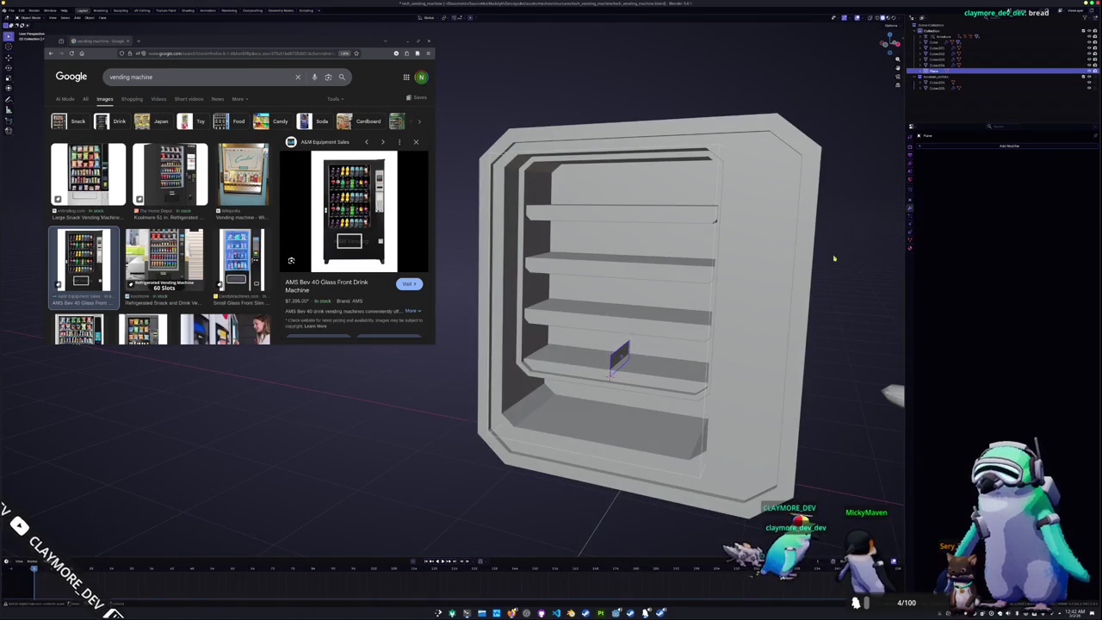
middle_drag(690, 330, 697, 339)
key(shift+d)
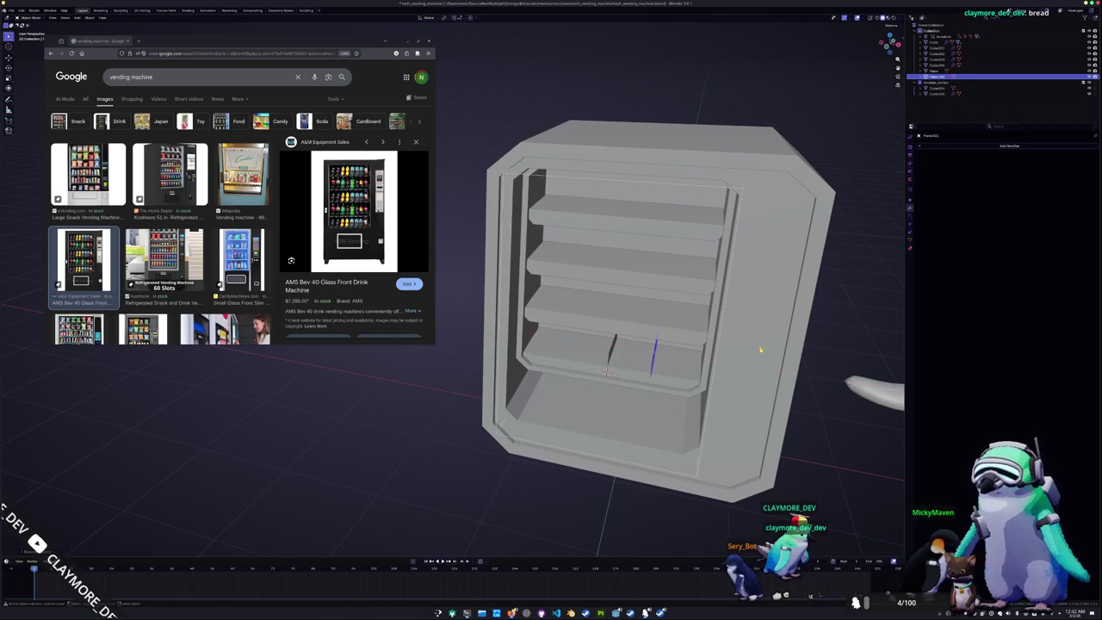
Give the third divider an Array modifier whose offset stacks copies onto the shelves above
middle_drag(758, 347, 731, 345)
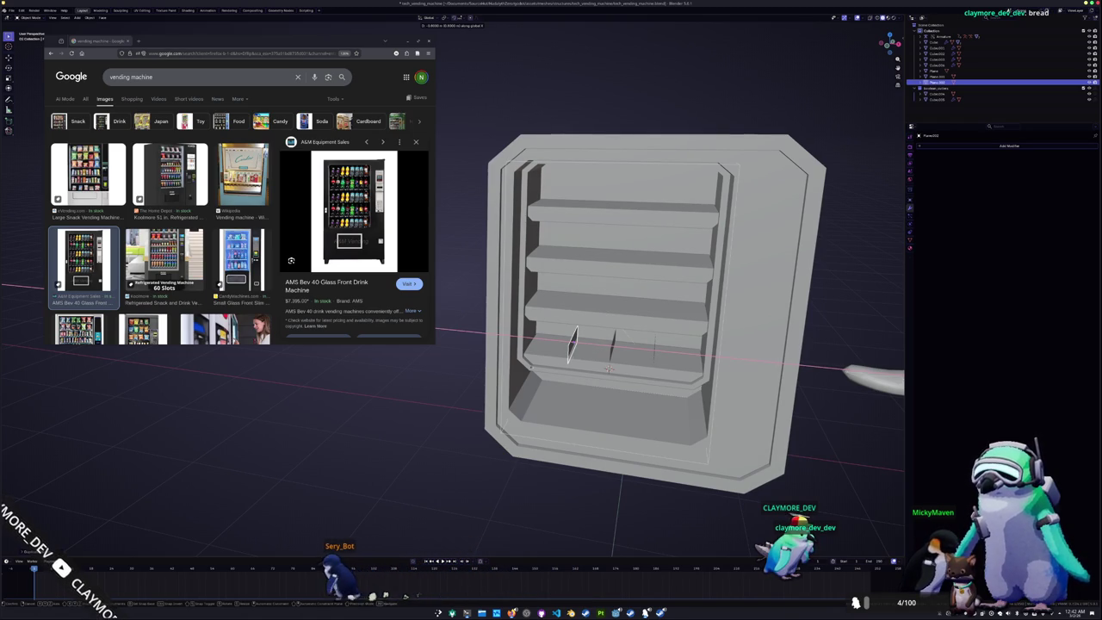
mouse_move(655, 344)
middle_down()
mouse_move(602, 405)
mouse_move(671, 361)
mouse_move(663, 352)
middle_up()
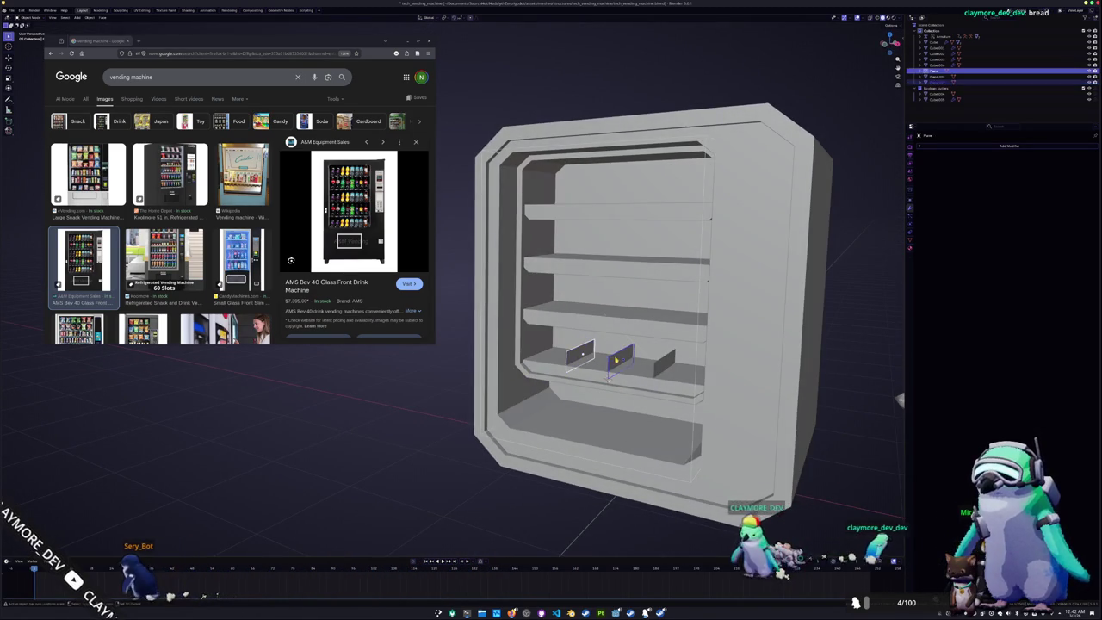
click(665, 363)
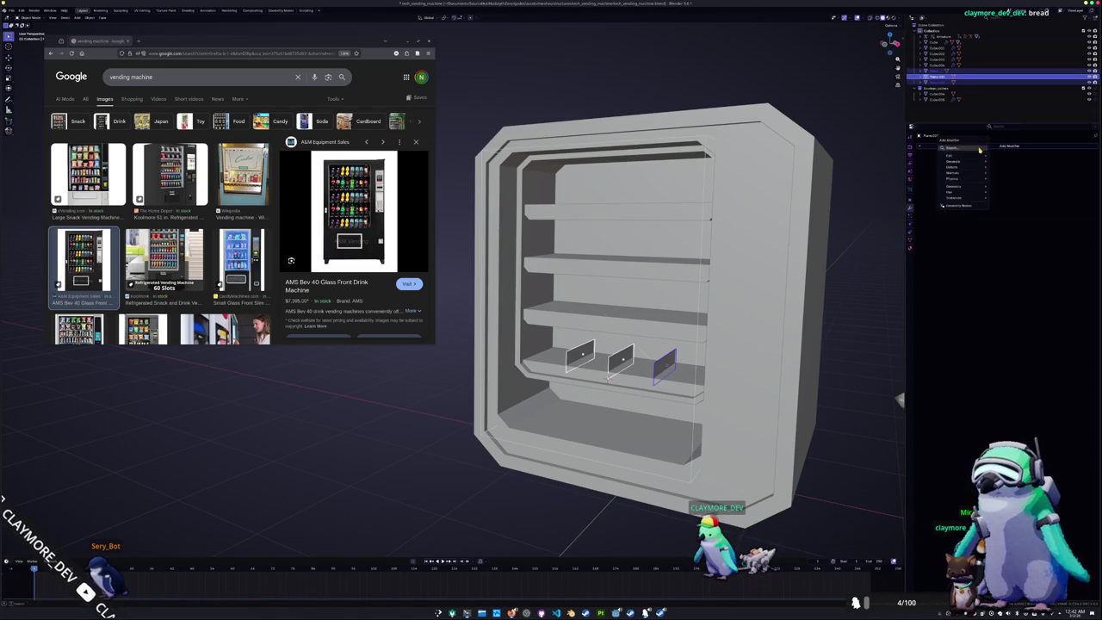
click(979, 149)
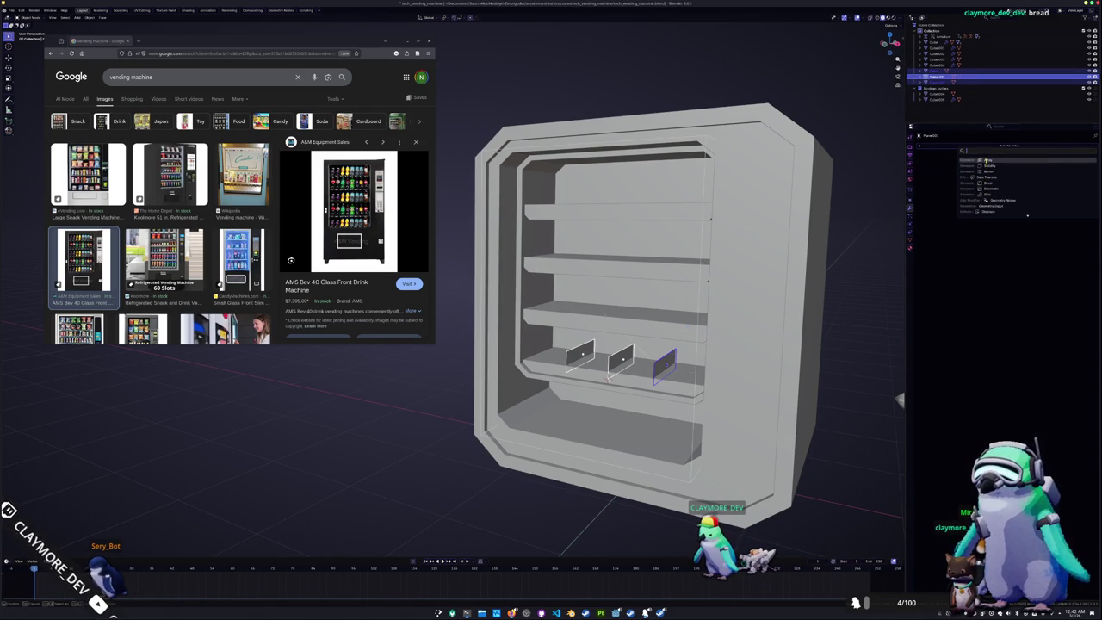
key(Return)
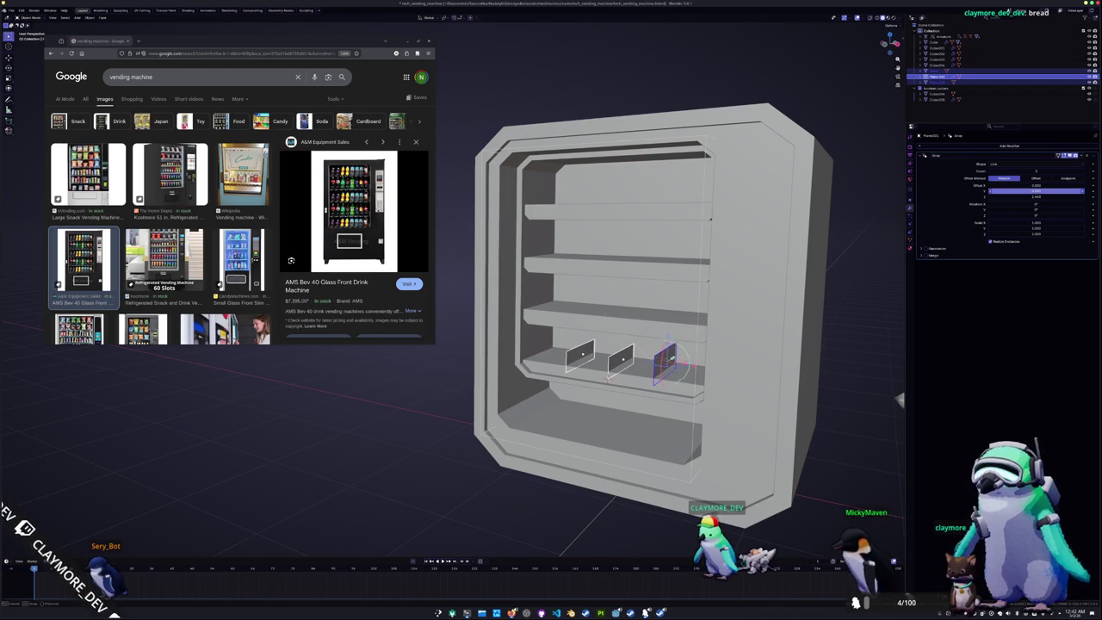
drag(1035, 190, 1058, 190)
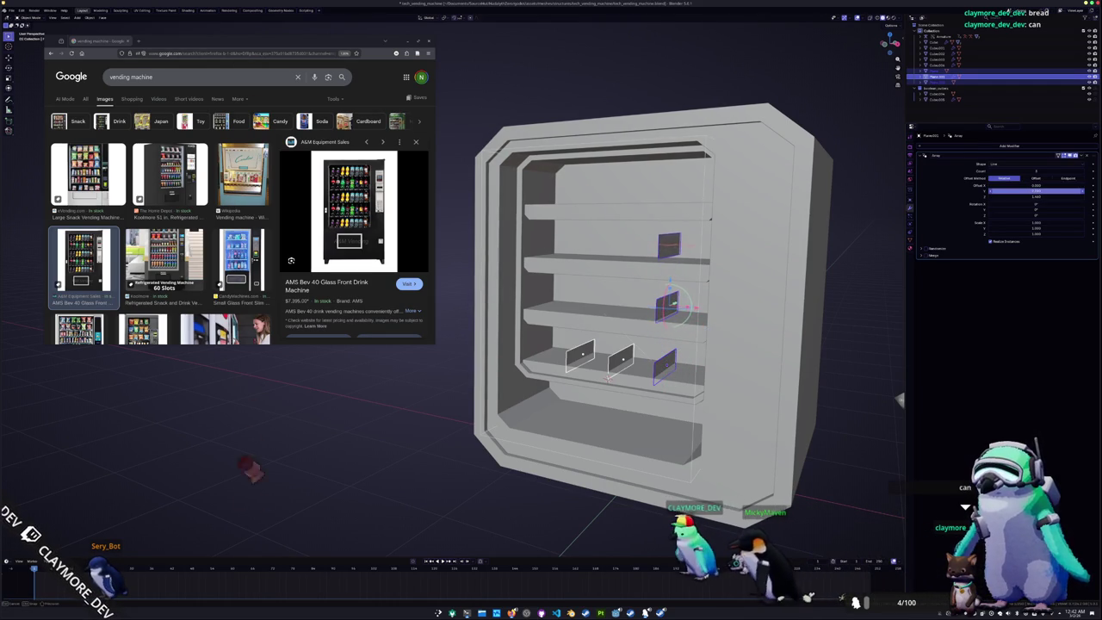
click(991, 191)
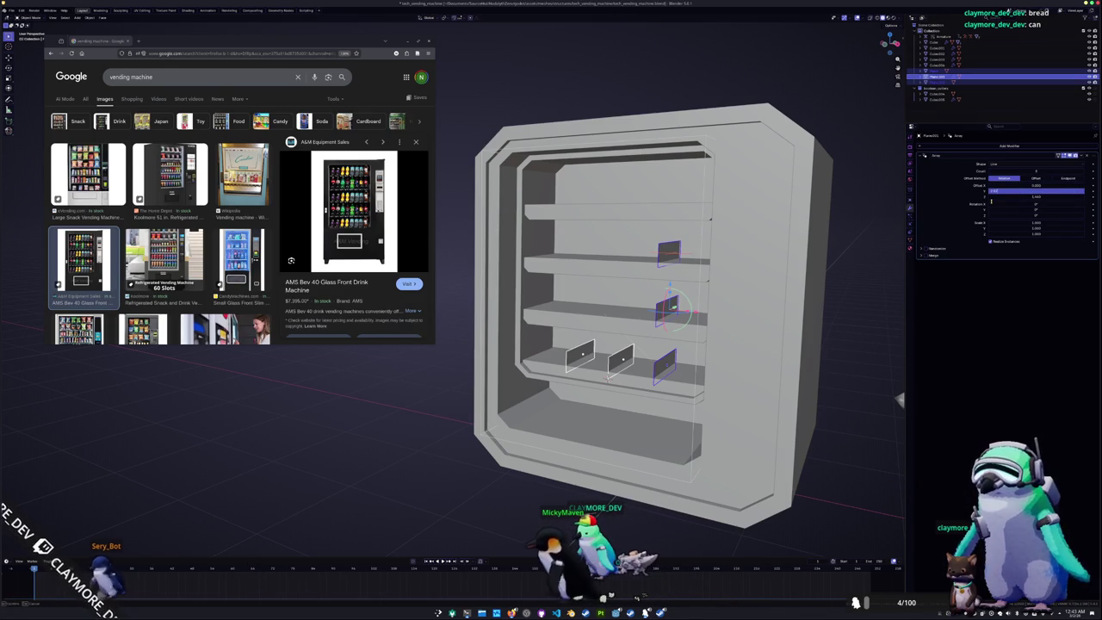
key(Return)
right_click(710, 249)
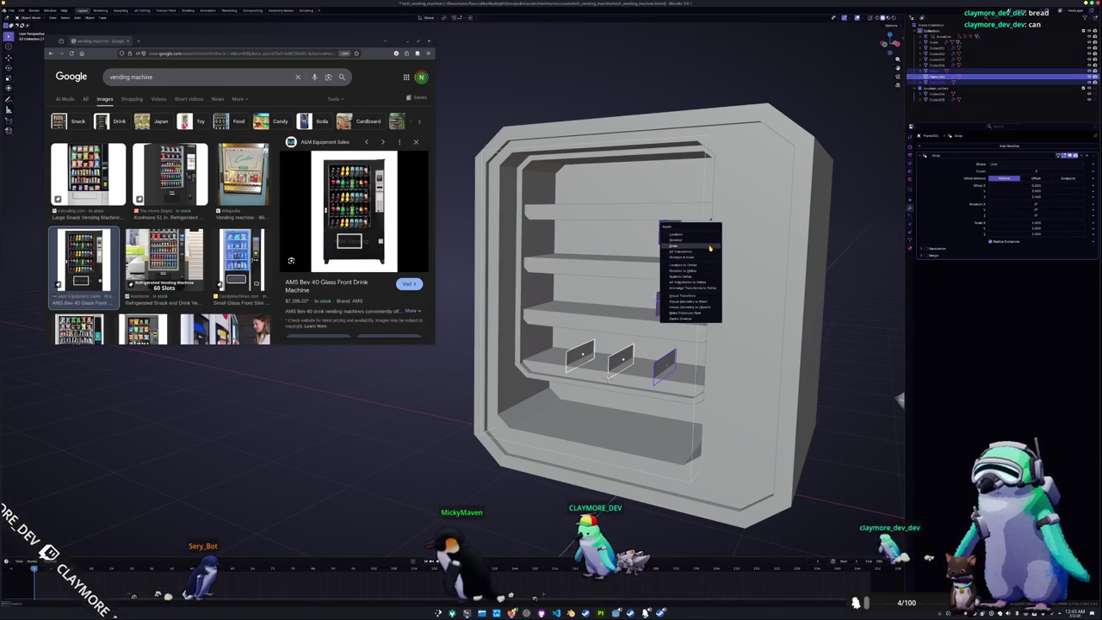
Reselect the arrayed divider plate after briefly opening the Apply transforms menu
click(634, 323)
click(667, 299)
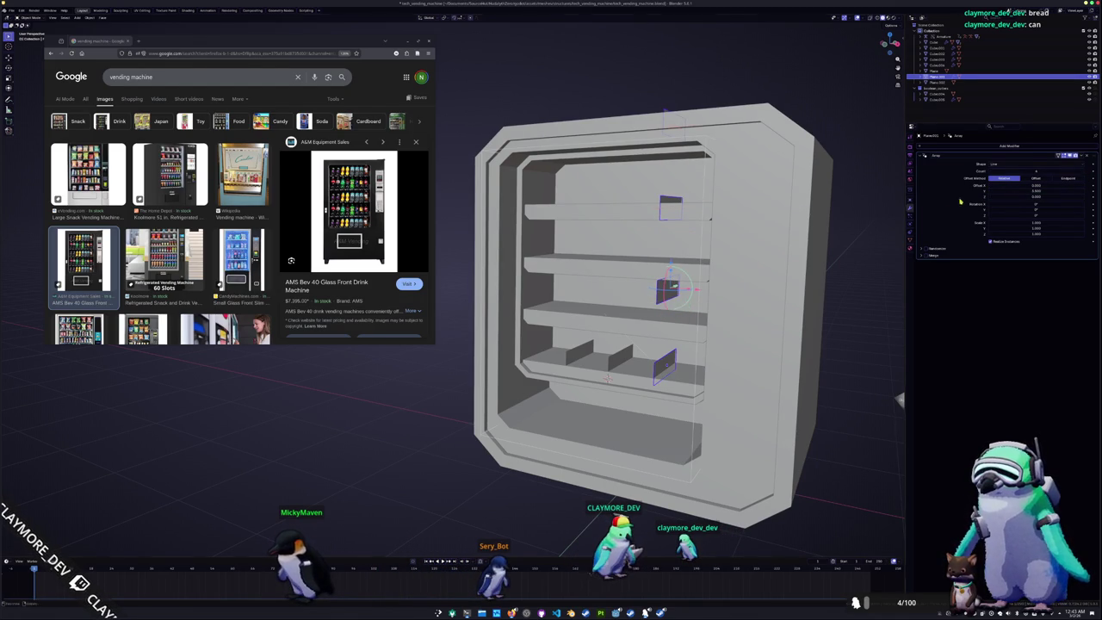
key(ctrl+a)
click(848, 234)
click(682, 266)
key(ctrl+a)
click(682, 265)
click(669, 294)
middle_drag(677, 300, 664, 360)
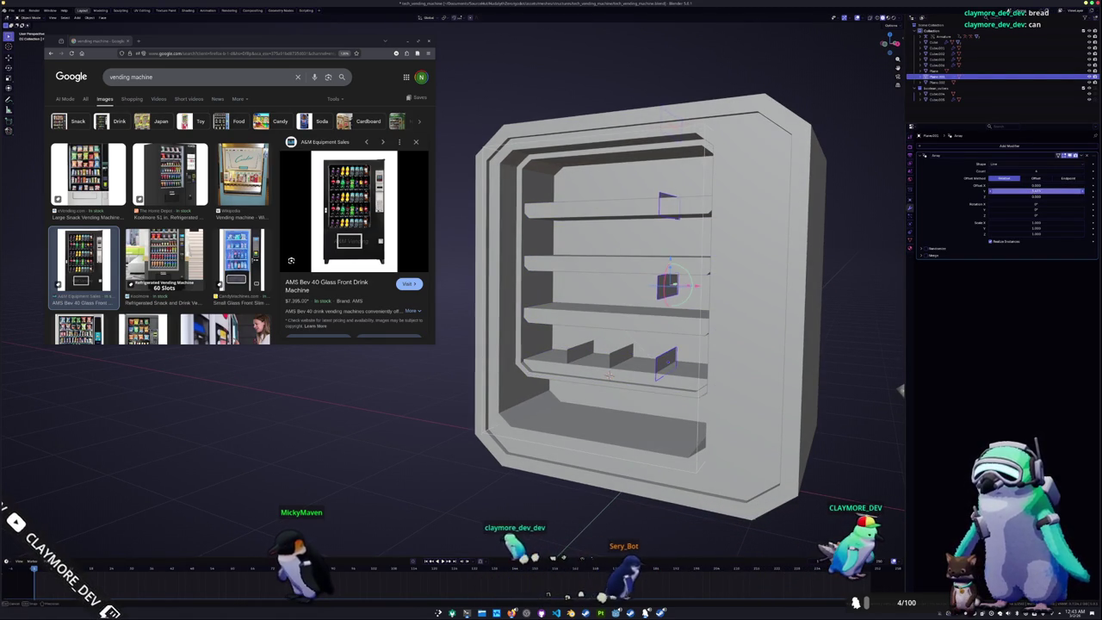
Set the Array relative offset to about 2.4 so one copy sits on each shelf
drag(1035, 190, 1058, 190)
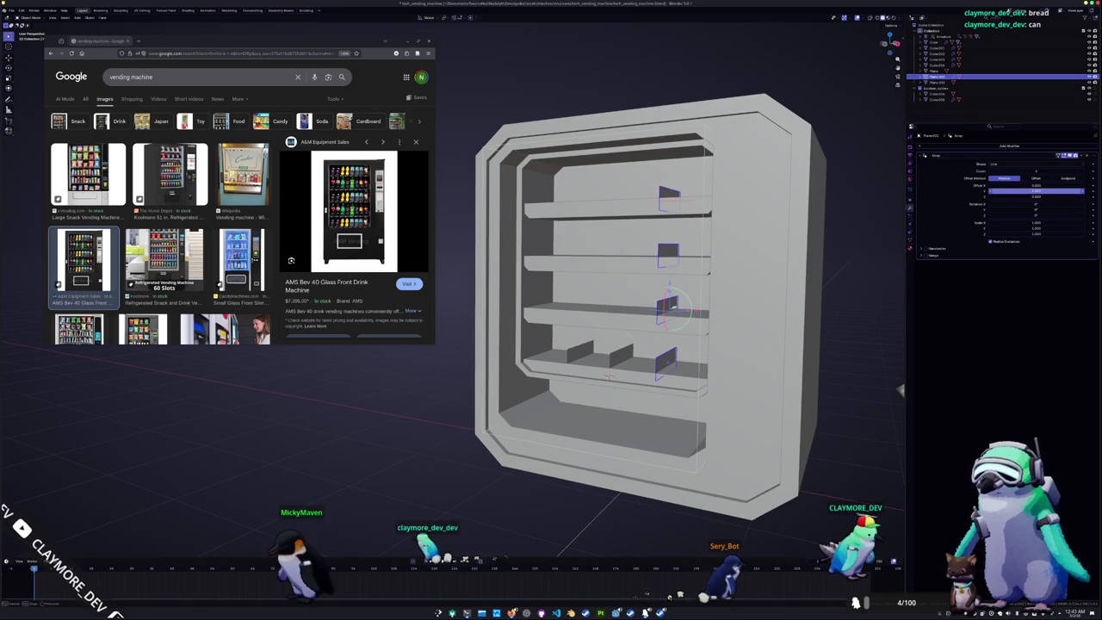
key(KP_1)
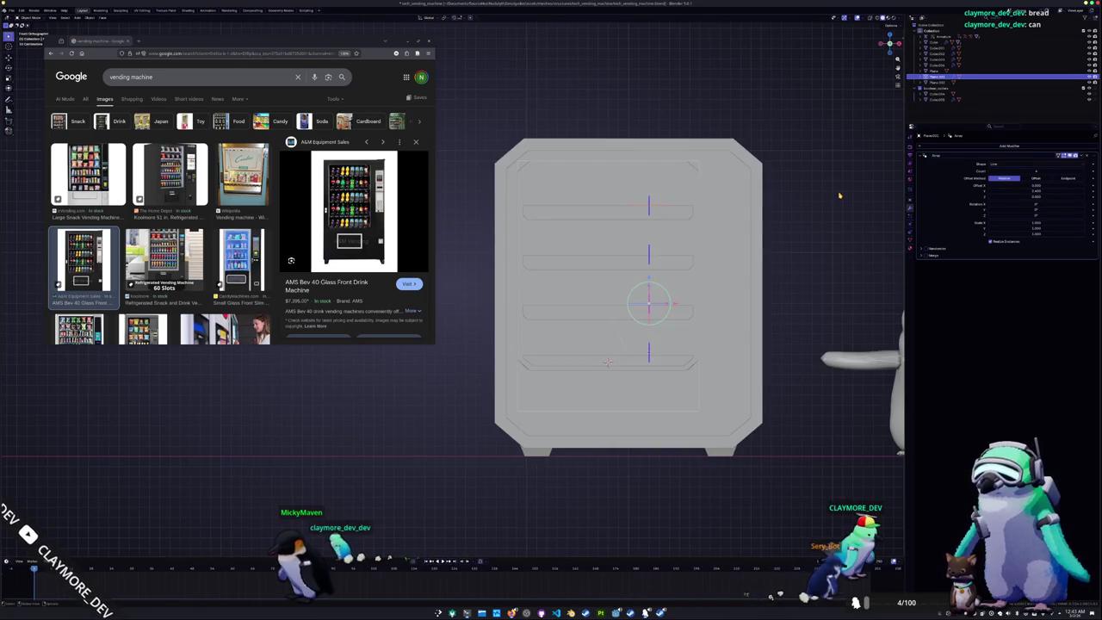
scroll(687, 256, up, 2)
scroll(686, 256, up, 1)
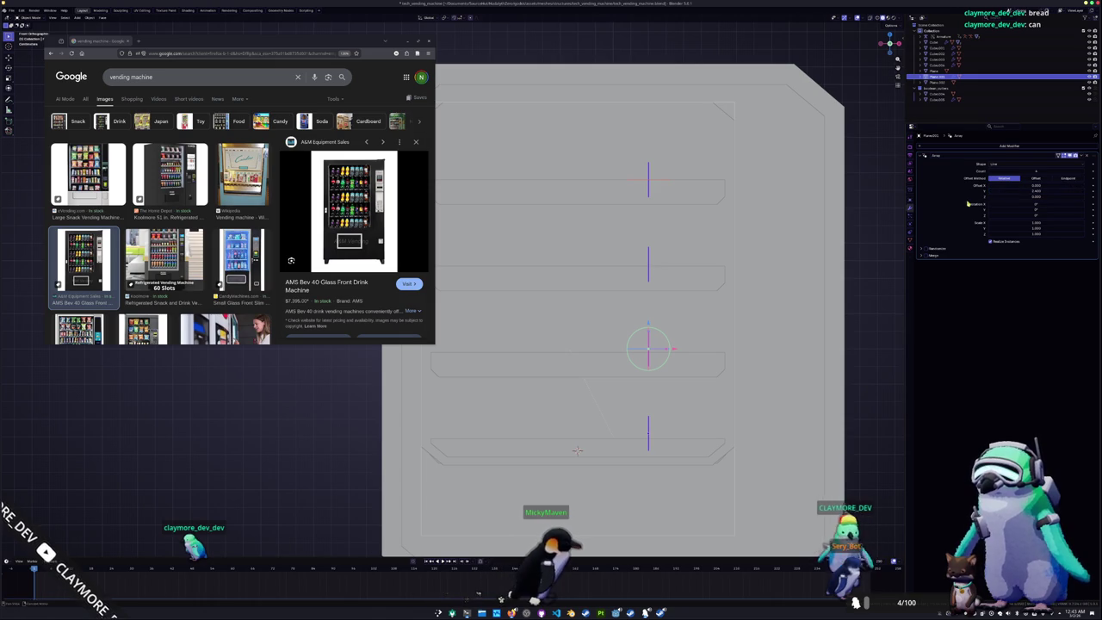
key(Return)
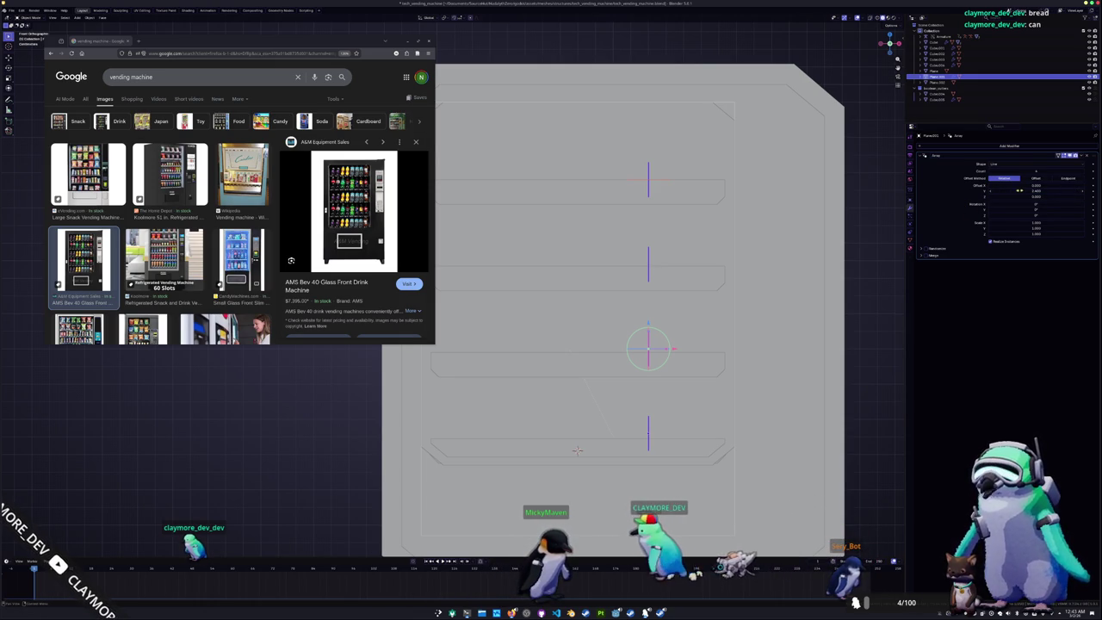
key(Return)
key(Return)
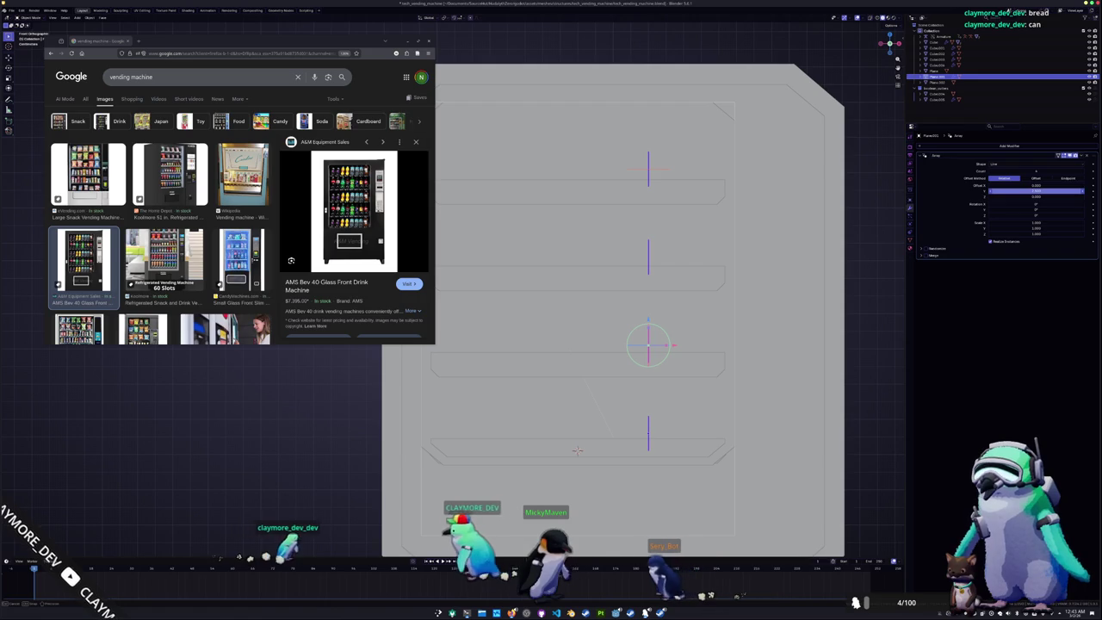
Copy the bottom-shelf dividers onto the upper shelves and add a Solidify modifier
middle_drag(833, 259, 663, 389)
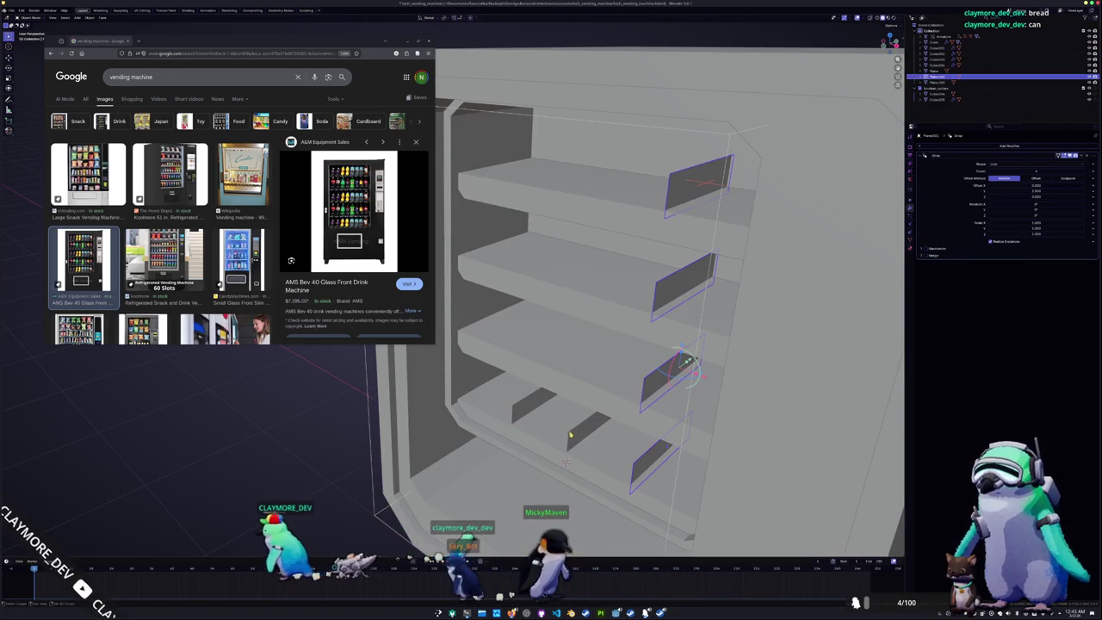
click(654, 379)
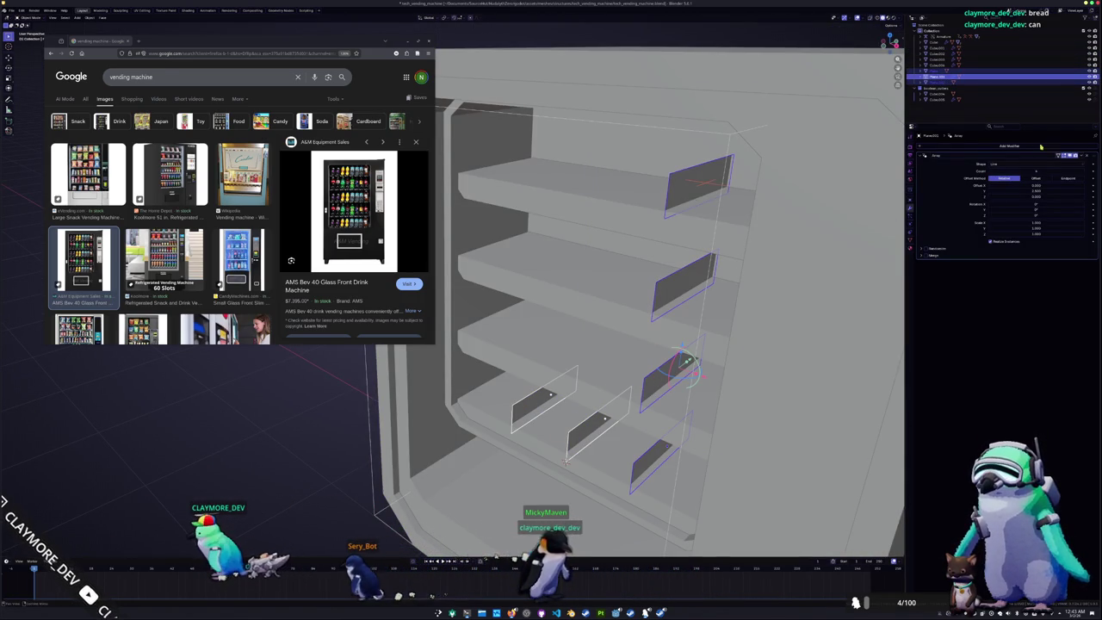
click(1076, 155)
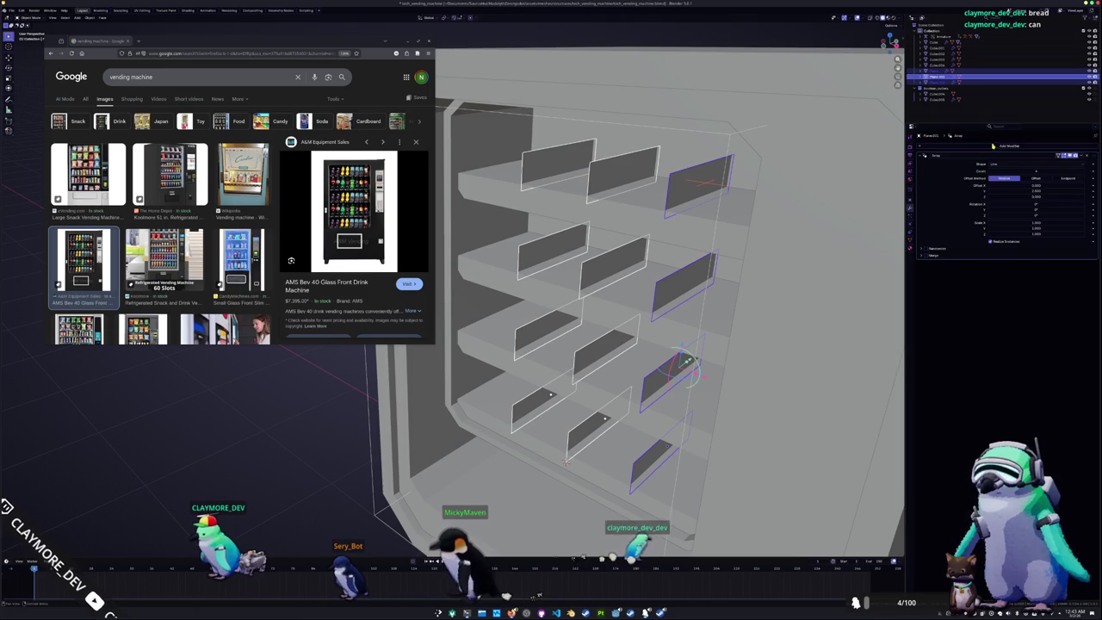
click(999, 144)
click(992, 154)
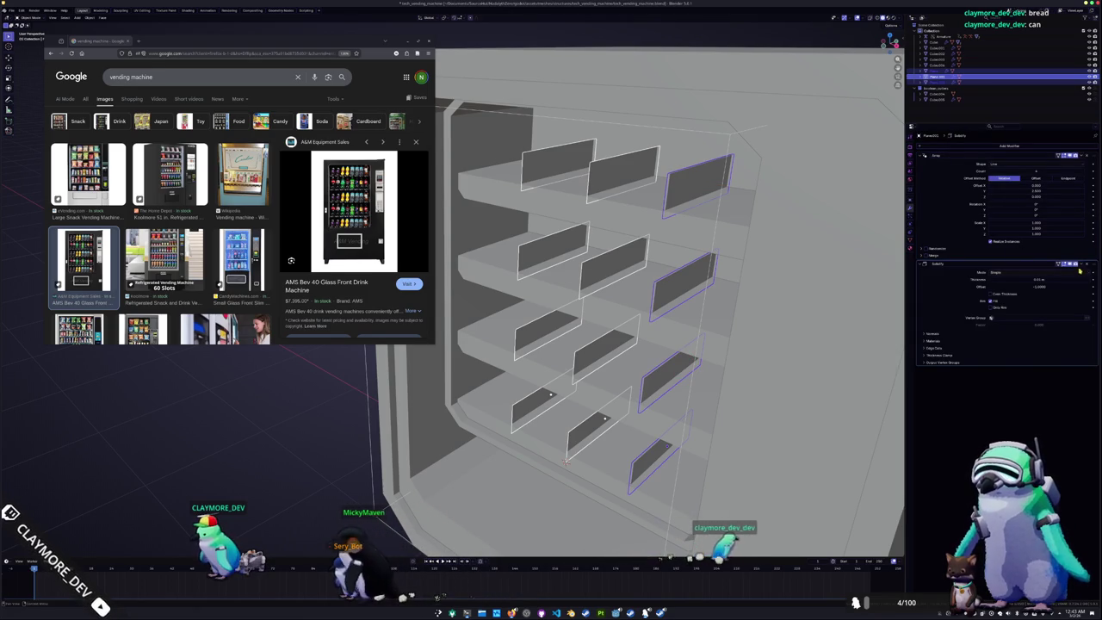
Set the dividers' Solidify thickness to 0.05 m and save the blend file
drag(1041, 285, 1075, 273)
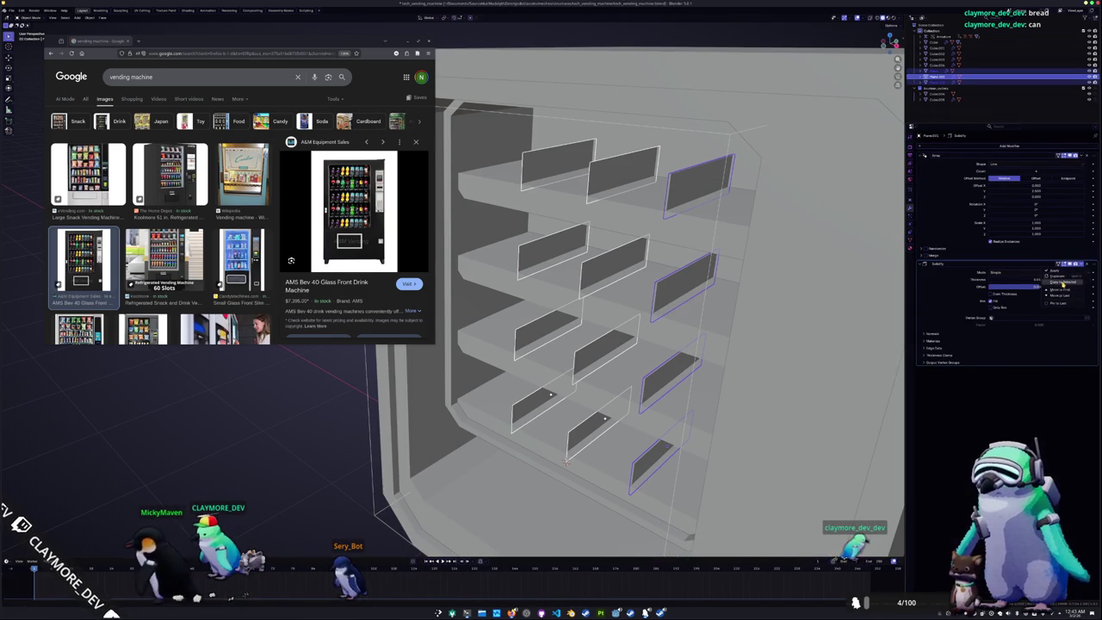
middle_drag(655, 284, 799, 280)
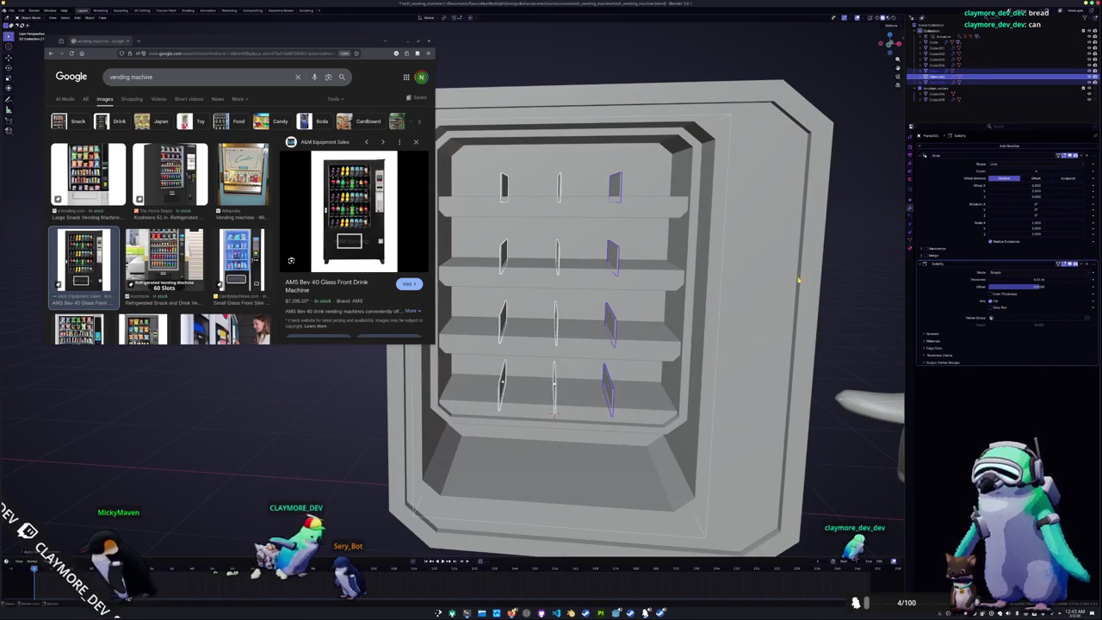
drag(1029, 279, 1063, 279)
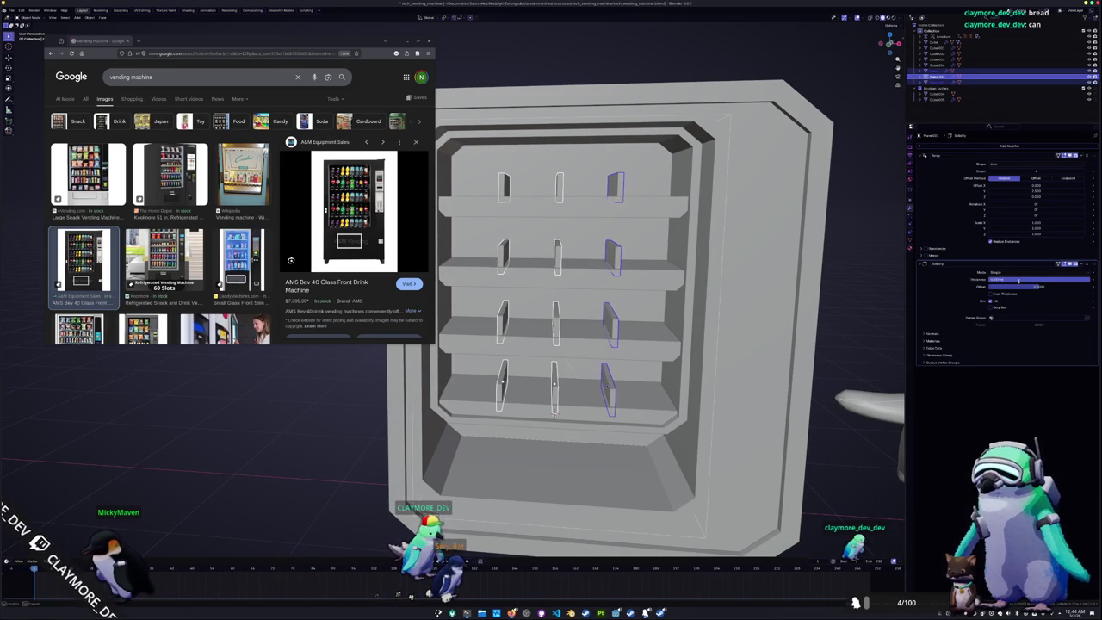
key(Return)
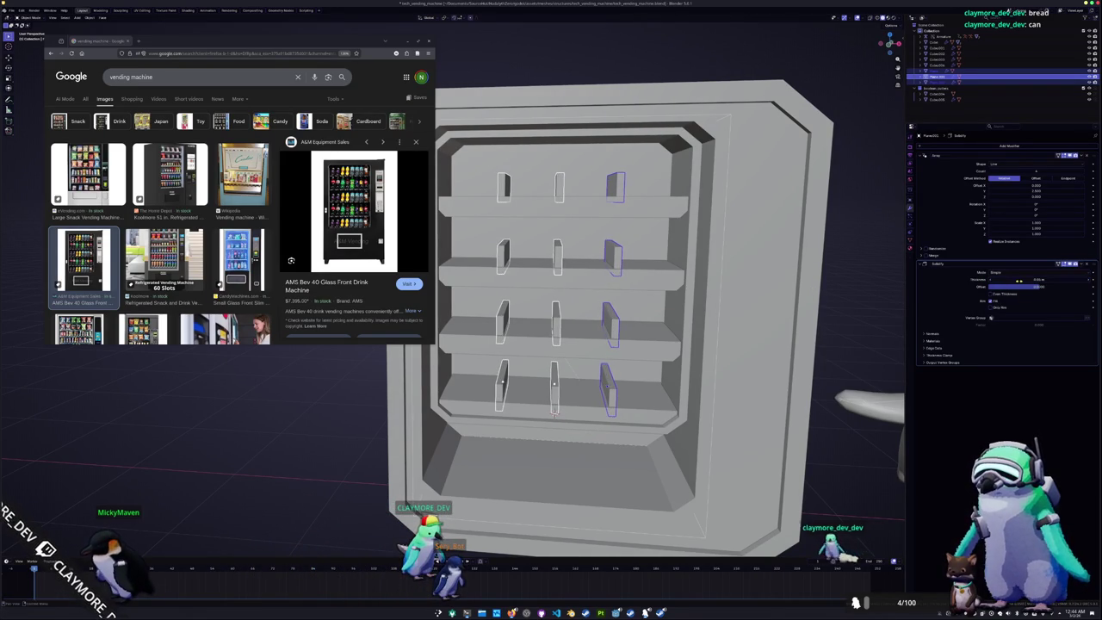
middle_drag(593, 278, 506, 244)
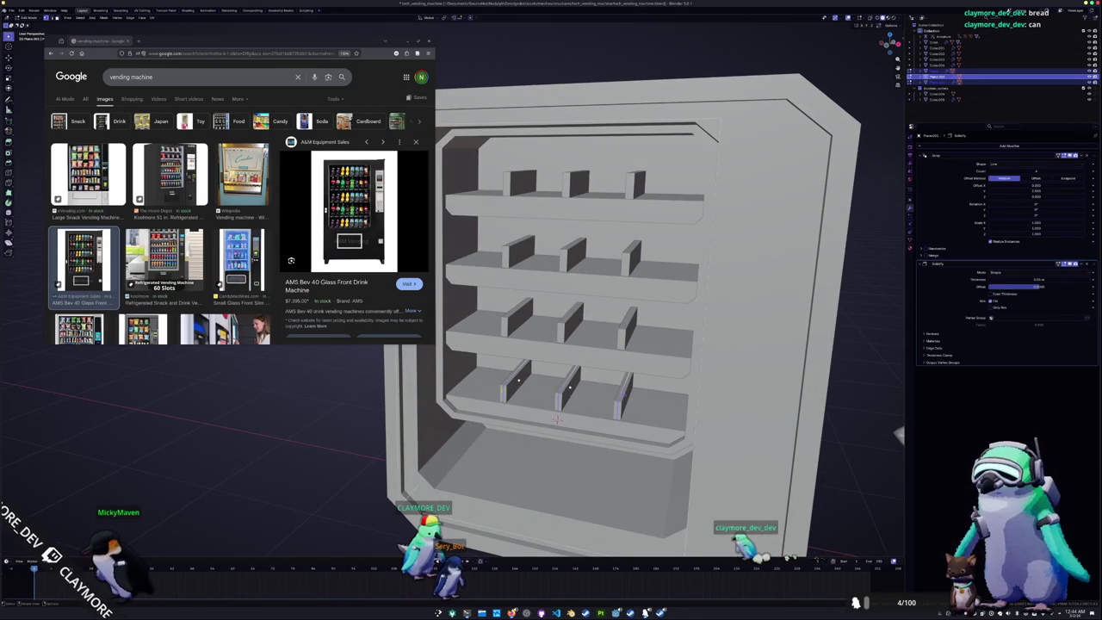
middle_drag(568, 345, 568, 331)
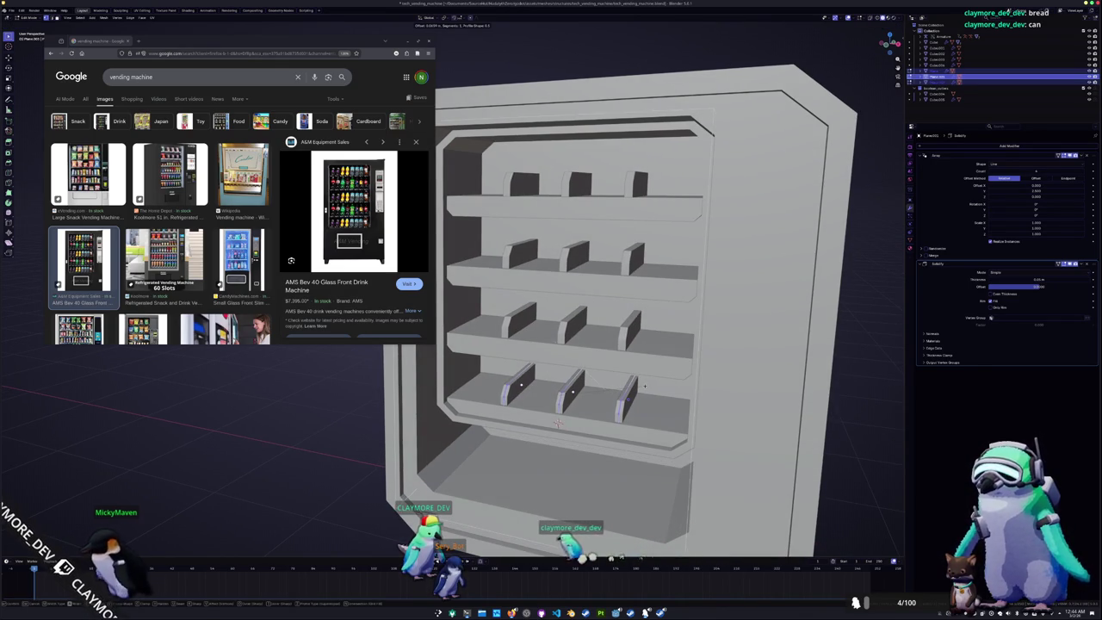
scroll(645, 386, down, 4)
middle_drag(645, 387, 689, 310)
key(ctrl+s)
middle_drag(602, 344, 654, 328)
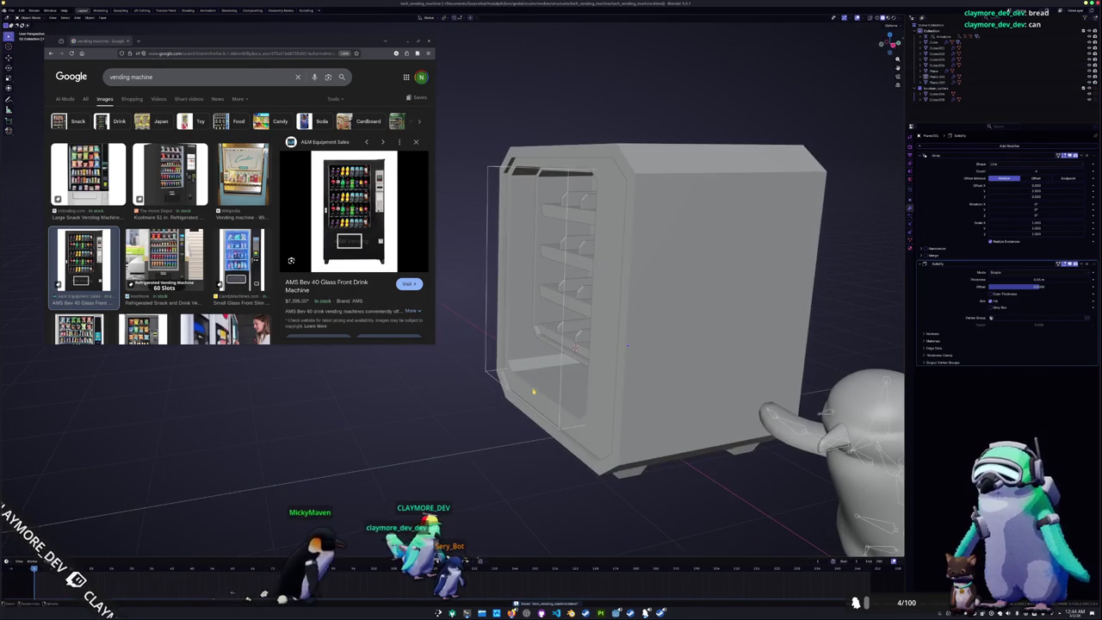
Duplicate the body's front face in Edit Mode and separate it into its own object
click(569, 284)
key(Tab)
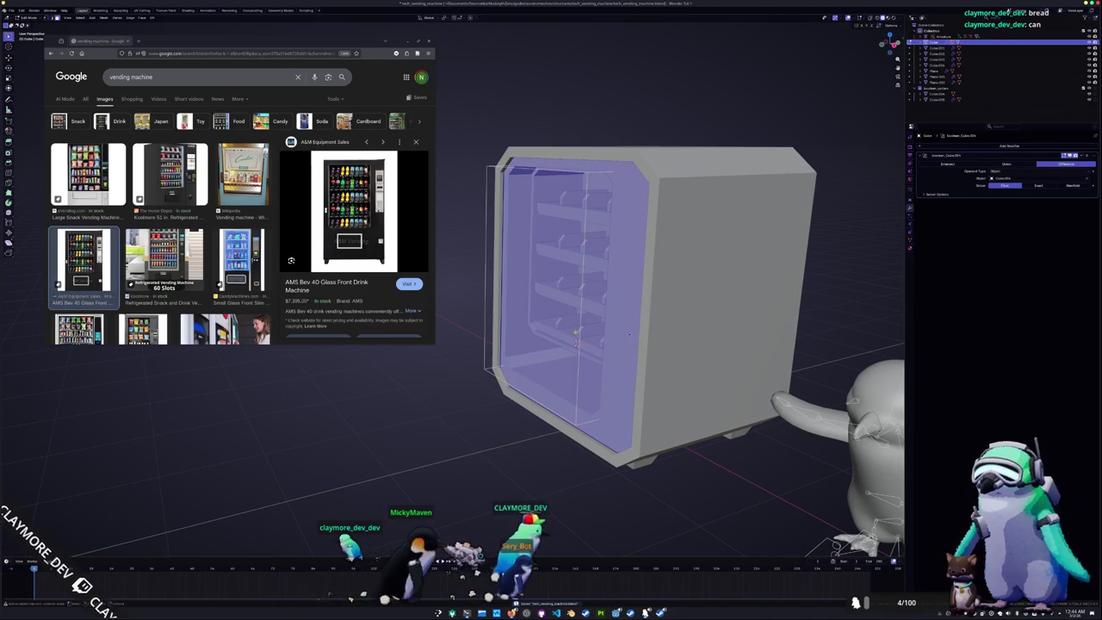
middle_drag(629, 334, 619, 320)
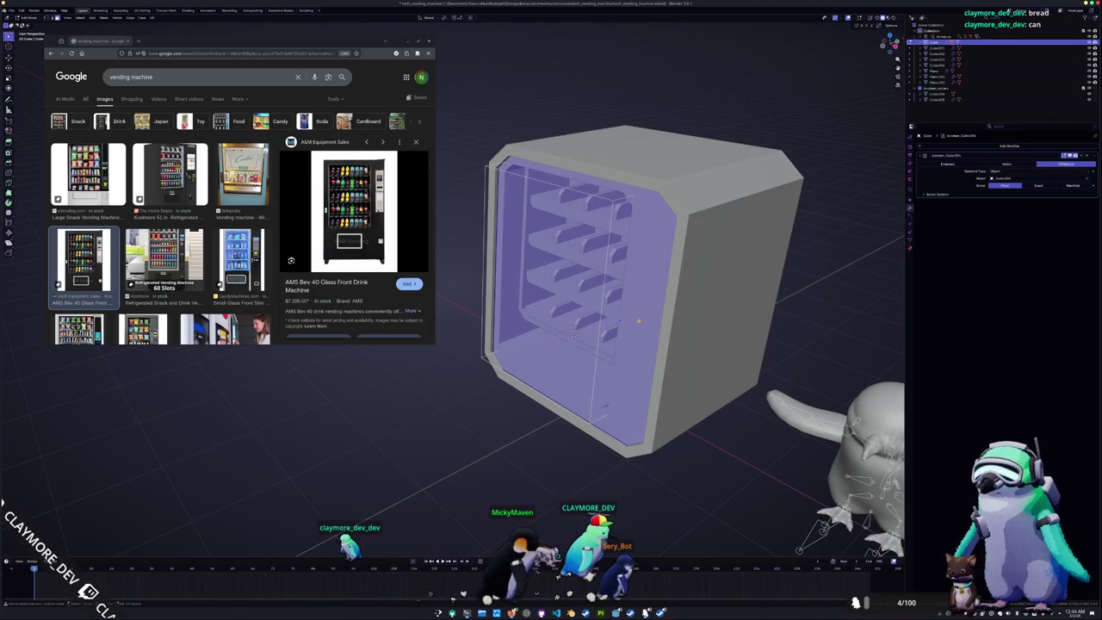
key(g)
click(516, 354)
right_click(515, 354)
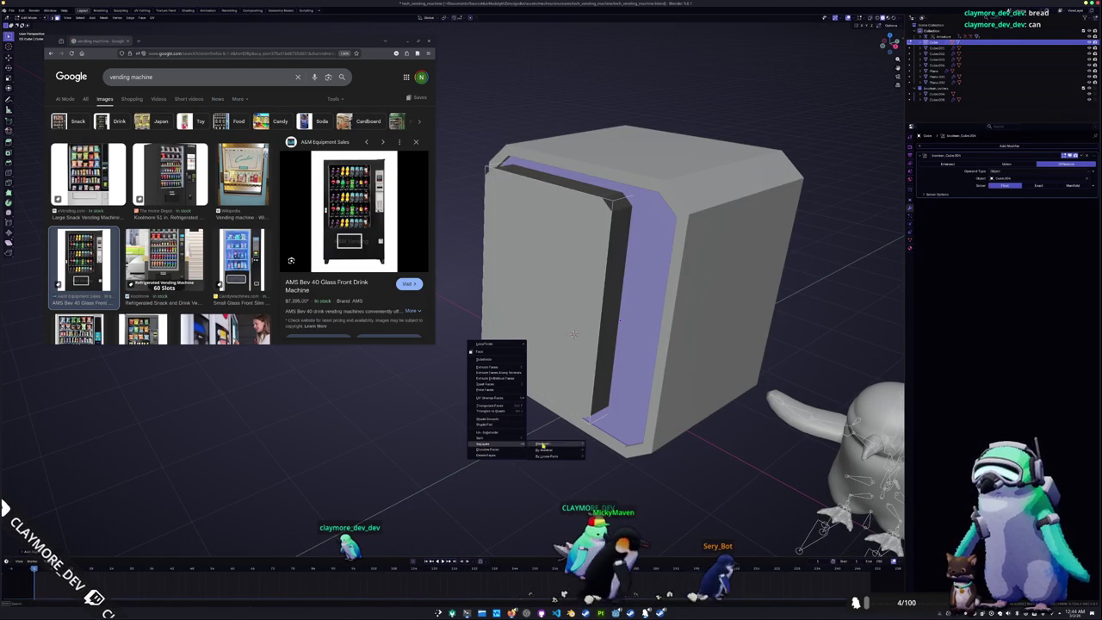
click(551, 443)
key(Tab)
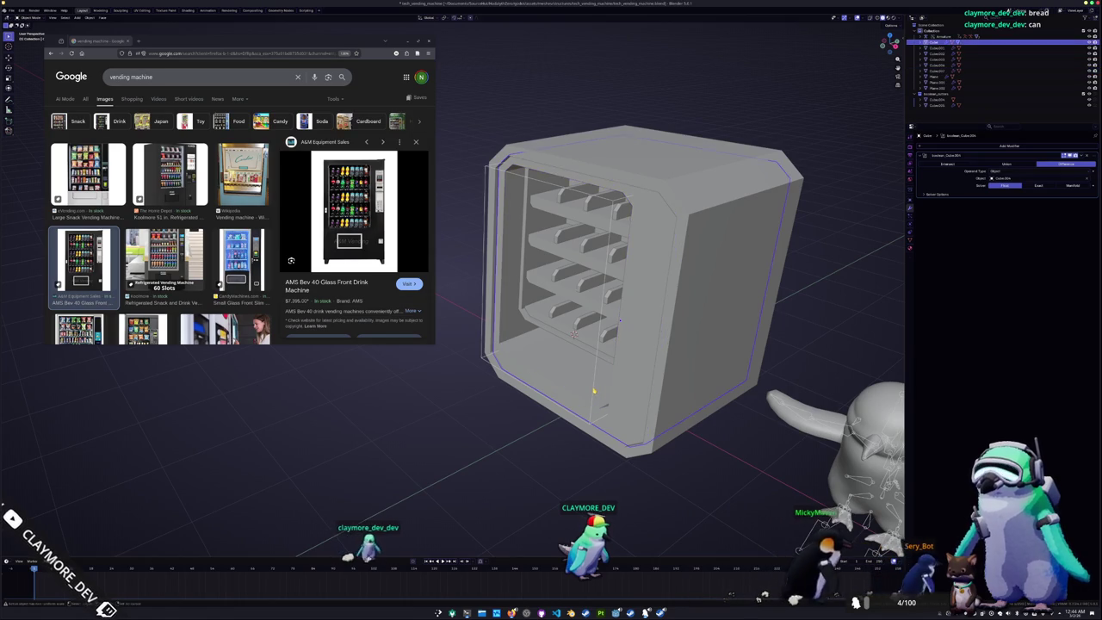
Select the new Cube.008 and inspect it in front view with X-ray toggled on and off
click(589, 389)
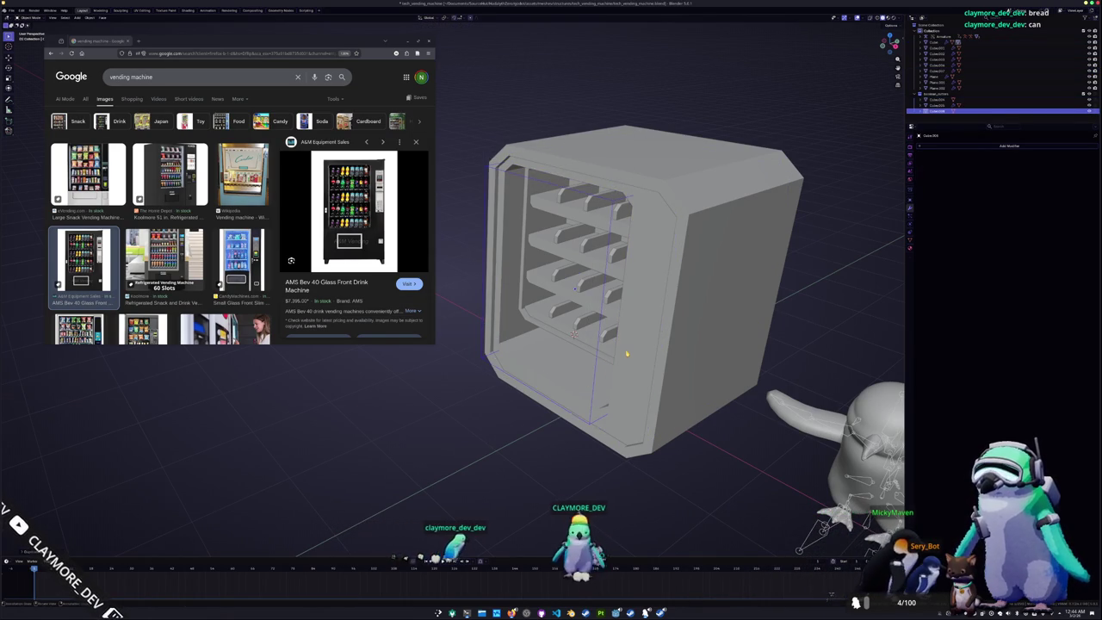
key(KP_1)
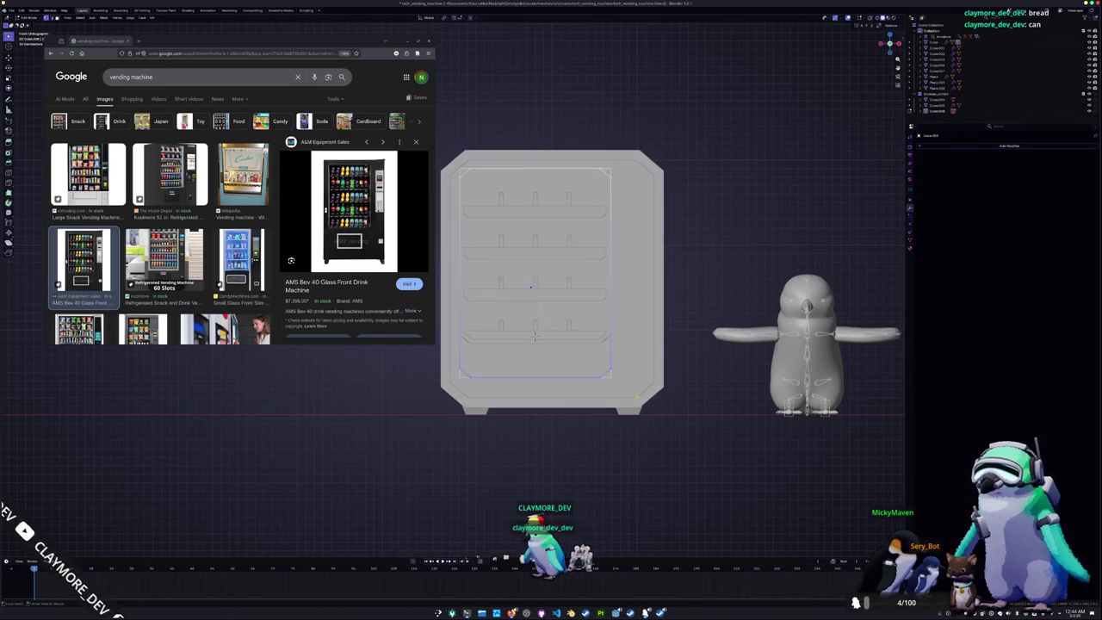
key(alt+z)
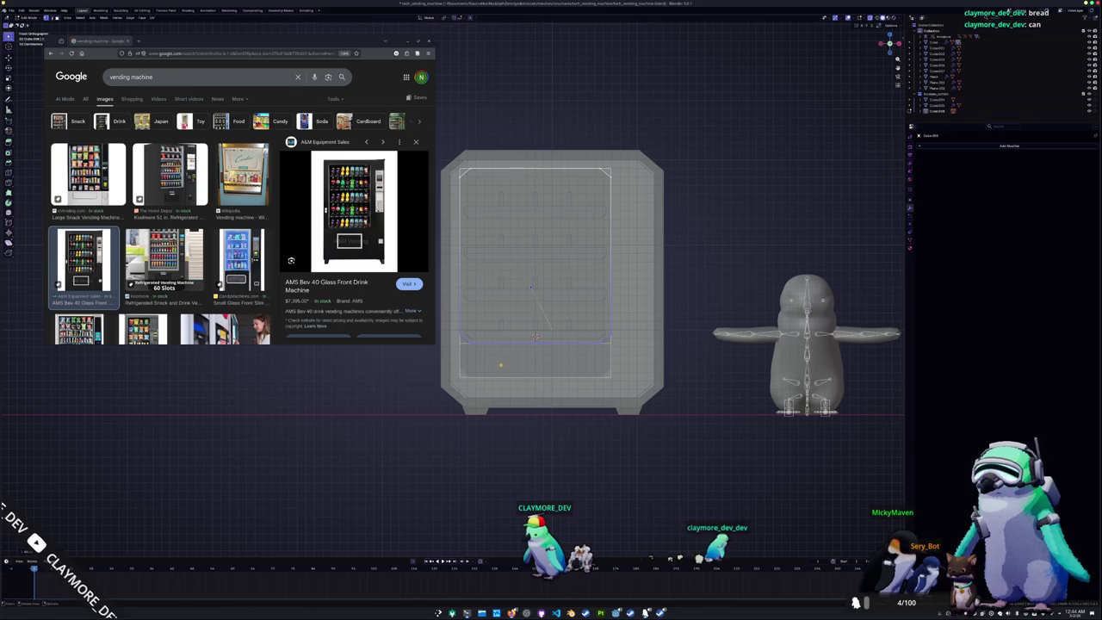
key(alt+z)
middle_drag(602, 284, 488, 387)
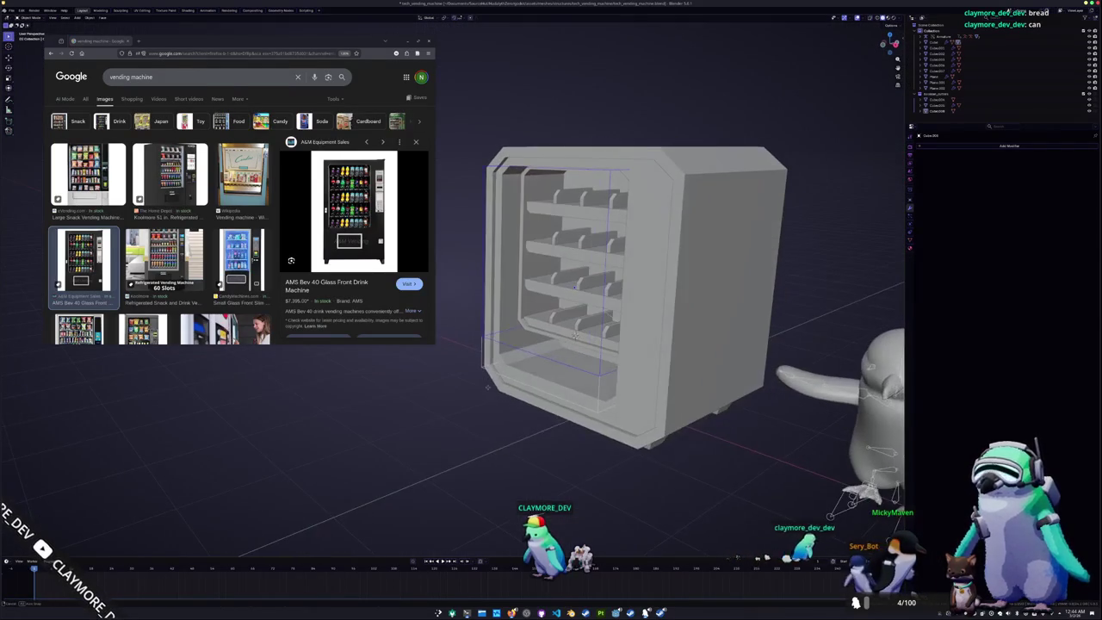
Add a Solidify modifier to the inner cavity object, flipping its offset from -1 to 1
click(634, 380)
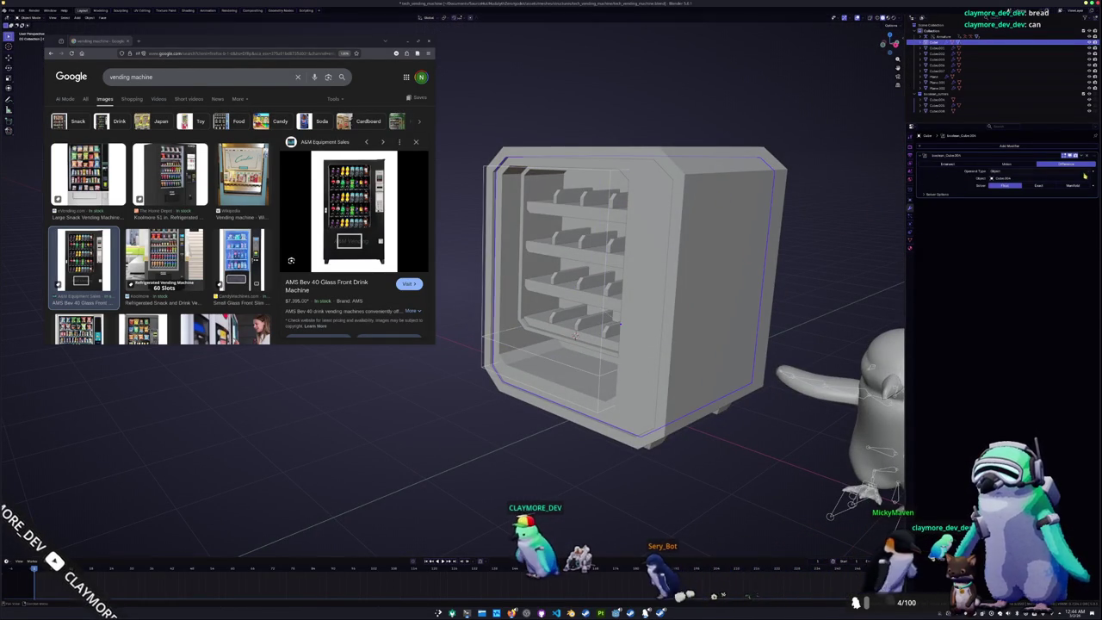
click(943, 71)
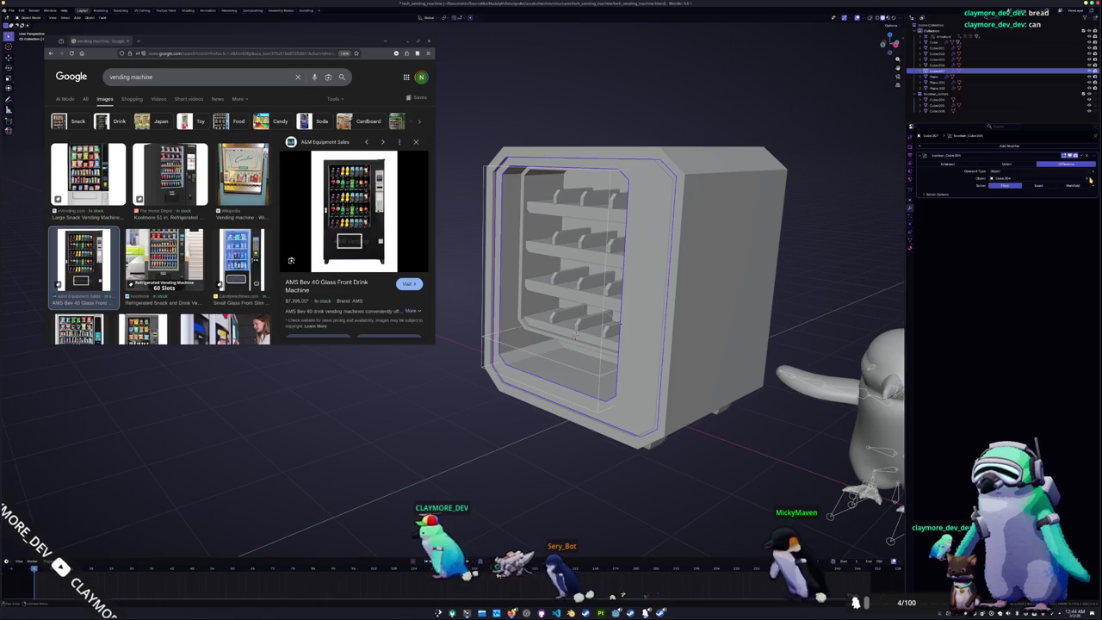
key(h)
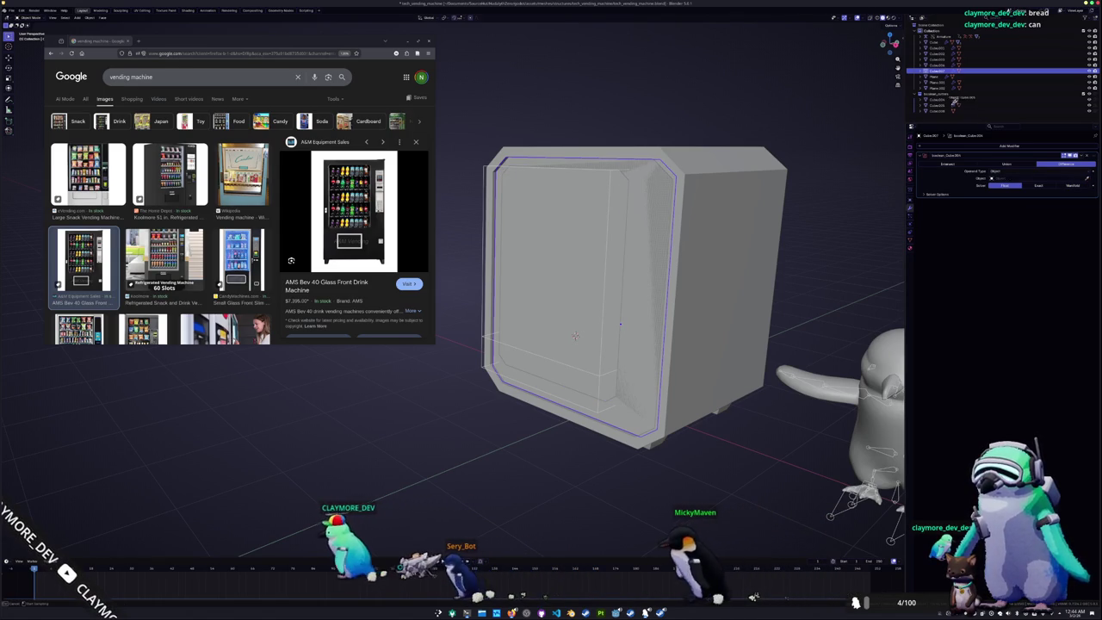
key(alt+h)
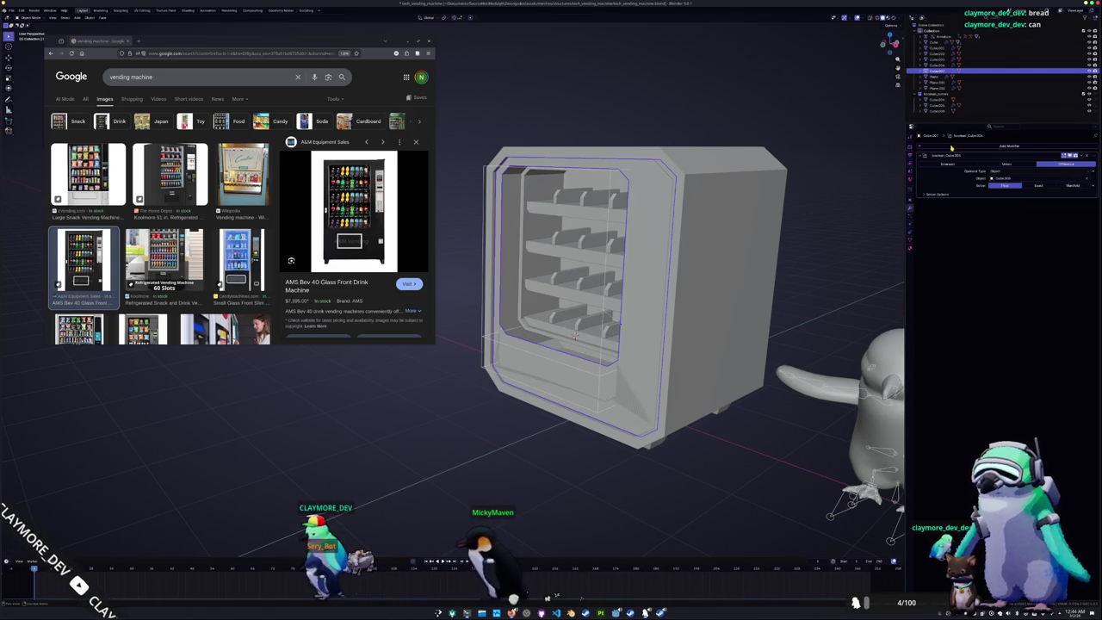
click(952, 147)
click(981, 157)
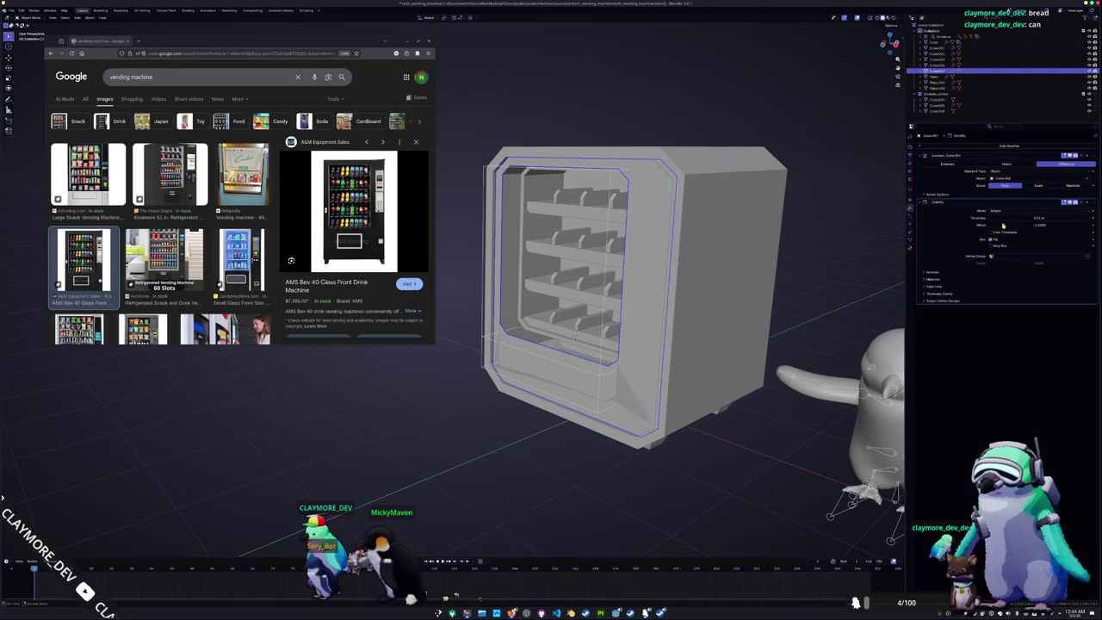
mouse_move(1008, 227)
mouse_down()
mouse_move(1089, 227)
mouse_move(1032, 219)
mouse_up()
Confirm the inner frame's Solidify offset, then select the lower front panel and upper glass cutter
right_click(637, 221)
middle_drag(637, 258, 568, 275)
middle_drag(661, 237, 690, 244)
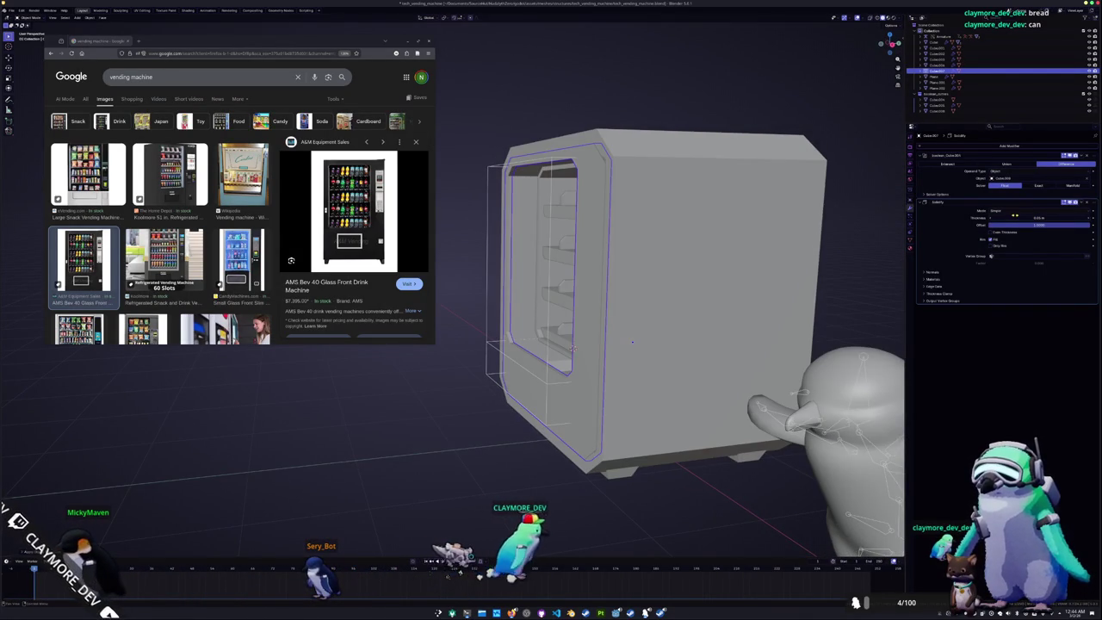
middle_drag(632, 342, 622, 362)
key(Tab)
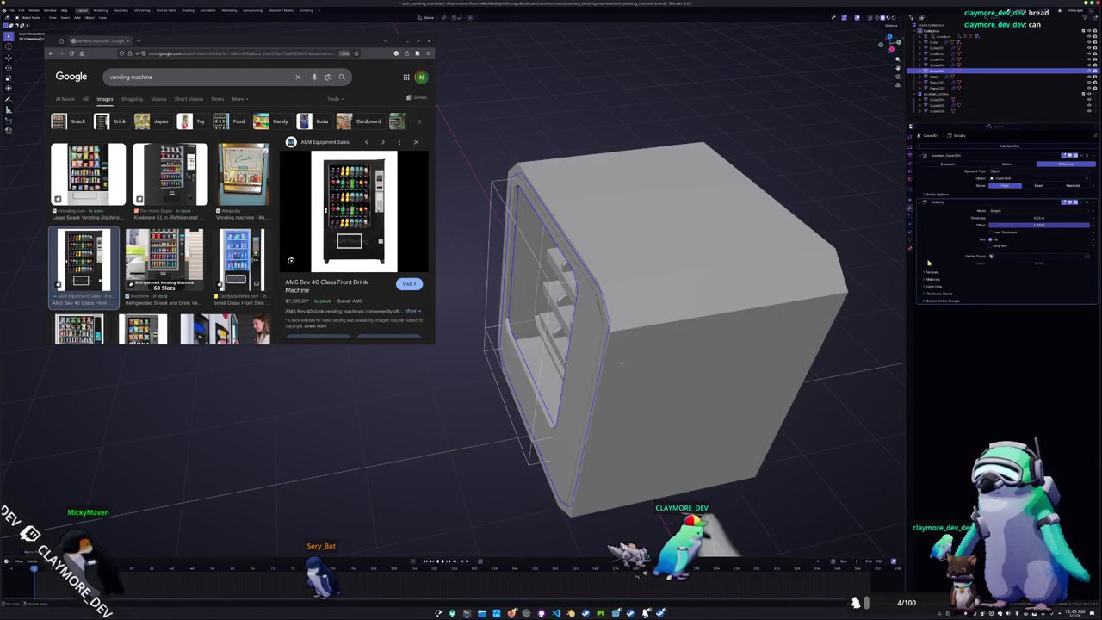
key(Return)
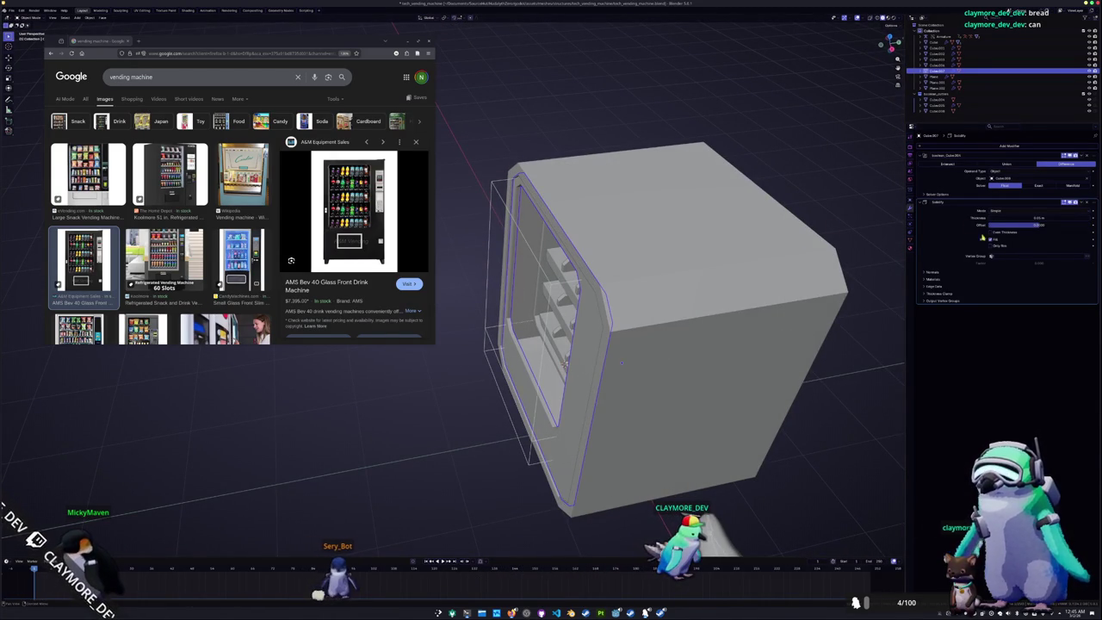
mouse_move(621, 363)
middle_down()
mouse_move(625, 331)
mouse_move(604, 387)
mouse_move(620, 324)
mouse_move(627, 334)
mouse_move(602, 365)
middle_up()
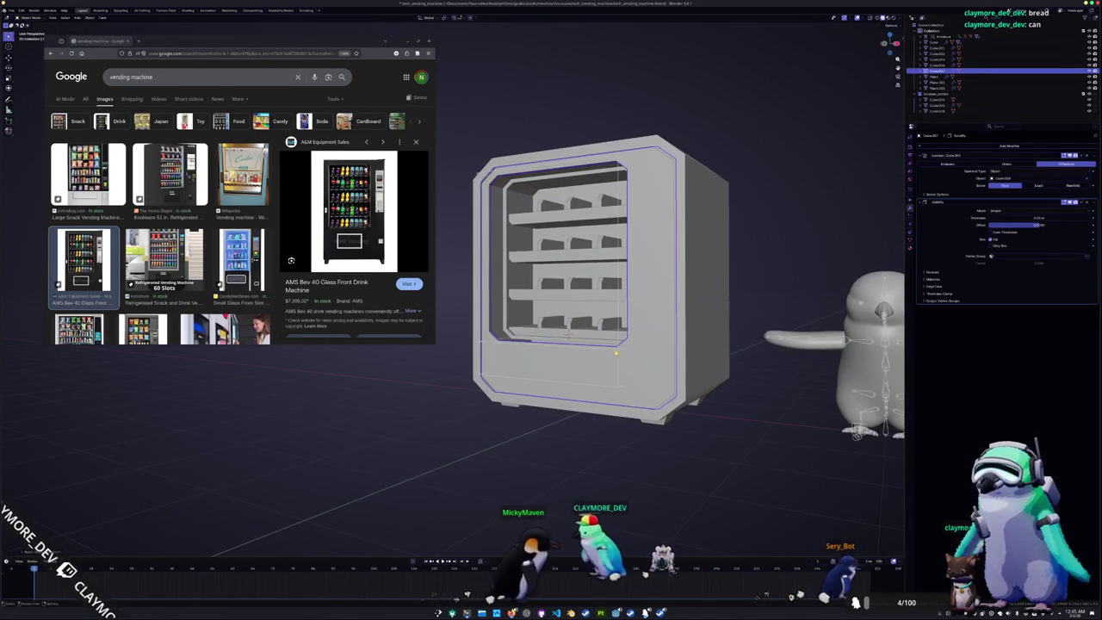
click(602, 366)
click(593, 363)
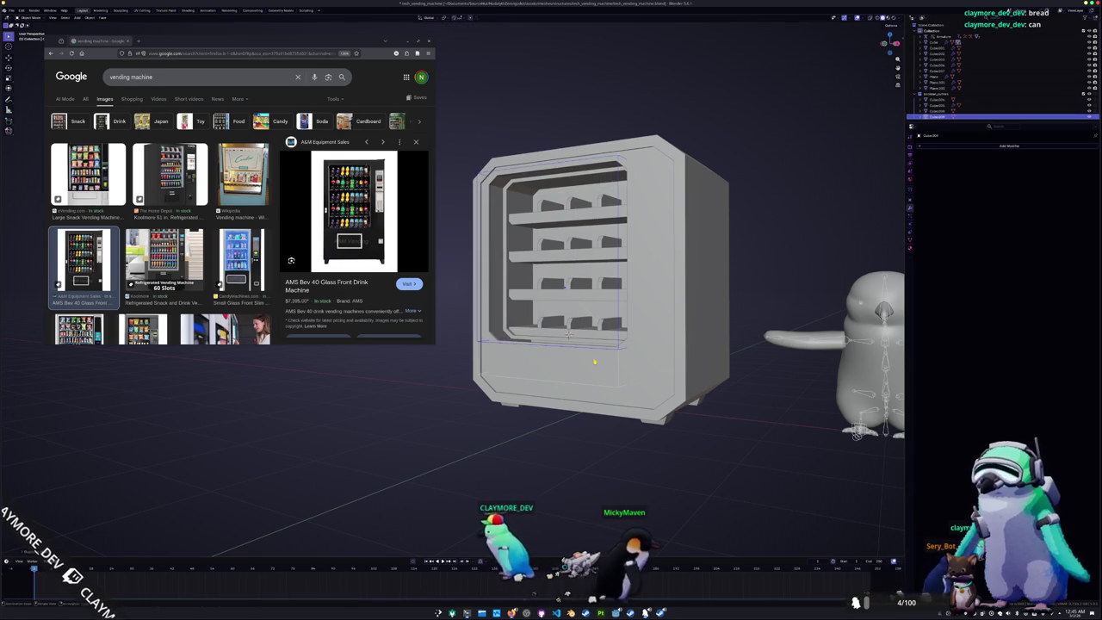
In front view, move the glass cutter's face vertically along Z to size the lower opening
key(KP_1)
scroll(596, 348, down, 1)
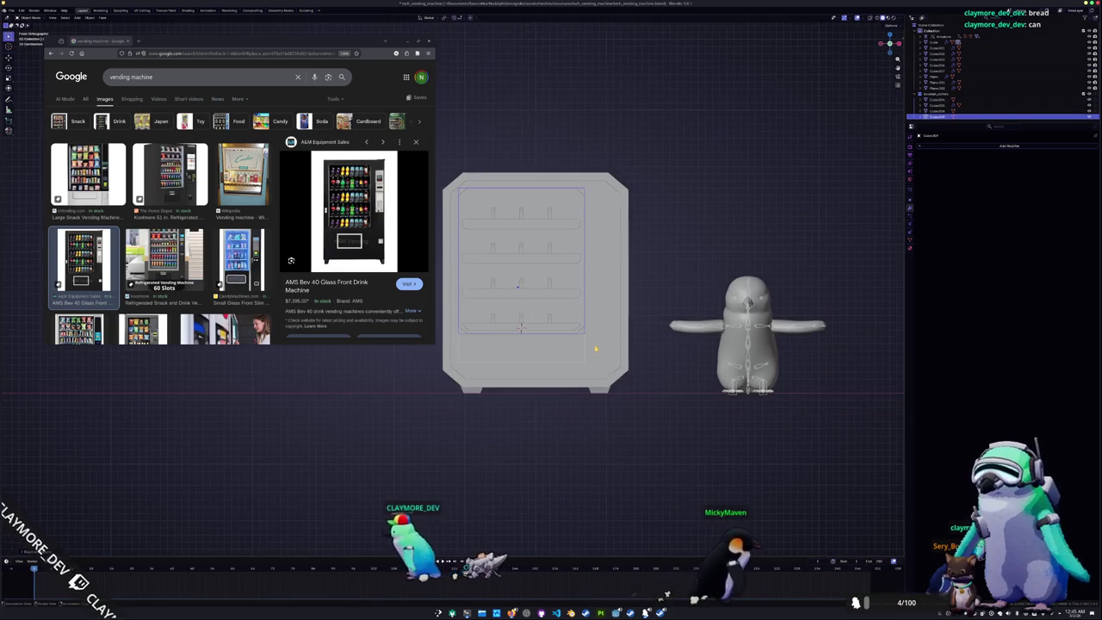
key(Tab)
key(g)
click(602, 409)
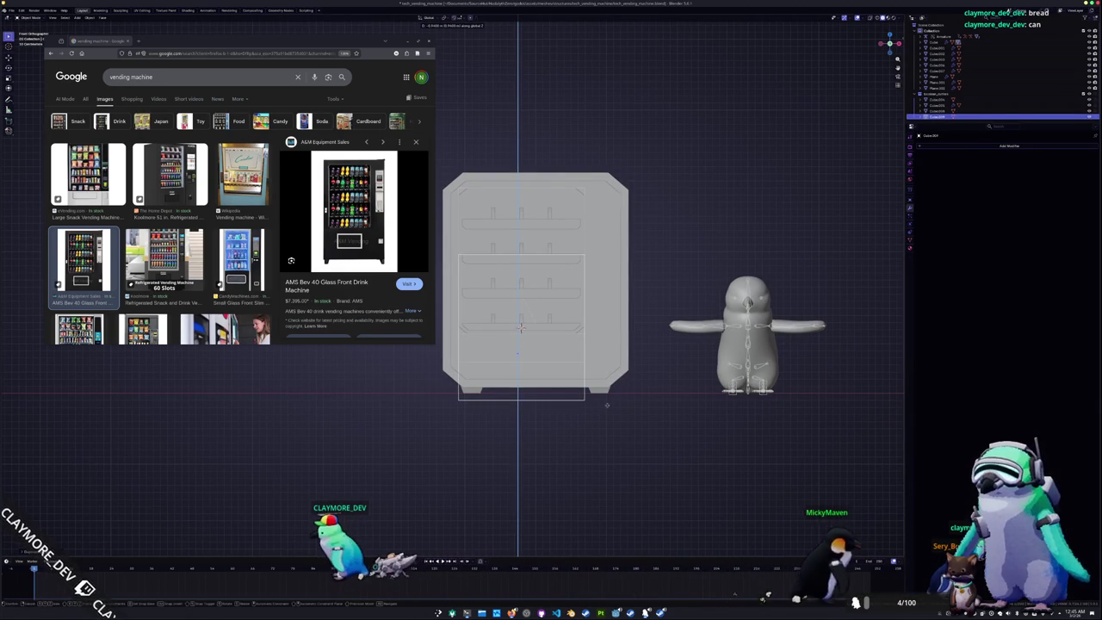
key(alt+z)
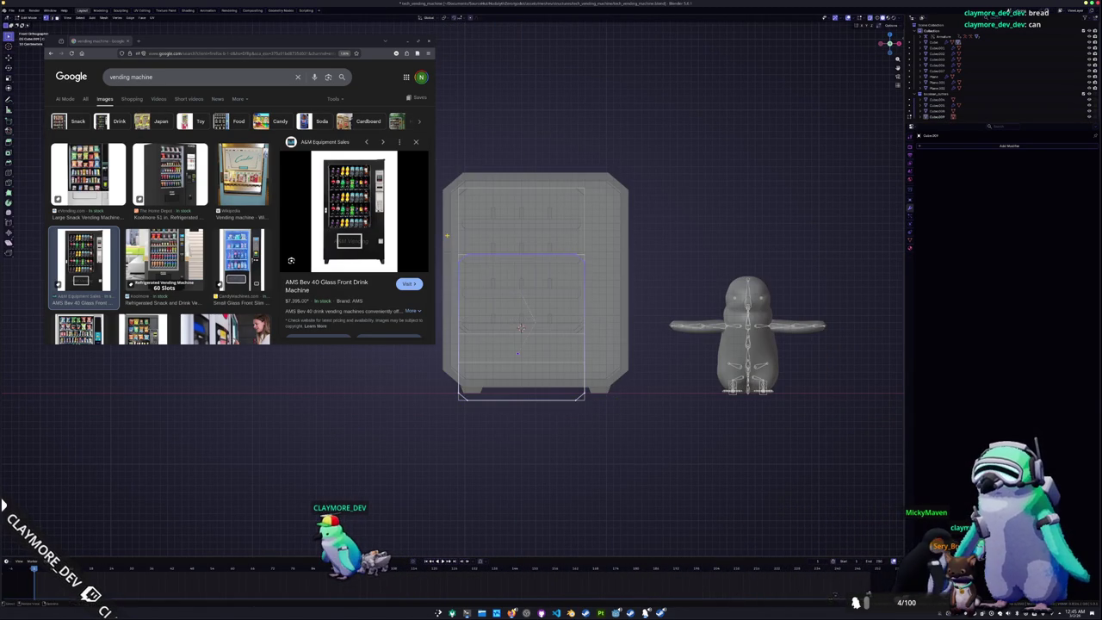
key(g)
key(z)
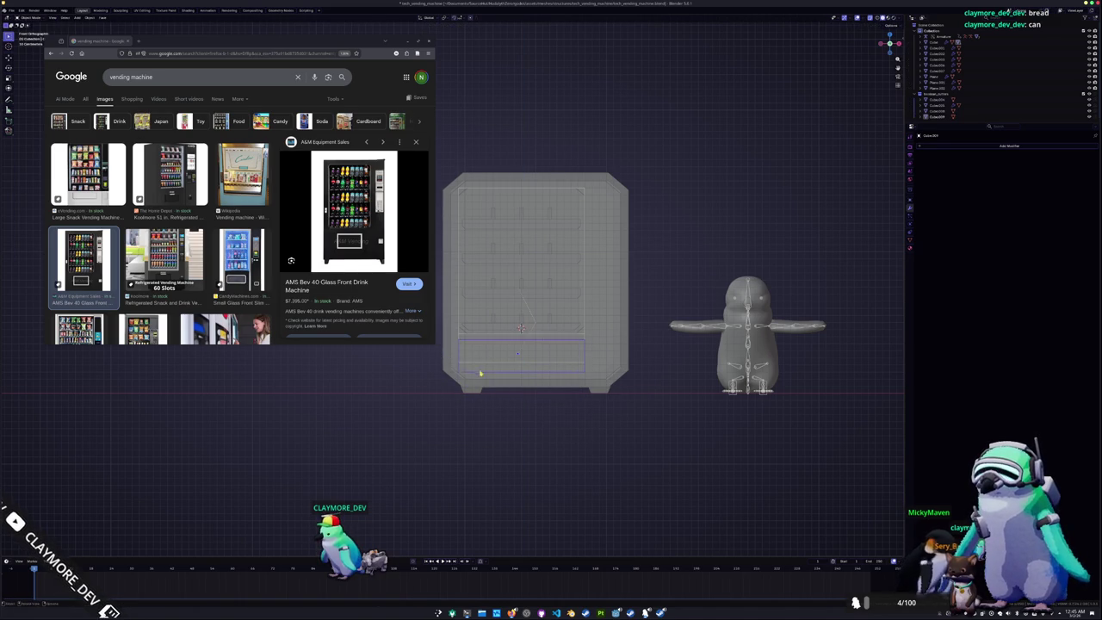
key(alt+z)
middle_drag(474, 372, 608, 376)
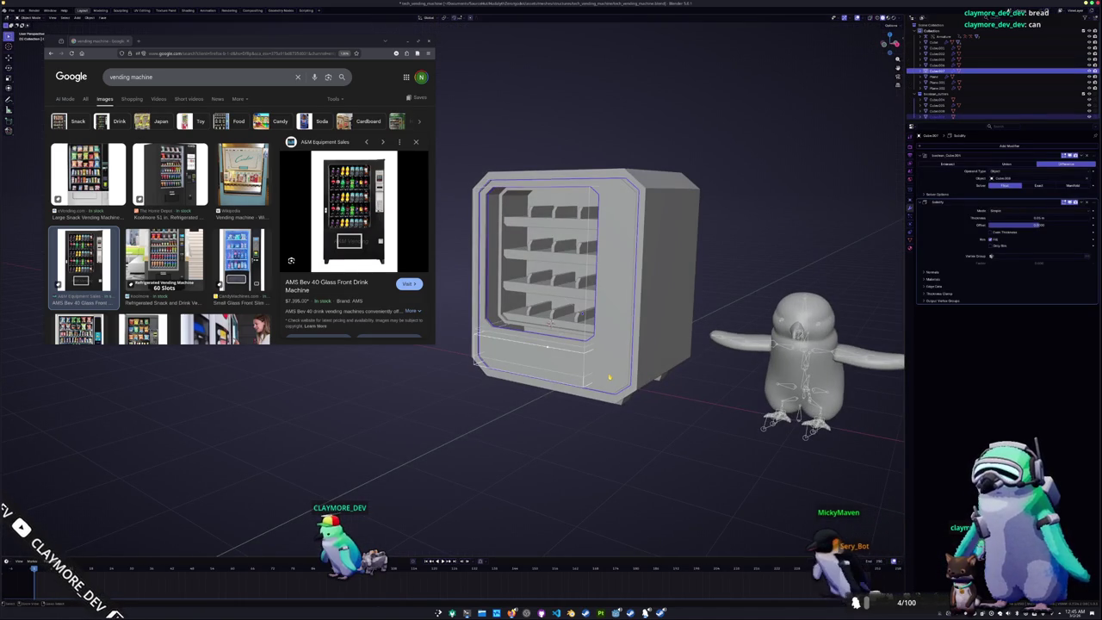
Cut the lower compartment with a Boolean difference and delete the unwanted extra Boolean
key(ctrl+shift+minus)
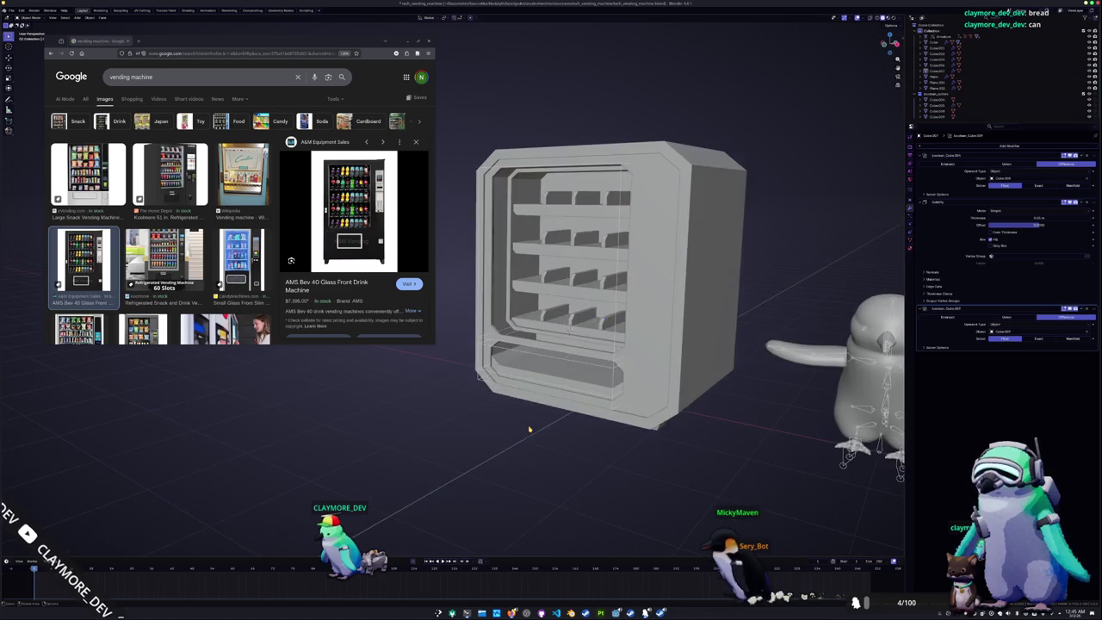
middle_drag(531, 427, 520, 420)
scroll(517, 417, up, 2)
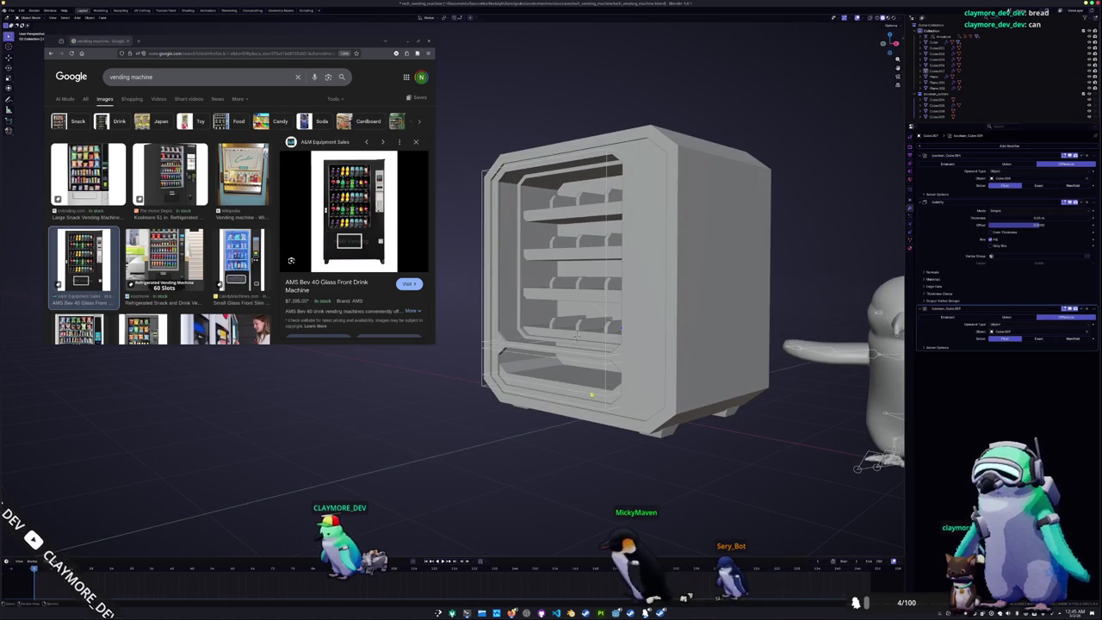
click(517, 416)
click(555, 368)
mouse_move(555, 368)
middle_down()
mouse_move(548, 330)
mouse_move(568, 332)
middle_up()
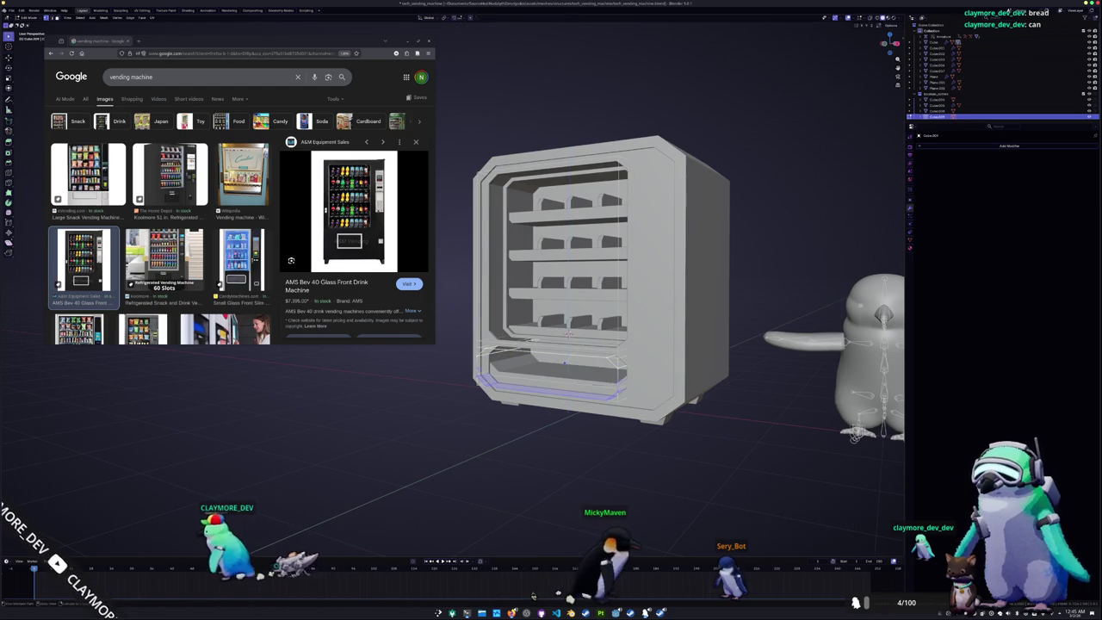
key(Tab)
middle_drag(621, 425, 528, 423)
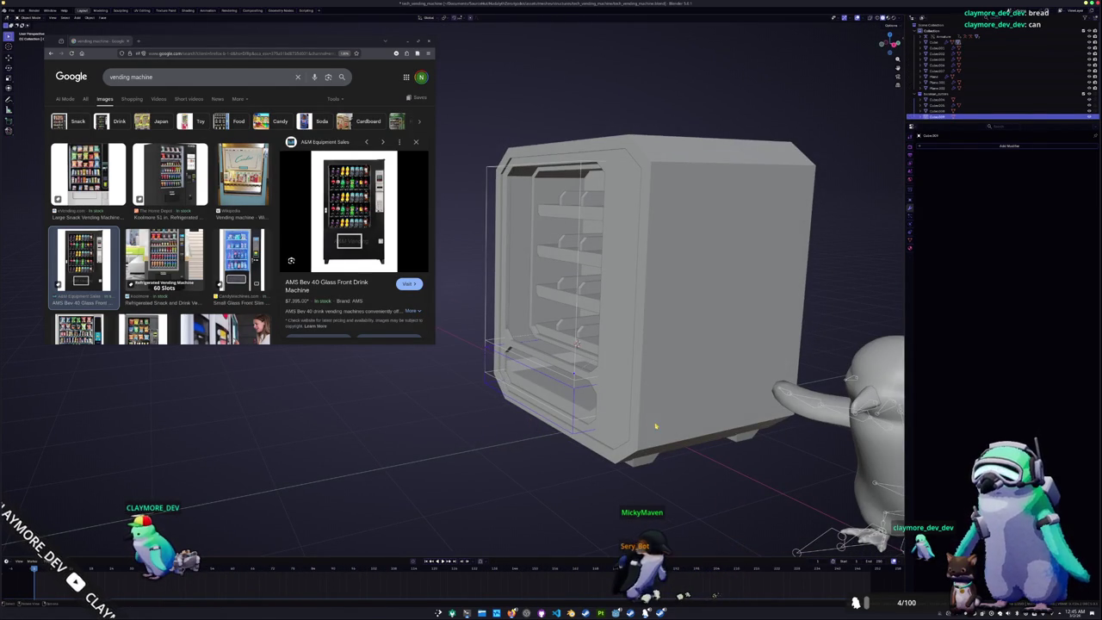
click(616, 407)
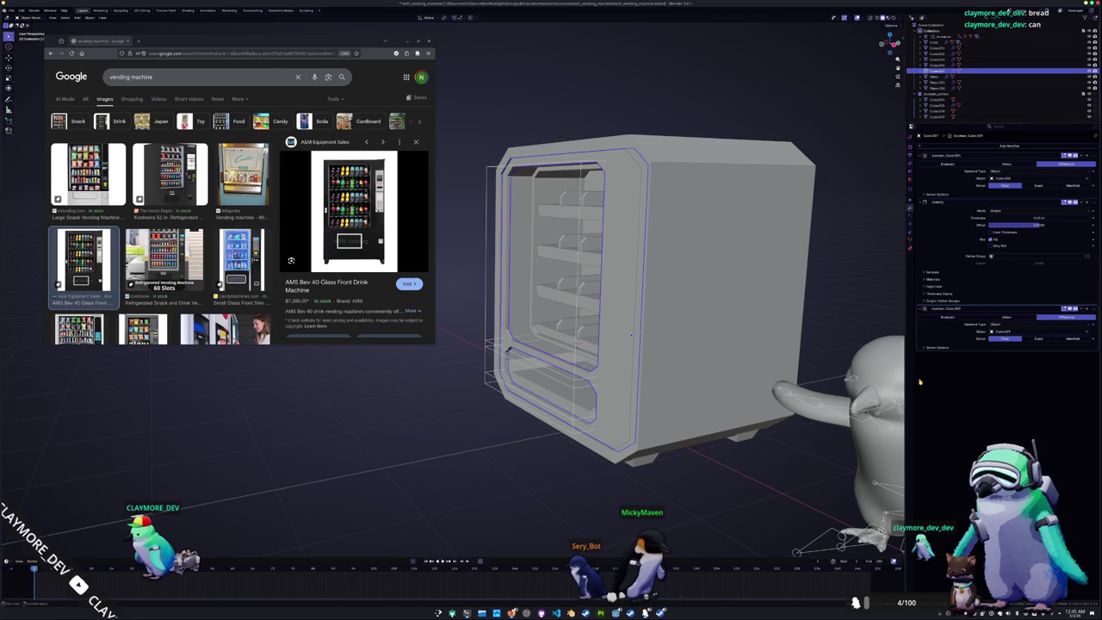
click(1086, 309)
Add a Solidify modifier to the bottom compartment piece
click(947, 116)
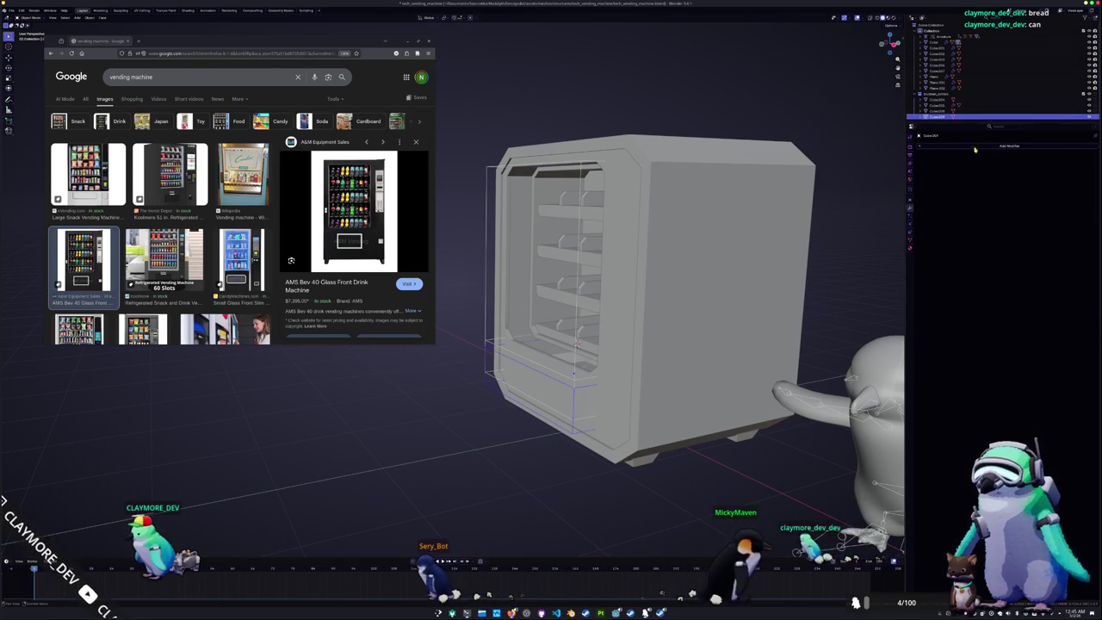
click(910, 233)
click(909, 206)
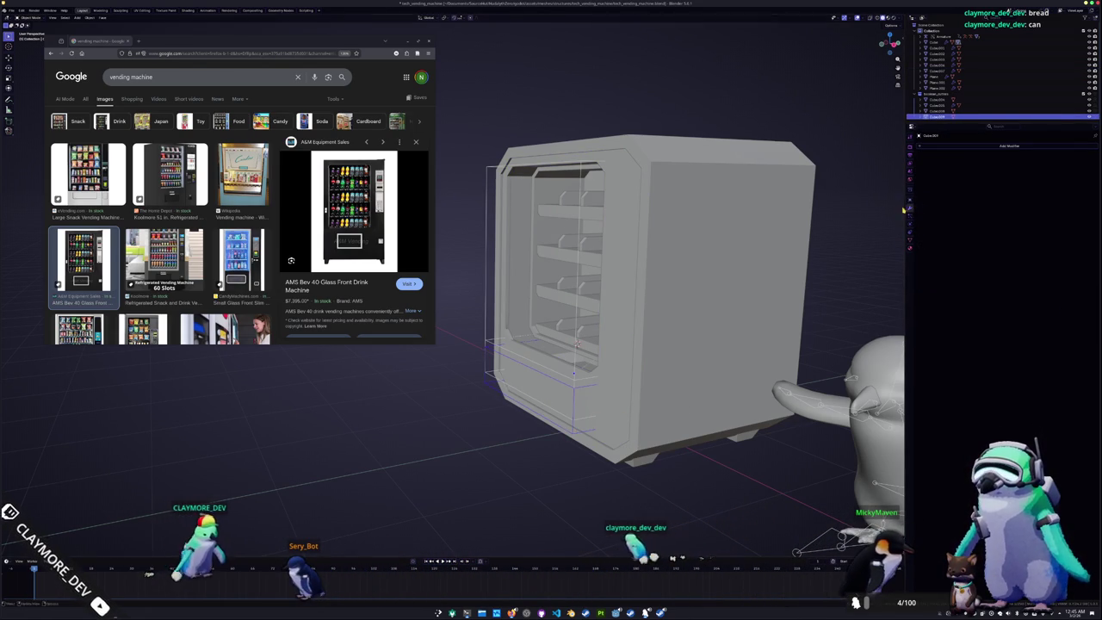
click(1009, 145)
click(955, 193)
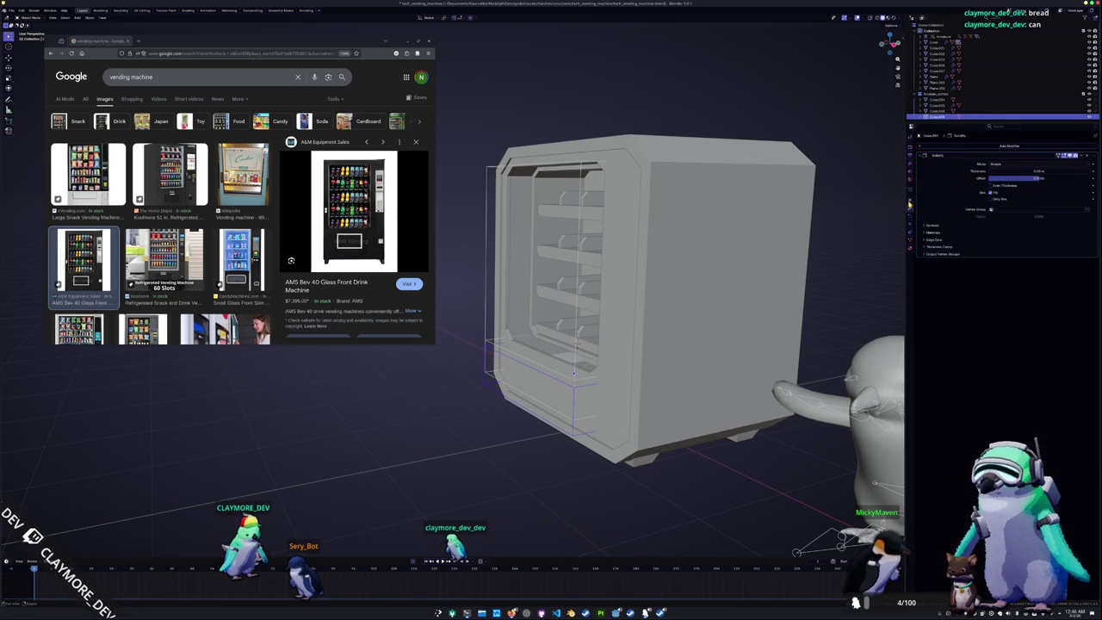
Display the bottom piece as Solid, try a 0.05 m Solidify thickness, then remove the modifier
click(909, 203)
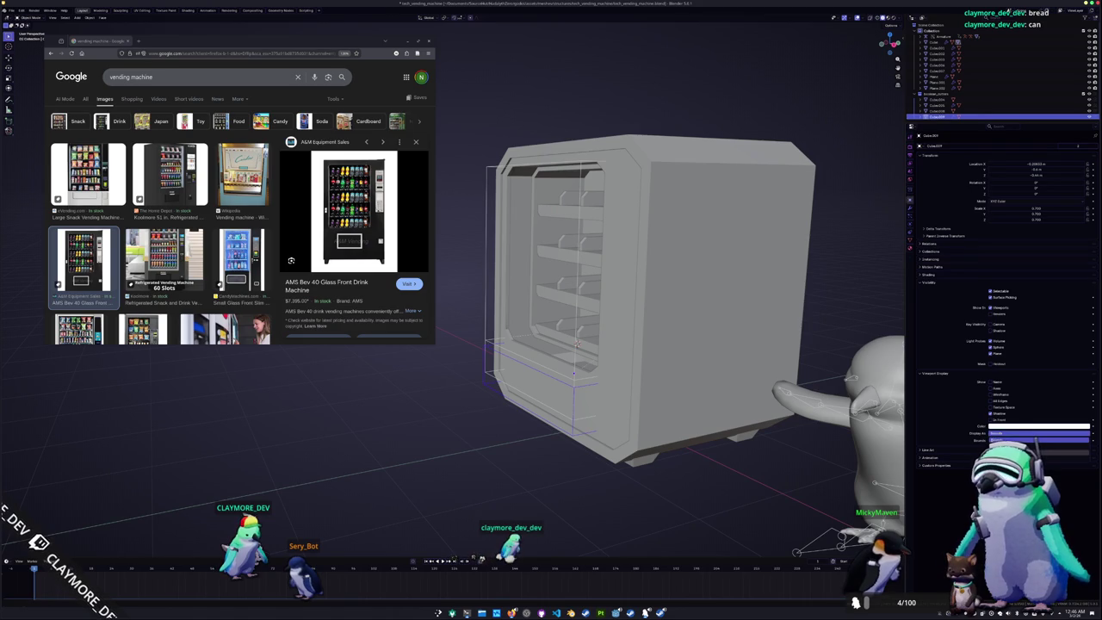
click(1038, 433)
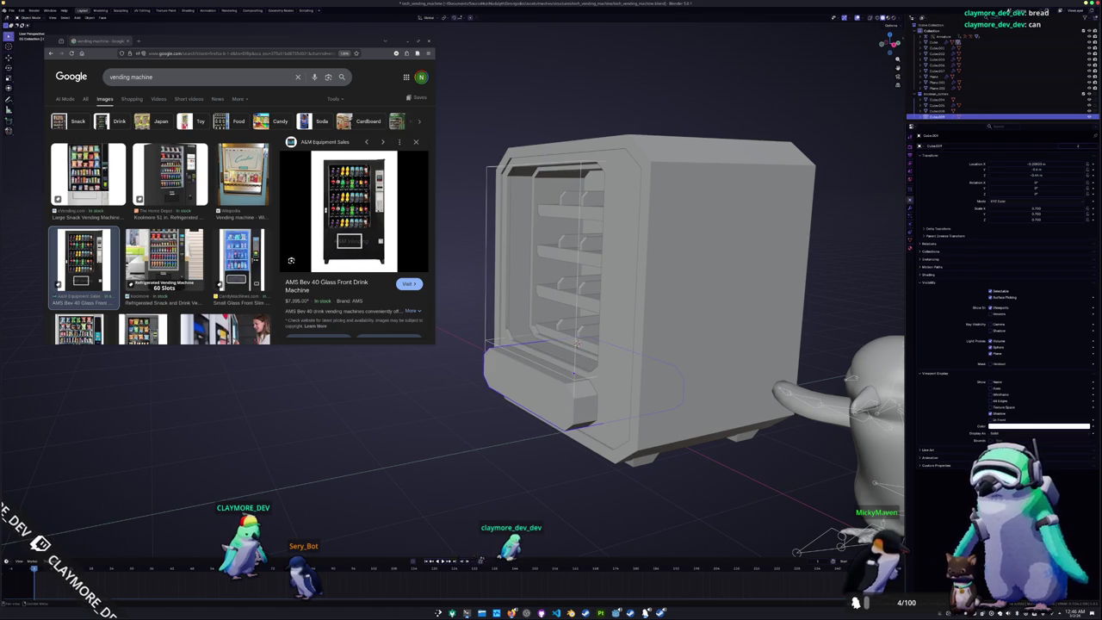
click(909, 210)
click(1040, 172)
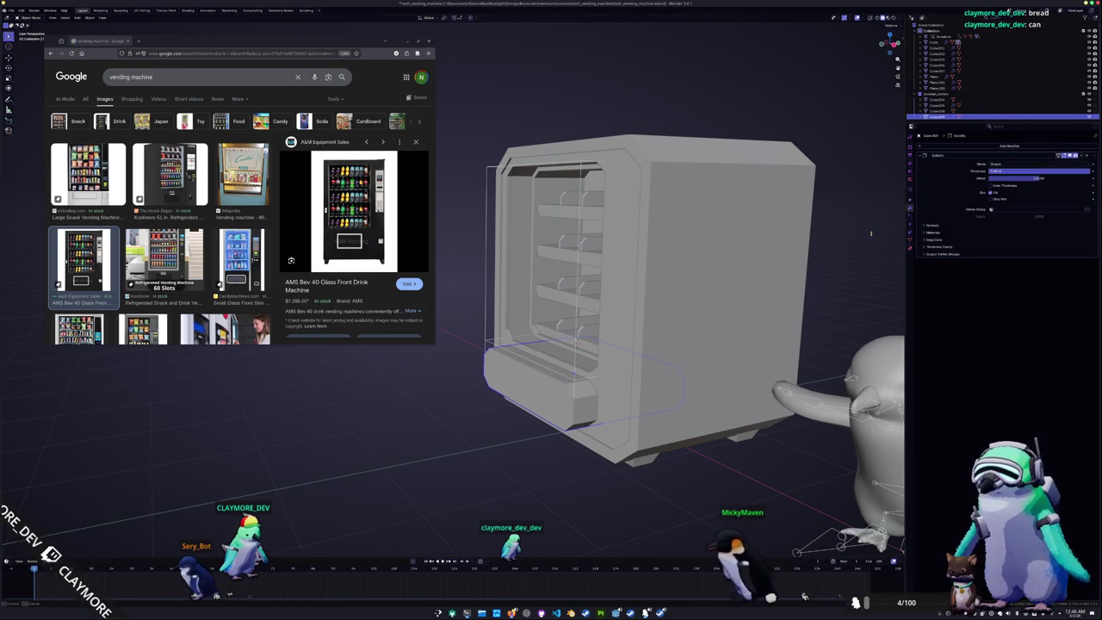
key(Return)
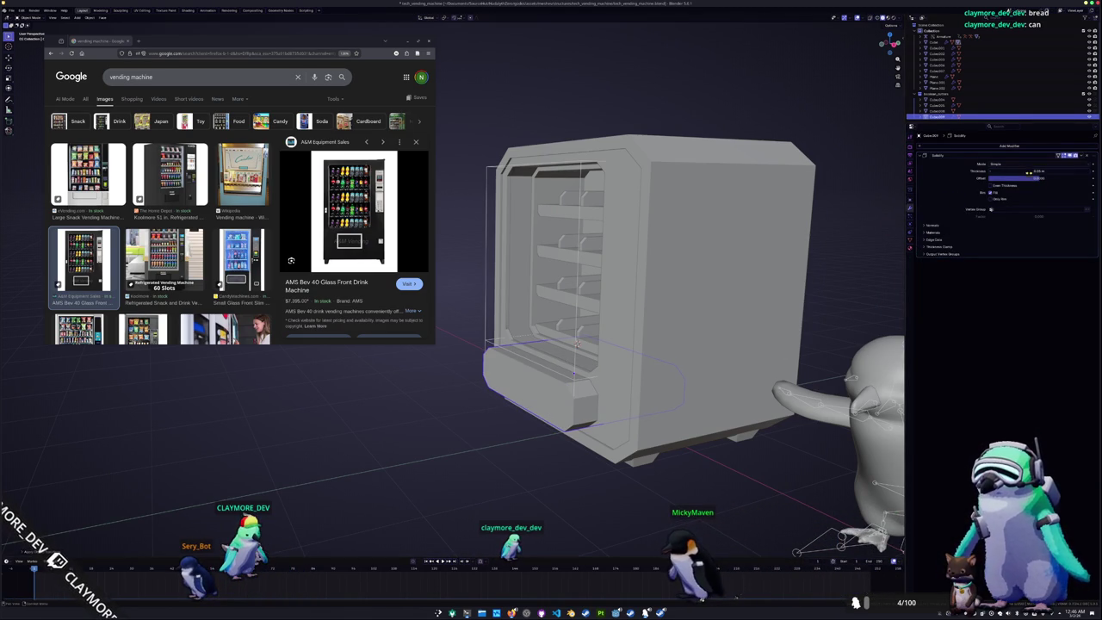
click(1087, 157)
Scale the piece flat into a thin panel and set its Y depth in right side view
key(s)
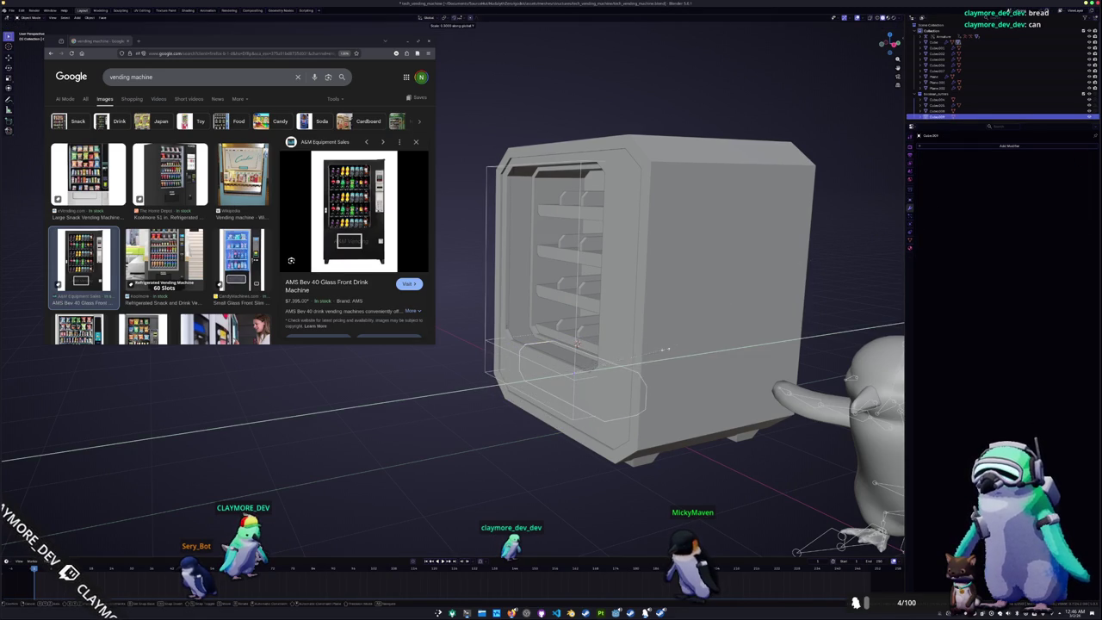
click(618, 385)
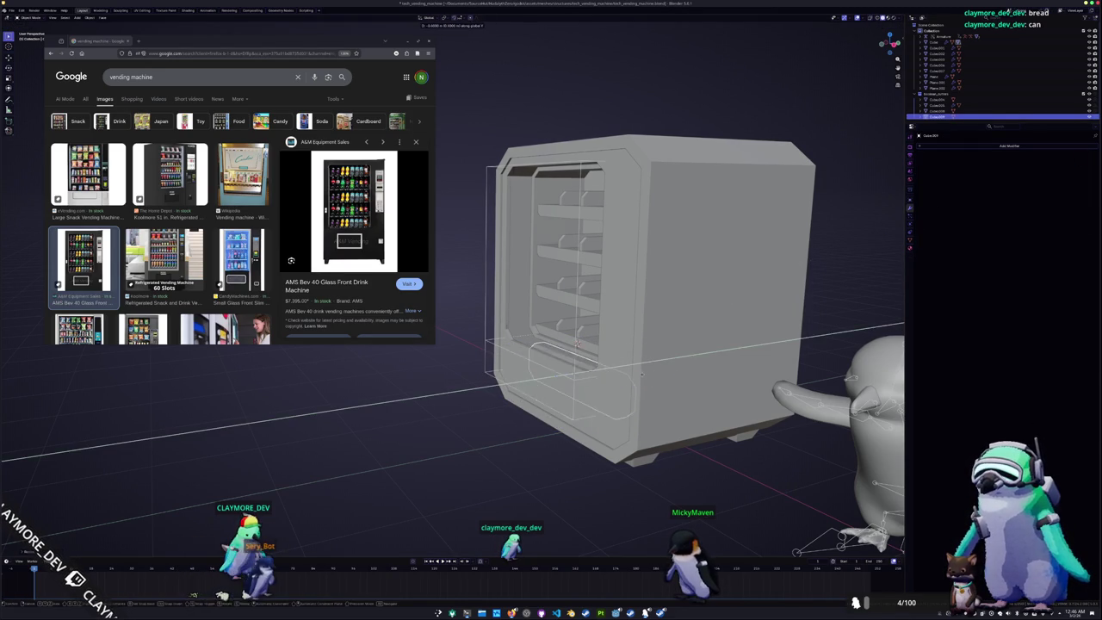
middle_drag(668, 367, 627, 385)
key(y)
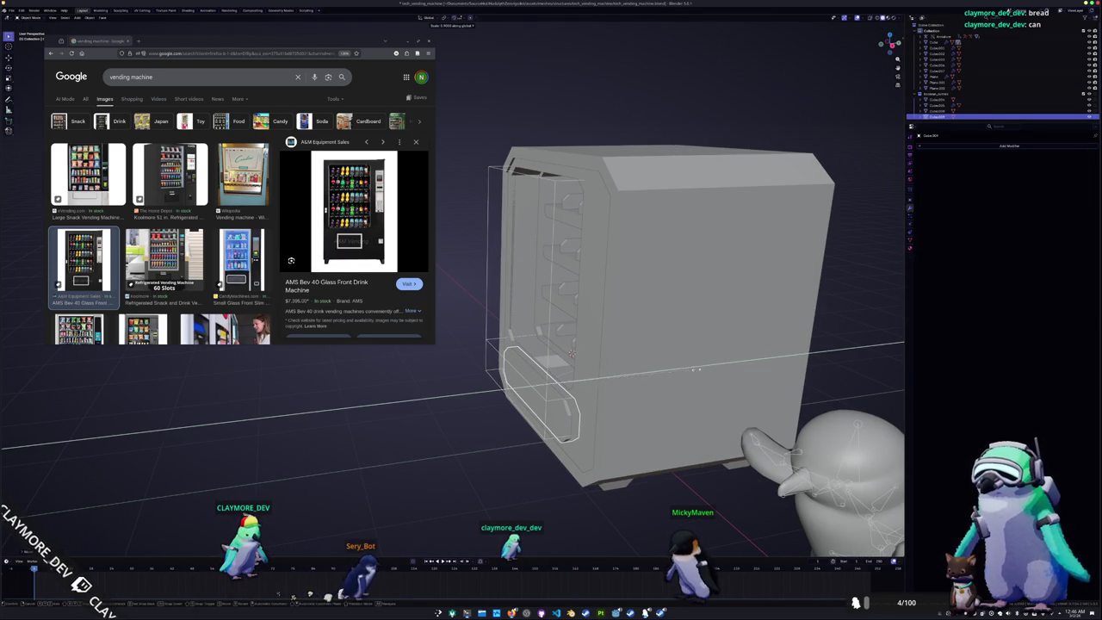
click(668, 372)
key(KP_3)
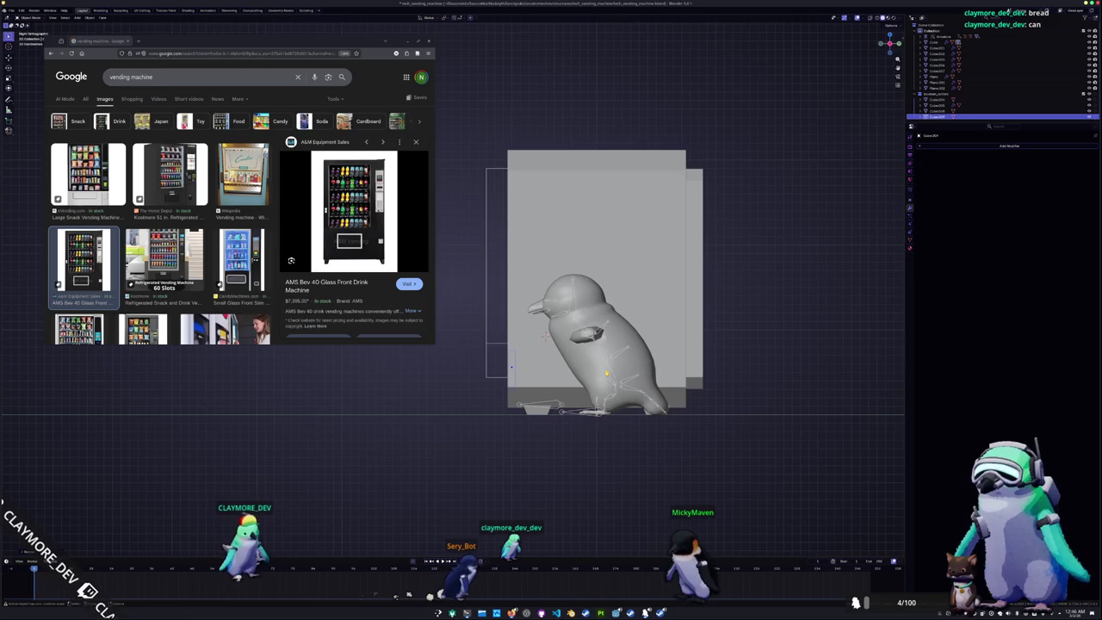
scroll(708, 419, up, 4)
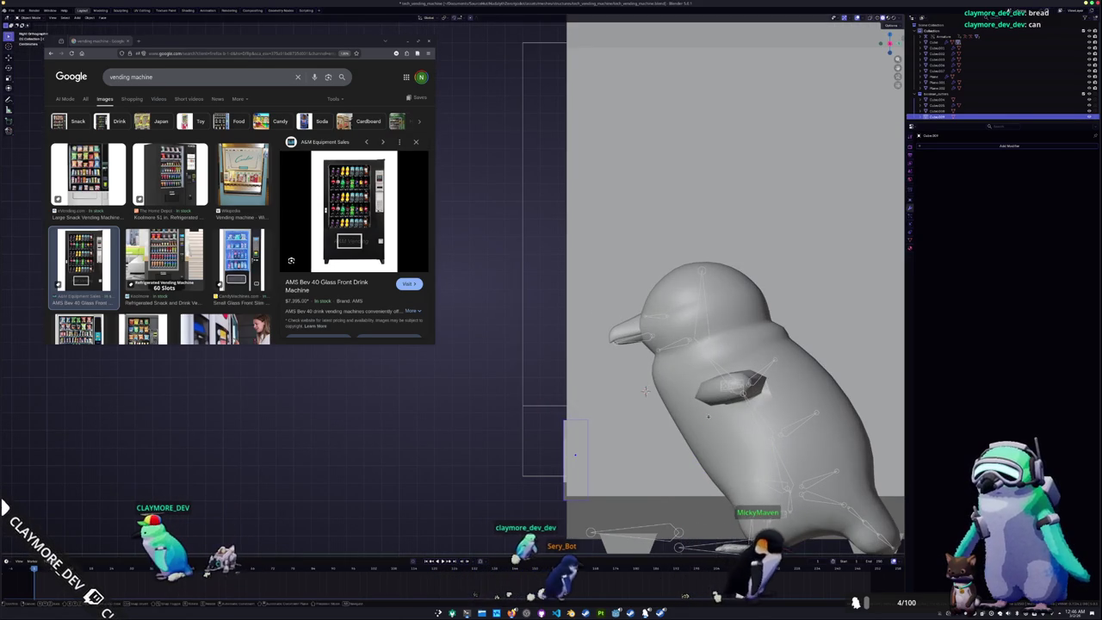
key(g)
key(y)
key(s)
key(y)
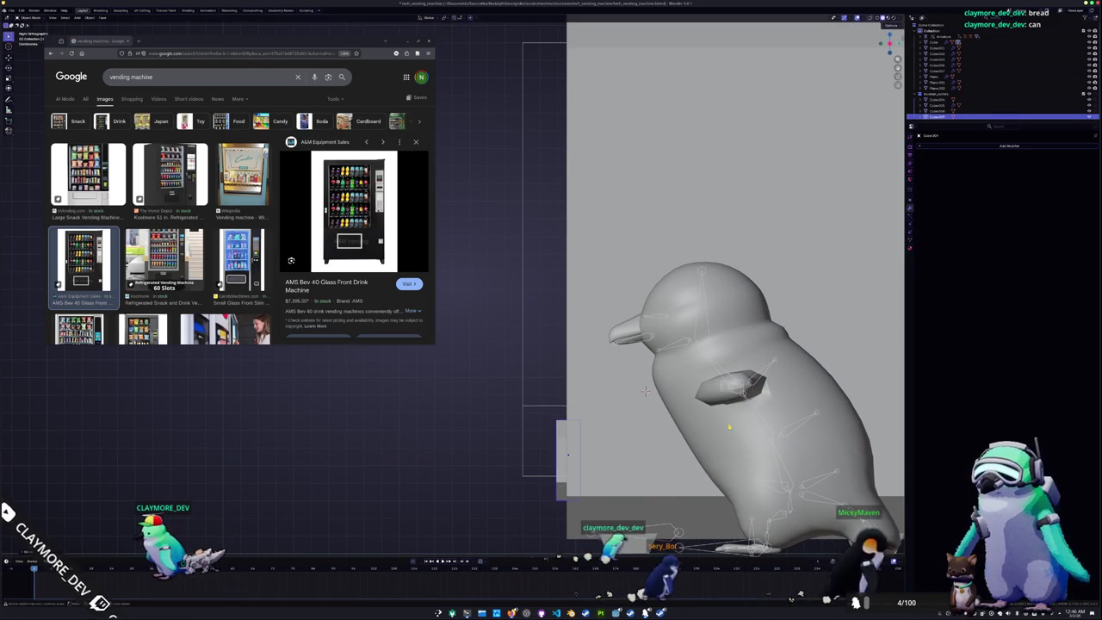
click(645, 391)
Select the cabinet body, then the inner cutter Cube.008
mouse_move(645, 390)
middle_down()
mouse_move(583, 495)
mouse_move(546, 394)
mouse_move(504, 398)
mouse_move(606, 384)
middle_up()
click(524, 393)
click(606, 384)
click(606, 385)
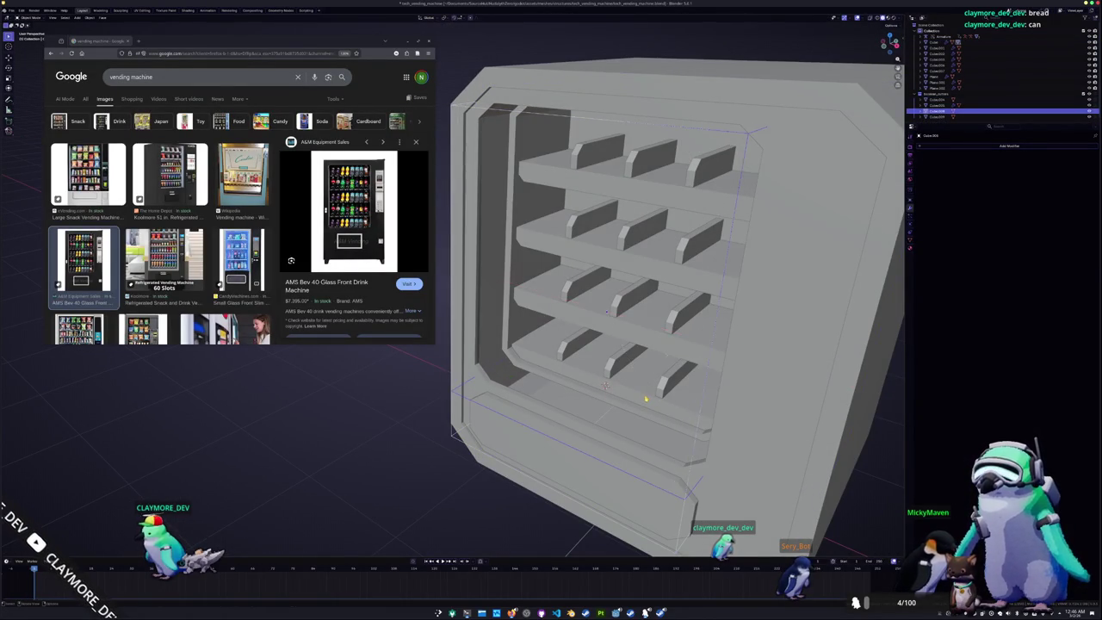
In front orthographic view, shift the whole inner cavity loop sideways along X
key(KP_1)
scroll(566, 318, down, 3)
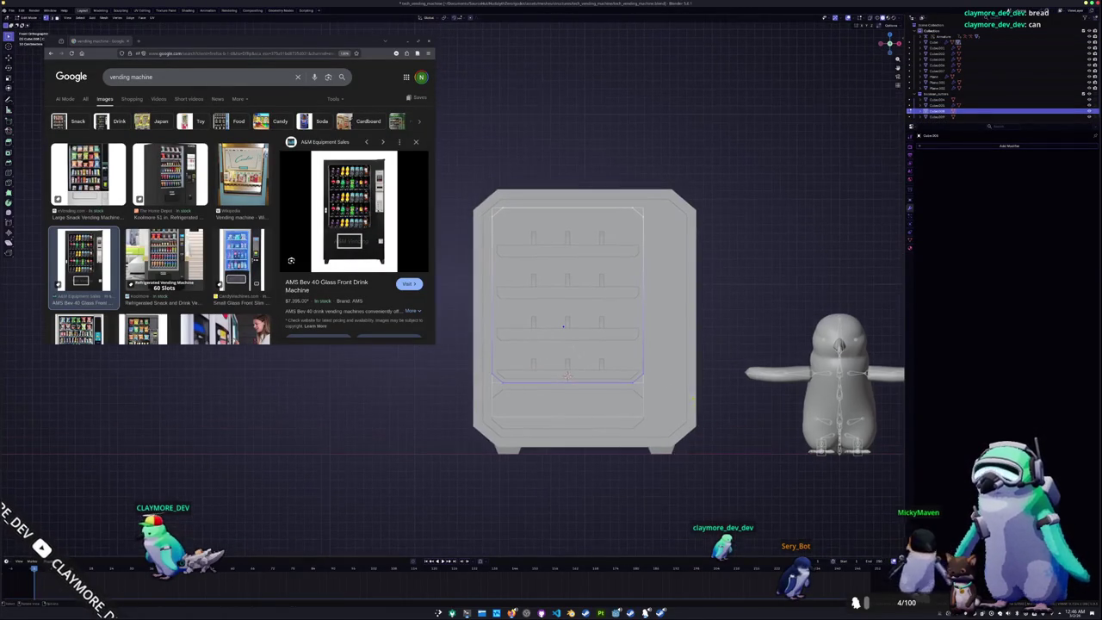
key(a)
key(g)
key(x)
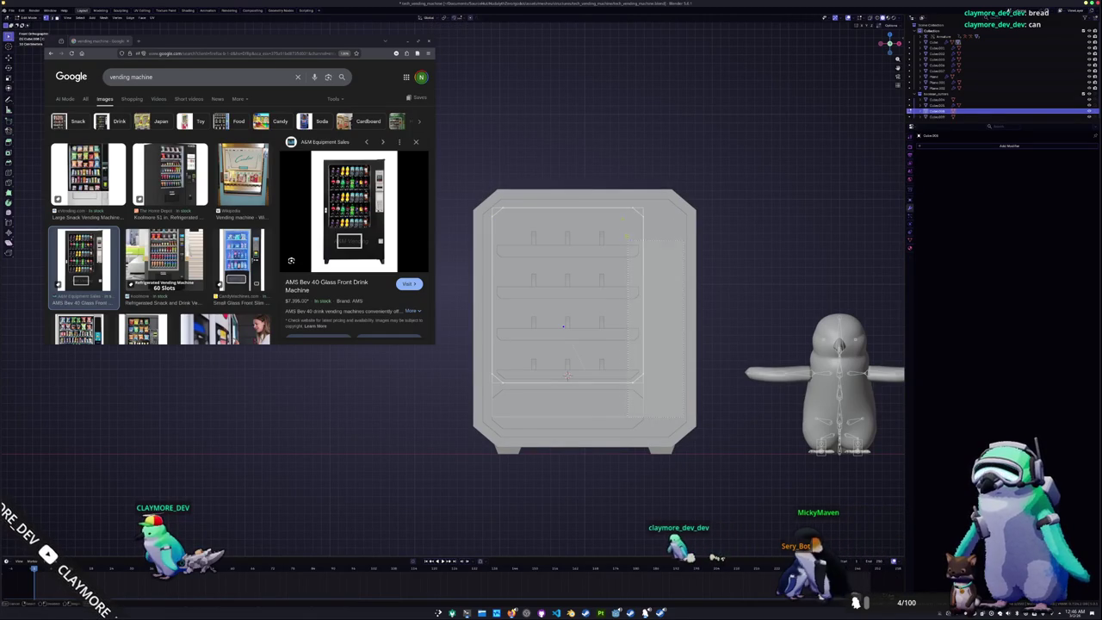
right_click(617, 170)
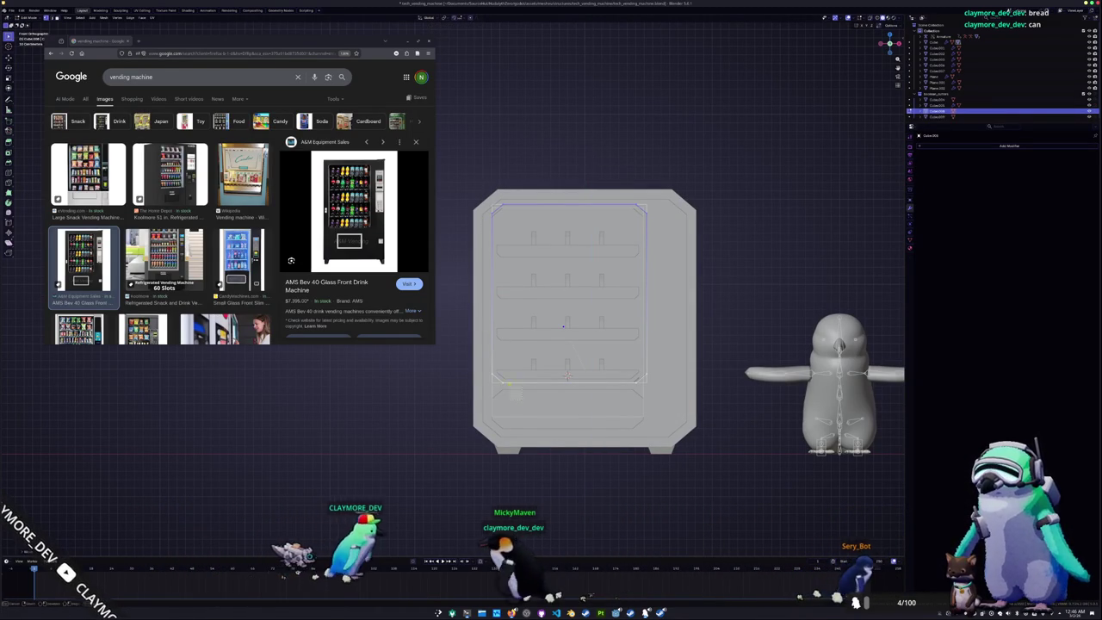
key(g)
key(x)
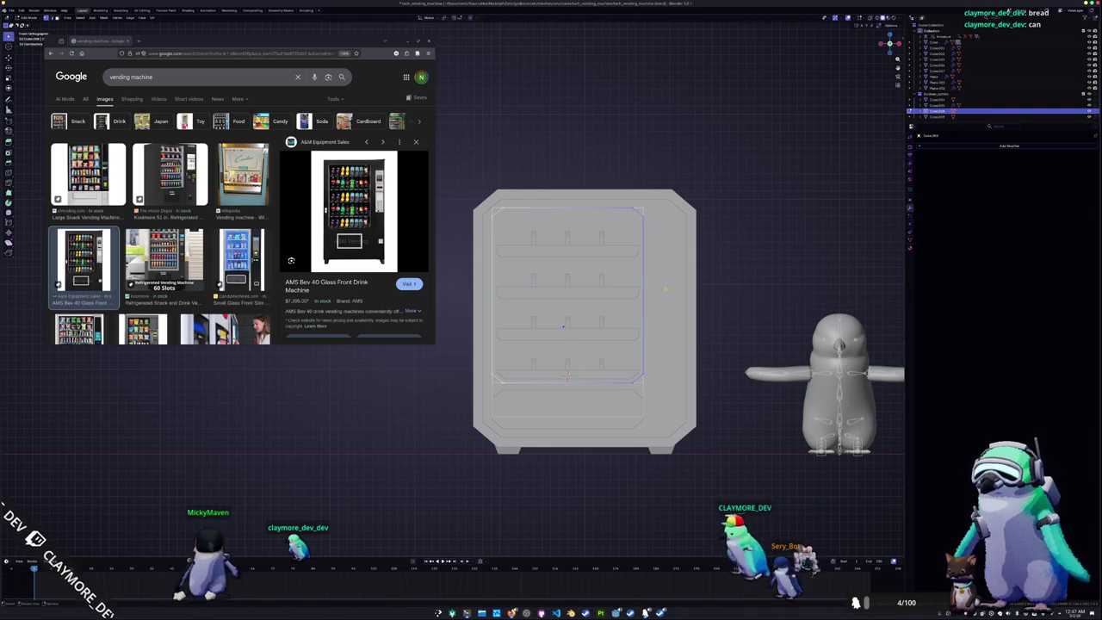
key(g)
key(x)
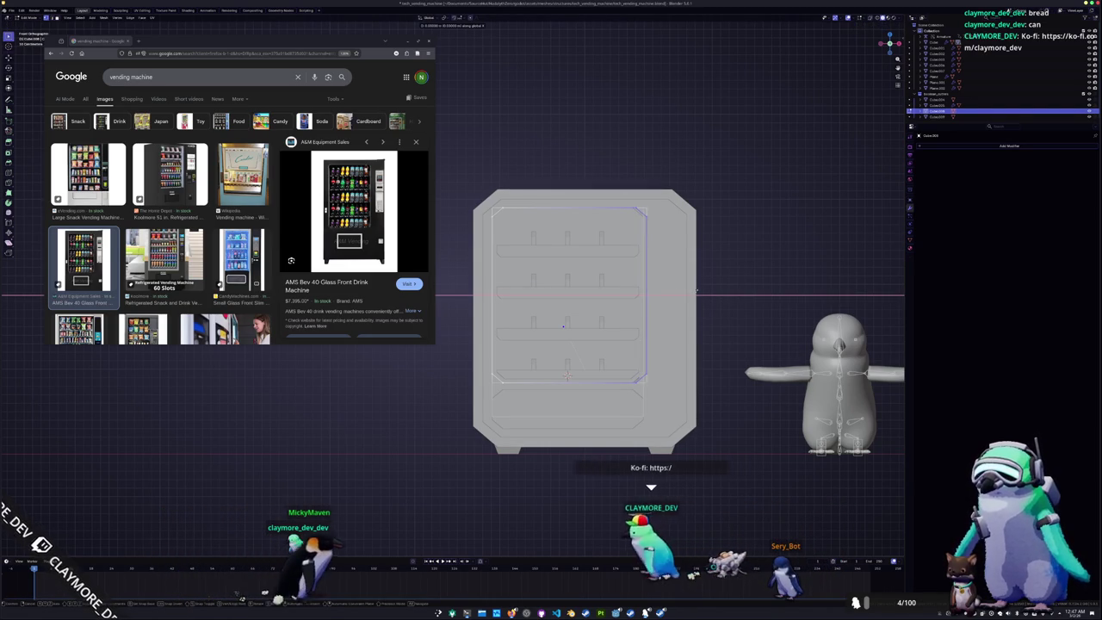
click(705, 292)
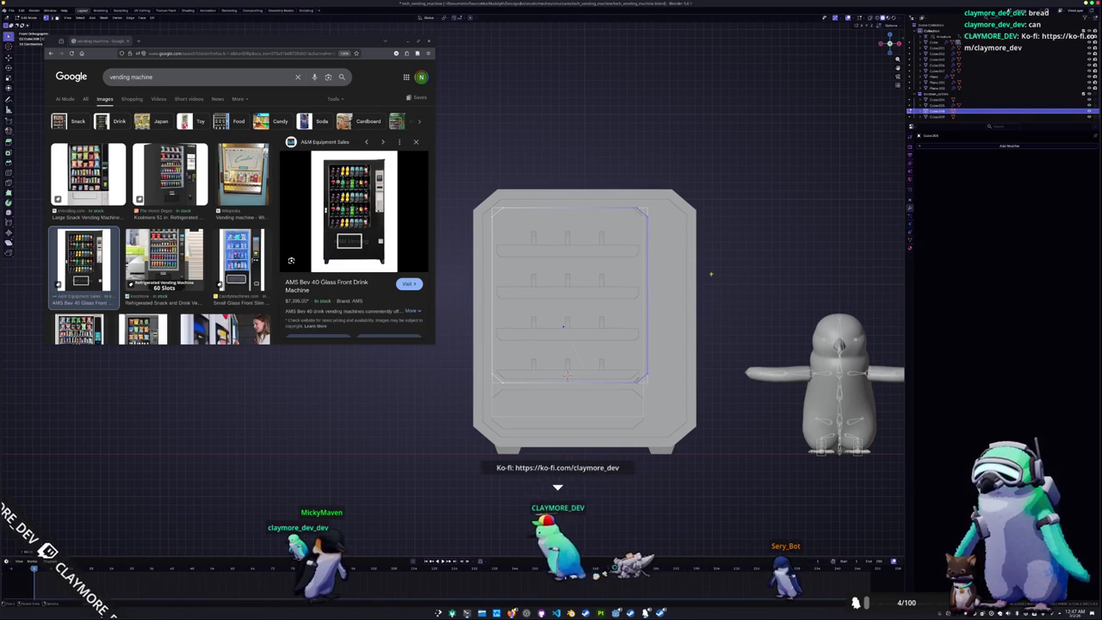
Reposition the loop's top edge along X and Z to fit around the shelves
drag(709, 239, 506, 176)
key(g)
key(z)
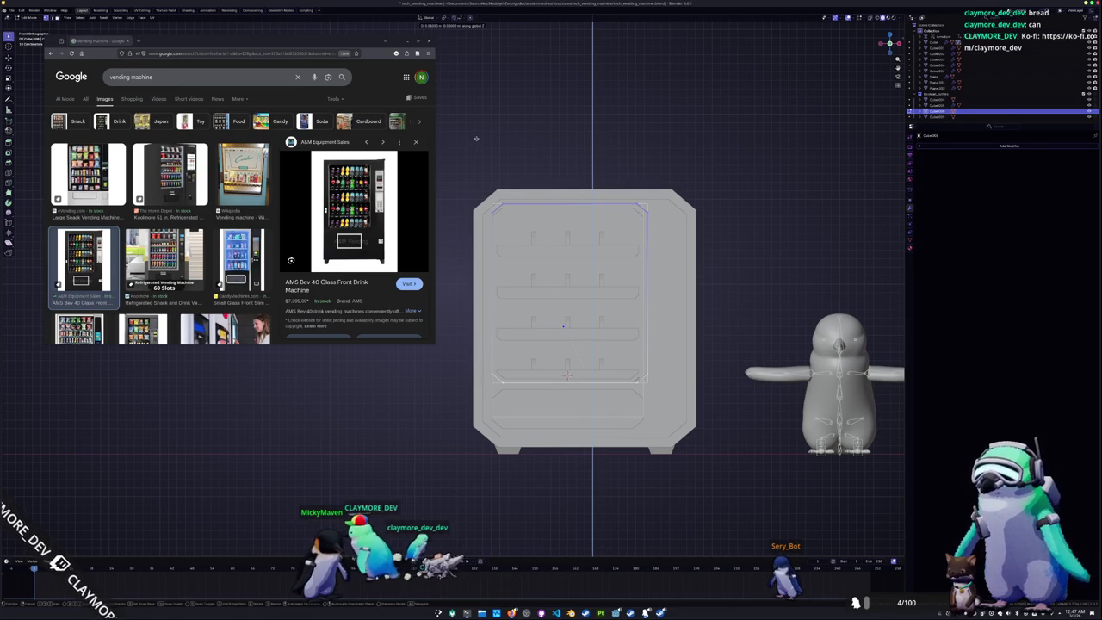
key(x)
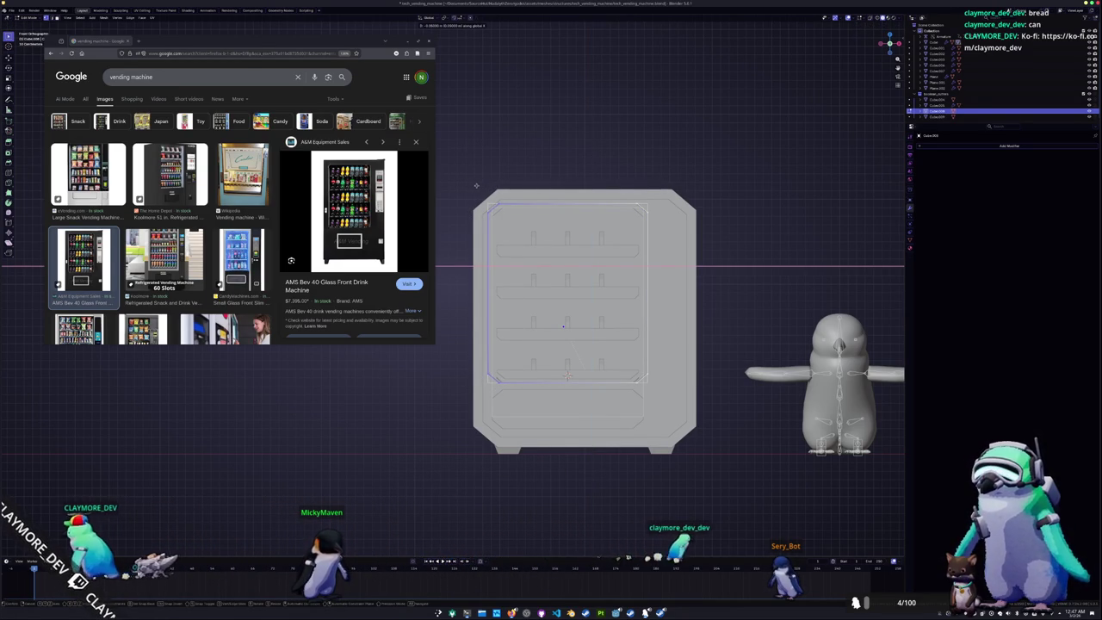
click(476, 185)
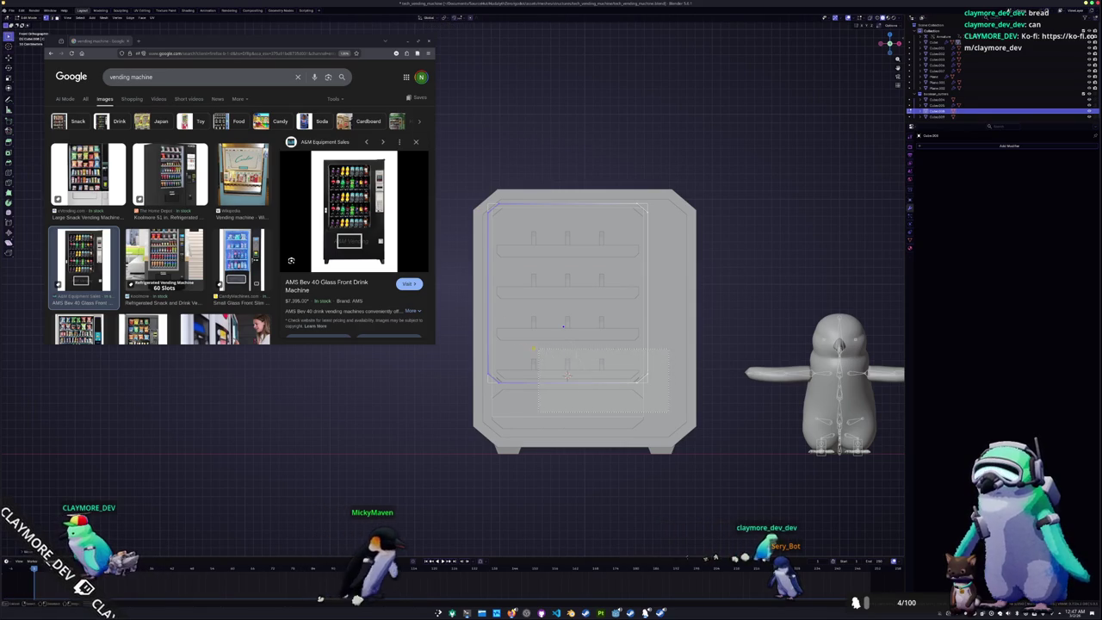
key(g)
key(z)
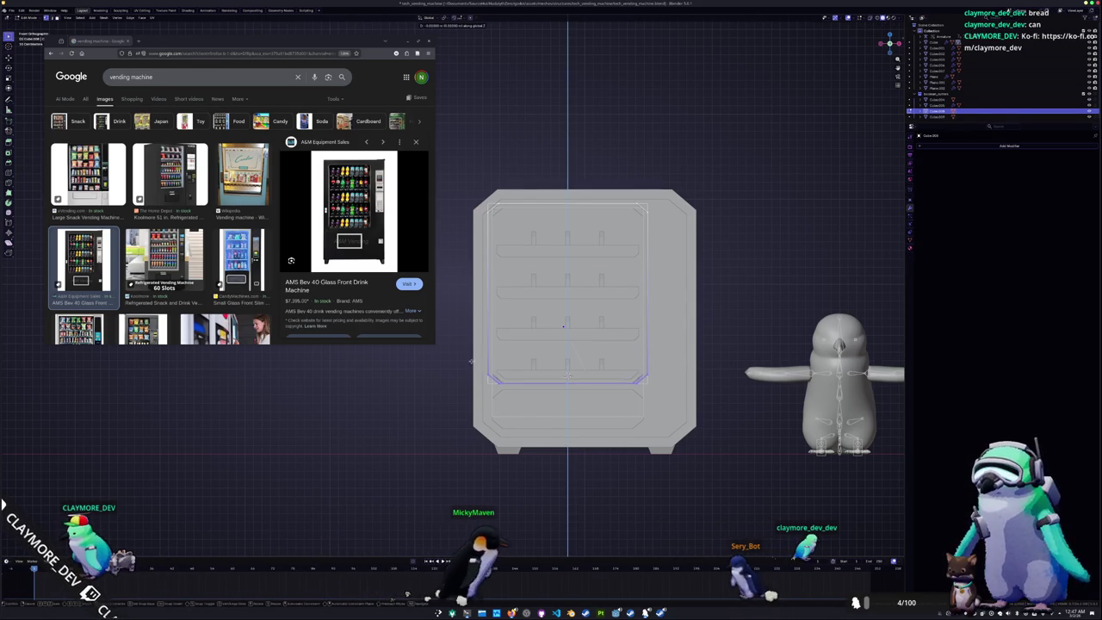
click(442, 420)
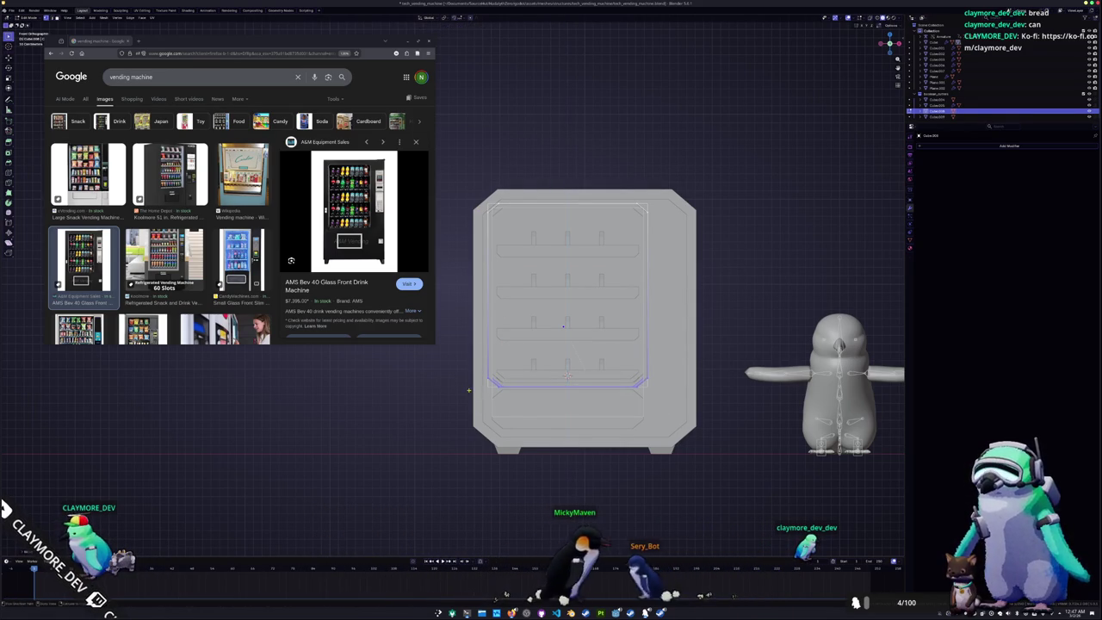
scroll(442, 423, up, 2)
mouse_move(441, 424)
middle_down()
mouse_move(454, 430)
mouse_move(374, 381)
mouse_move(488, 398)
mouse_move(432, 418)
mouse_move(561, 546)
middle_up()
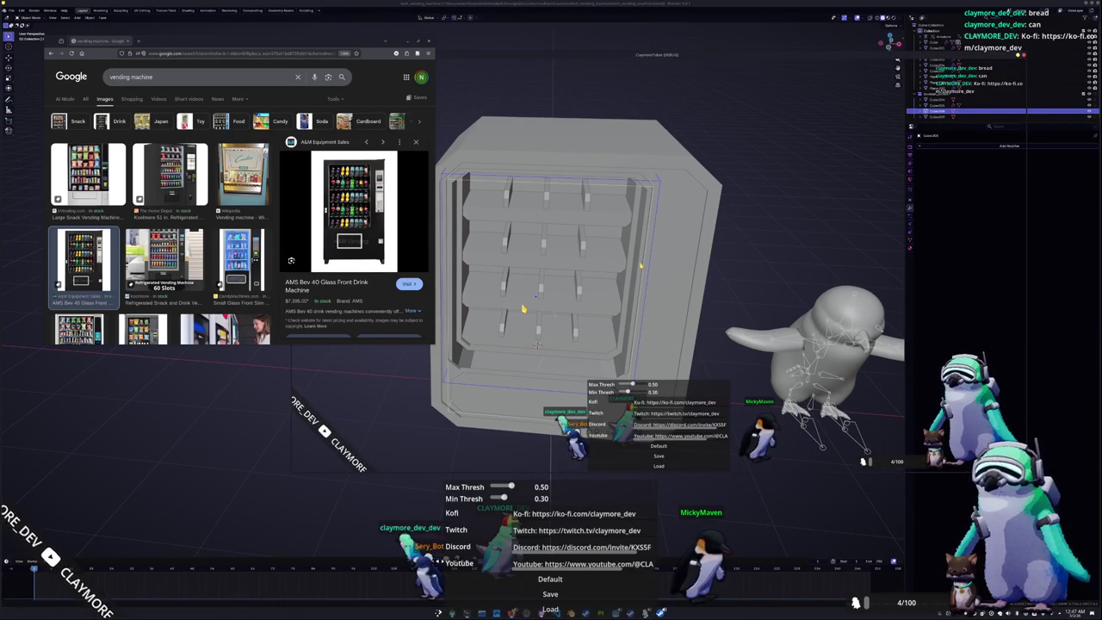
Replace the Kofi, Twitch, Discord and Youtube link texts with burning, help, free and fire, then save
click(578, 514)
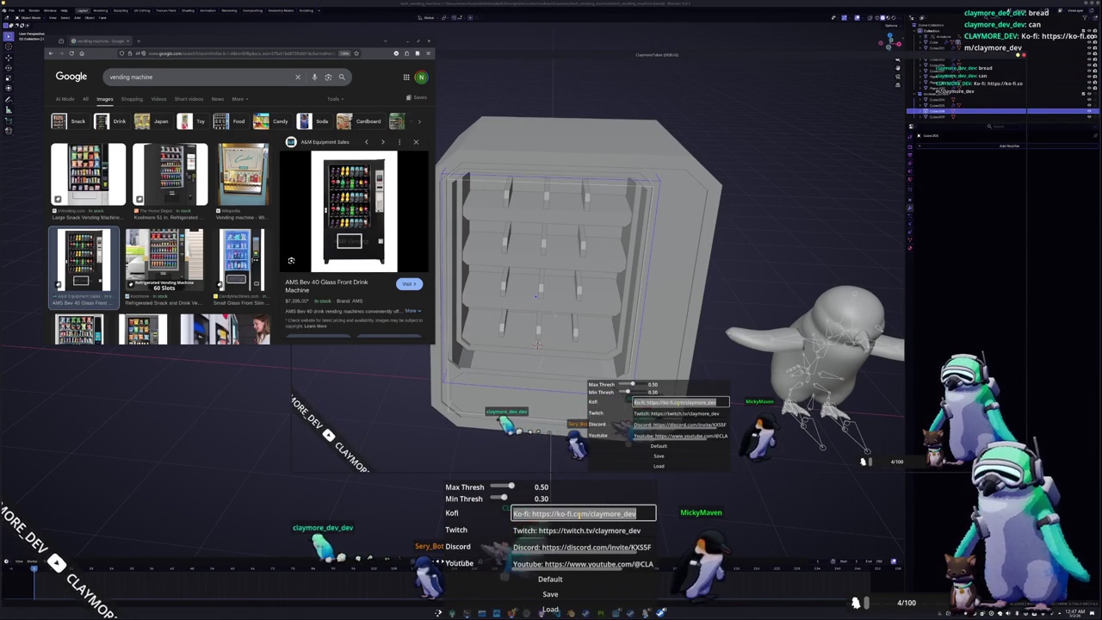
key(BackSpace)
key(BackSpace)
key(BackSpace)
key(BackSpace)
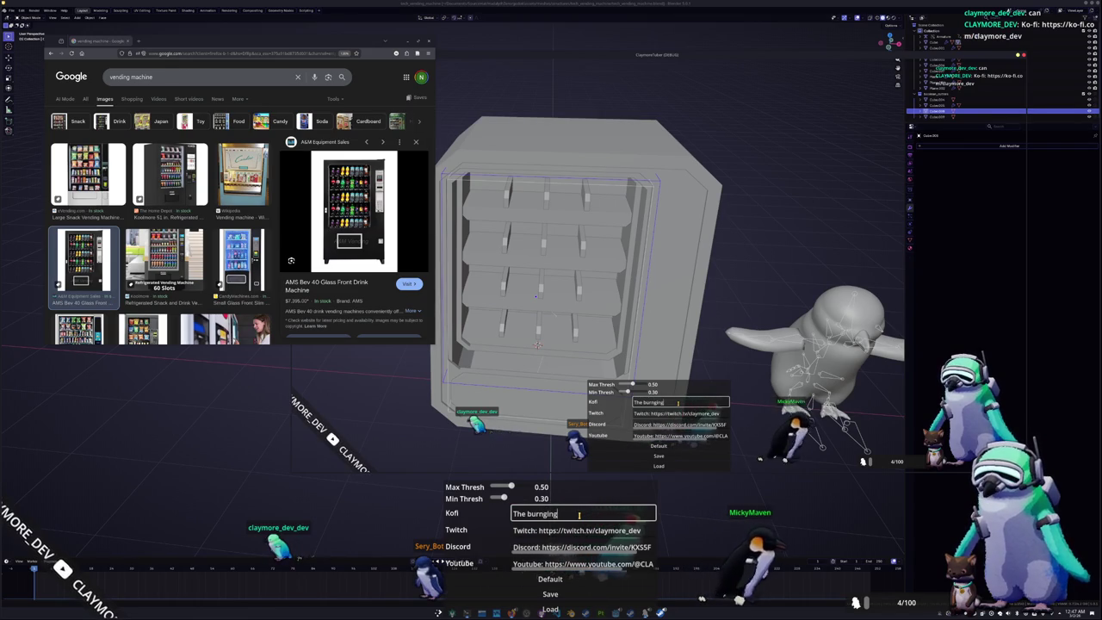
text(the burning)
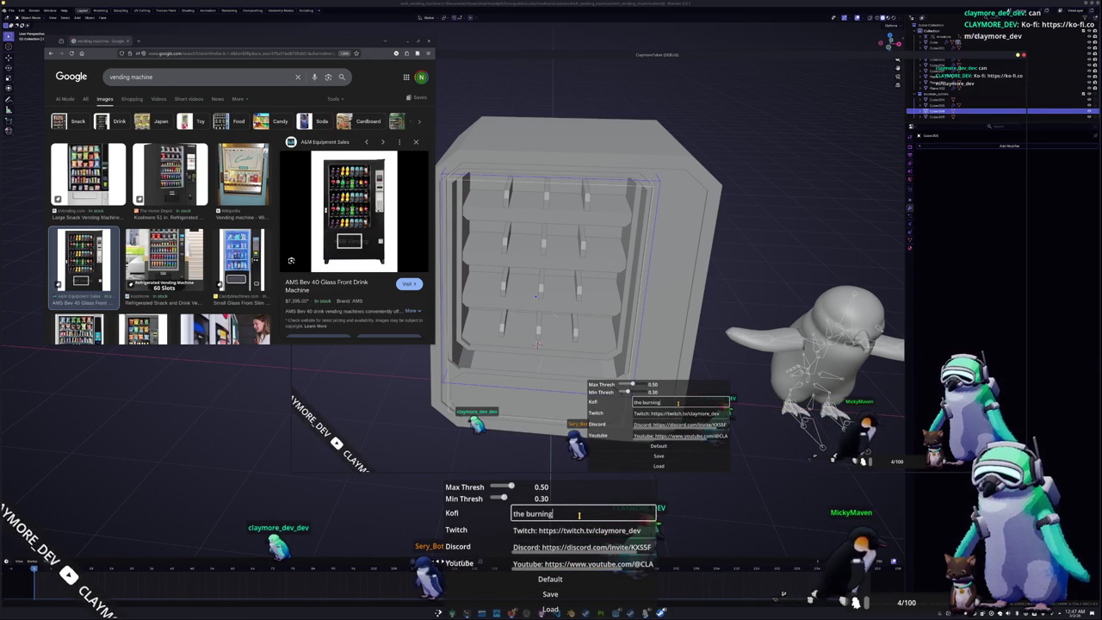
key(Tab)
text(pain)
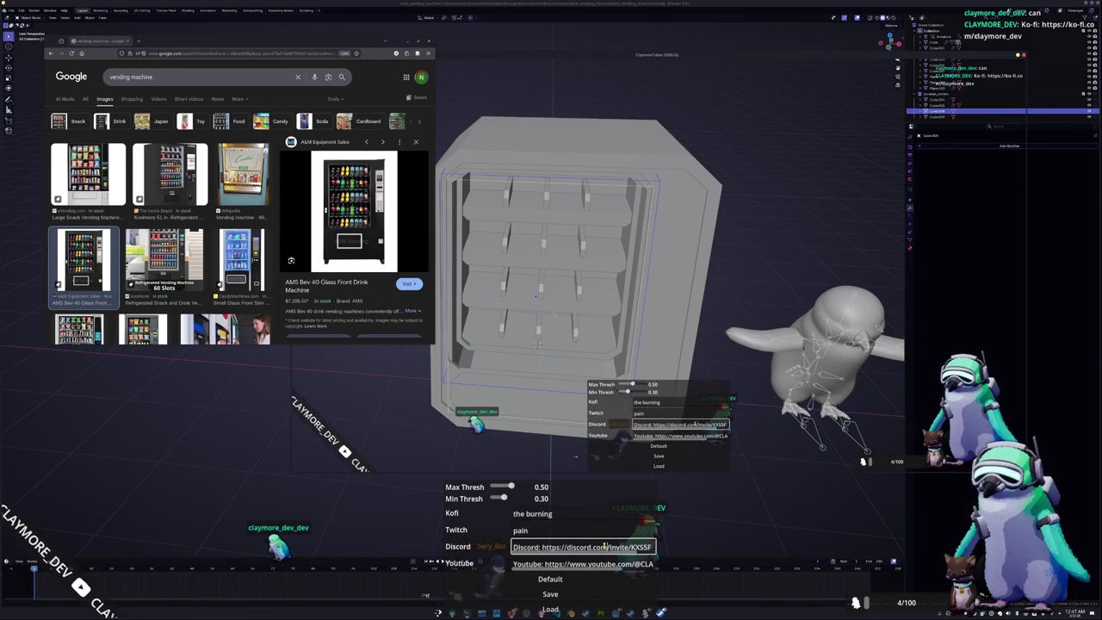
click(591, 532)
text(free me)
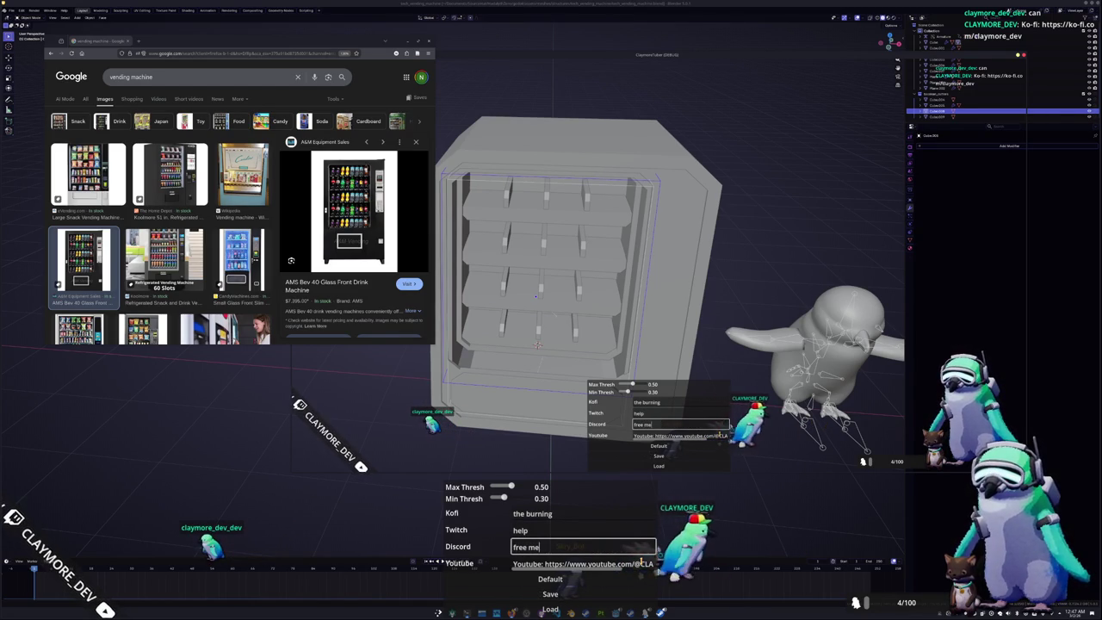
key(Tab)
click(614, 551)
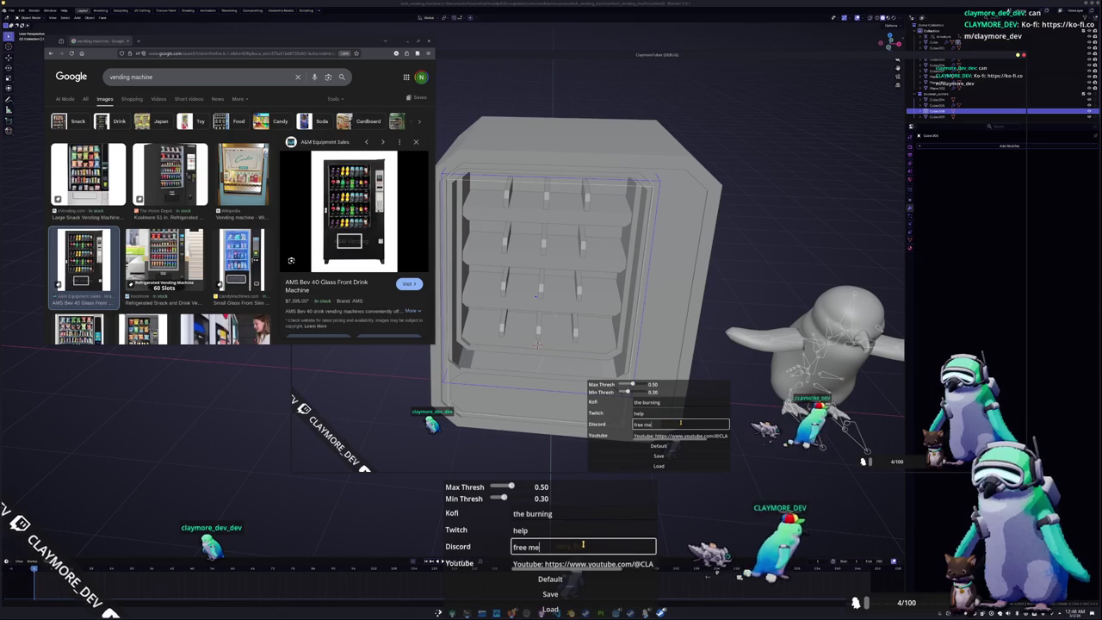
text(free)
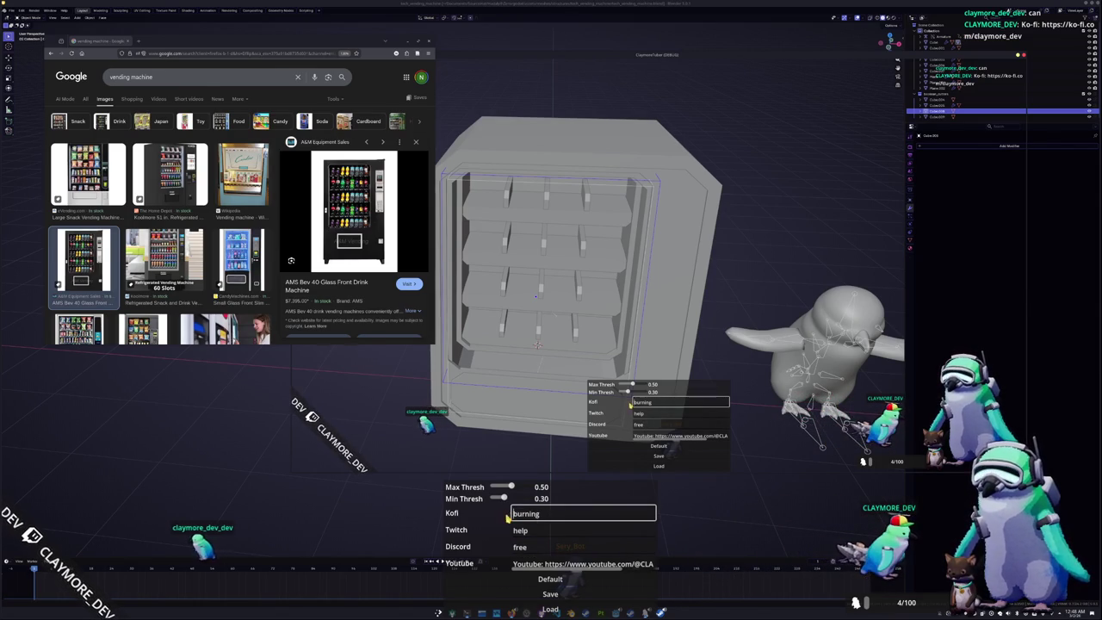
click(539, 560)
text(fire)
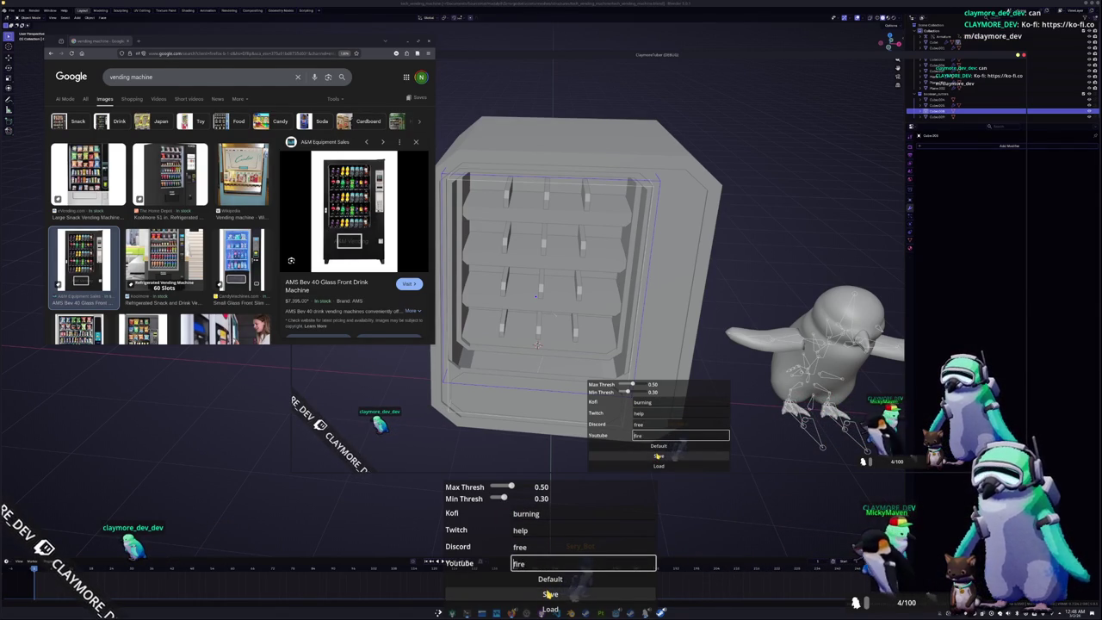
click(542, 593)
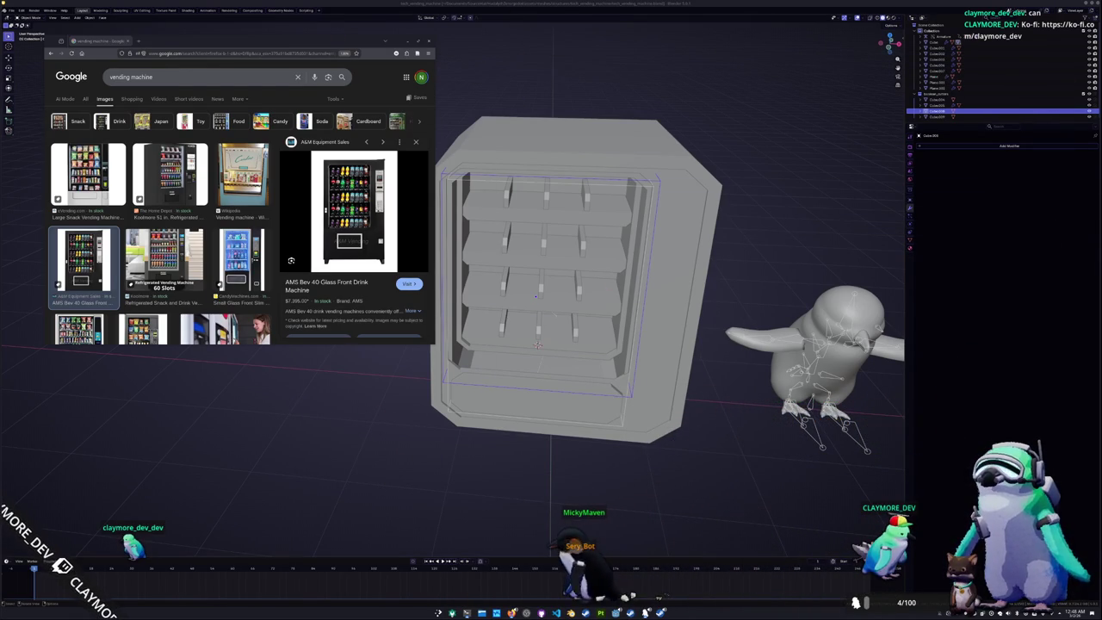
Delete the large front face of the vending machine body mesh
click(750, 281)
scroll(561, 379, up, 1)
click(618, 395)
middle_drag(618, 395, 600, 384)
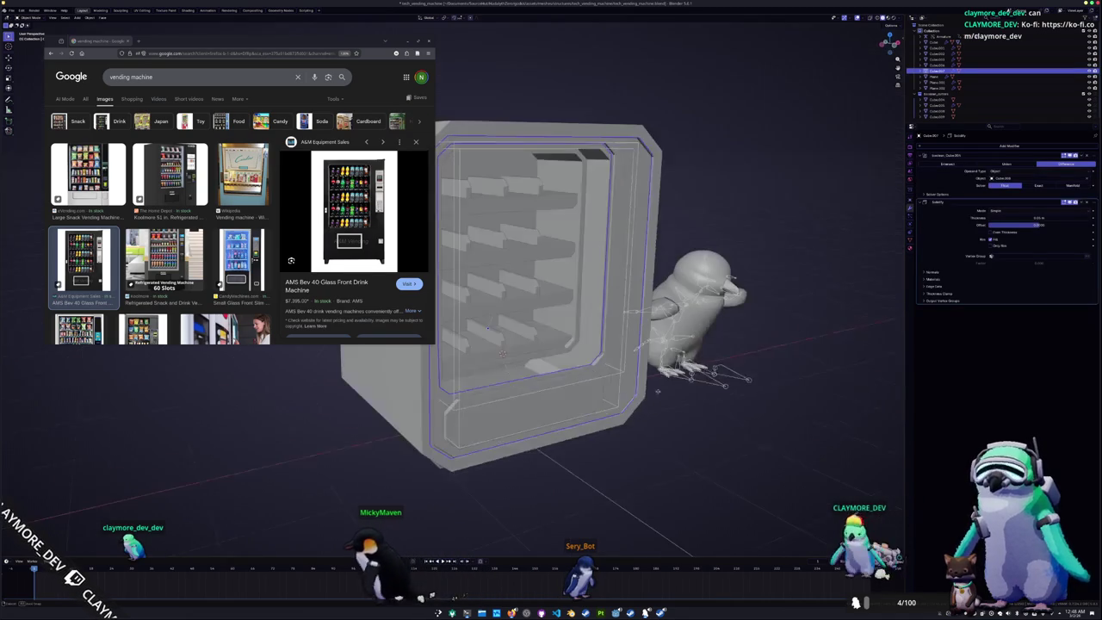
key(Tab)
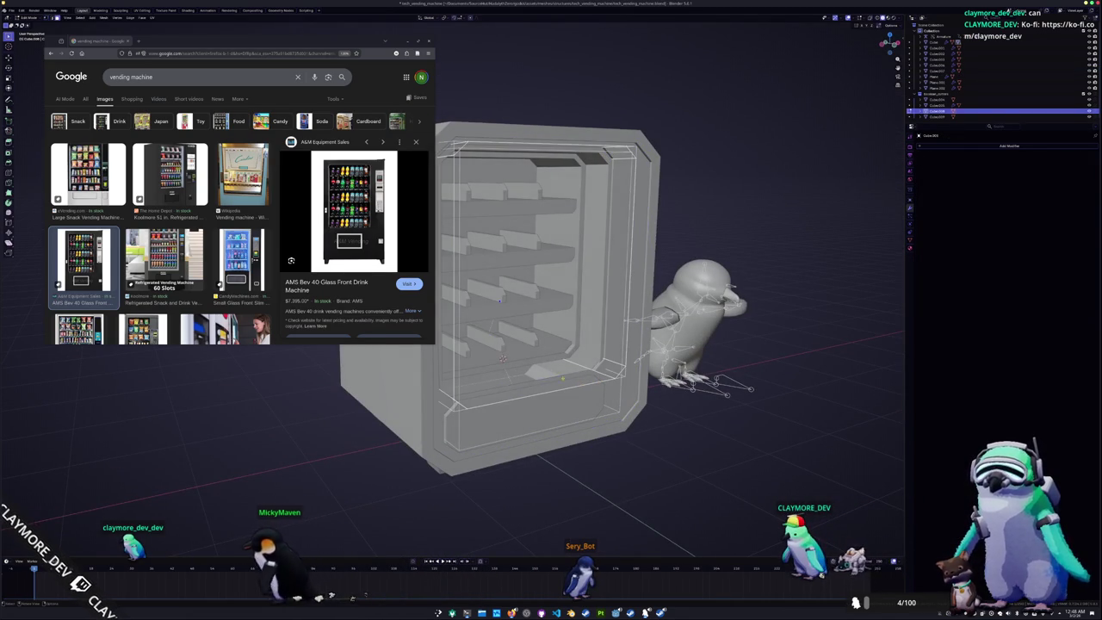
click(502, 358)
mouse_move(503, 358)
middle_down()
mouse_move(549, 428)
mouse_move(522, 415)
middle_up()
key(x)
key(Tab)
Add a cube scaled to fill the lower front, then view from the right side
key(shift+a)
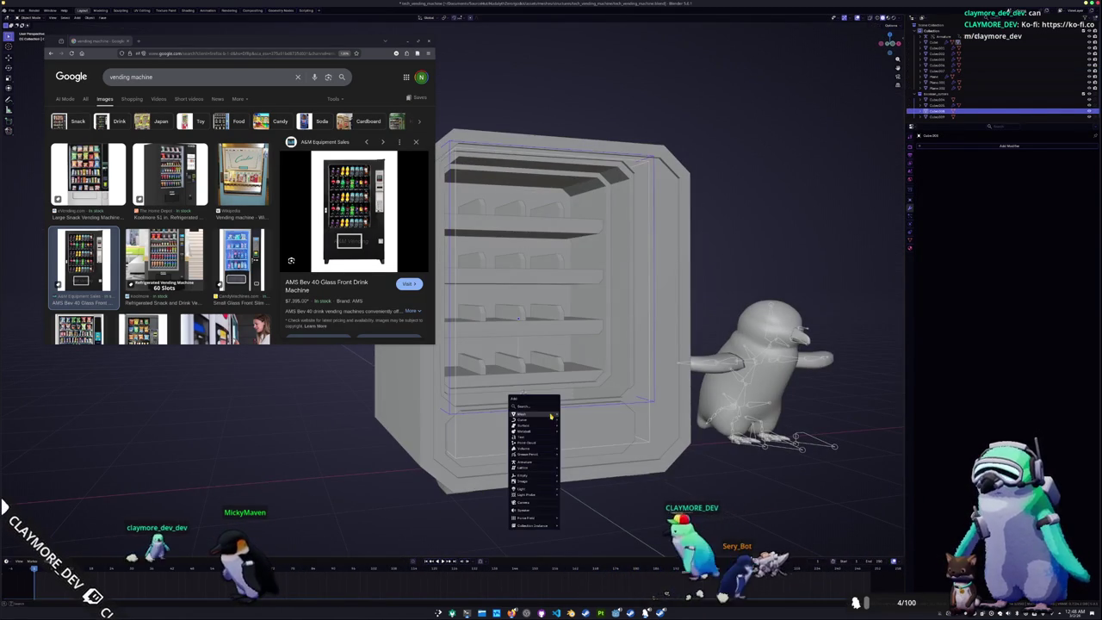
click(572, 420)
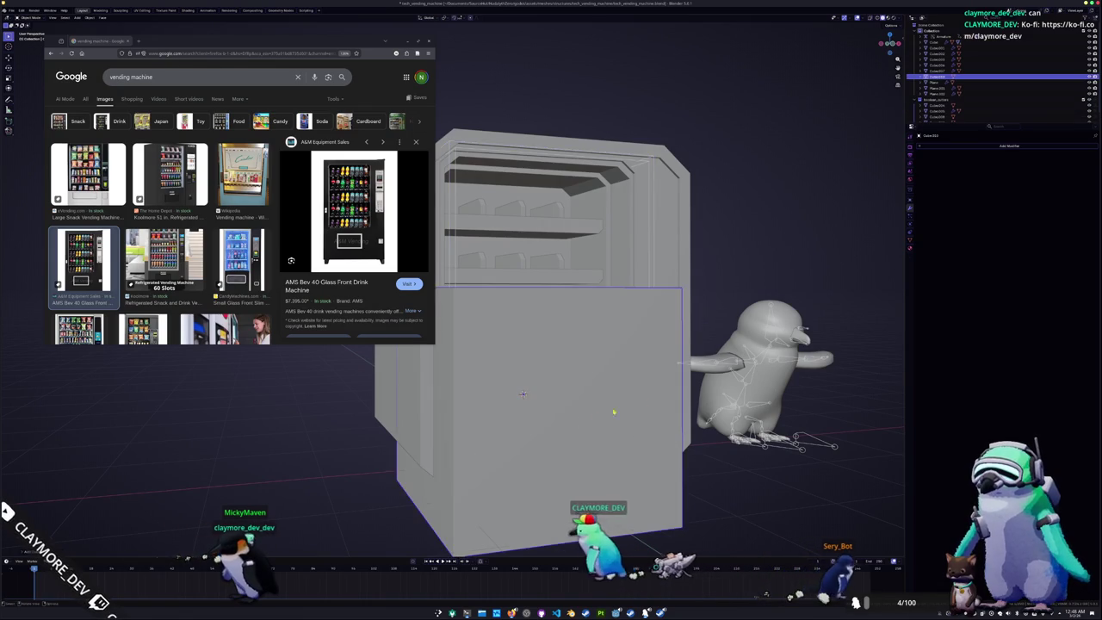
middle_drag(573, 420, 761, 399)
key(s)
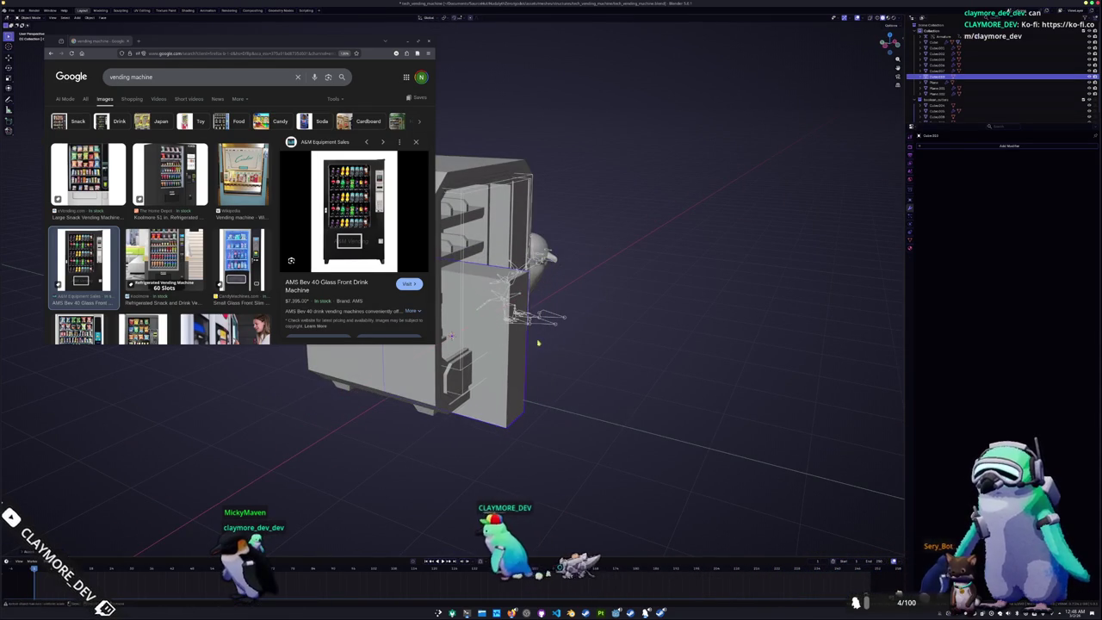
click(676, 368)
key(KP_3)
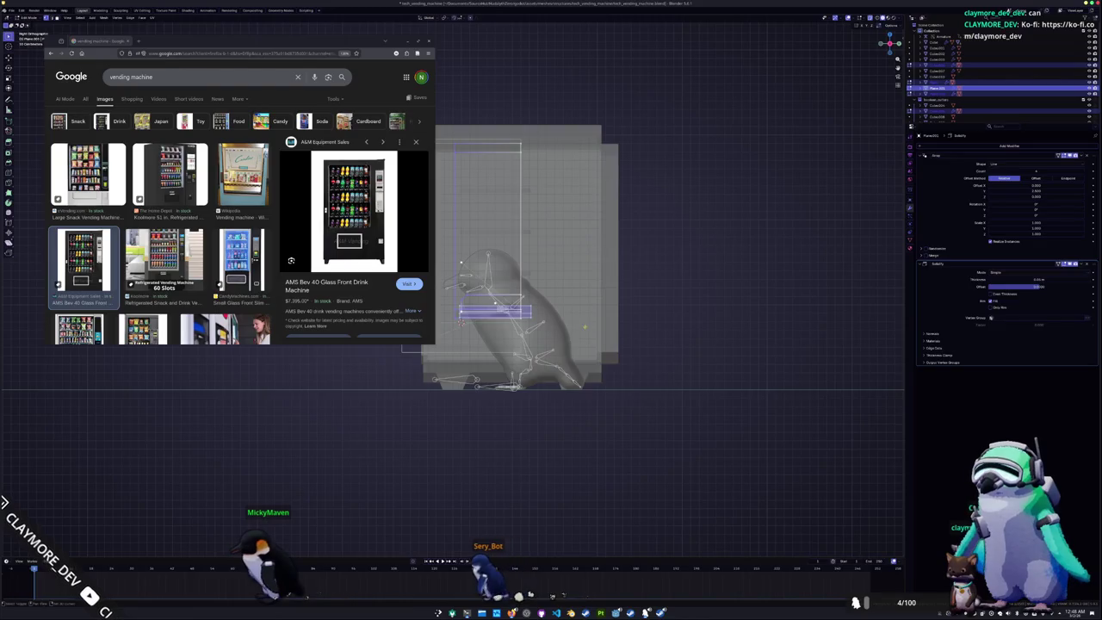
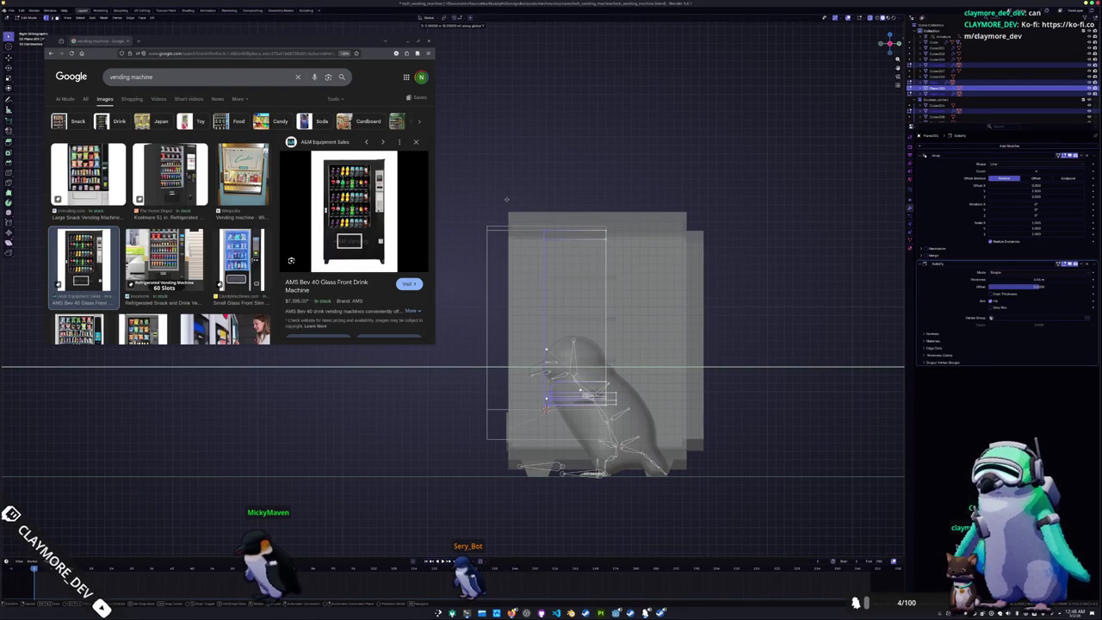
Rotate the lower front panel 90° upright and move it to the machine's right side
mouse_move(507, 199)
middle_down()
mouse_move(460, 418)
mouse_move(460, 336)
middle_up()
click(461, 418)
scroll(461, 336, down, 2)
scroll(460, 336, down, 3)
click(549, 399)
key(KP_1)
key(r)
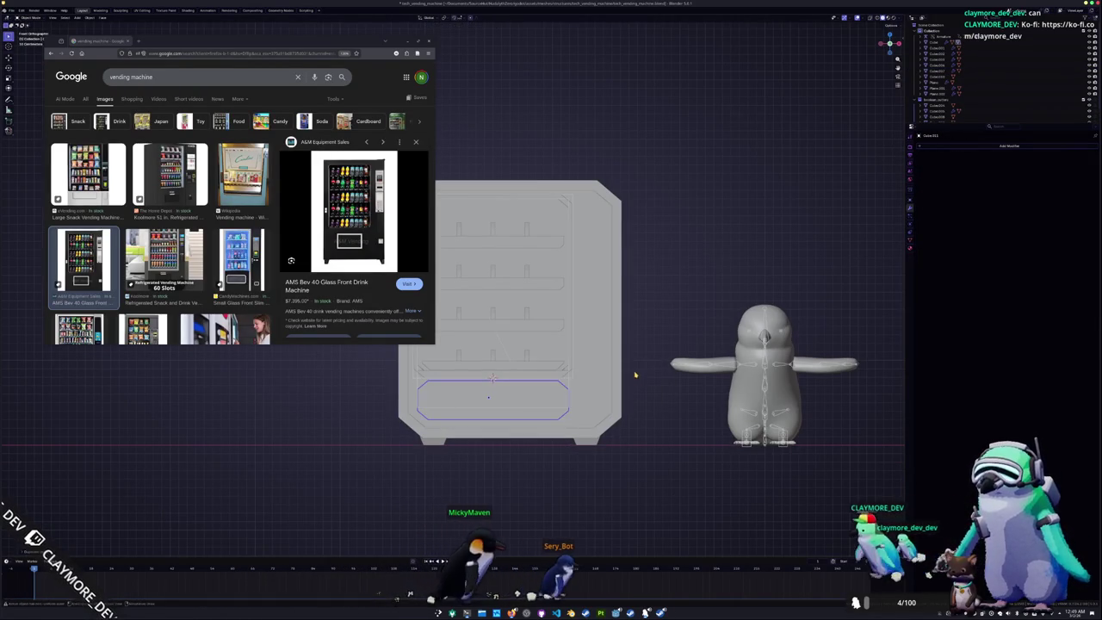
key(Return)
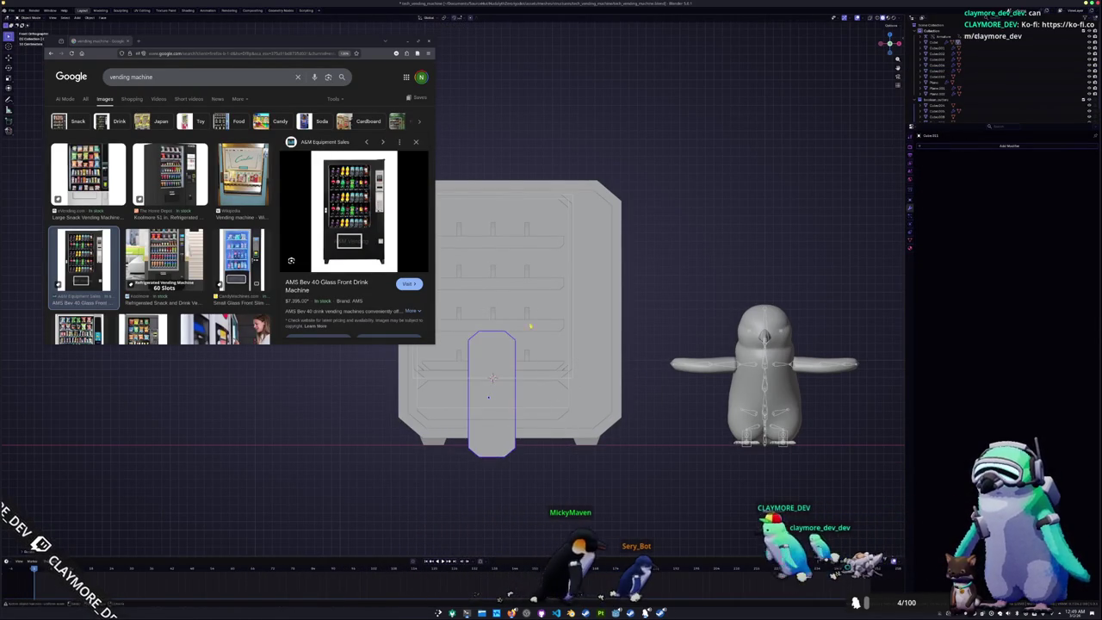
key(g)
click(642, 228)
Extend the panel into a tall narrow strip by moving its top vertices in X-ray
key(Tab)
key(alt+z)
drag(657, 346, 585, 159)
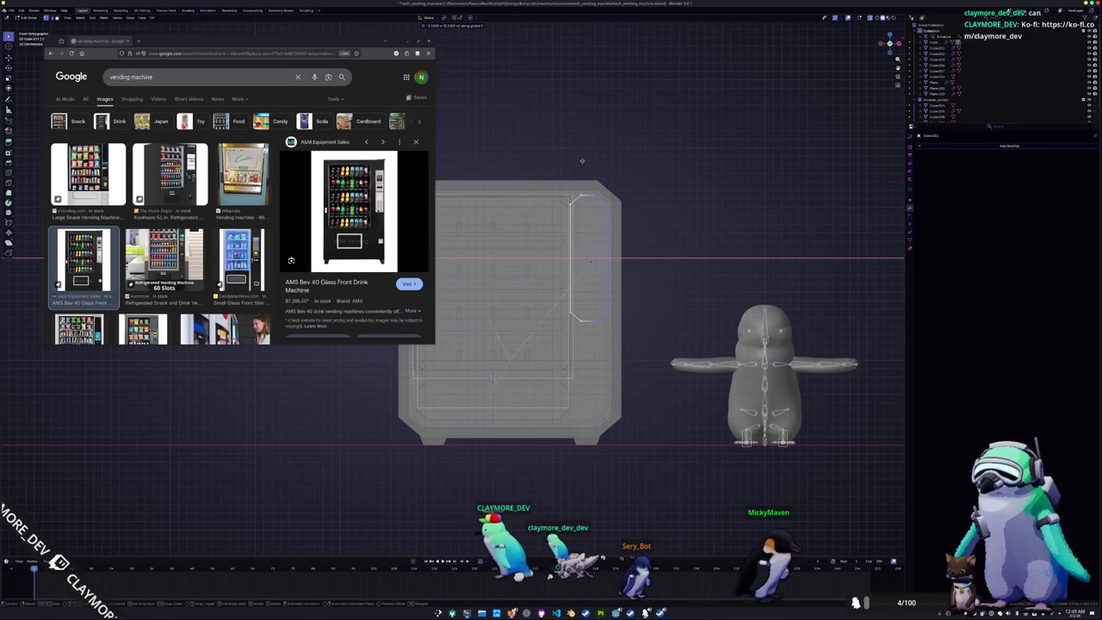
key(g)
key(x)
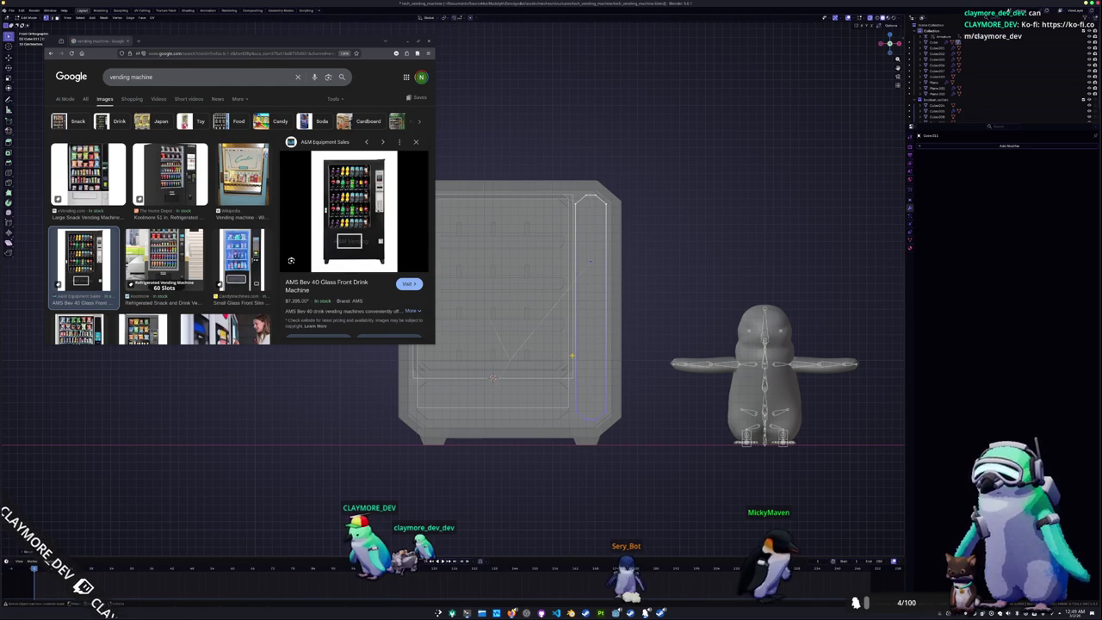
key(alt+z)
middle_drag(597, 332, 568, 306)
key(shift+a)
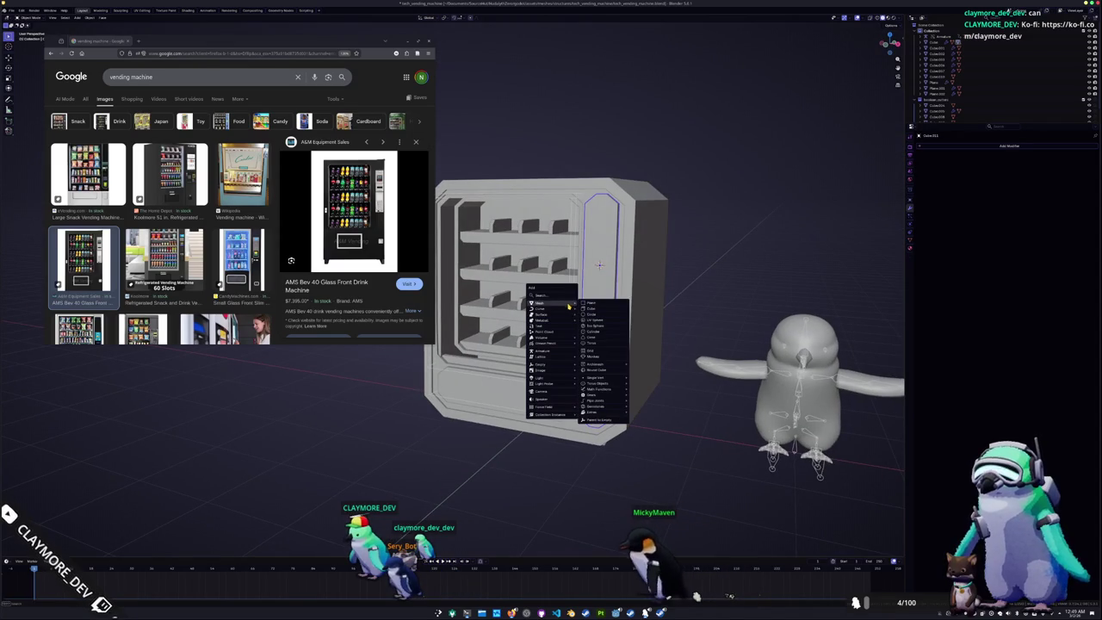
Add a cube scaled to 0.2 and raise it along Z
click(597, 312)
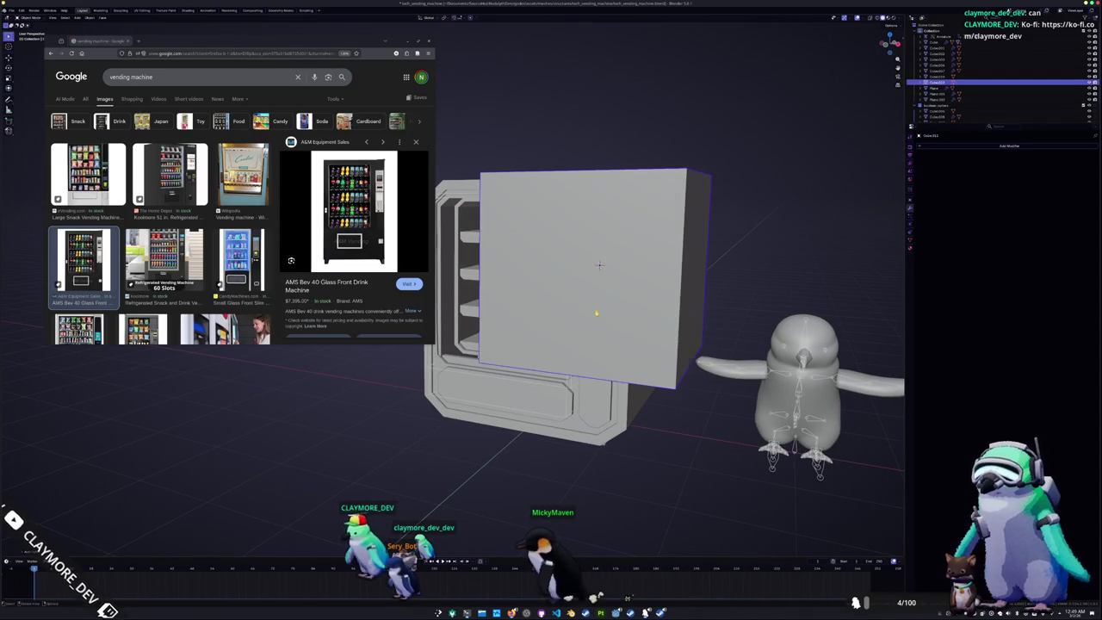
text(s.2)
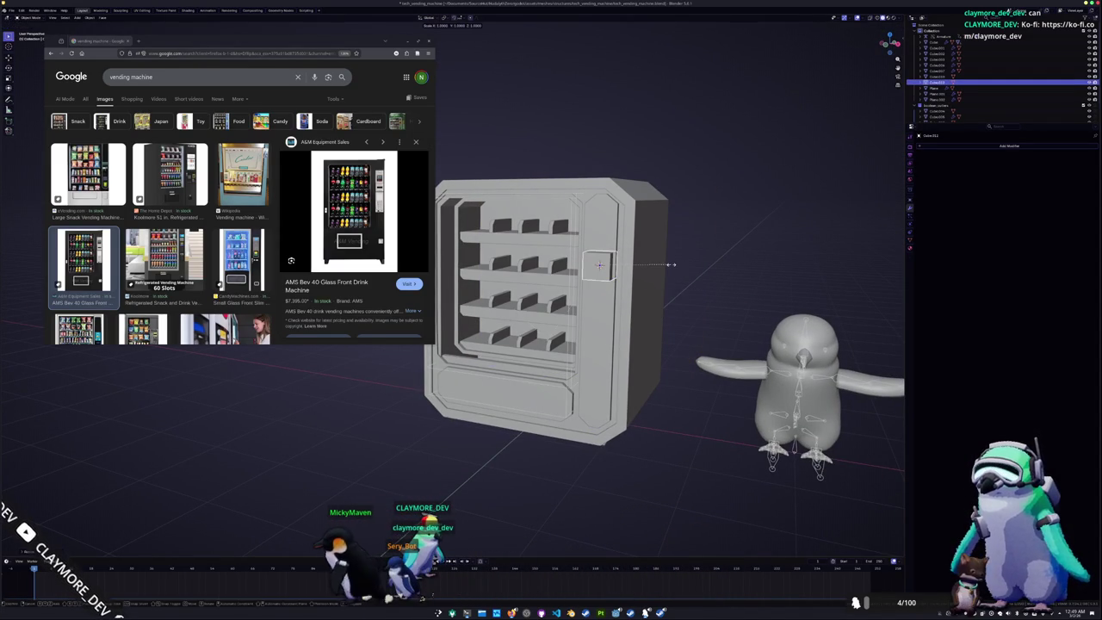
key(Return)
key(KP_1)
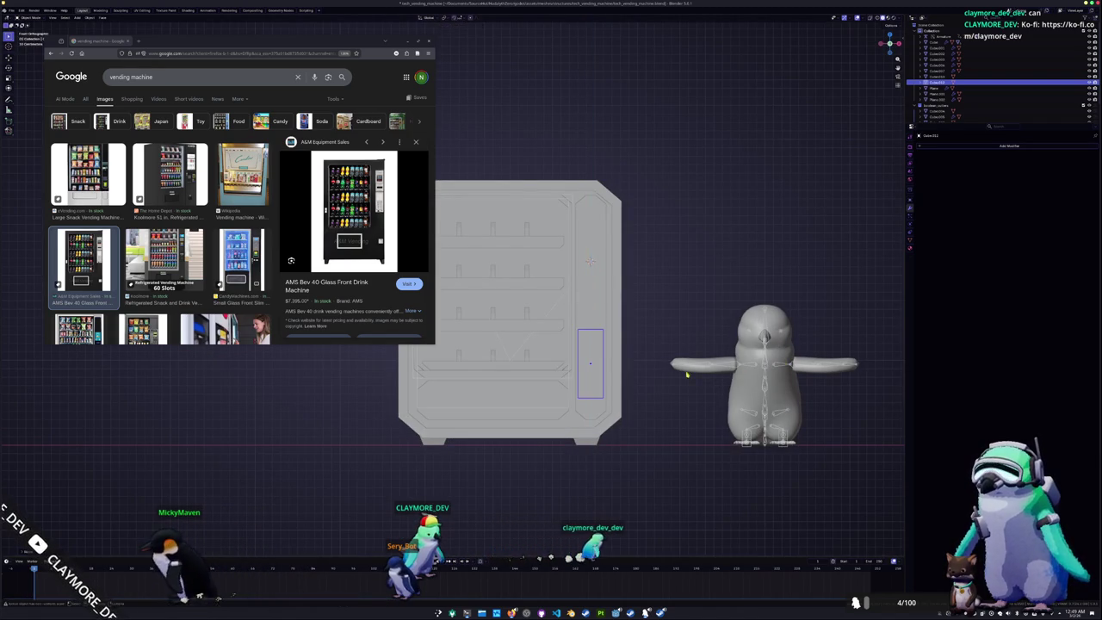
middle_drag(603, 379, 639, 387)
key(alt+z)
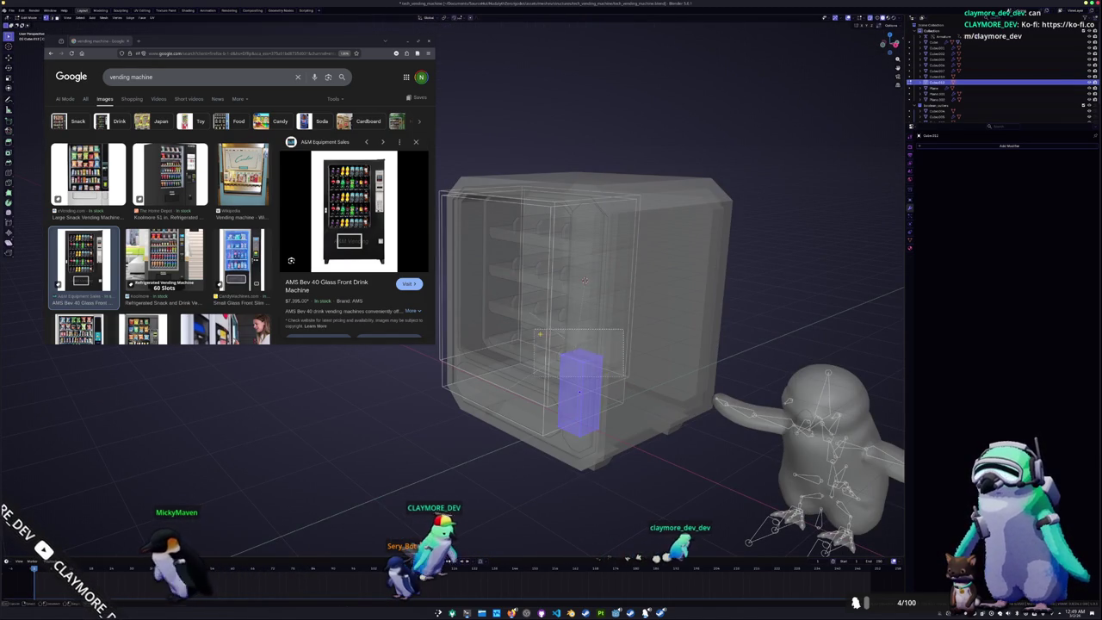
key(g)
key(z)
key(Return)
key(alt+z)
Scale the box thin by 0.1 in side view and fit it into the lower side panel
mouse_move(535, 312)
middle_down()
mouse_move(387, 405)
mouse_move(482, 378)
middle_up()
key(alt+z)
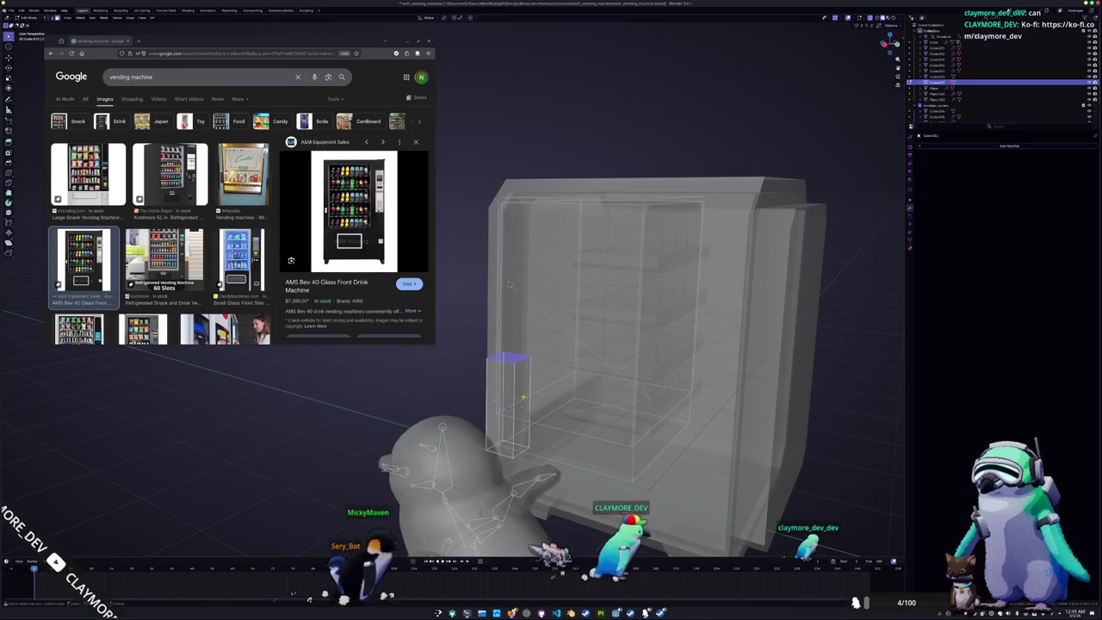
key(g)
key(z)
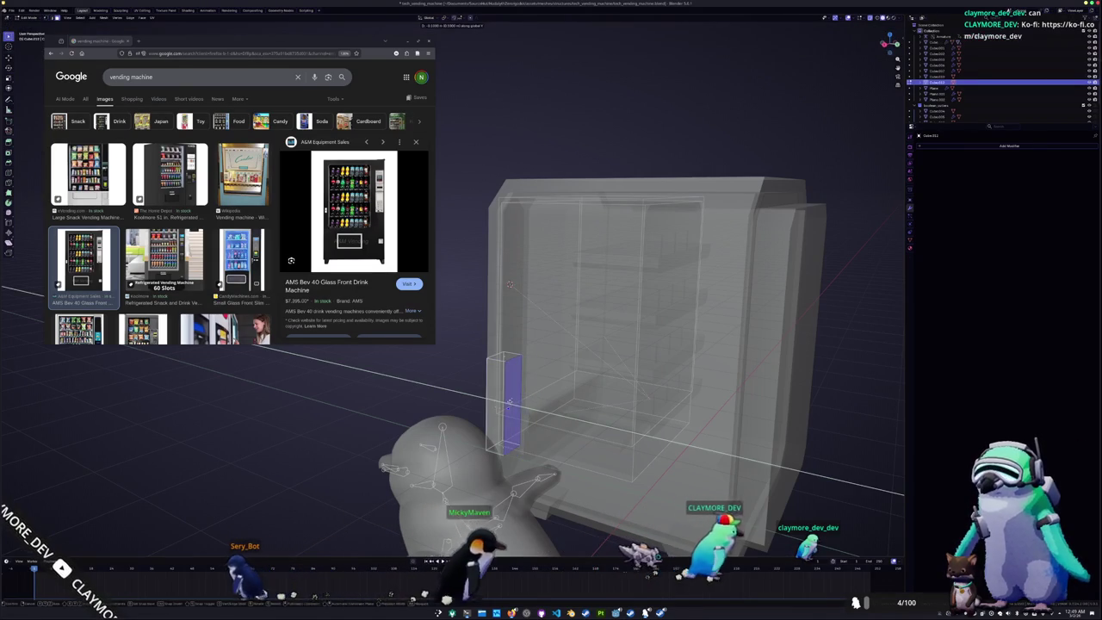
right_click(516, 403)
click(511, 401)
mouse_move(509, 284)
middle_down()
mouse_move(589, 258)
mouse_move(654, 267)
middle_up()
key(alt+z)
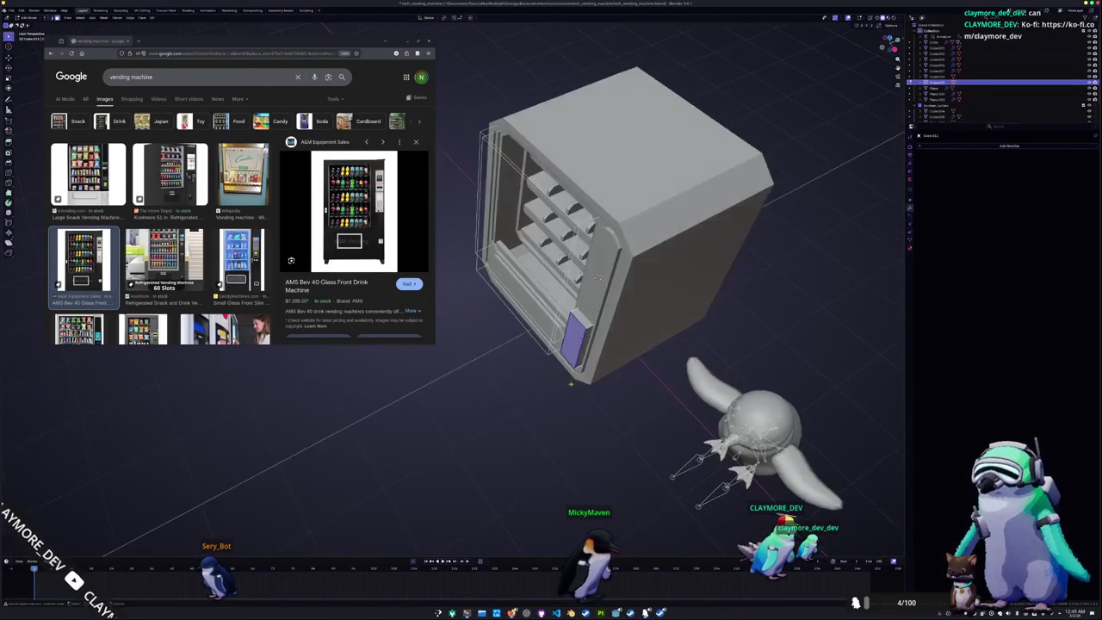
scroll(710, 274, up, 3)
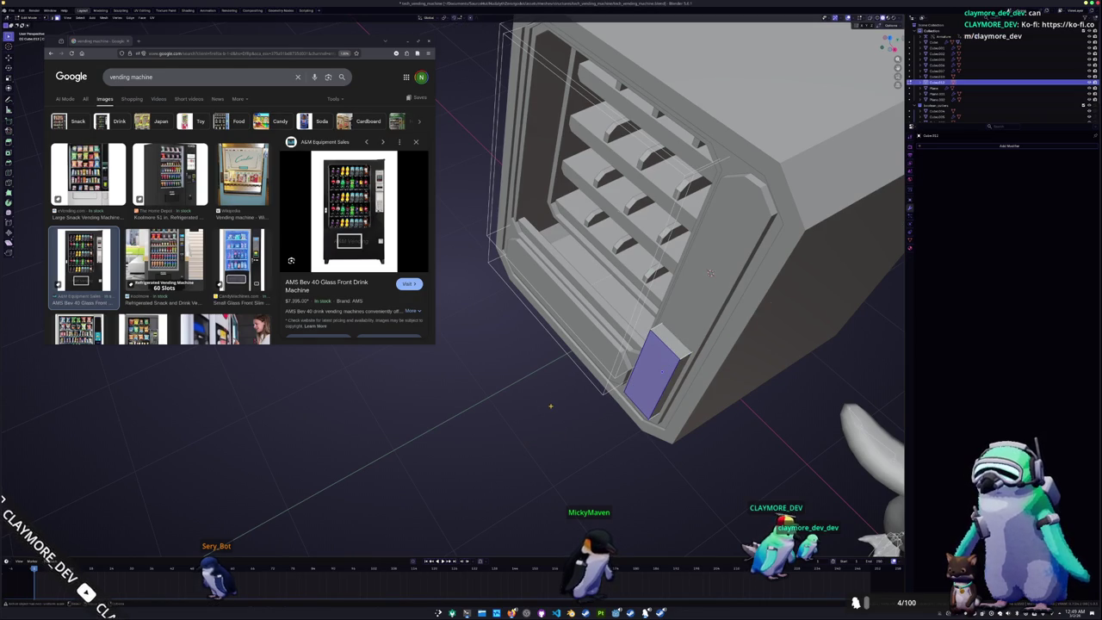
key(KP_3)
scroll(738, 232, up, 2)
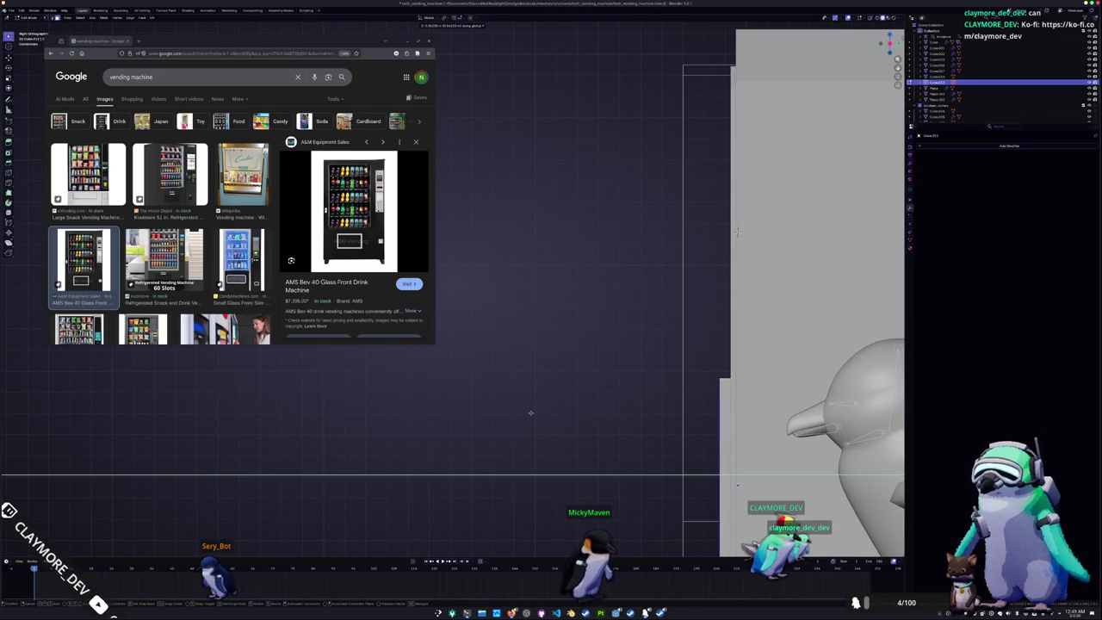
text(0.1)
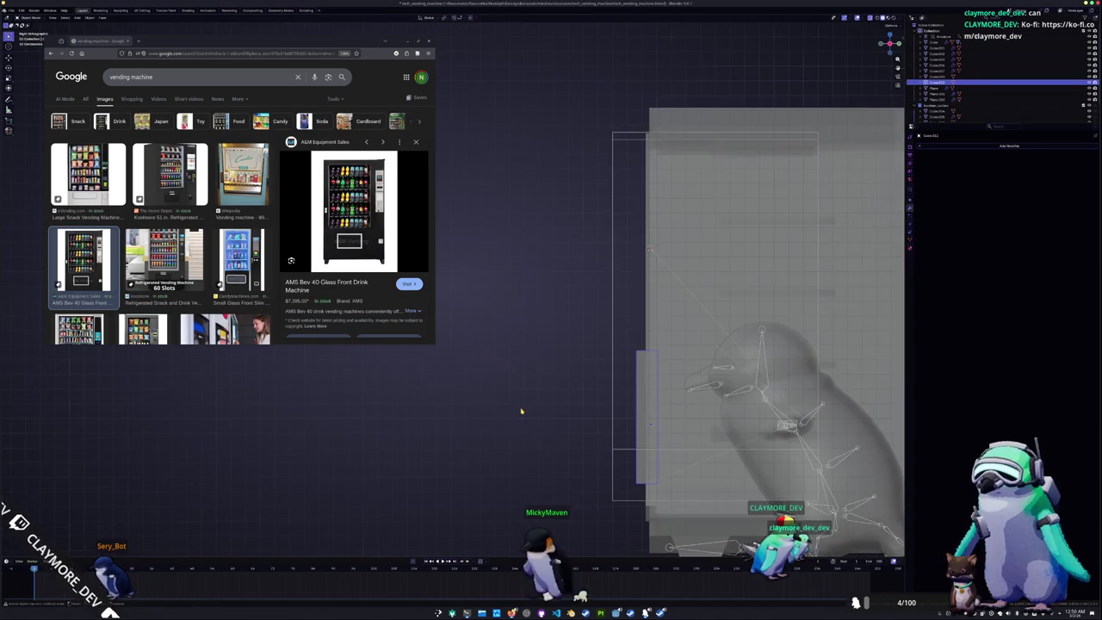
middle_drag(528, 410, 661, 340)
key(alt+z)
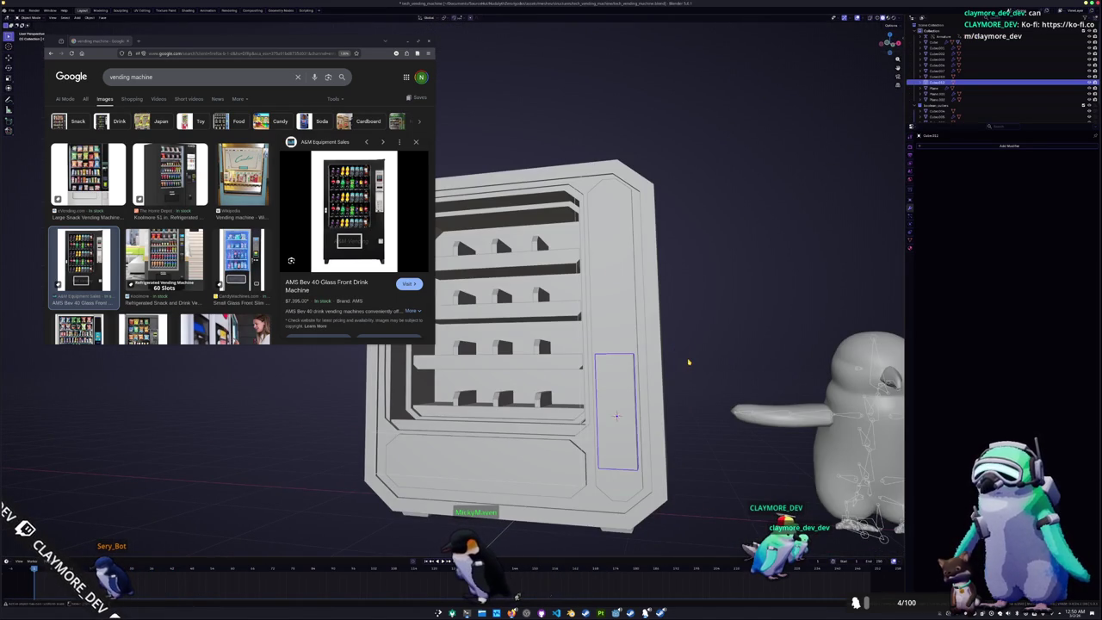
Add a small cube and resize it along Y and Z in side view
key(shift+a)
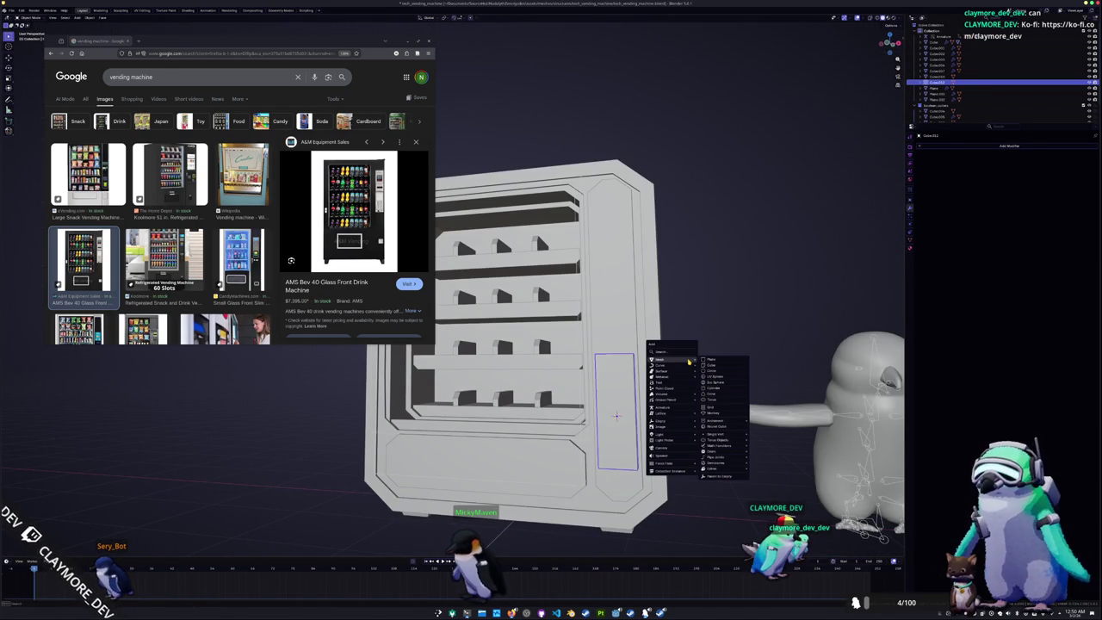
click(721, 366)
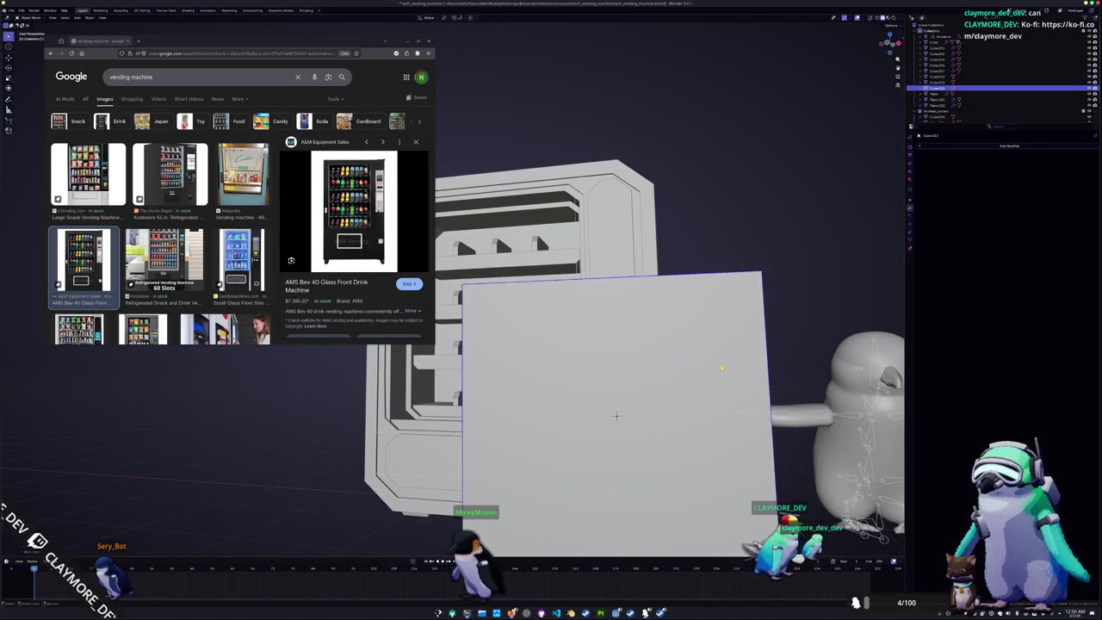
key(ctrl+z)
middle_drag(782, 385, 668, 375)
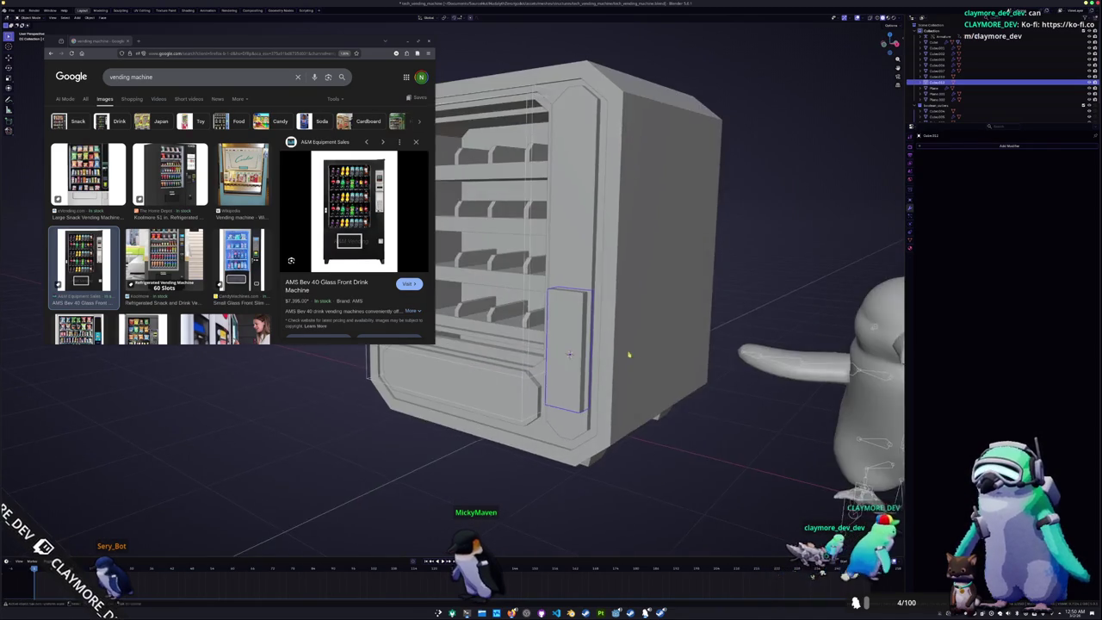
scroll(668, 375, down, 5)
scroll(668, 375, up, 5)
key(ctrl+shift+z)
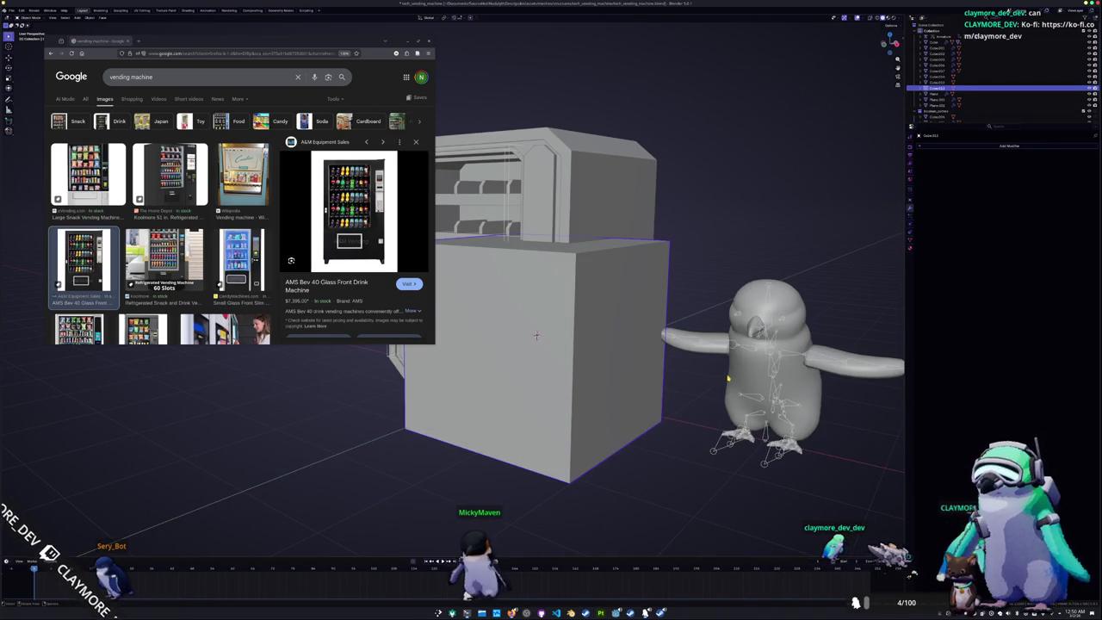
key(s)
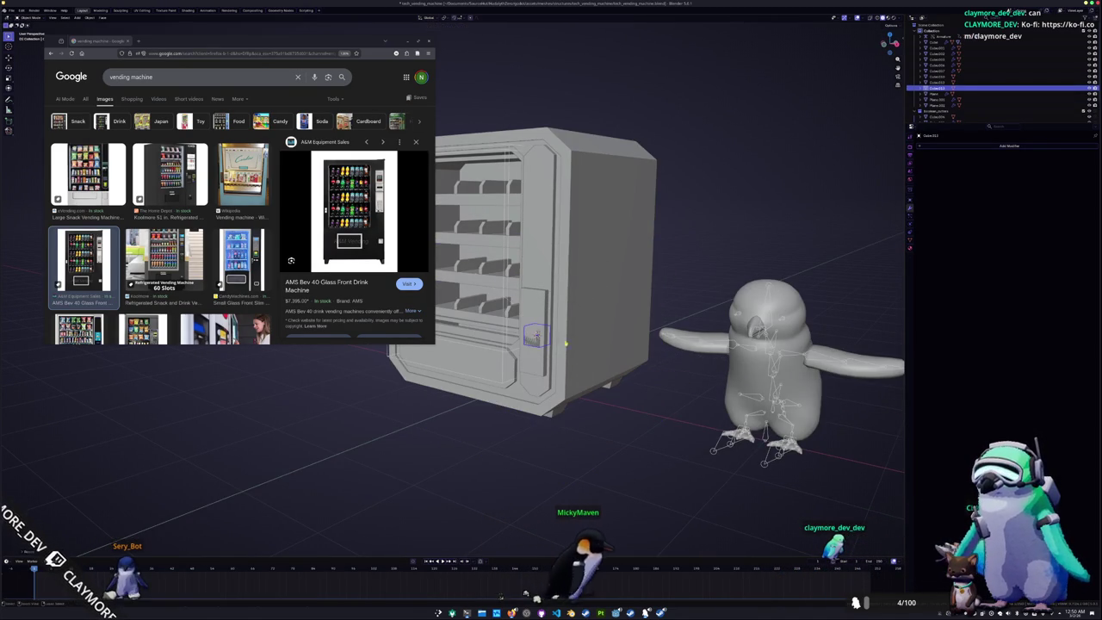
scroll(558, 342, up, 3)
middle_drag(558, 343, 682, 364)
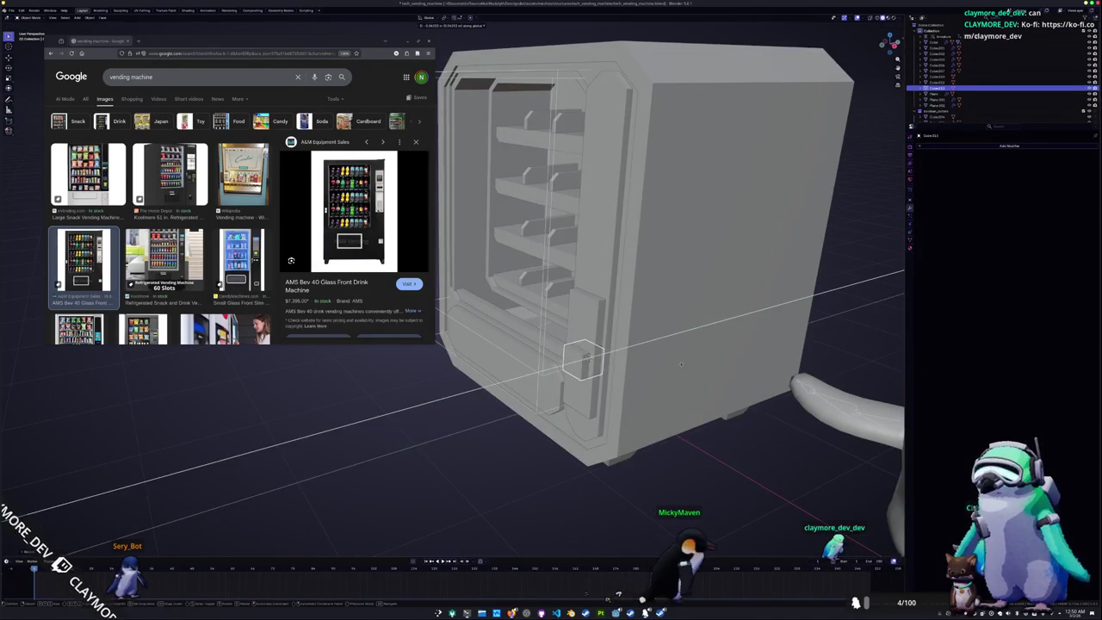
key(KP_3)
key(s)
key(y)
key(z)
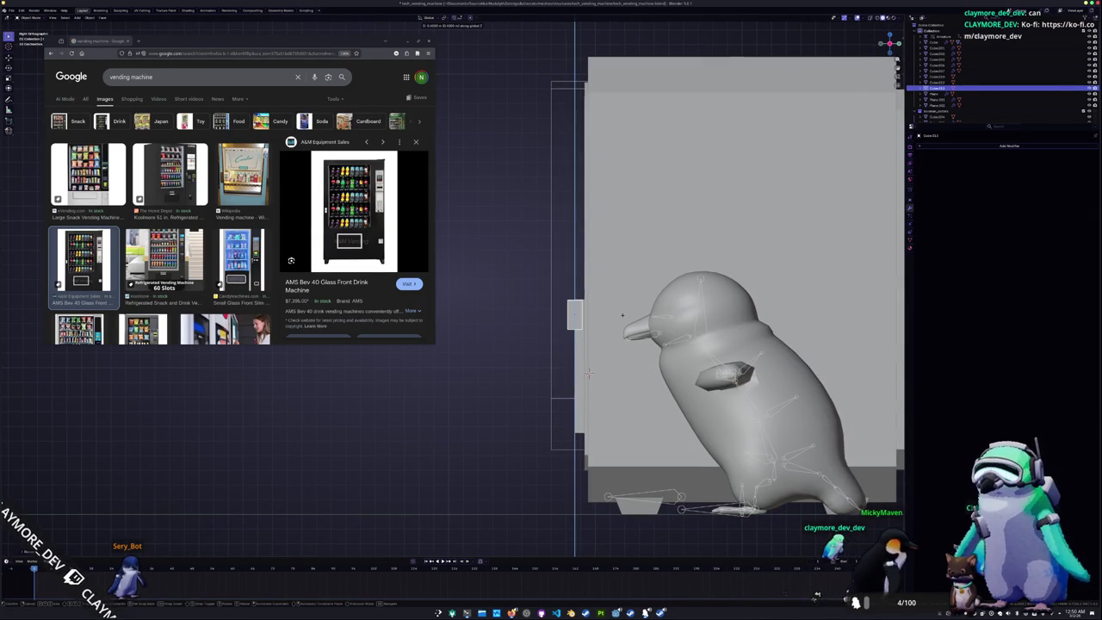
key(g)
key(z)
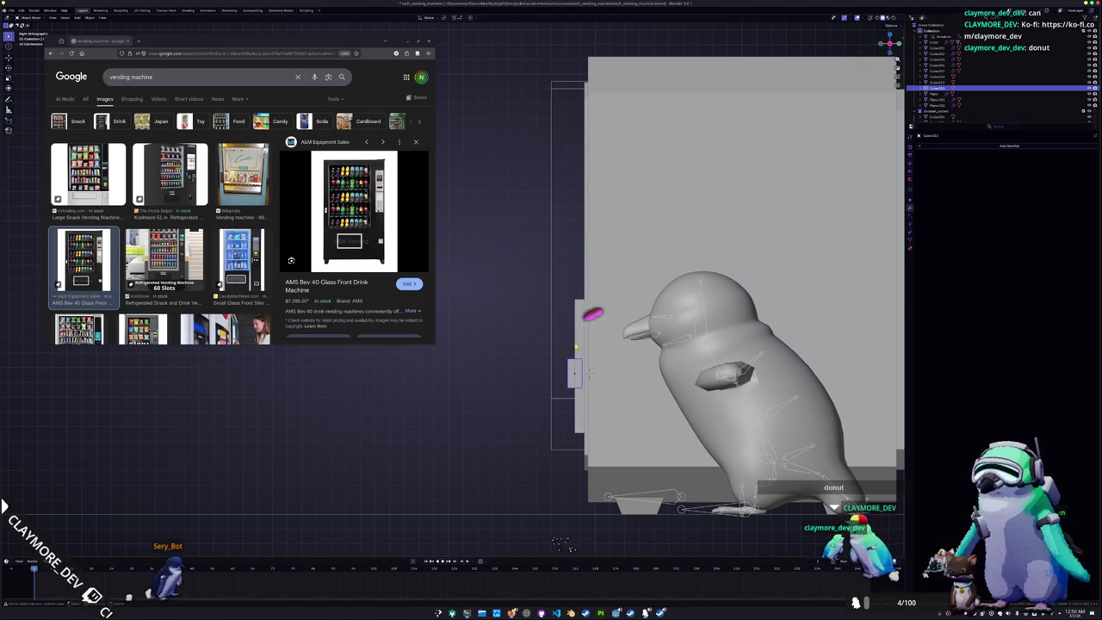
Place the small cube on the right side panel and duplicate a copy below it
click(587, 372)
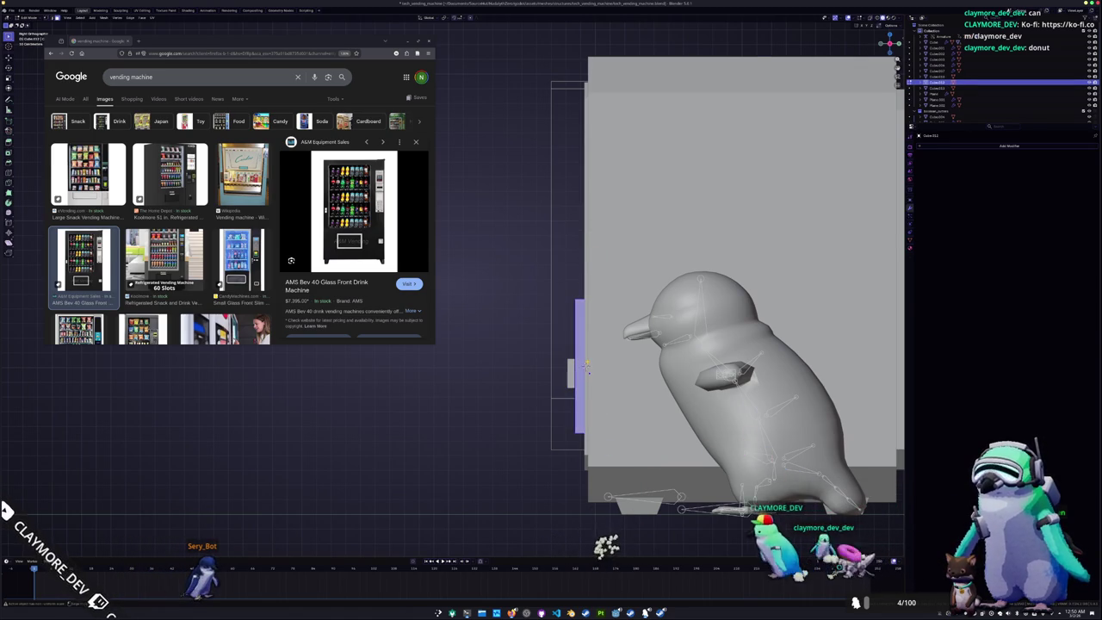
click(570, 370)
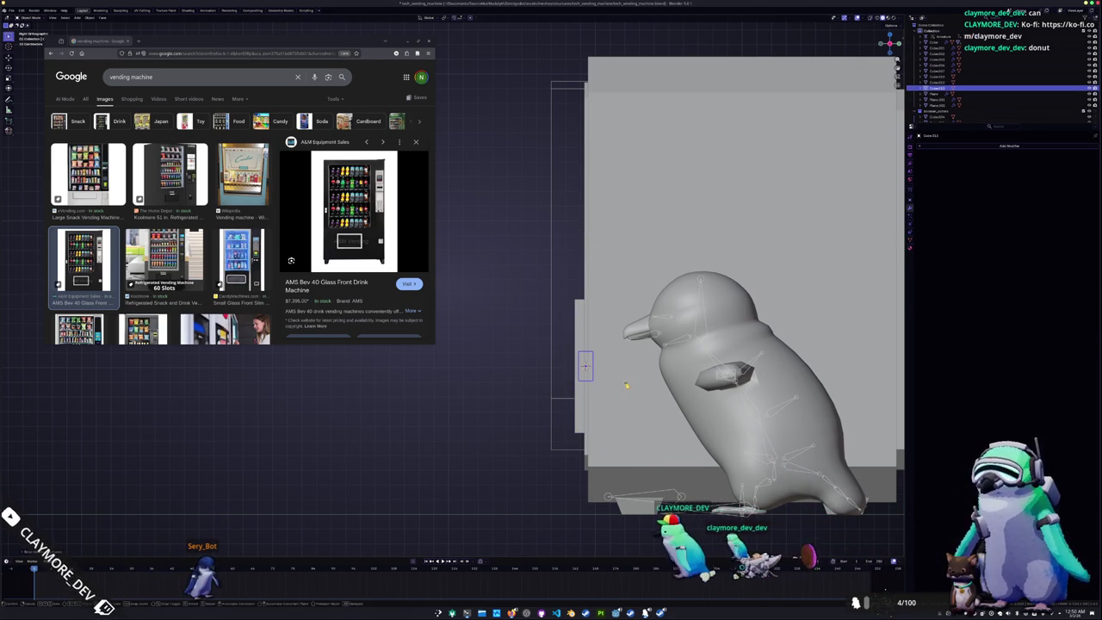
key(g)
key(y)
key(z)
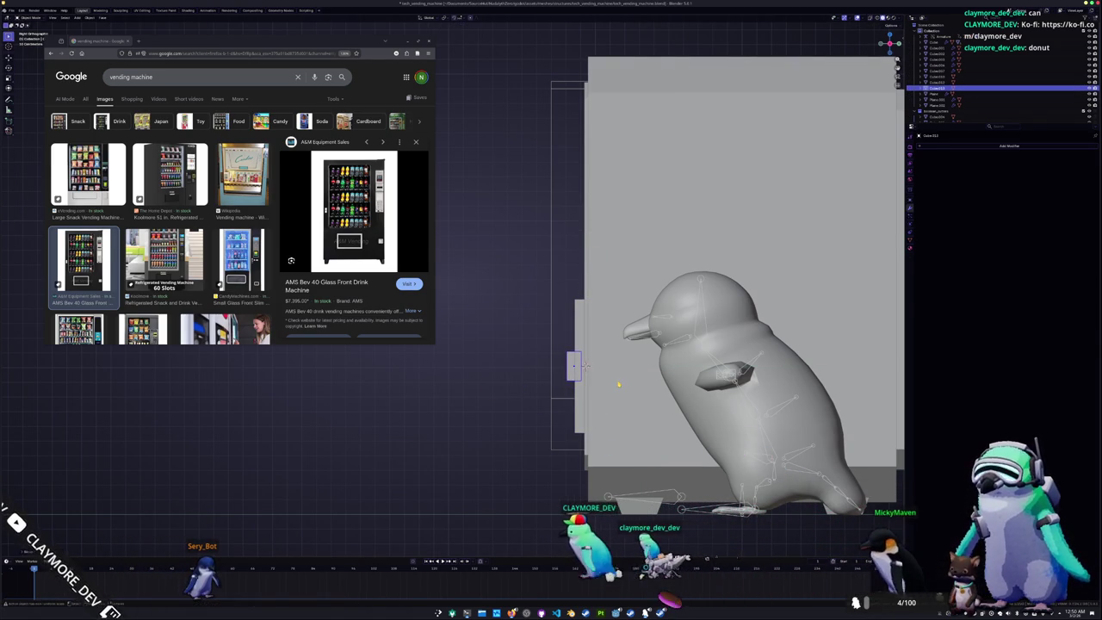
click(621, 315)
key(shift+d)
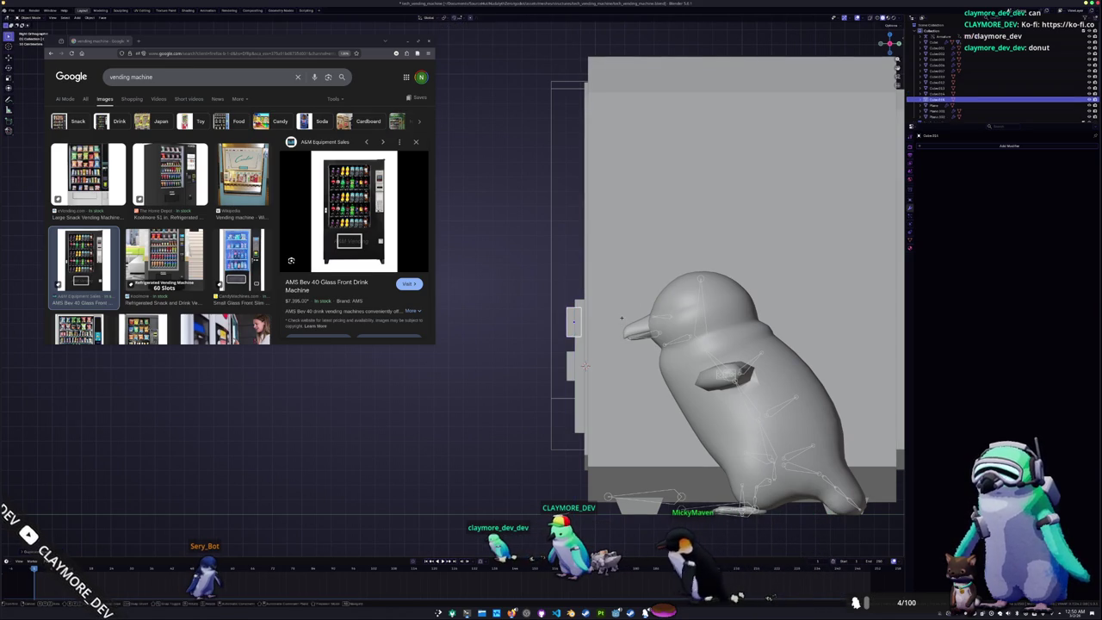
click(617, 409)
middle_drag(617, 409, 551, 405)
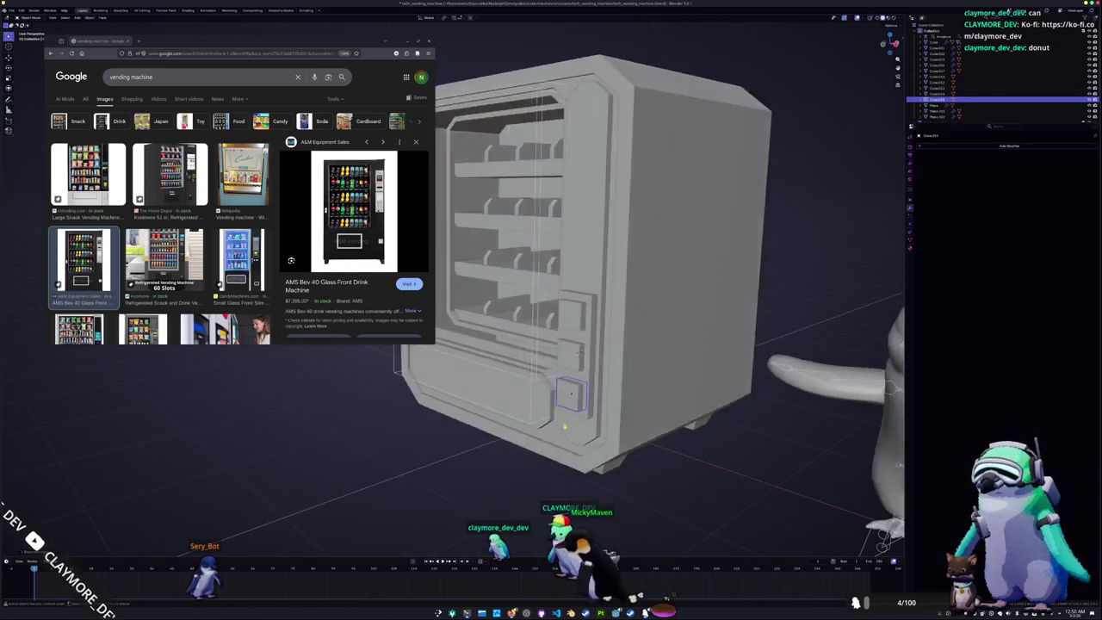
Add a Bevel modifier to the button cubes
middle_drag(575, 357, 684, 366)
click(989, 146)
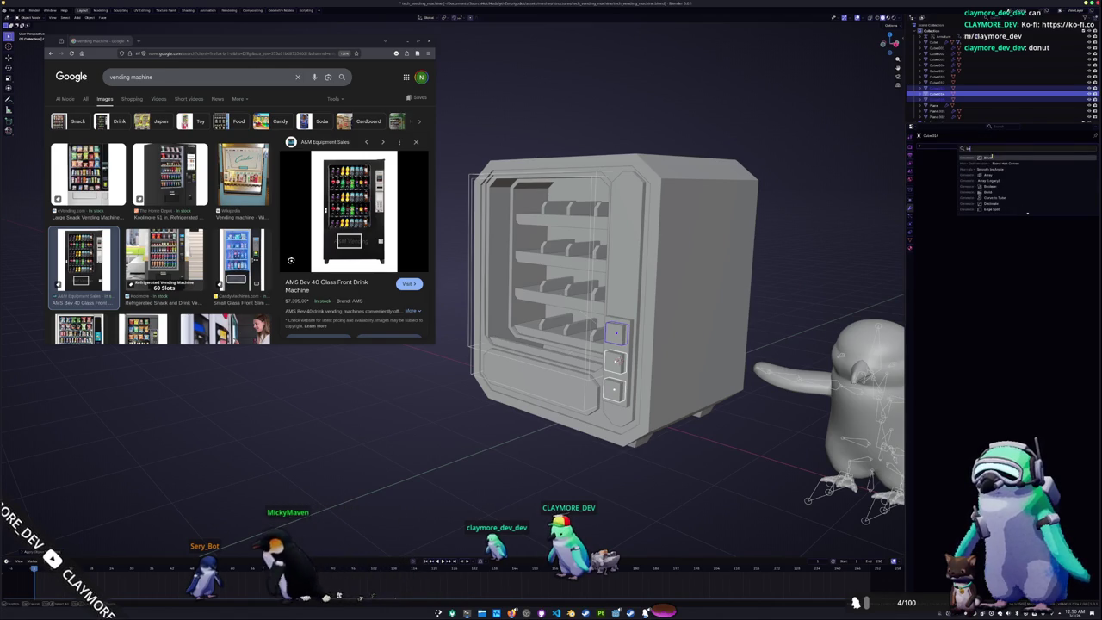
key(Return)
scroll(808, 269, up, 2)
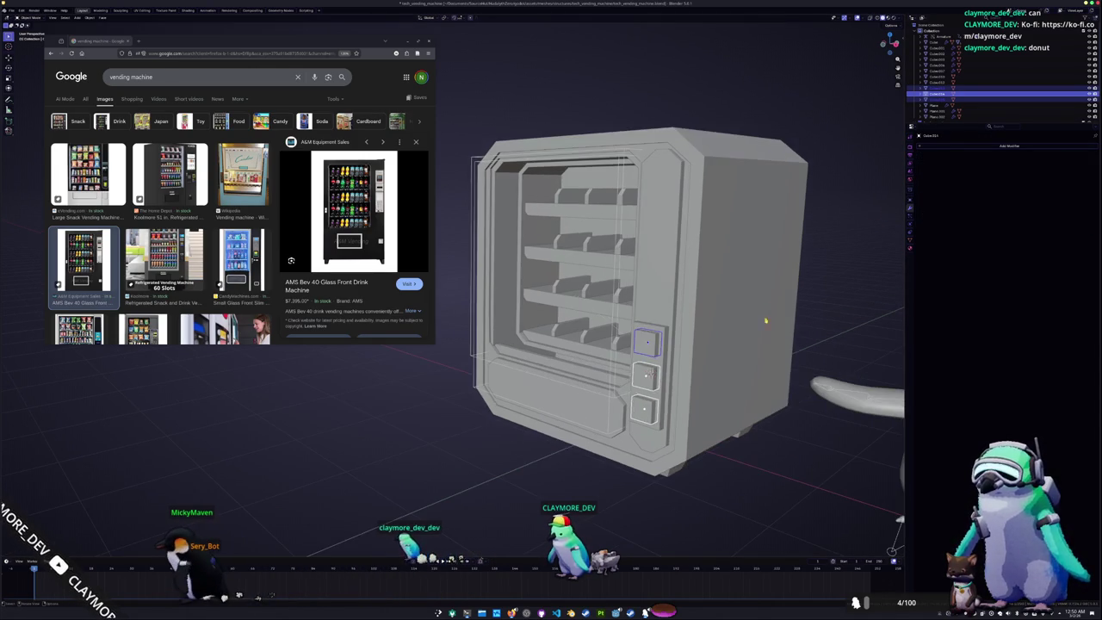
Delete the selected button faces in Edit Mode and return to solid display
key(Tab)
key(alt+z)
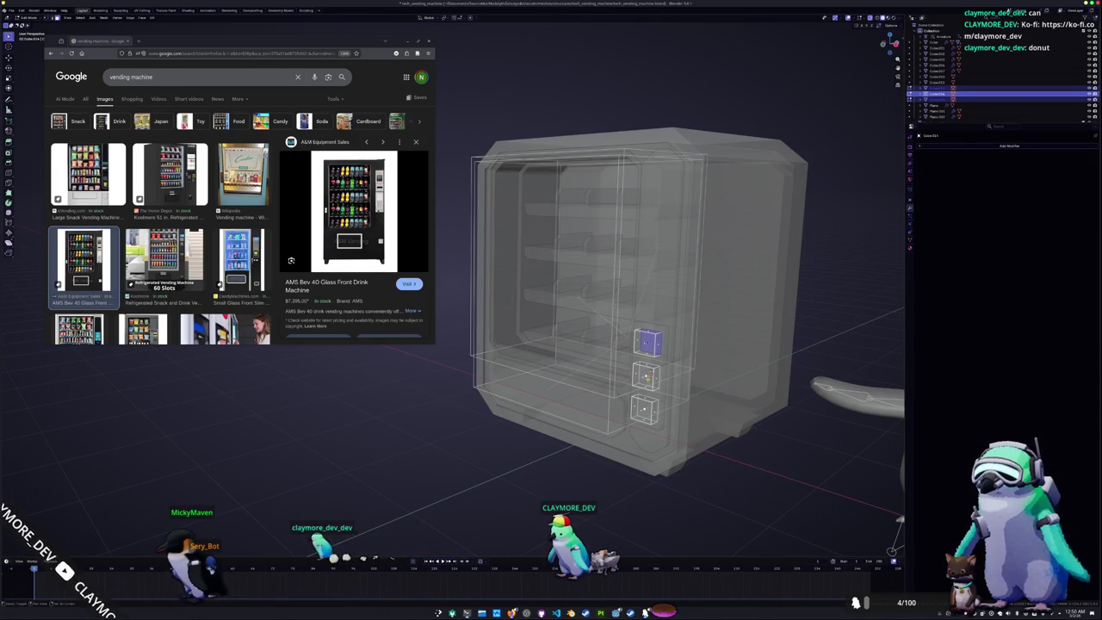
key(x)
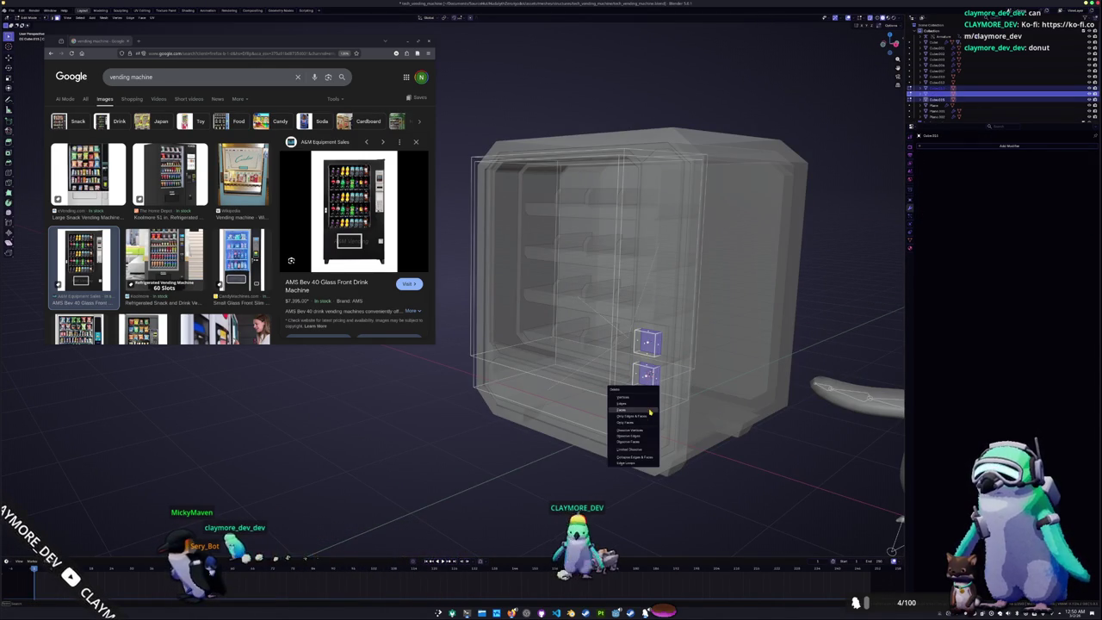
click(650, 410)
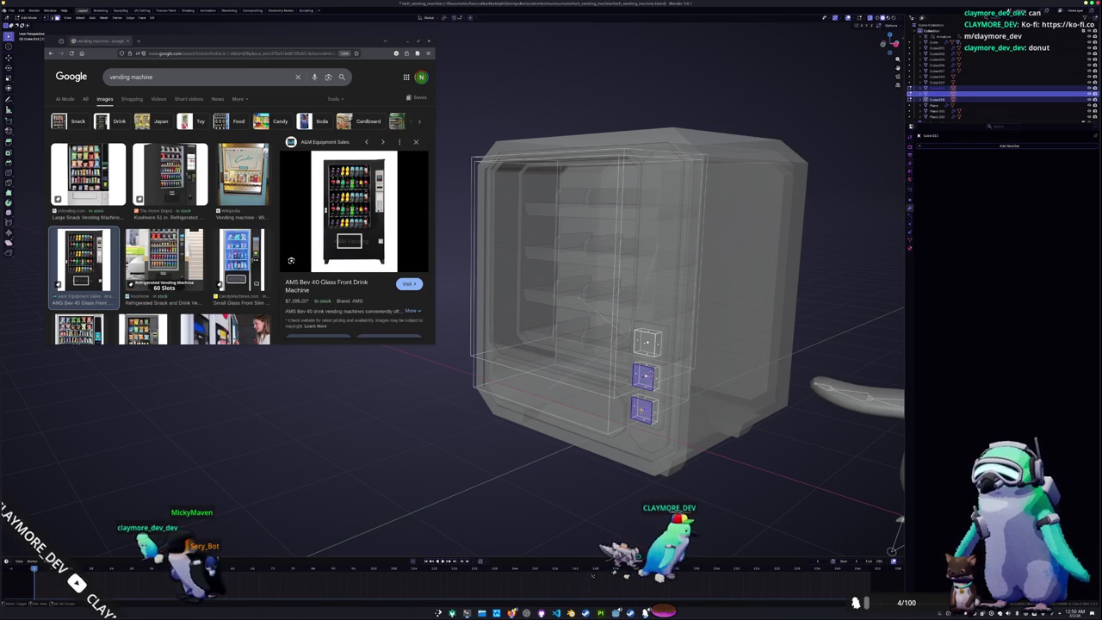
key(alt+z)
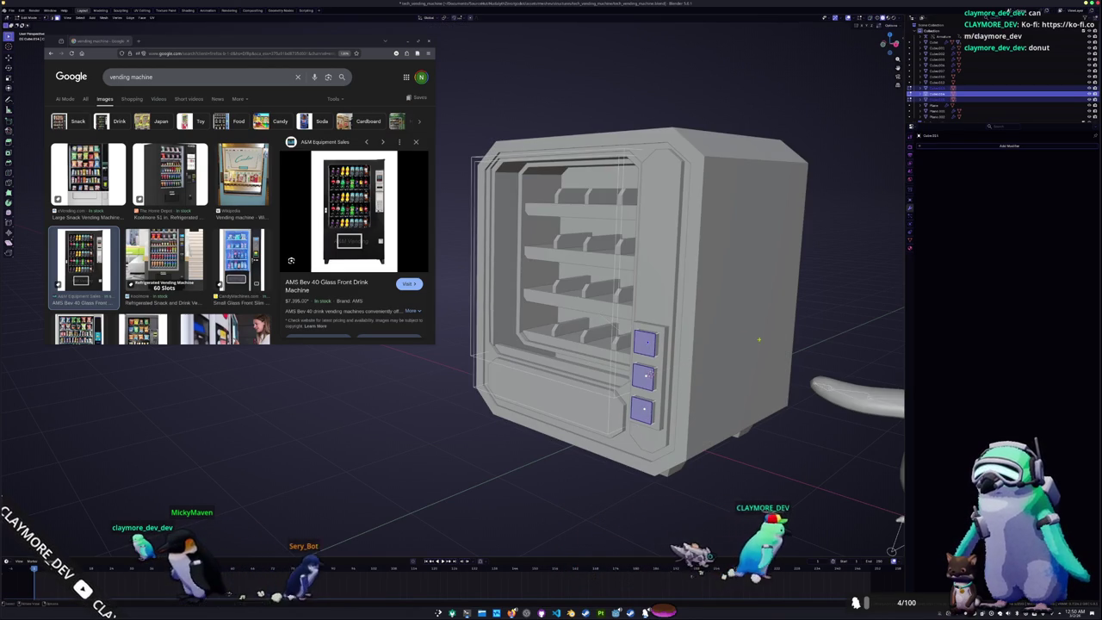
click(447, 17)
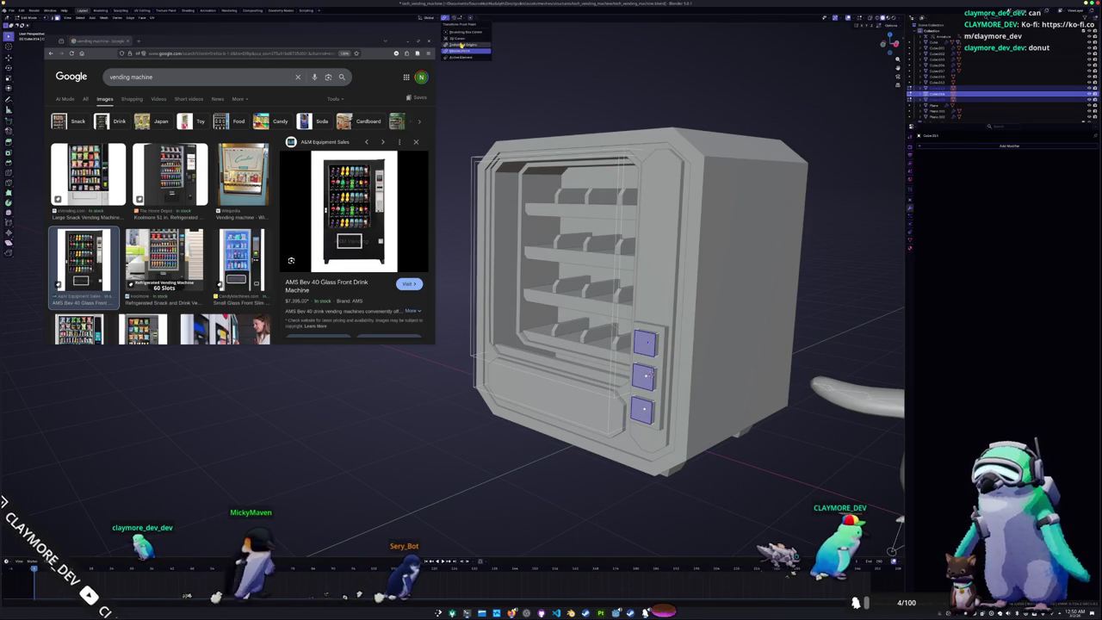
Change the pivot point setting and start an X-axis scale, then cancel it
click(461, 45)
key(s)
key(x)
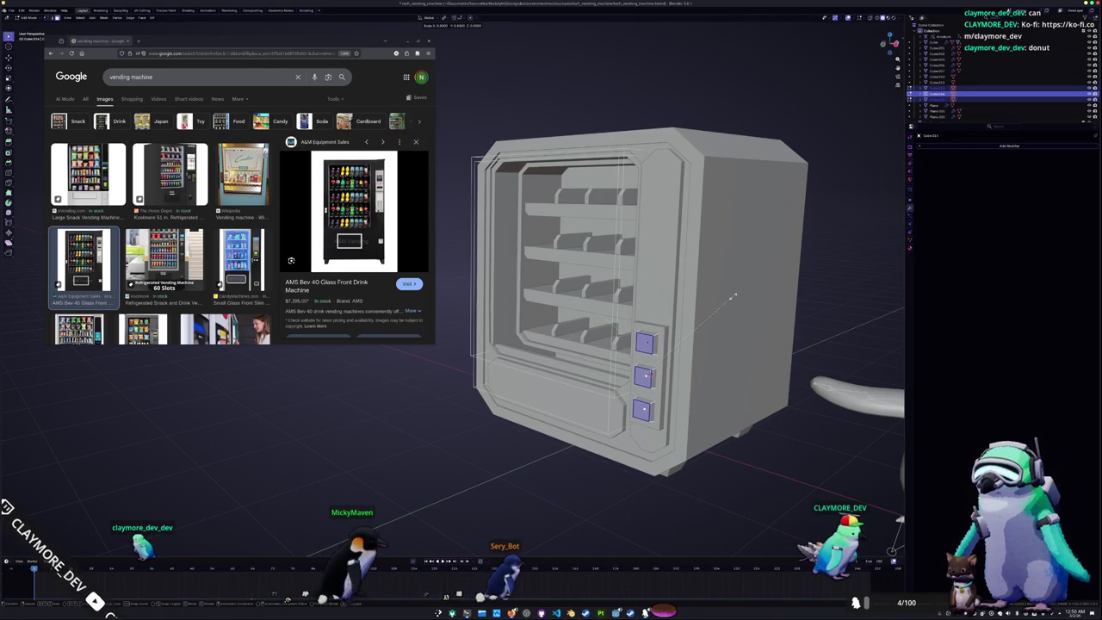
key(Escape)
mouse_move(733, 296)
middle_down()
mouse_move(505, 405)
mouse_move(449, 132)
middle_up()
key(alt+z)
key(alt+z)
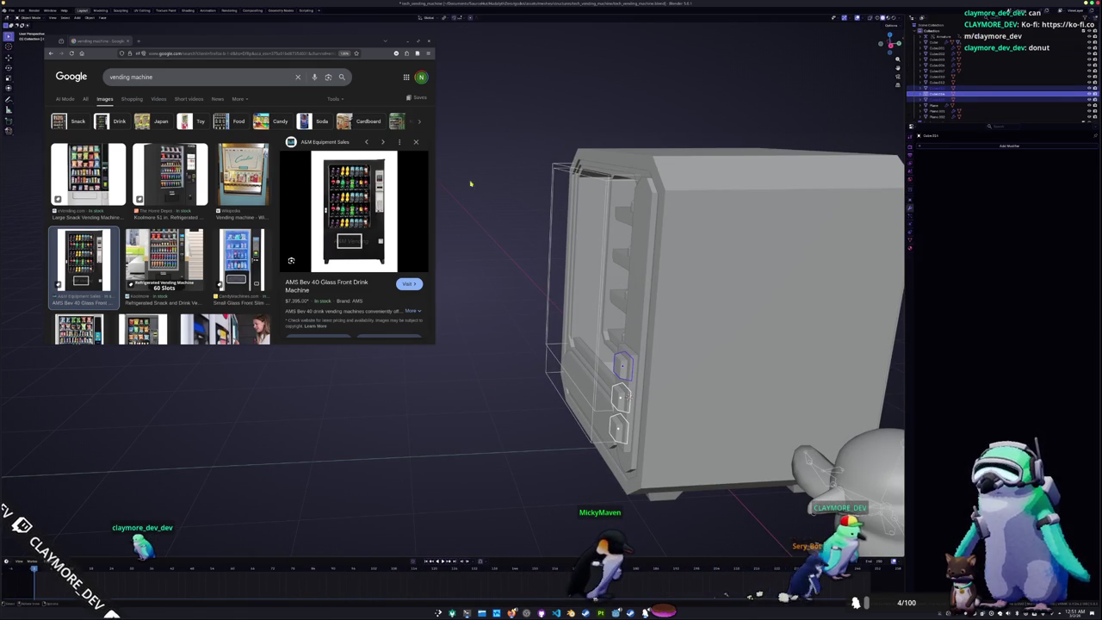
mouse_move(497, 379)
middle_down()
mouse_move(551, 366)
mouse_move(555, 335)
mouse_move(486, 383)
mouse_move(485, 368)
middle_up()
Add a new object at the glass front panel and raise it along Z
click(555, 336)
key(shift+a)
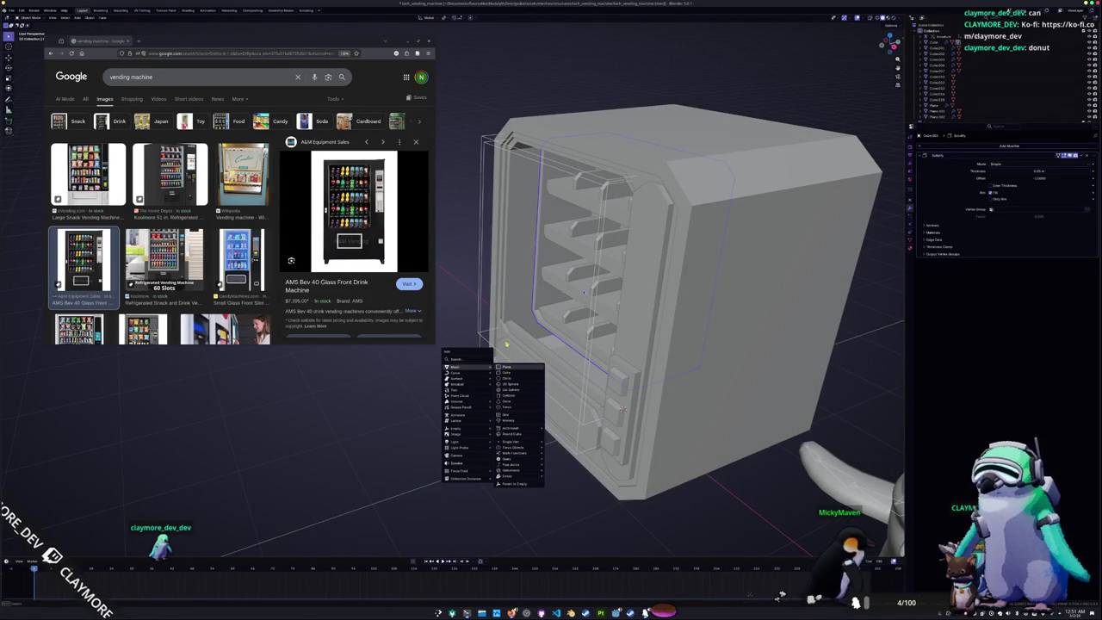
mouse_move(455, 372)
click(506, 372)
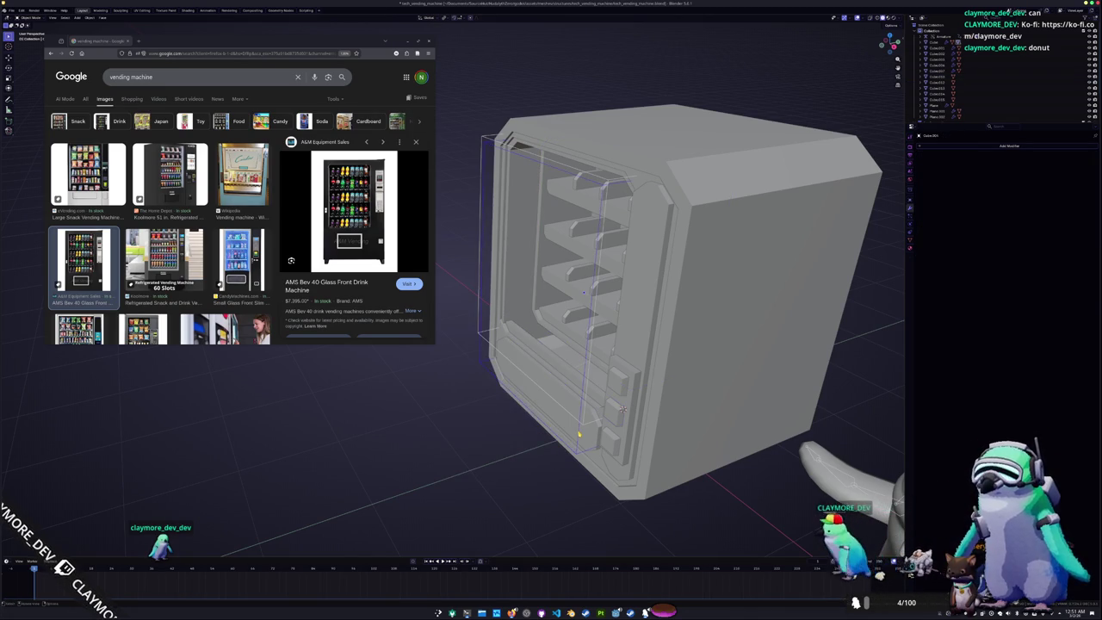
key(KP_1)
key(alt+z)
shift+middle_drag(552, 422, 646, 387)
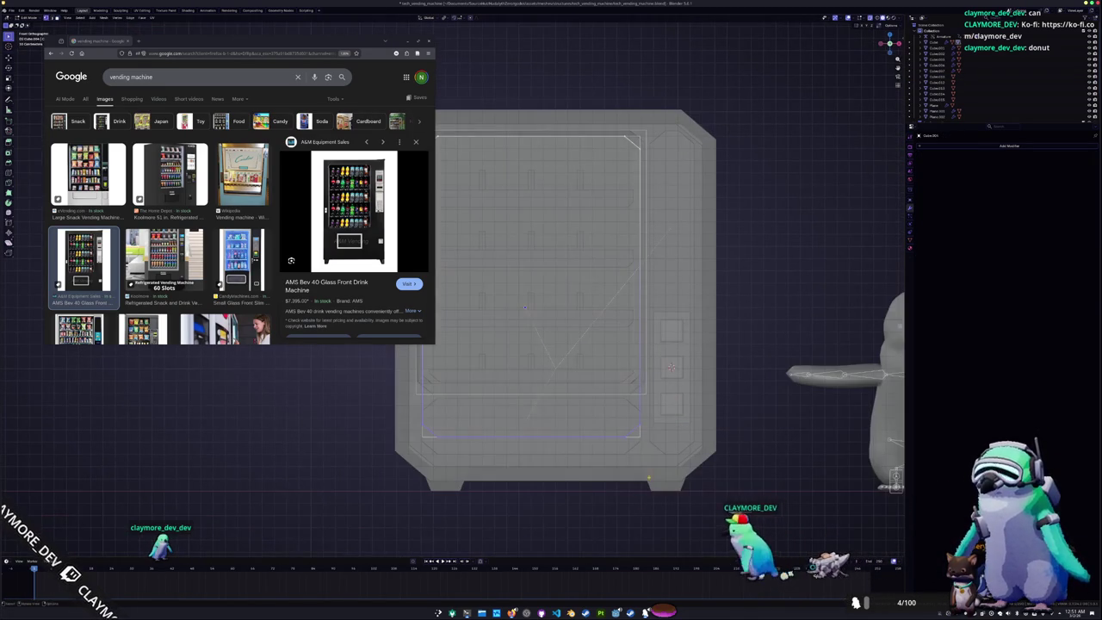
key(g)
key(z)
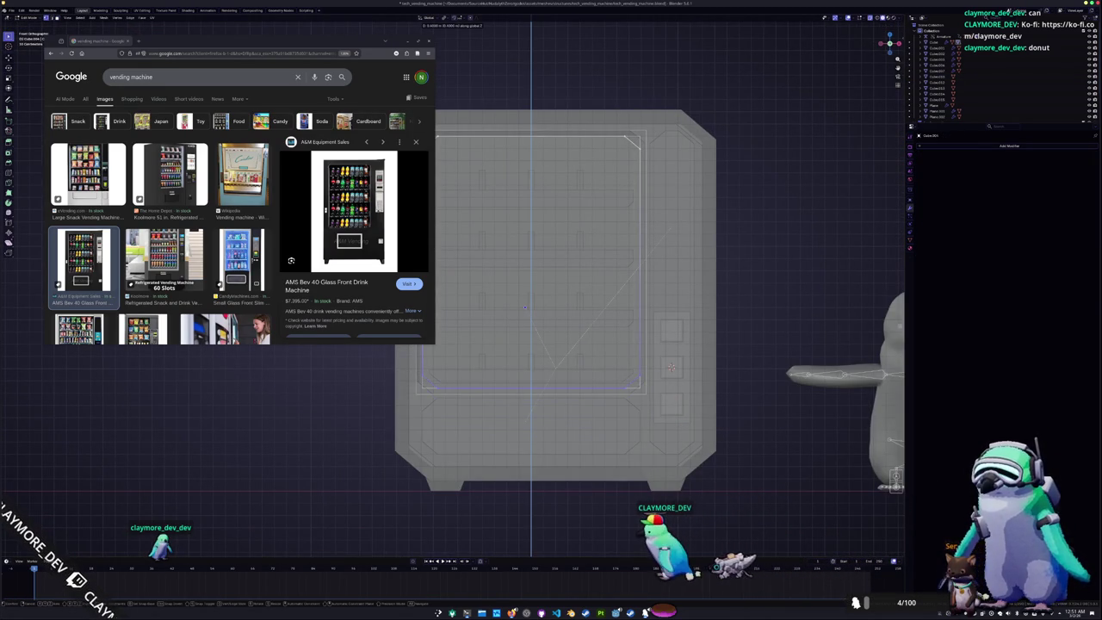
key(alt+z)
middle_drag(446, 371, 503, 389)
scroll(504, 389, up, 2)
scroll(503, 389, up, 2)
scroll(534, 370, up, 1)
Raise the lower-front piece of the machine along Z
click(557, 353)
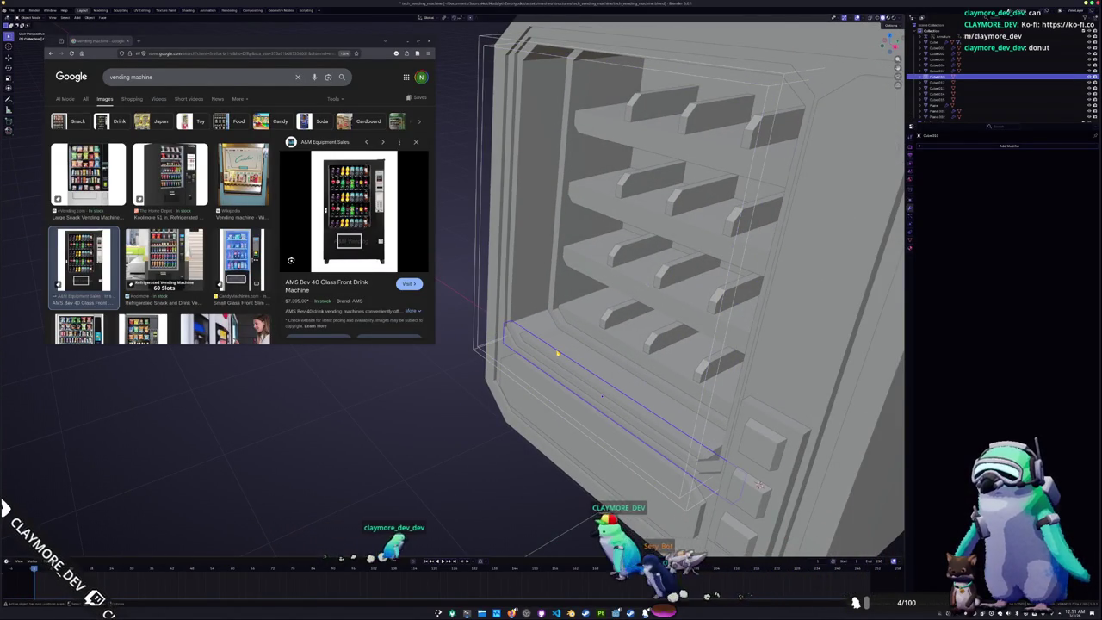
key(g)
key(z)
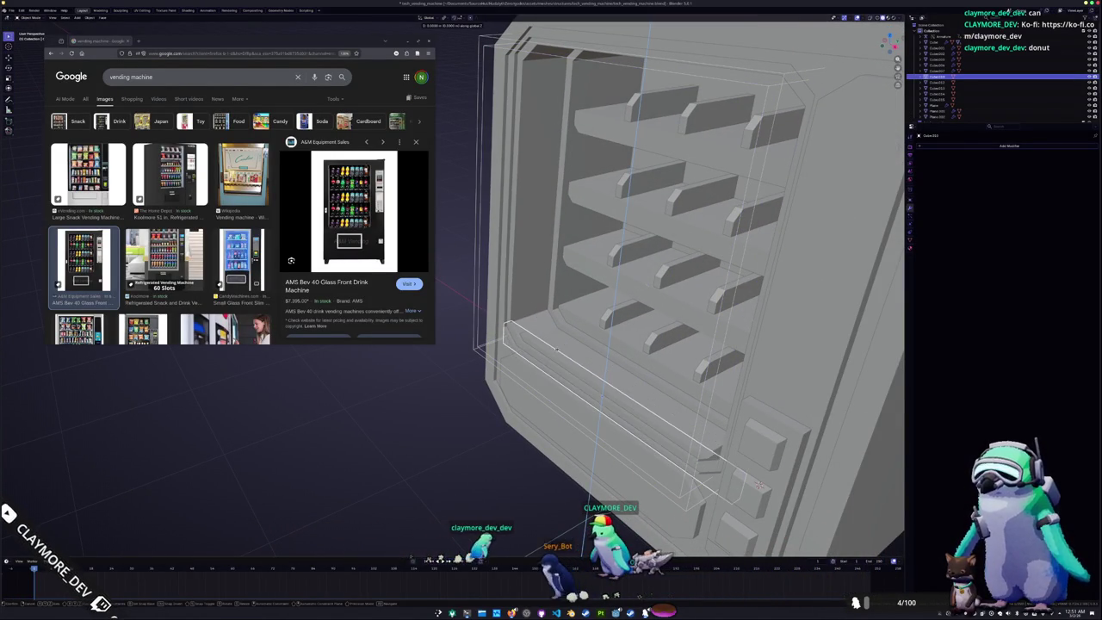
click(758, 484)
middle_drag(758, 485, 701, 447)
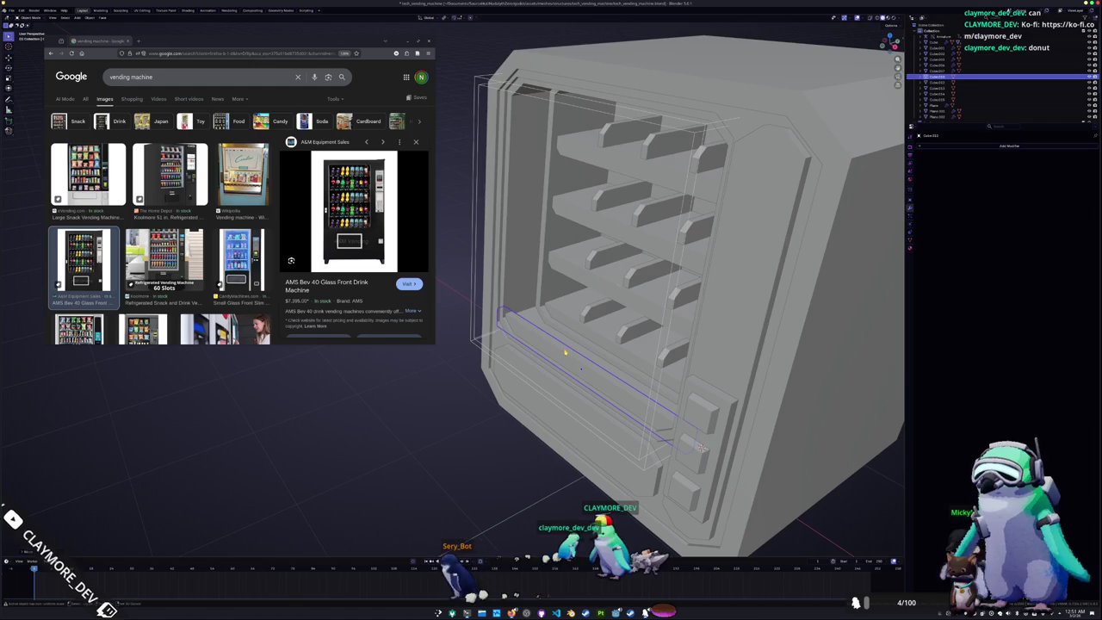
click(565, 353)
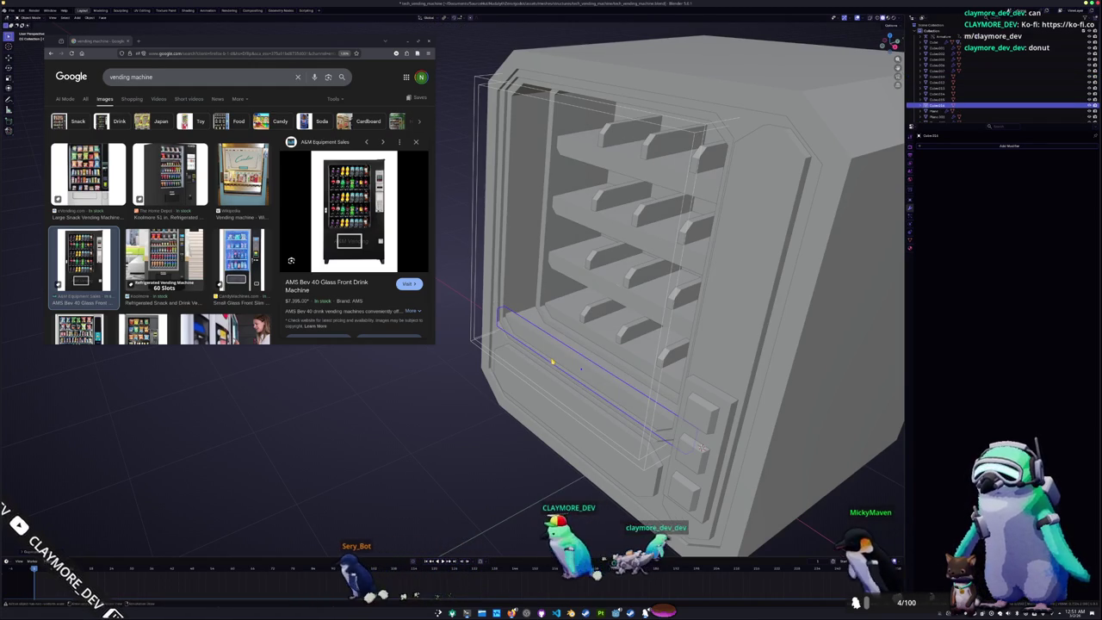
key(KP_3)
mouse_move(586, 401)
middle_down()
mouse_move(616, 356)
mouse_move(621, 402)
middle_up()
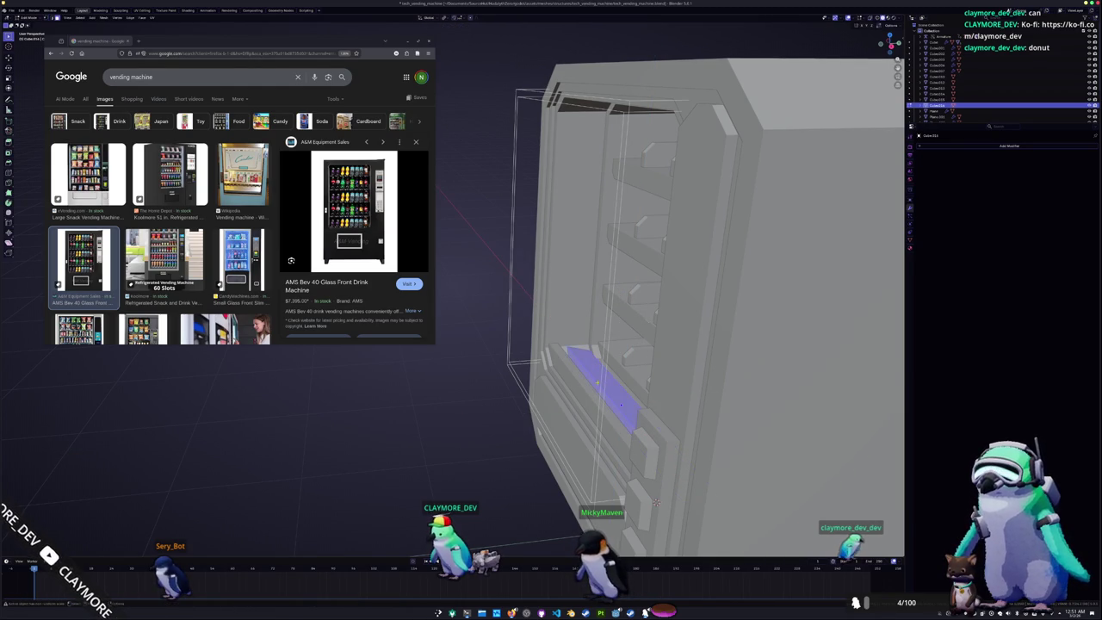
middle_drag(621, 404, 626, 414)
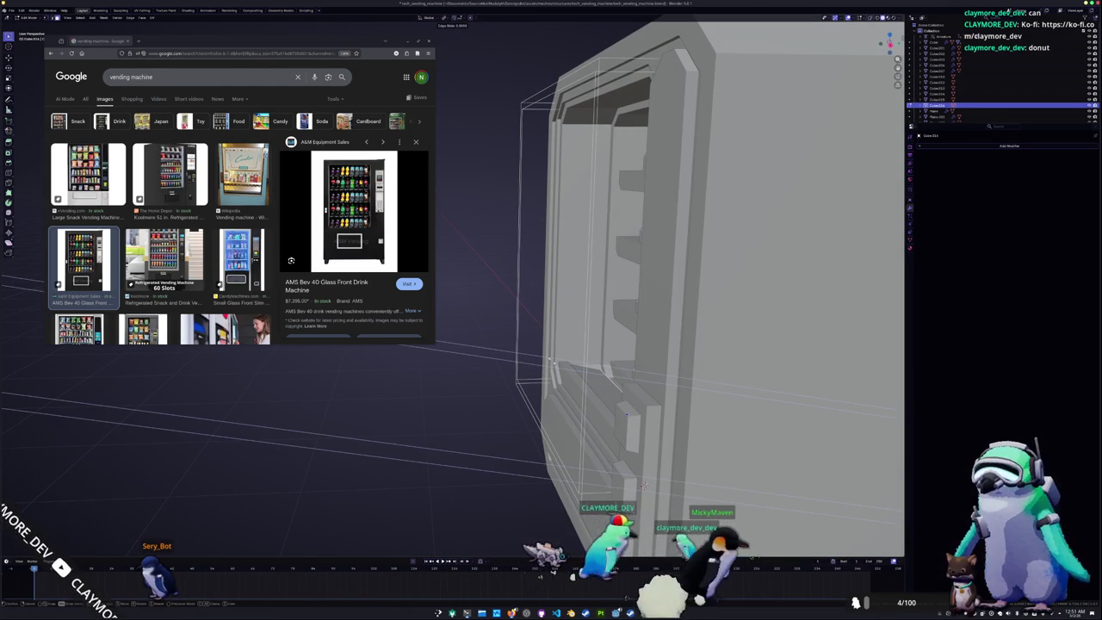
mouse_move(644, 486)
middle_down()
mouse_move(680, 347)
mouse_move(663, 377)
middle_up()
Delete the unwanted shelf faces and move a face vertically to a new height
key(alt+z)
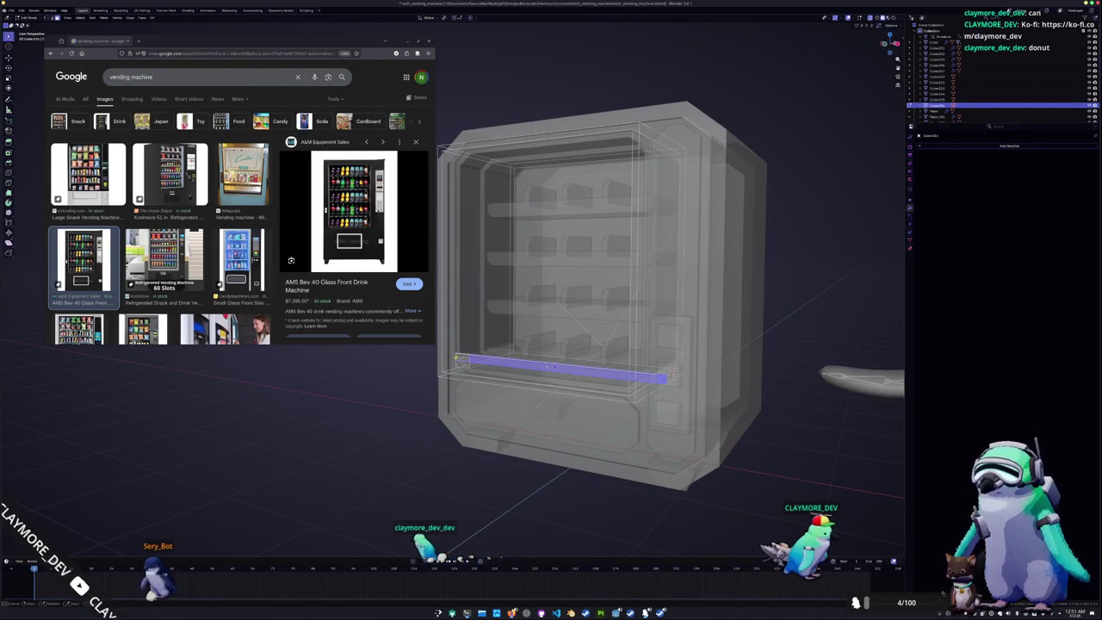
key(x)
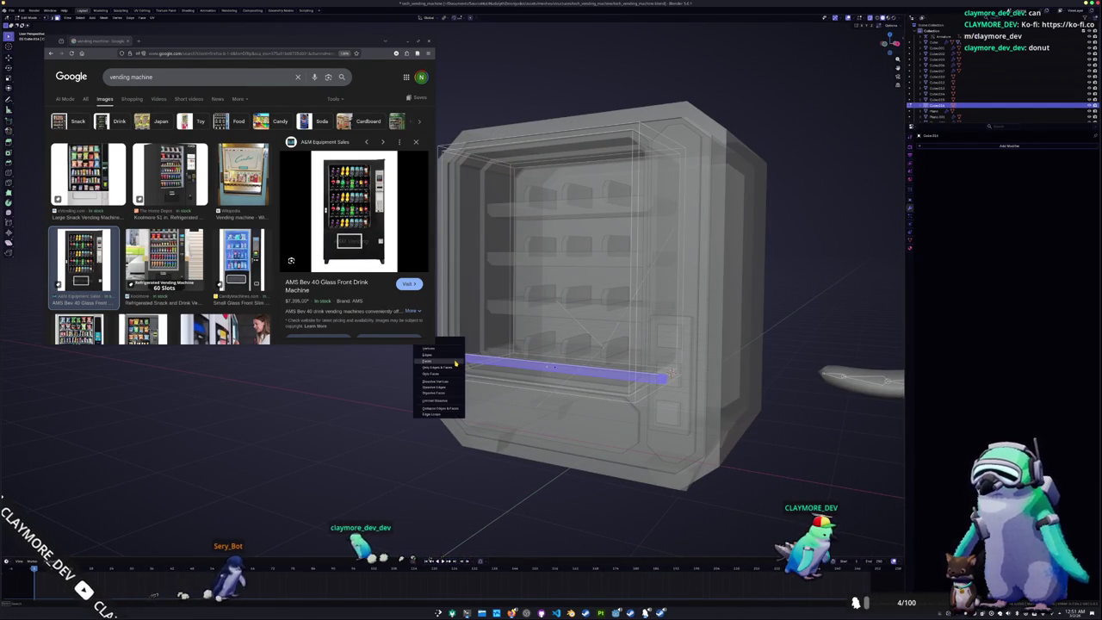
mouse_move(455, 363)
middle_down()
mouse_move(542, 361)
mouse_move(648, 433)
mouse_move(510, 389)
middle_up()
key(x)
click(533, 361)
key(alt+z)
key(g)
key(z)
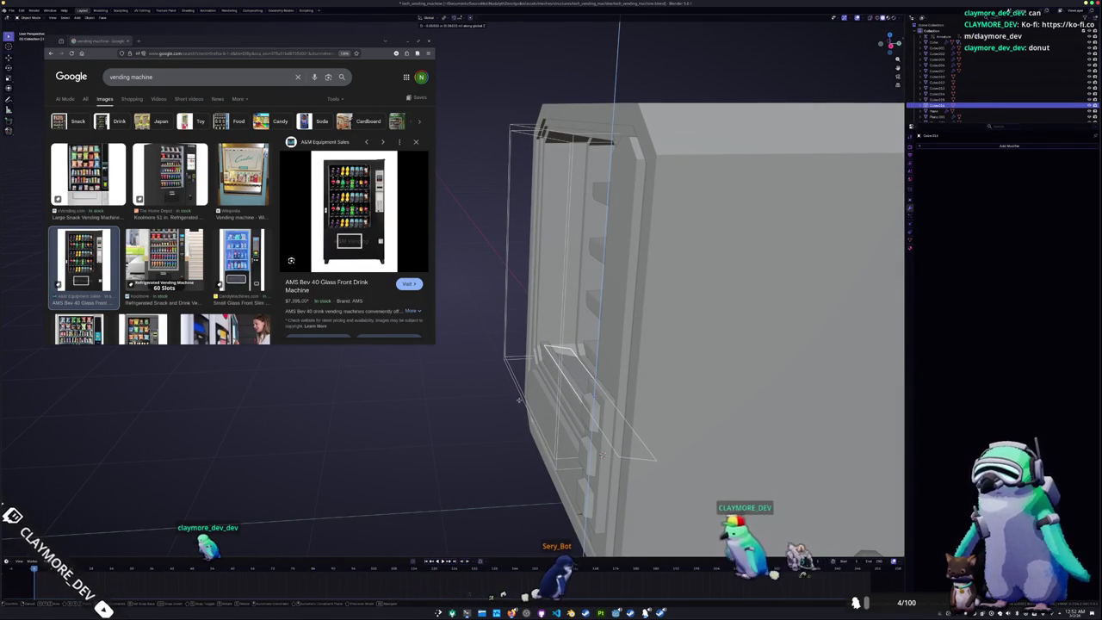
click(600, 454)
mouse_move(601, 454)
middle_down()
mouse_move(572, 398)
mouse_move(685, 433)
mouse_move(654, 396)
mouse_move(562, 410)
mouse_move(577, 402)
mouse_move(471, 349)
middle_up()
scroll(655, 396, down, 3)
scroll(562, 410, up, 4)
scroll(562, 409, down, 5)
Rescale the side panel front-to-back along Y in Right Ortho view
key(KP_3)
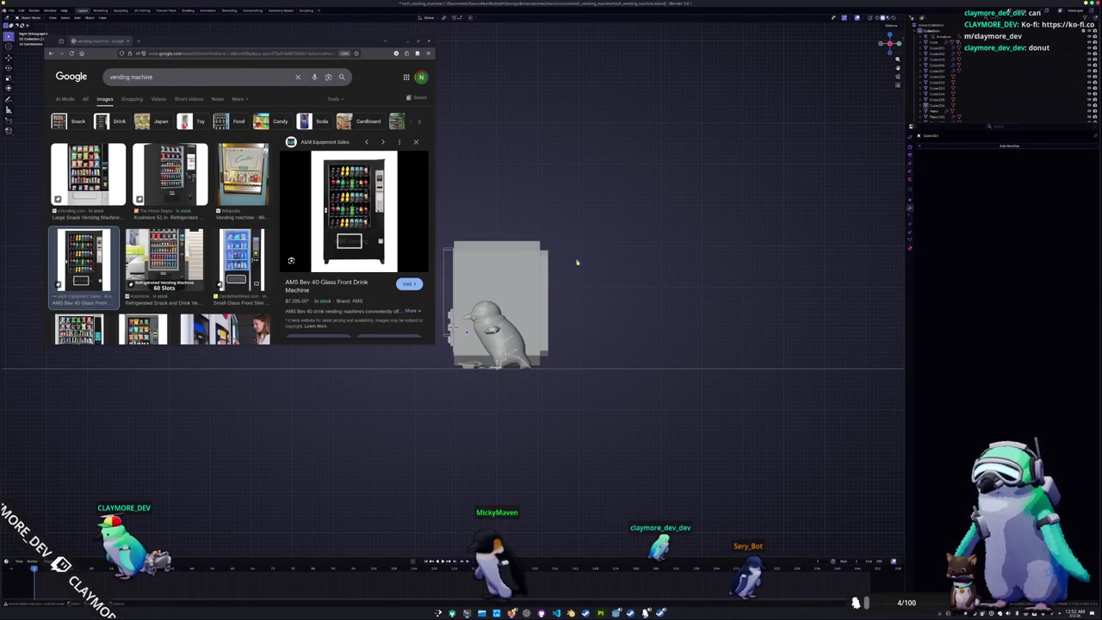
click(528, 247)
key(alt+z)
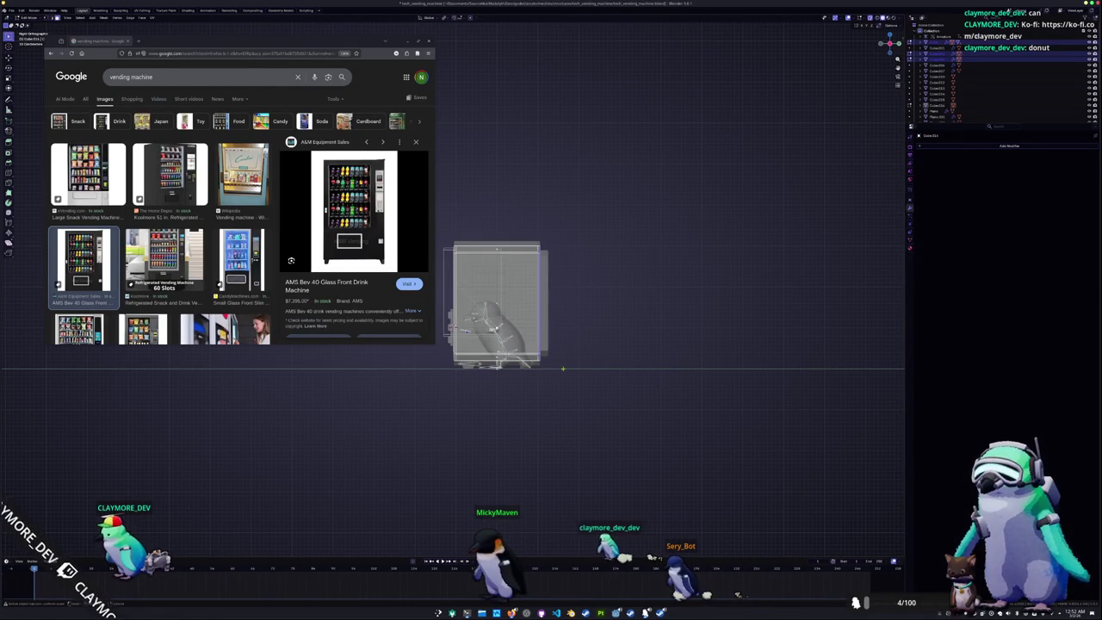
key(s)
key(y)
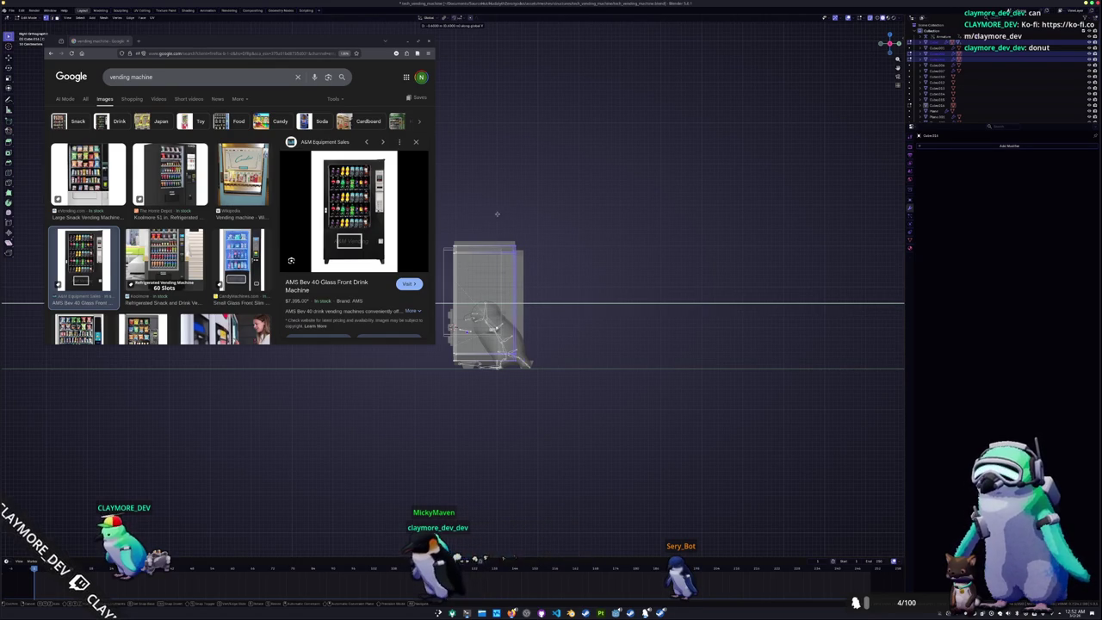
click(494, 211)
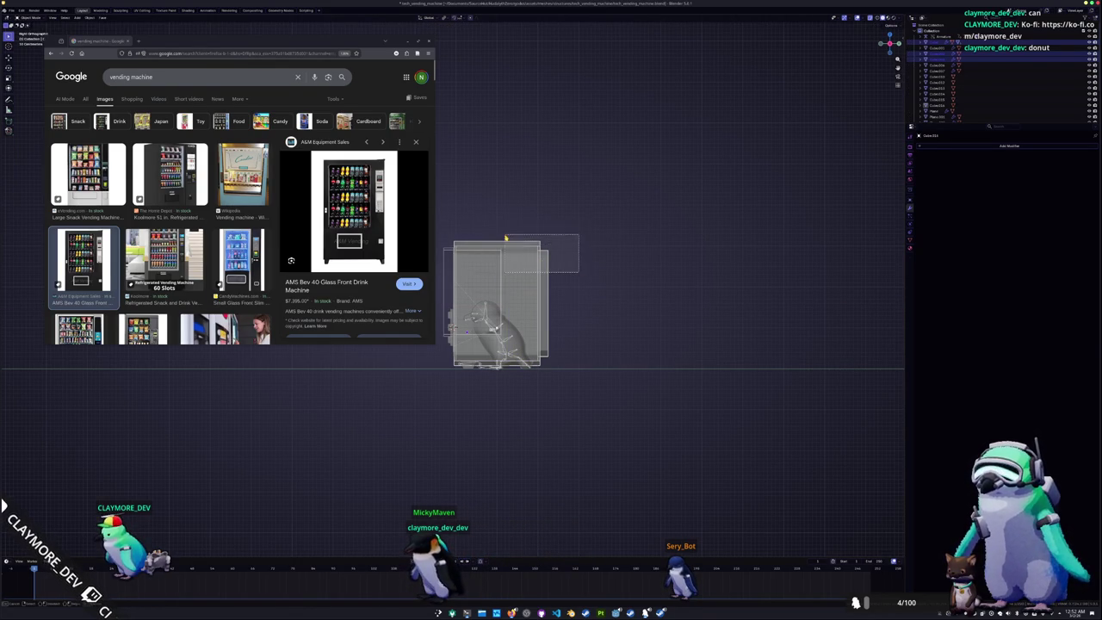
Select all machine objects, duplicate them with Shift+D and place the copy
drag(589, 416, 447, 207)
click(833, 185)
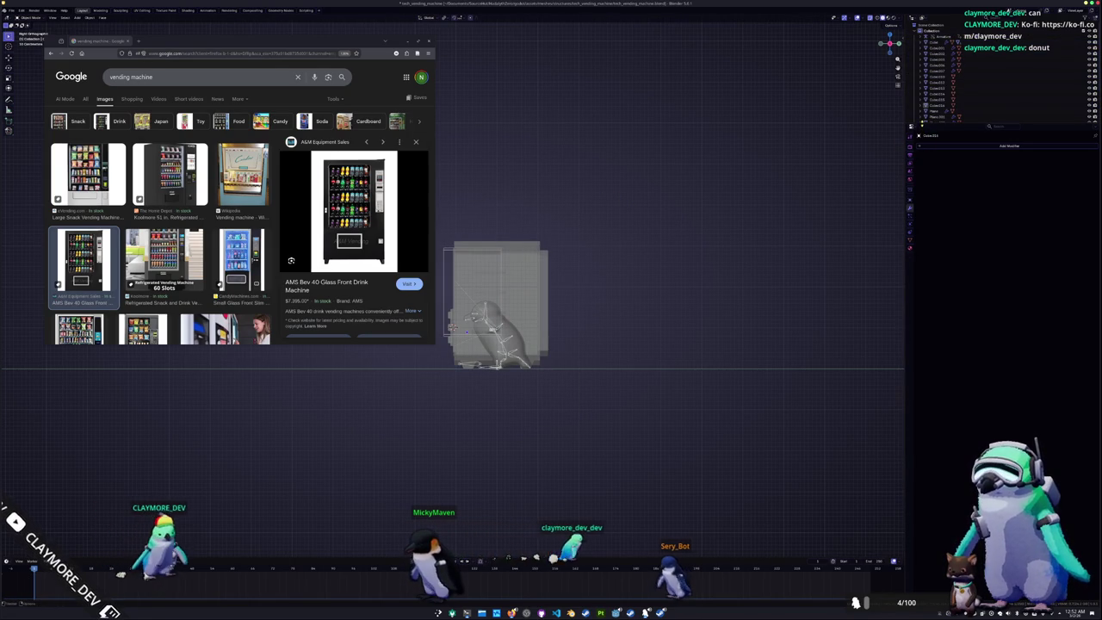
drag(990, 128, 990, 280)
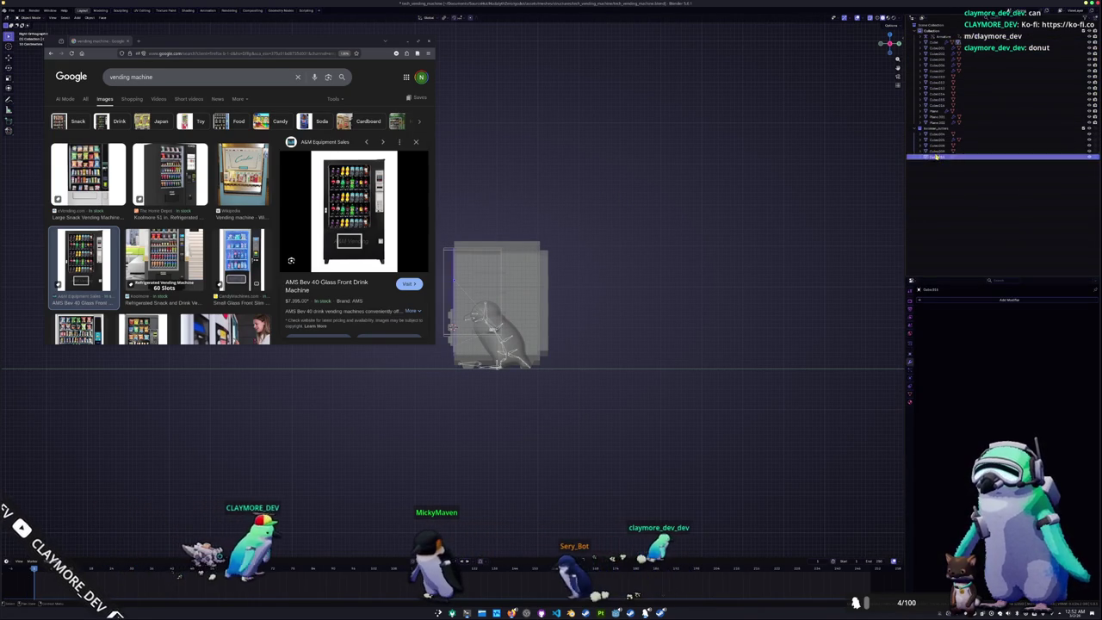
key(a)
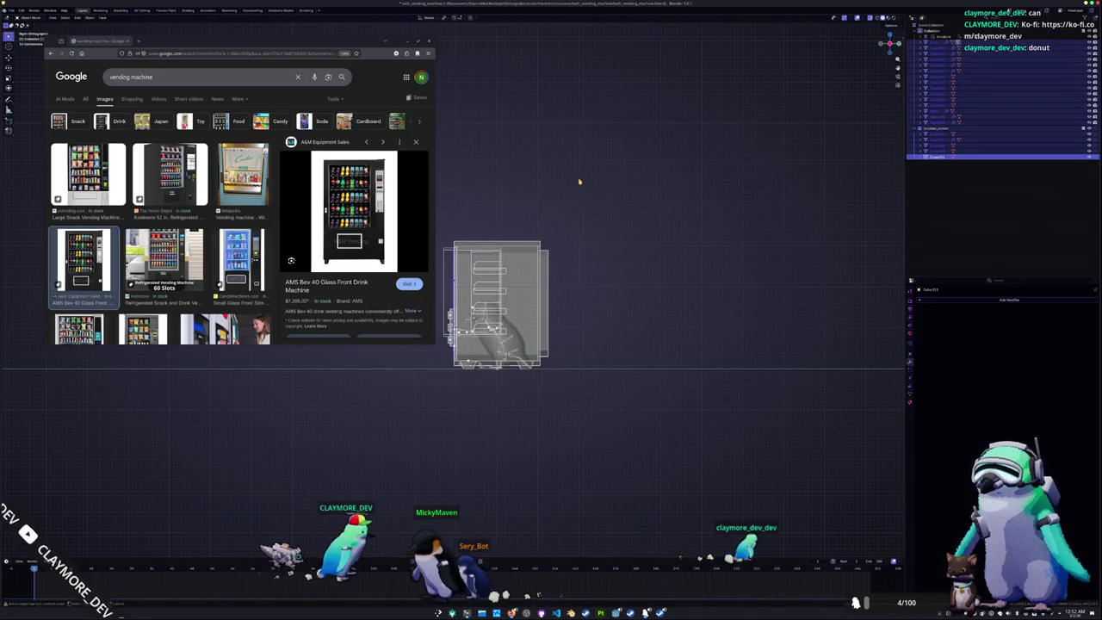
key(shift+d)
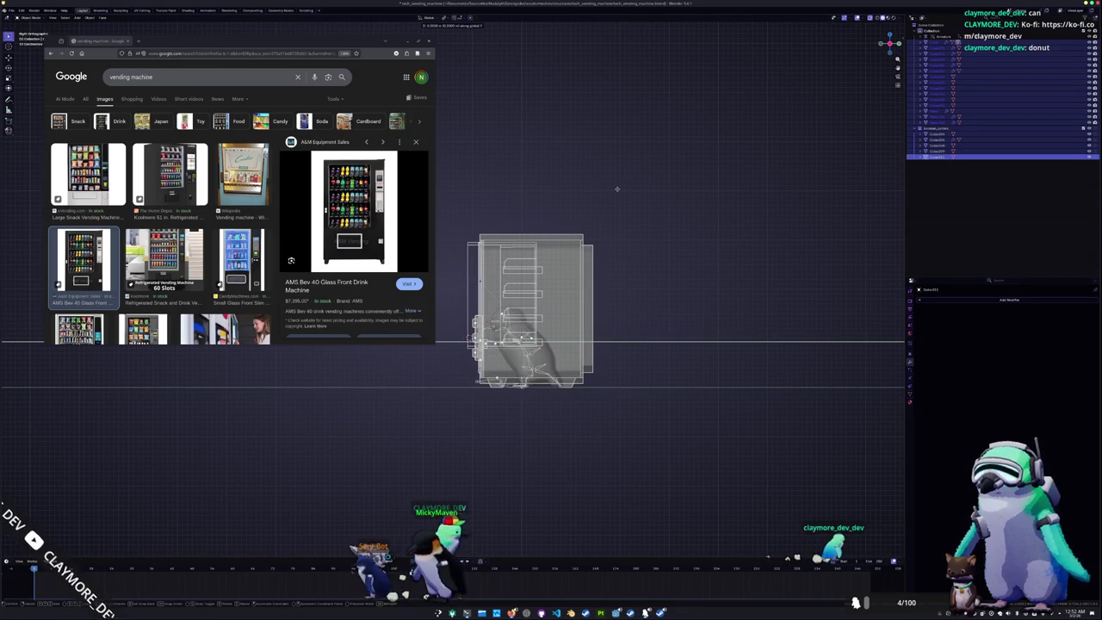
click(615, 189)
Box-select part of the chosen object's mesh in Edit Mode, then leave Edit Mode
key(Tab)
drag(597, 332, 546, 210)
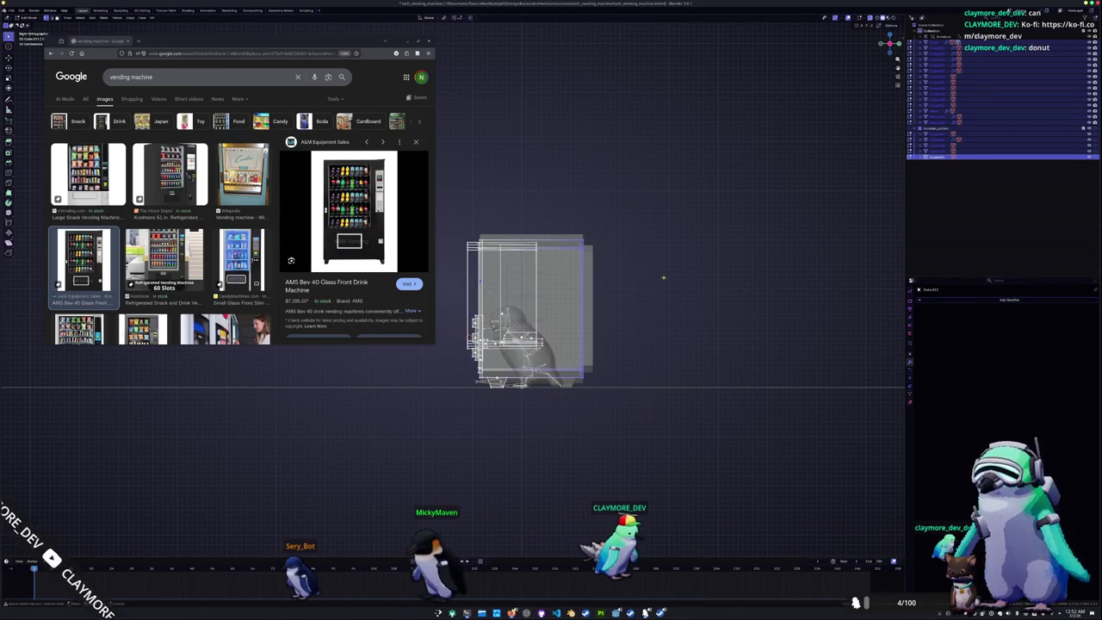
scroll(662, 278, up, 1)
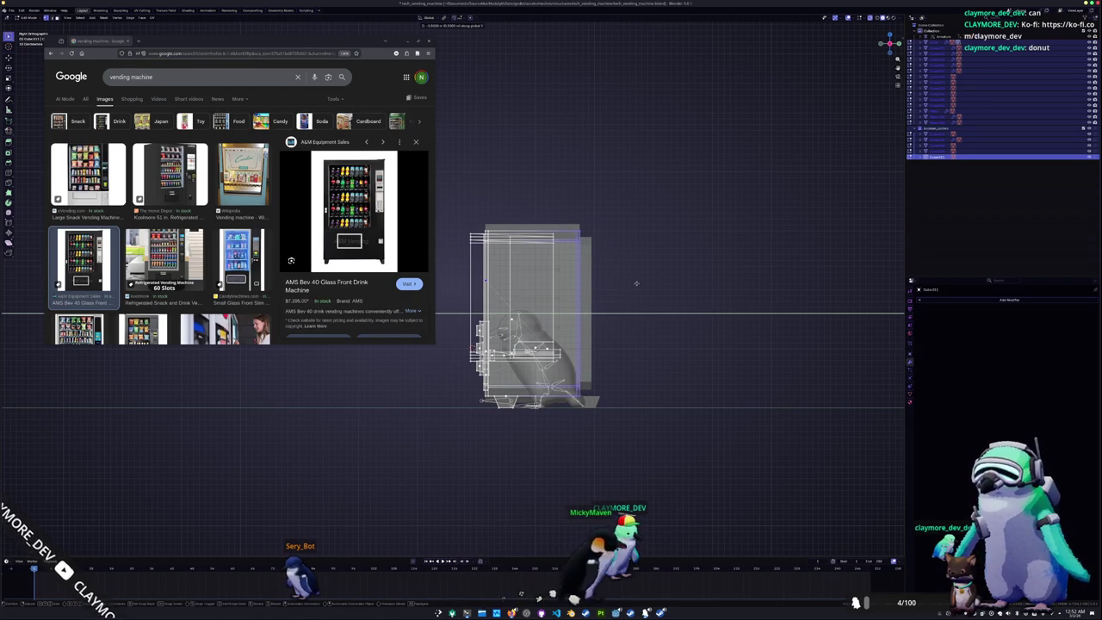
middle_drag(636, 284, 642, 380)
key(Tab)
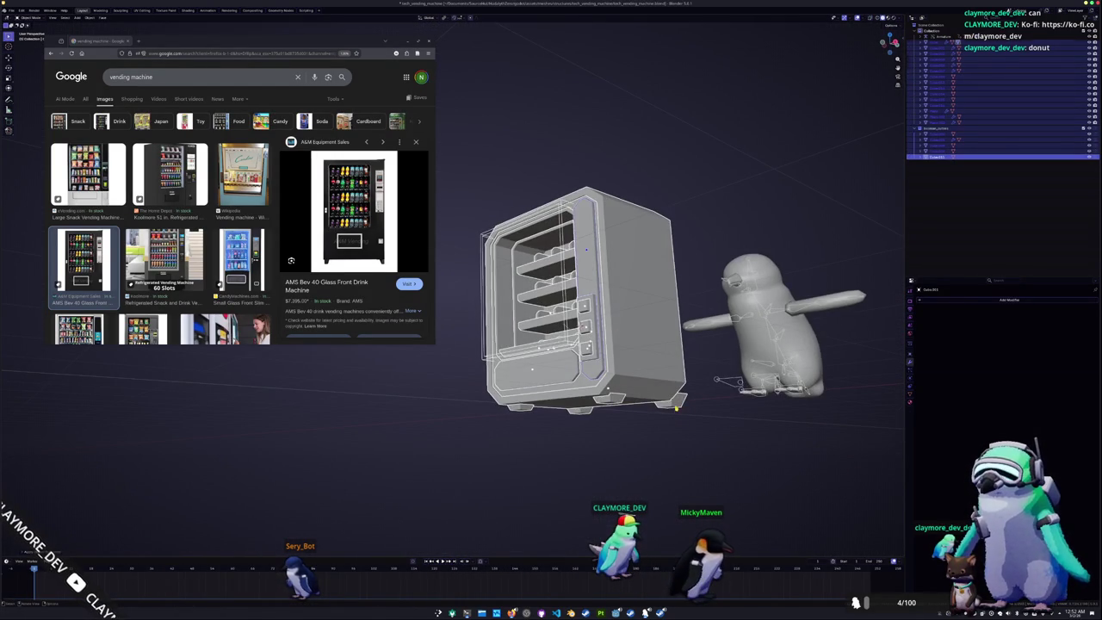
Apply all transforms to the vending machine body and check the main cabinet
click(676, 408)
key(ctrl+a)
click(647, 400)
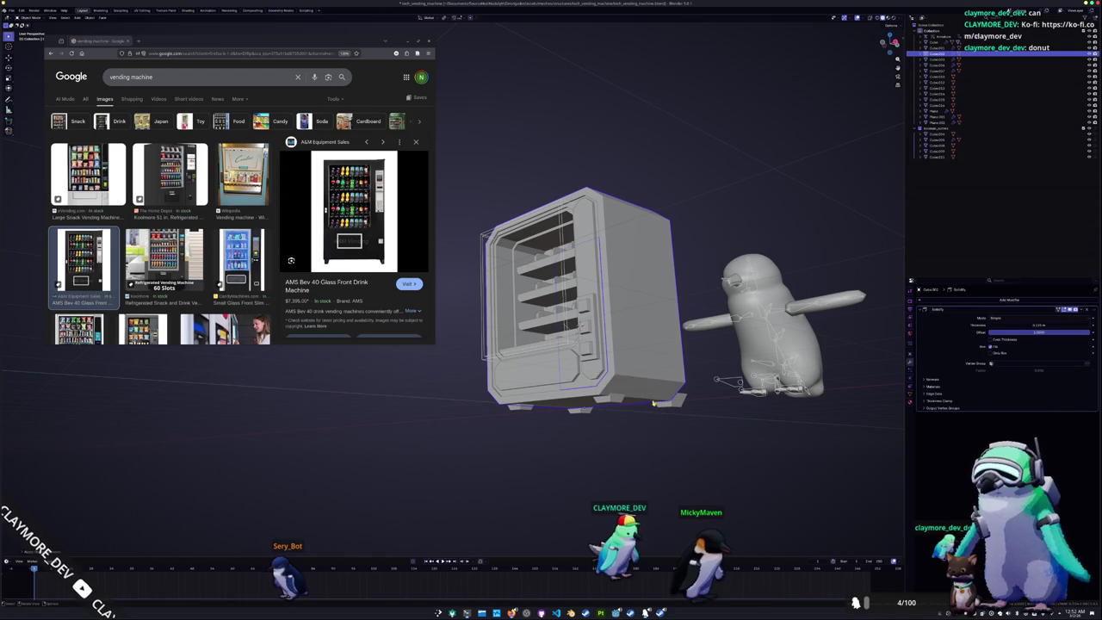
click(616, 401)
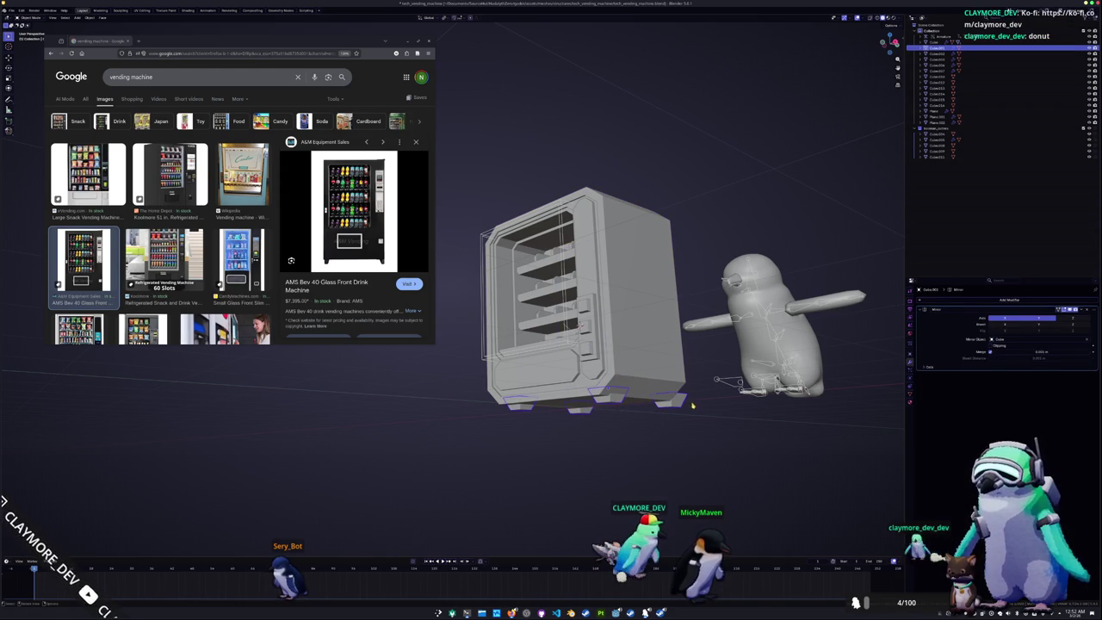
click(661, 383)
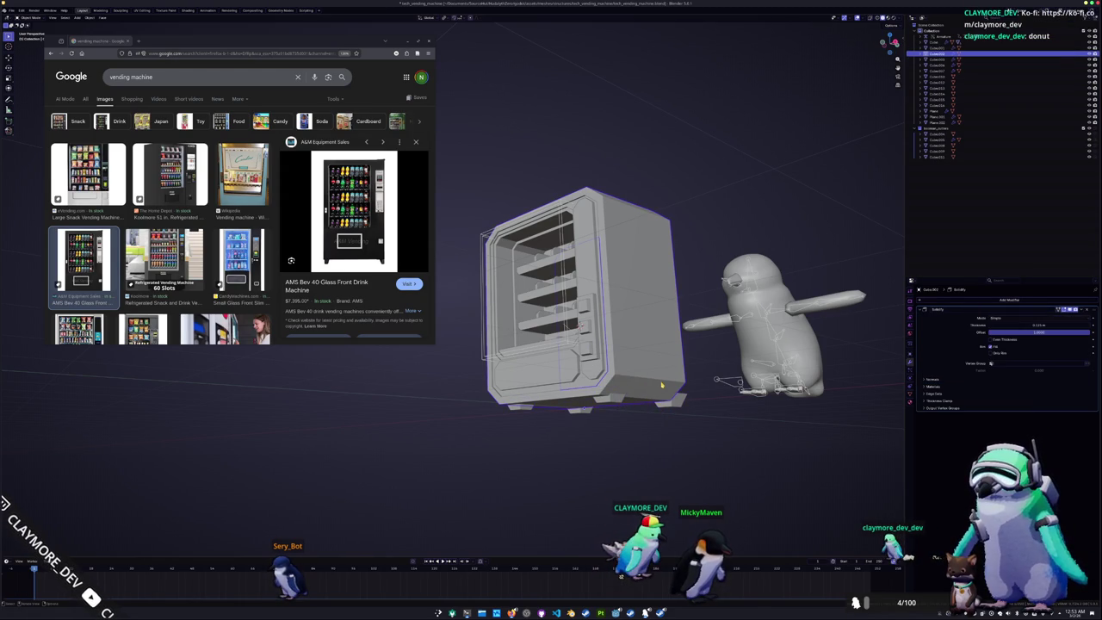
click(934, 43)
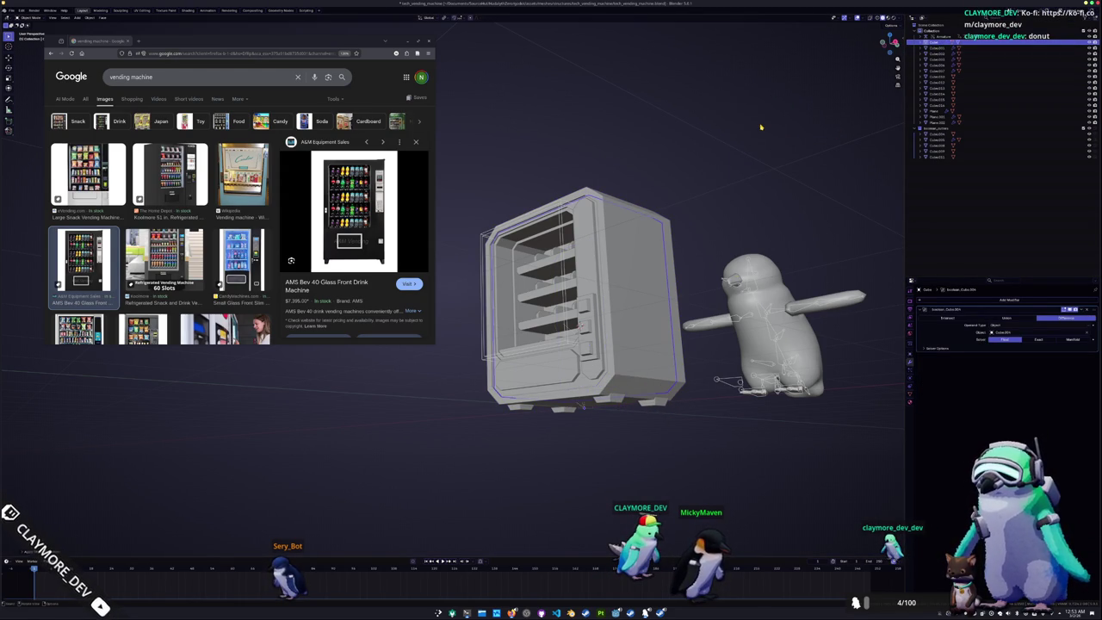
In front X-ray view, lower the side button strip's top vertices along Z
middle_drag(696, 208, 661, 280)
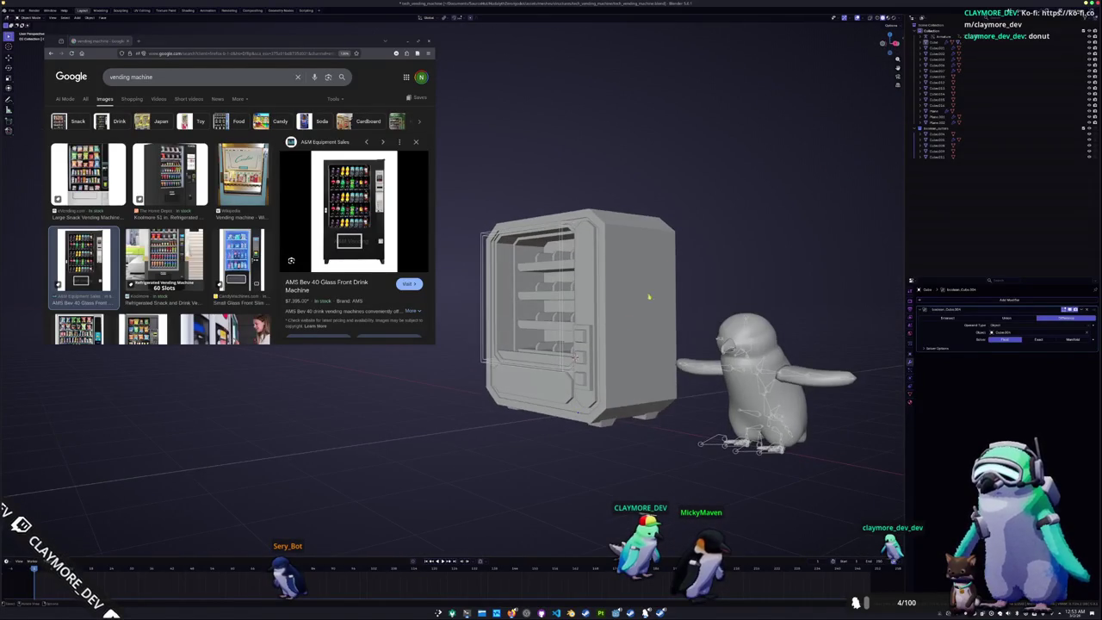
mouse_move(578, 449)
middle_down()
mouse_move(503, 395)
mouse_move(590, 447)
mouse_move(605, 436)
mouse_move(606, 362)
middle_up()
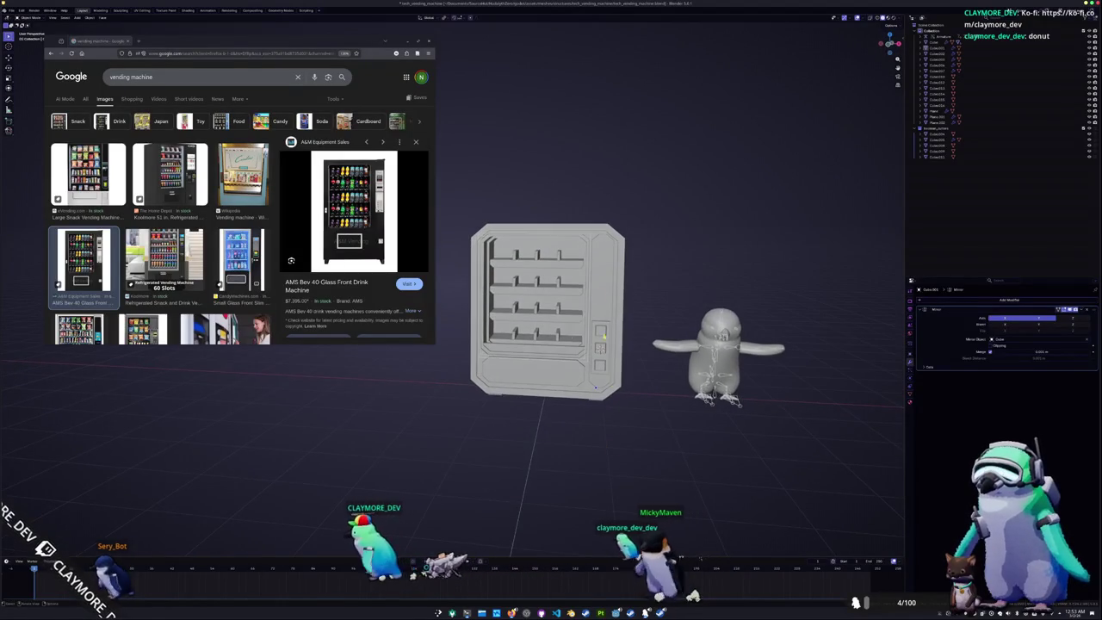
key(KP_1)
click(604, 293)
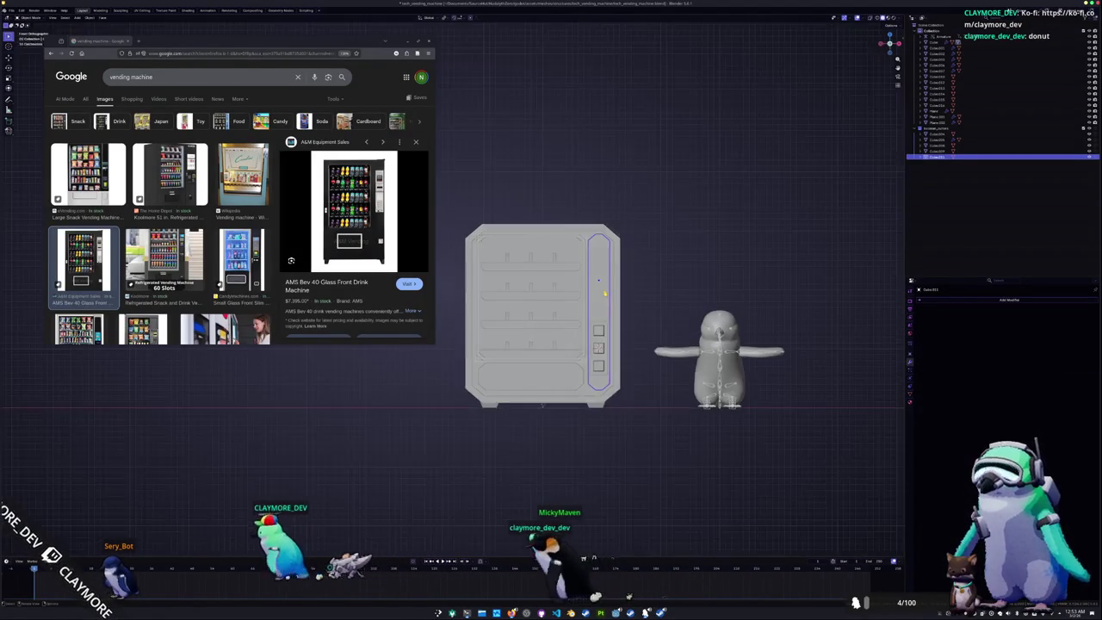
key(alt+z)
scroll(605, 292, up, 1)
drag(650, 283, 605, 182)
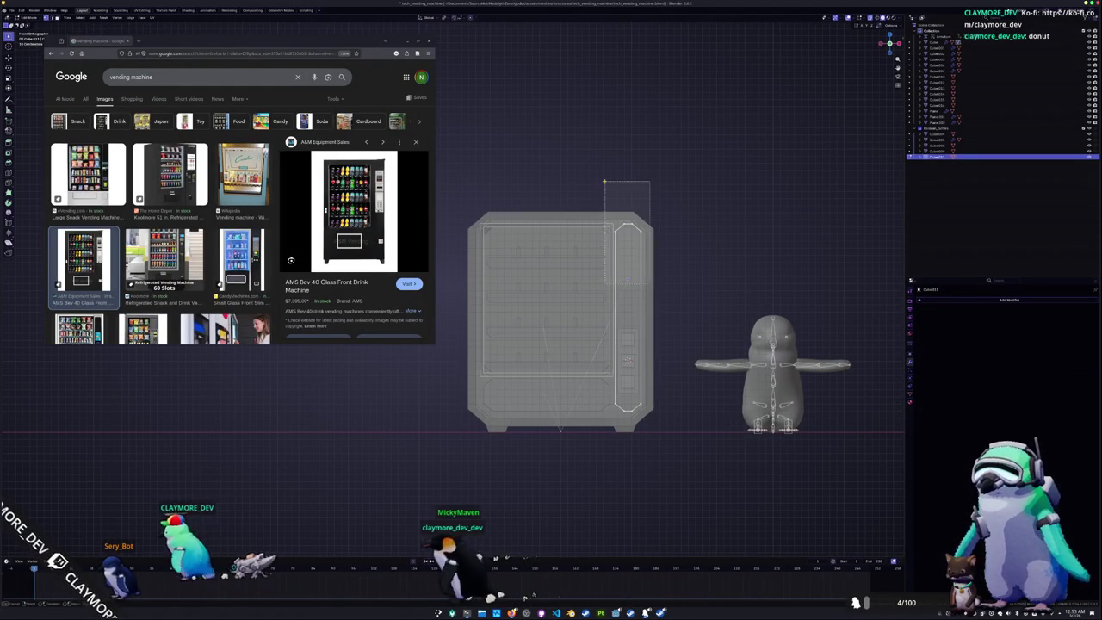
key(g)
key(z)
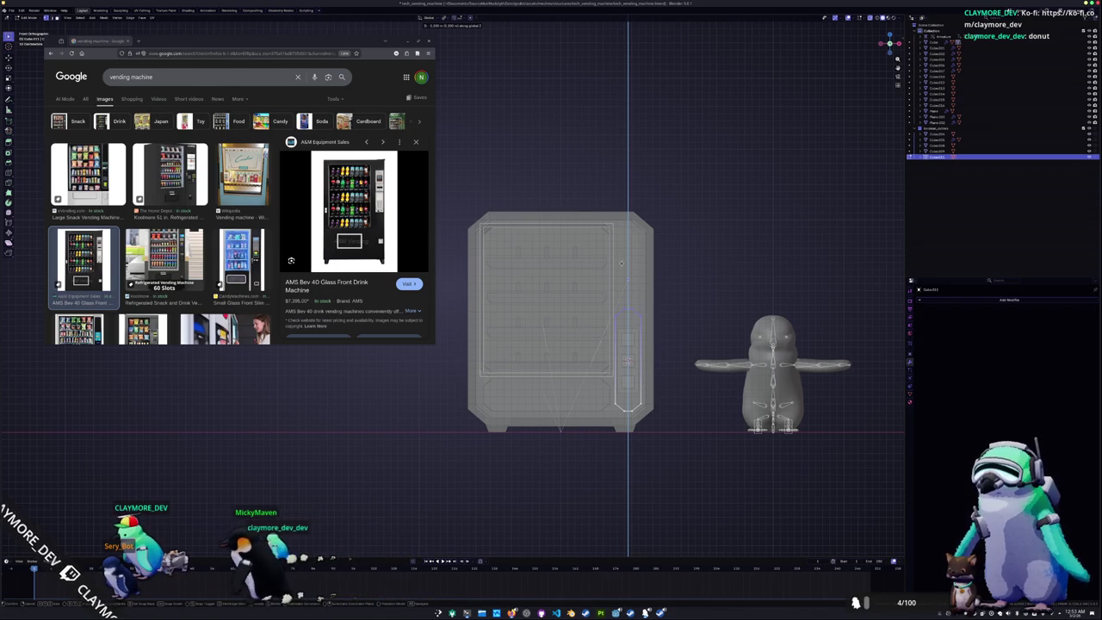
click(621, 260)
Duplicate the side strip as a separate part and turn X-ray off
key(shift+d)
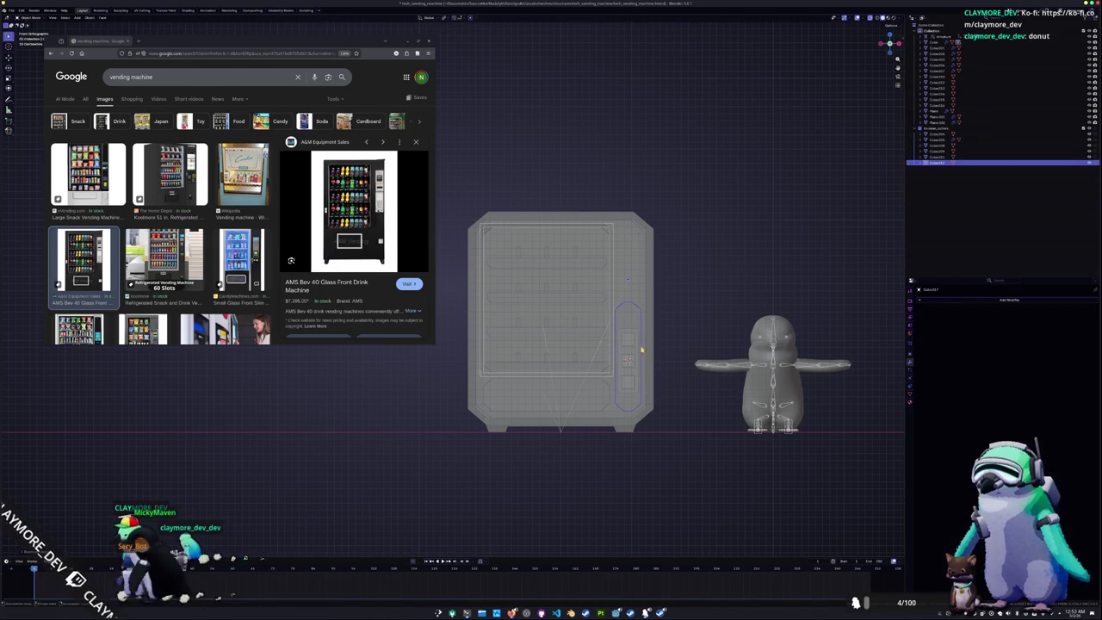
key(alt+z)
scroll(679, 337, down, 1)
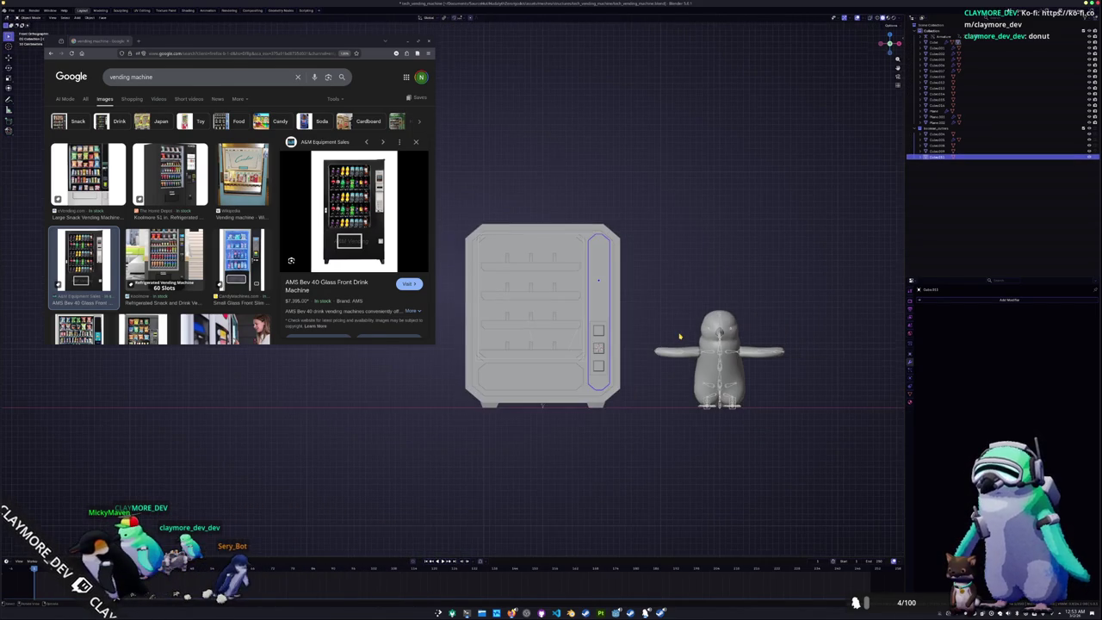
click(640, 401)
middle_drag(640, 401, 617, 410)
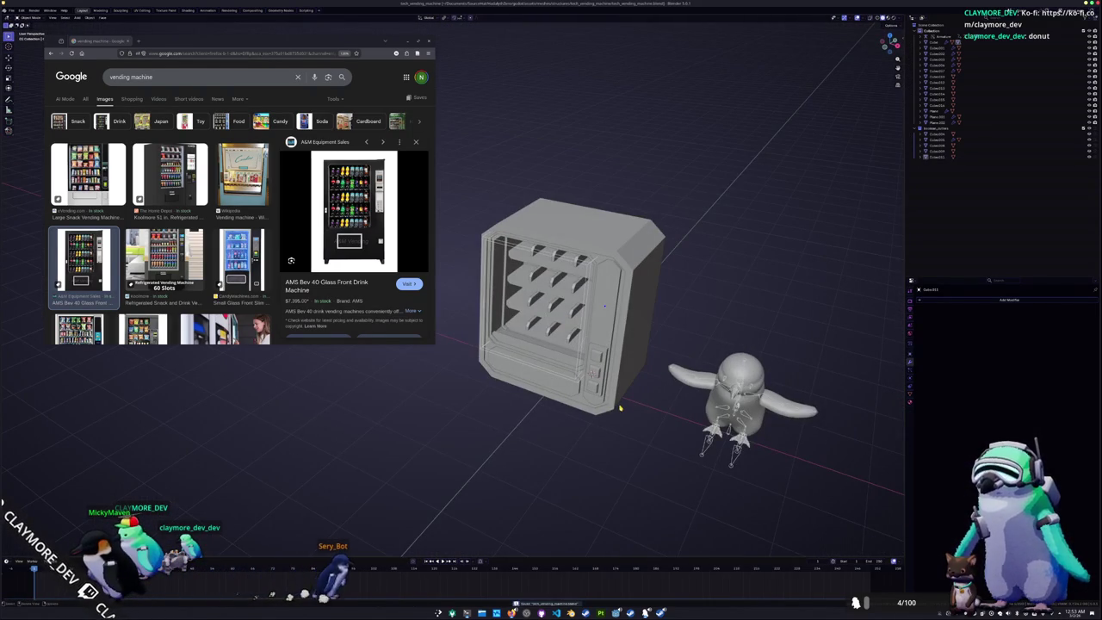
scroll(620, 408, up, 1)
Add a cube mesh and keep it small, viewed from the front
key(shift+a)
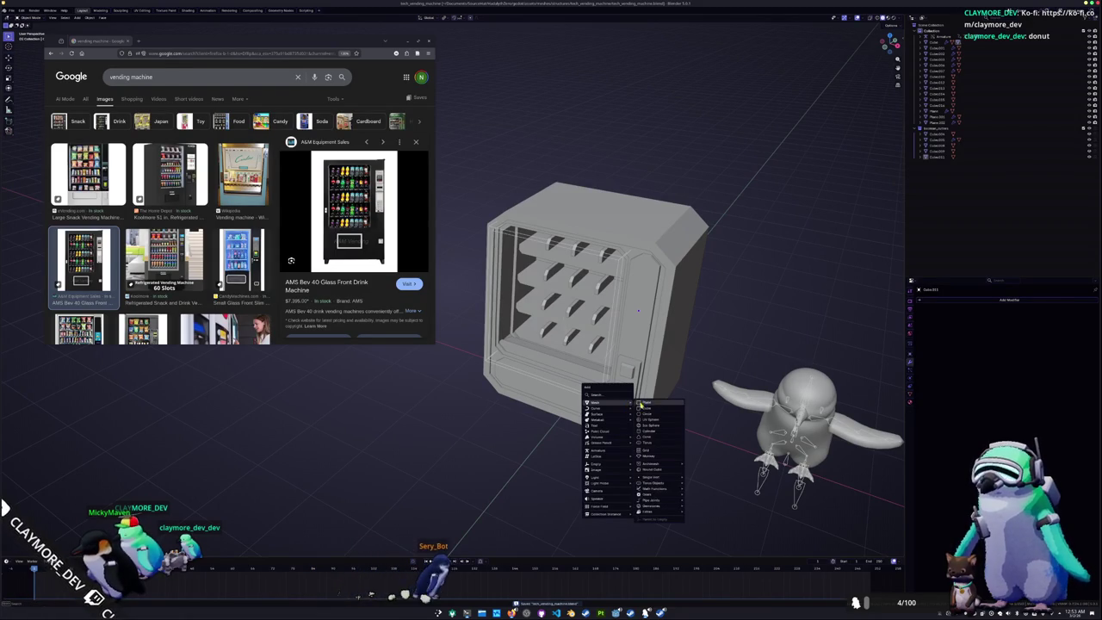
click(644, 408)
middle_drag(660, 393, 666, 393)
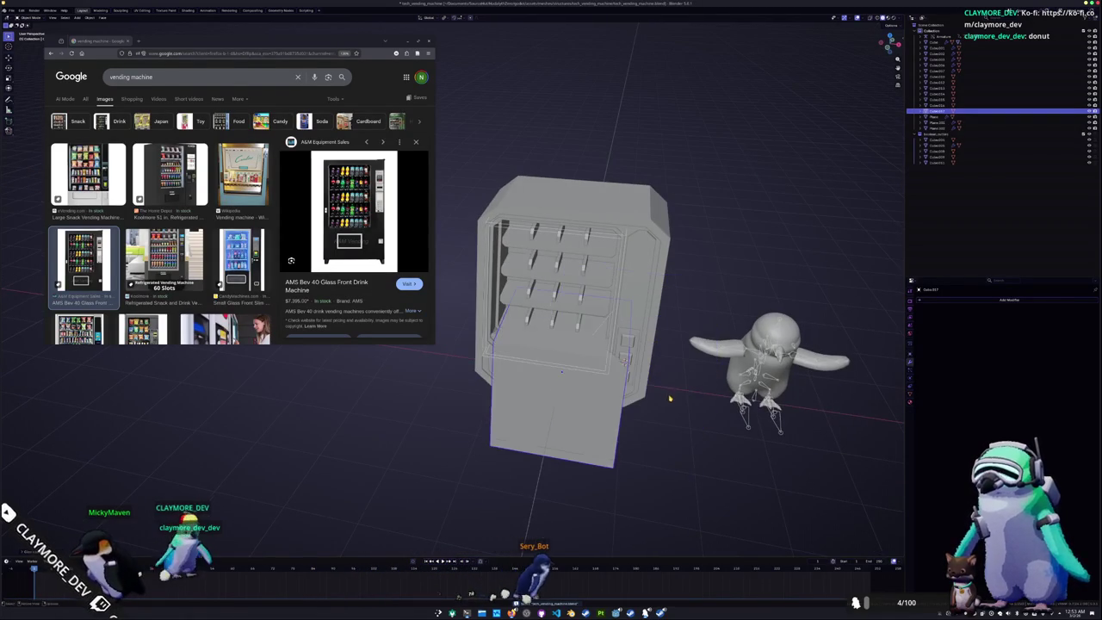
middle_drag(560, 381, 589, 217)
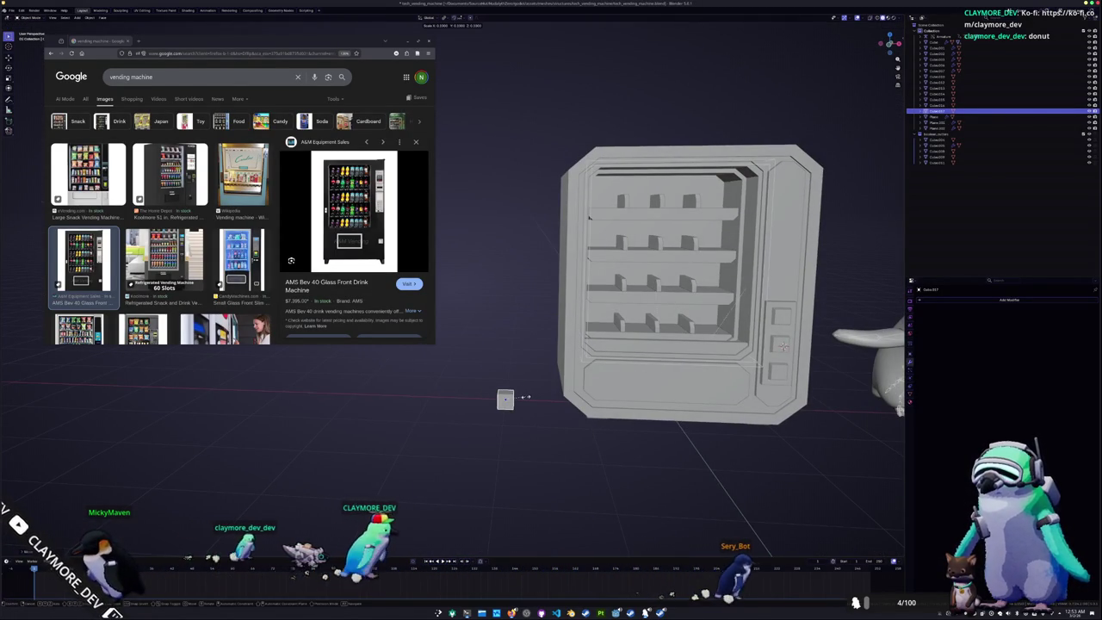
middle_drag(527, 400, 578, 410)
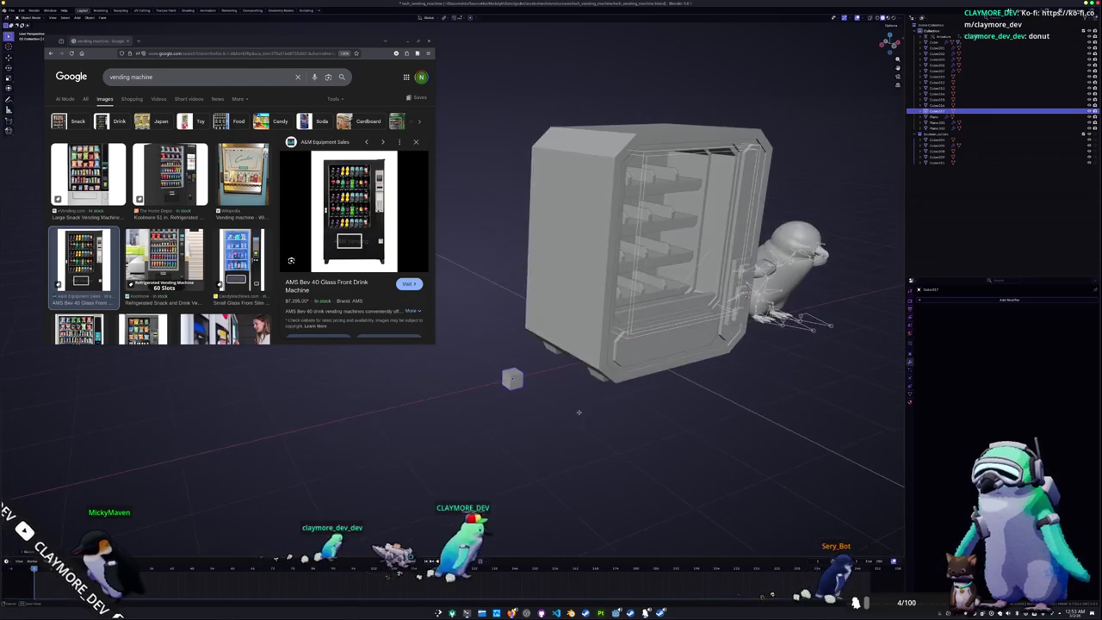
click(641, 398)
key(s)
key(shift+z)
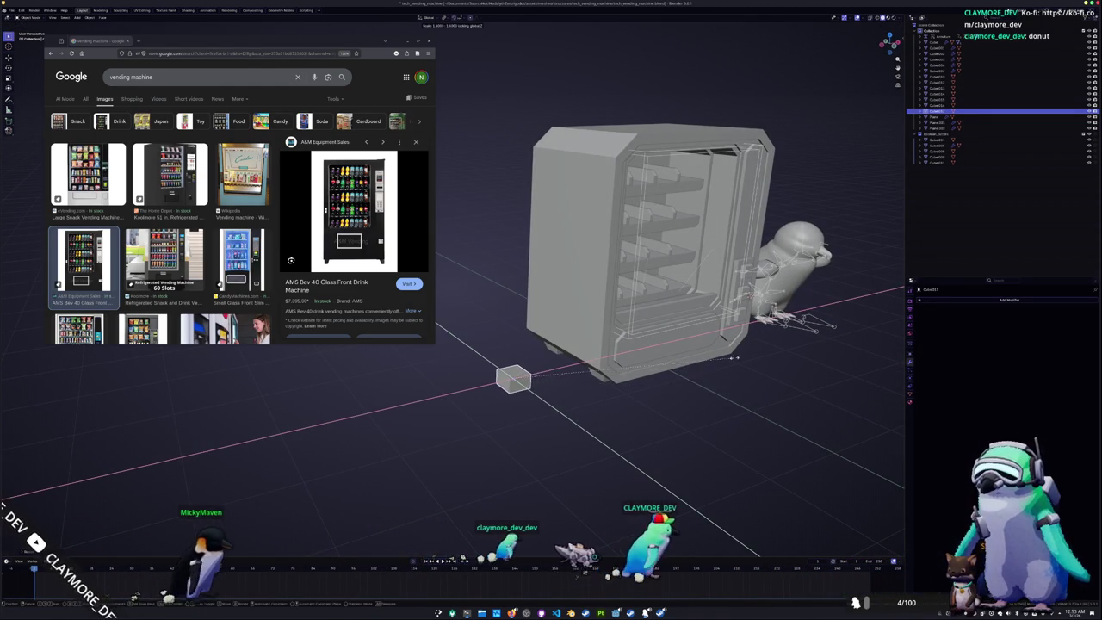
text(4)
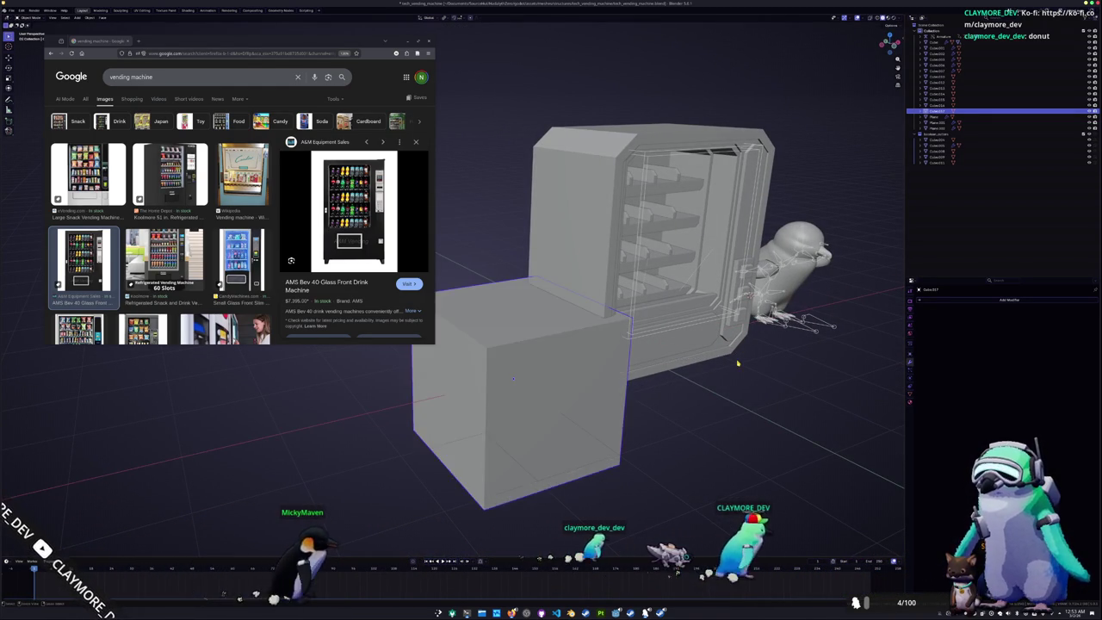
key(Escape)
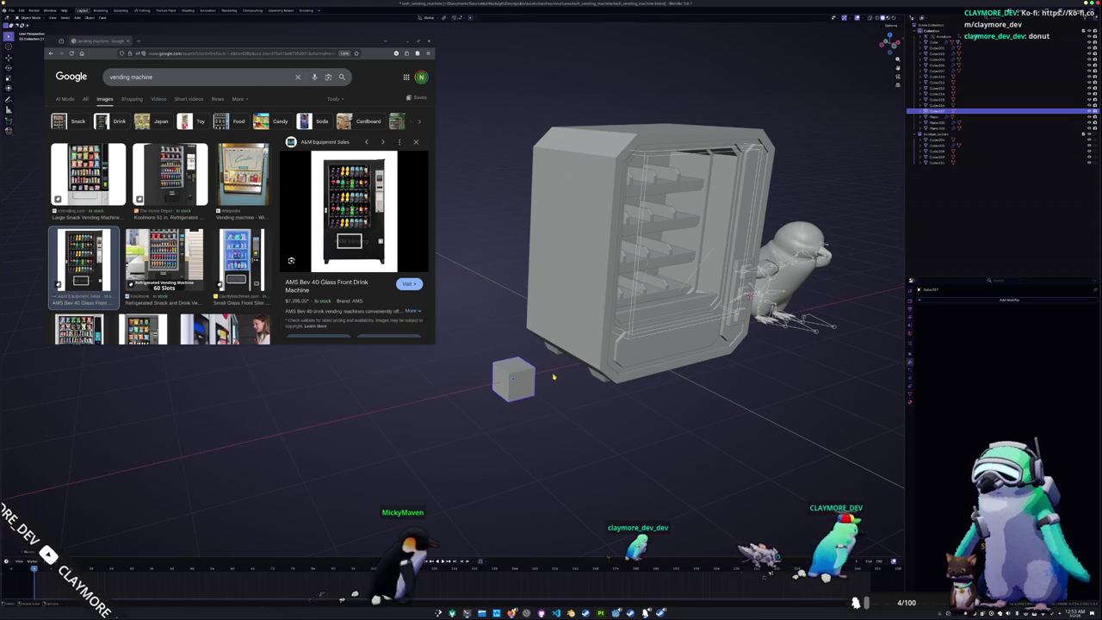
key(KP_1)
Move the box into the machine and adjust its top face height along Z
key(g)
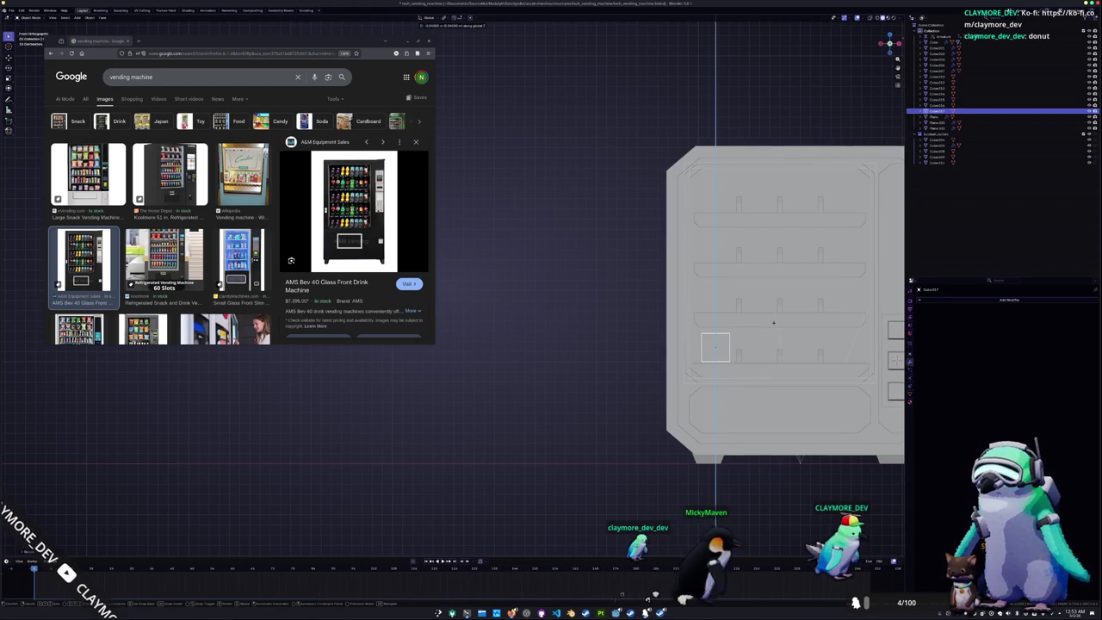
shift+middle_drag(762, 337, 688, 352)
key(s)
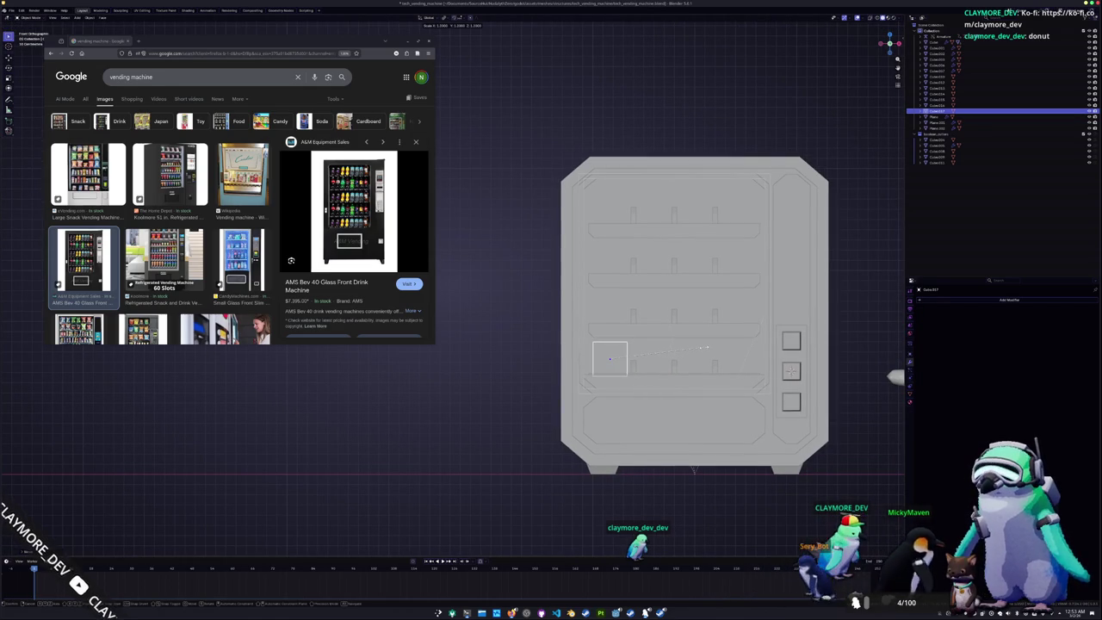
key(Tab)
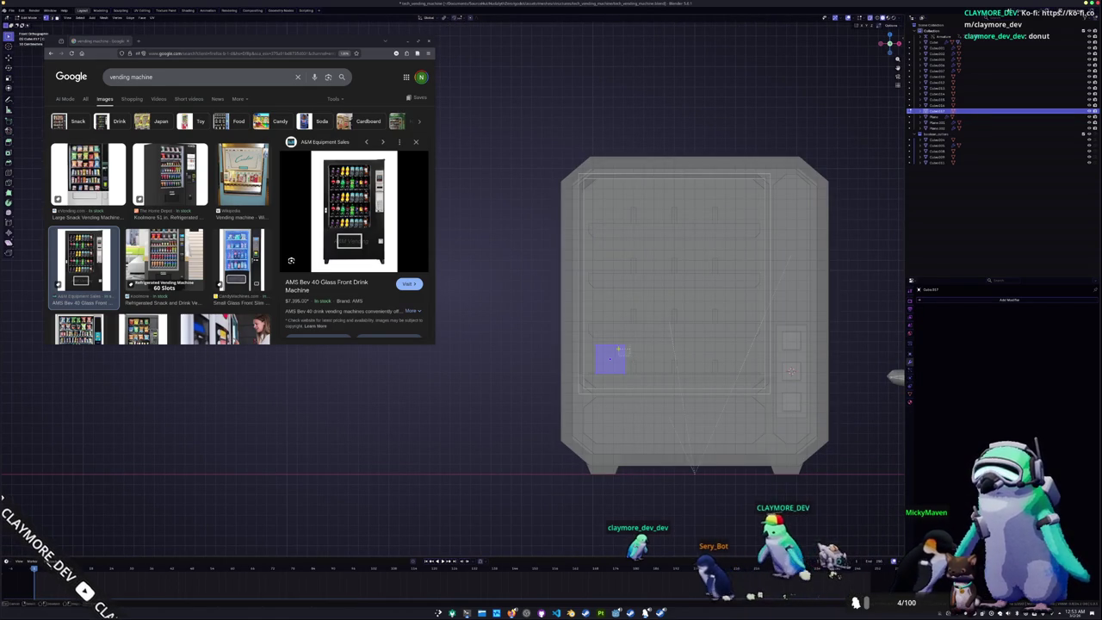
key(g)
key(z)
click(635, 345)
key(Tab)
Slide the box along Y so it rests on the bottom shelf
mouse_move(644, 351)
middle_down()
mouse_move(645, 375)
mouse_move(620, 370)
middle_up()
key(g)
key(y)
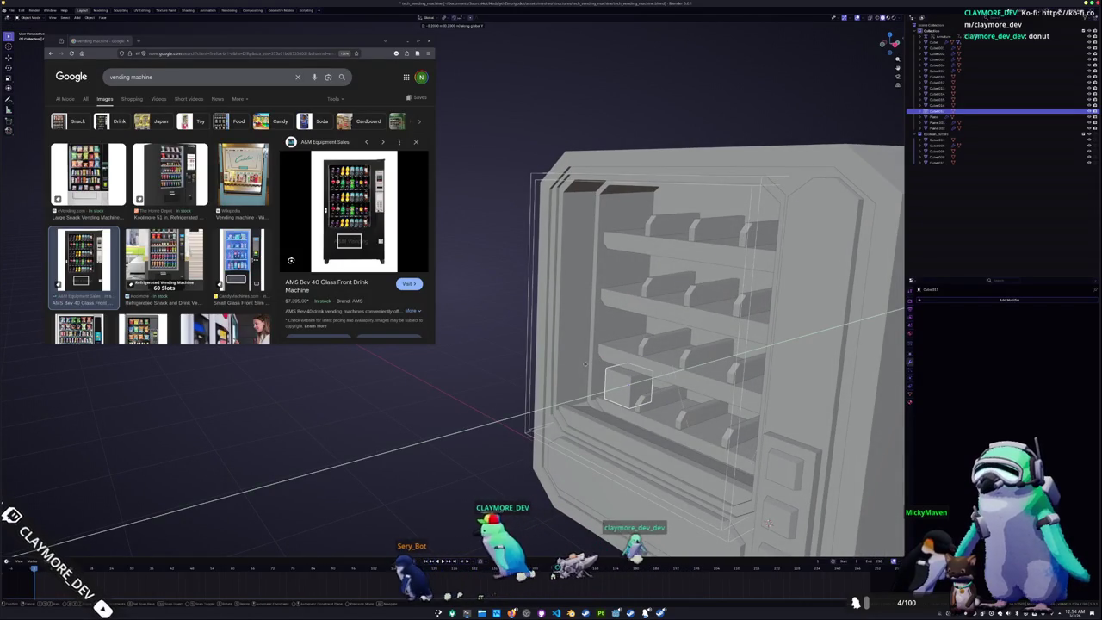
middle_drag(767, 522, 797, 384)
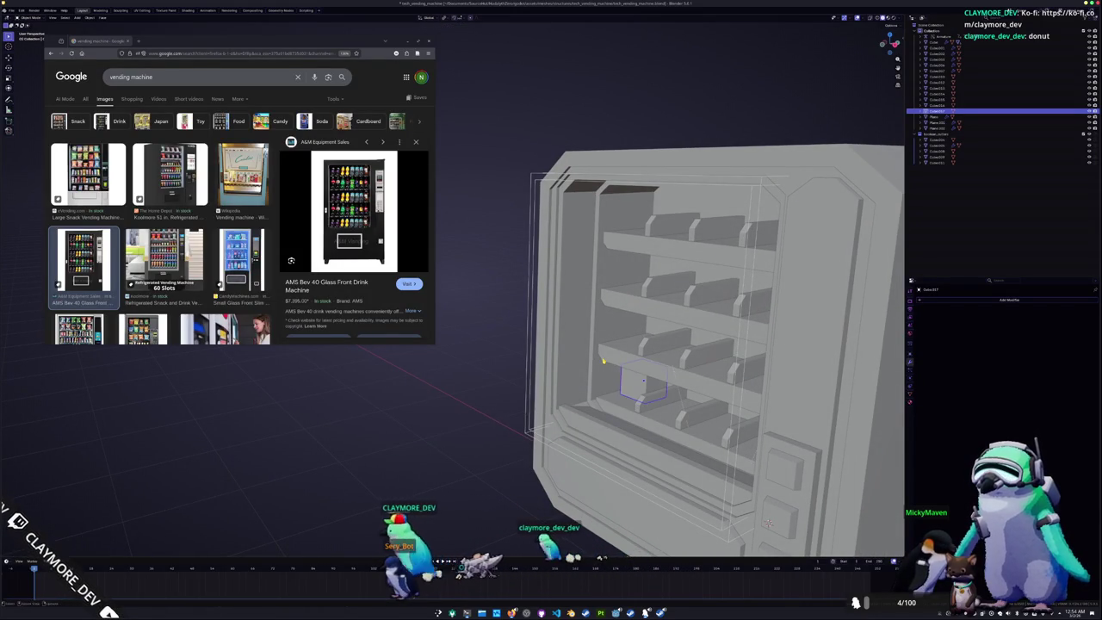
middle_drag(640, 364, 679, 504)
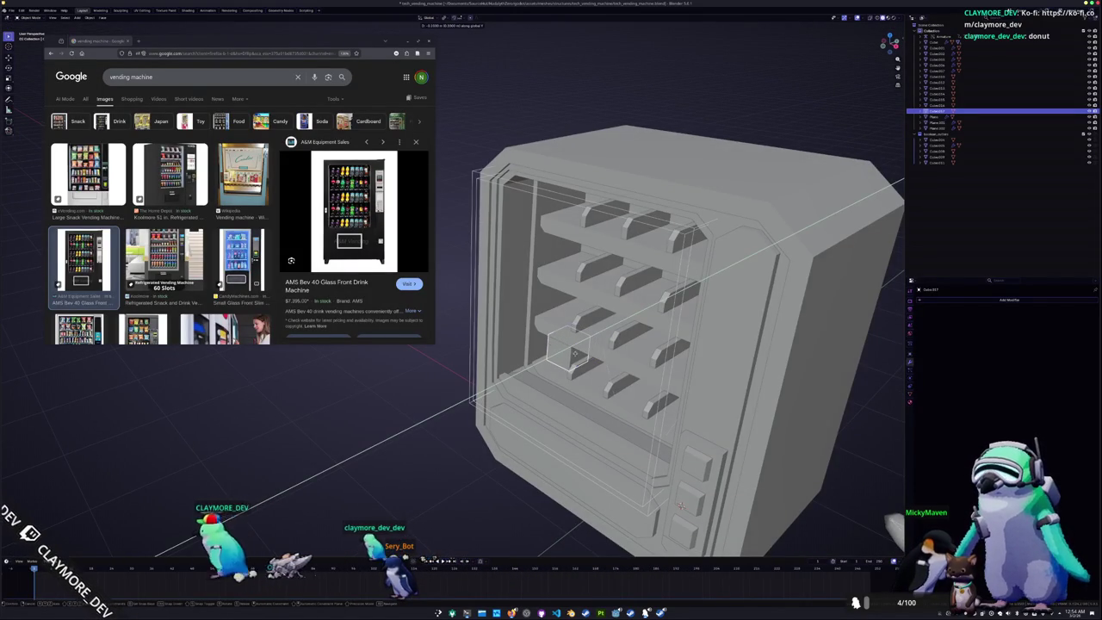
middle_drag(682, 506, 651, 488)
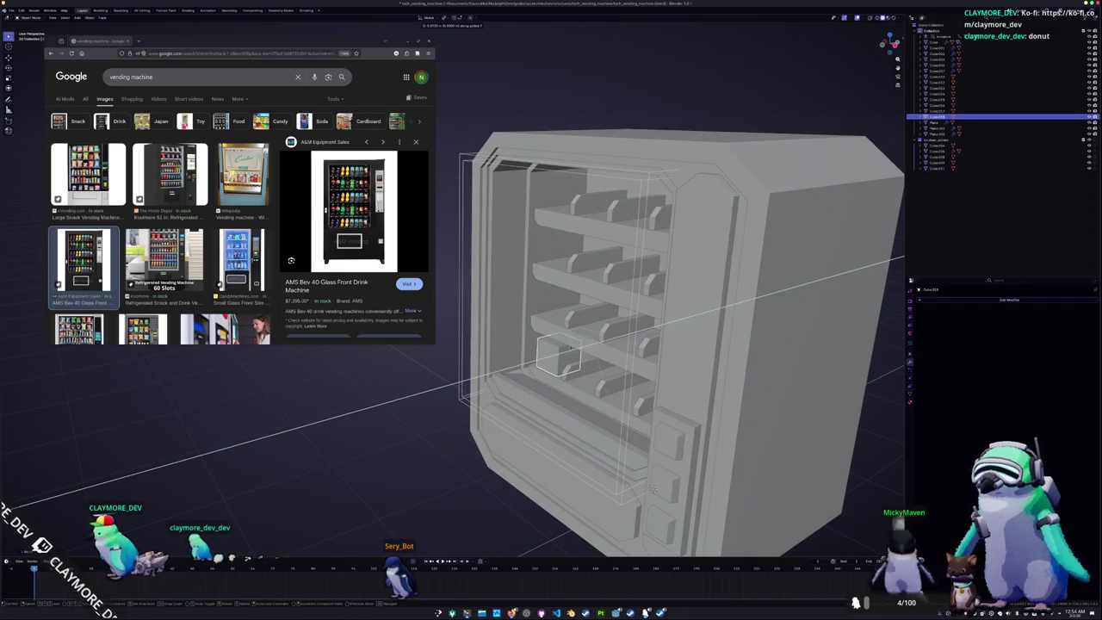
mouse_move(652, 488)
middle_down()
mouse_move(741, 386)
mouse_move(726, 457)
middle_up()
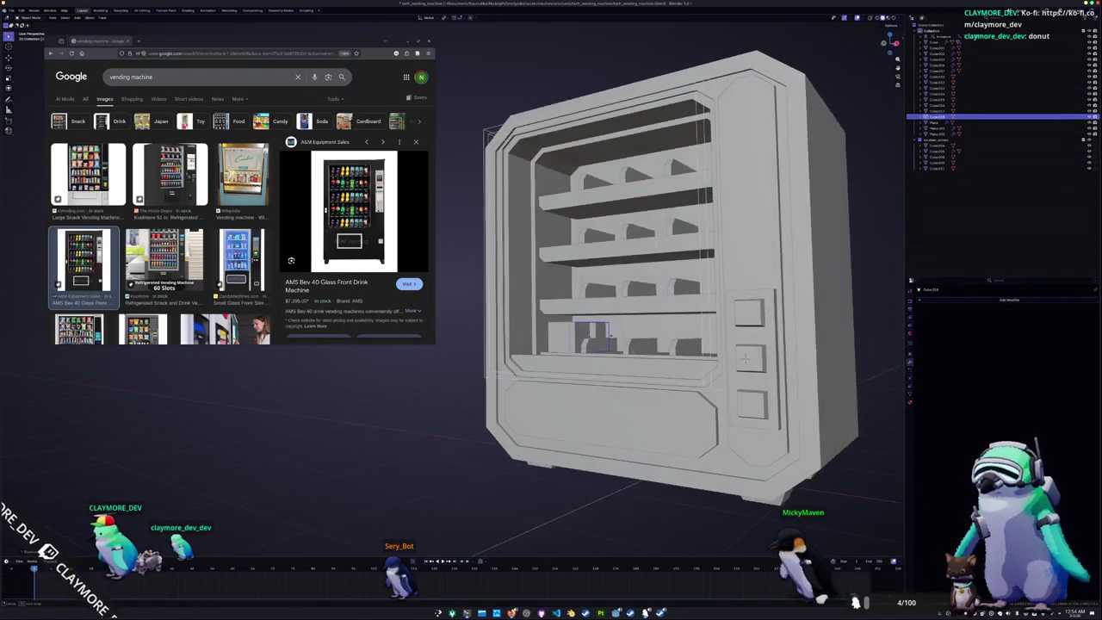
click(568, 347)
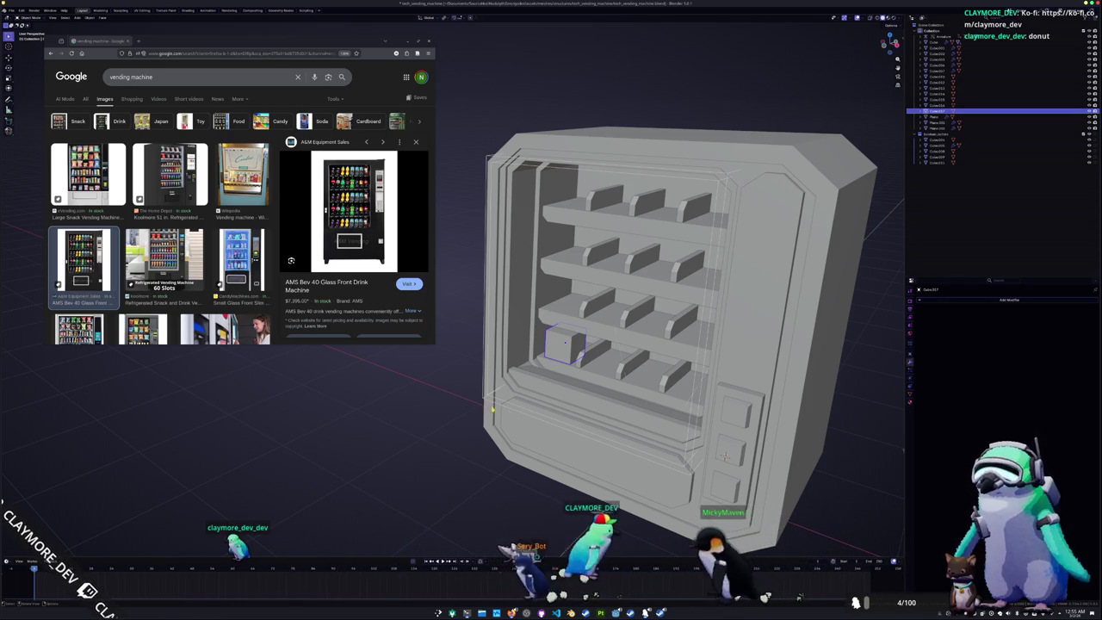
Add a new cube at the machine's base and frame it in front view
middle_drag(495, 402, 516, 409)
scroll(521, 409, down, 2)
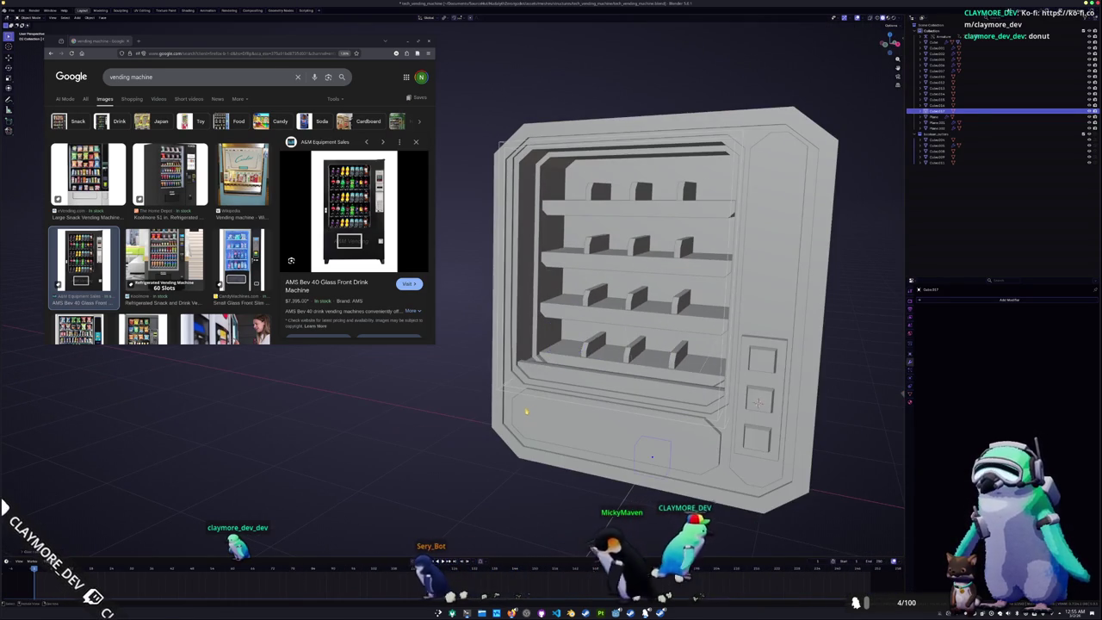
key(shift+a)
scroll(467, 343, up, 3)
scroll(468, 343, up, 2)
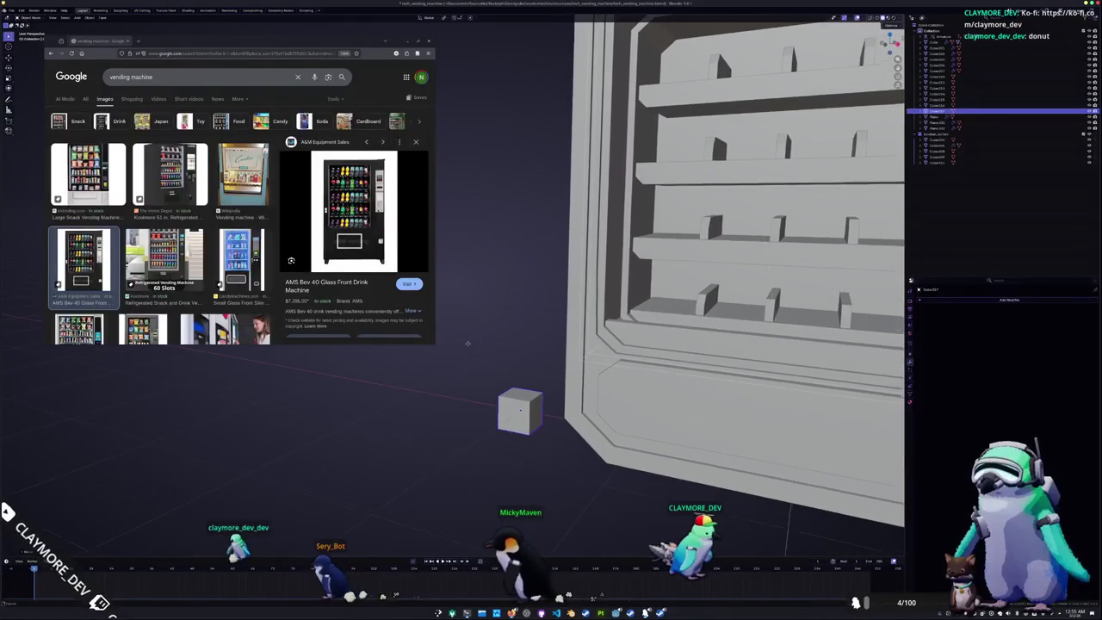
key(KP_1)
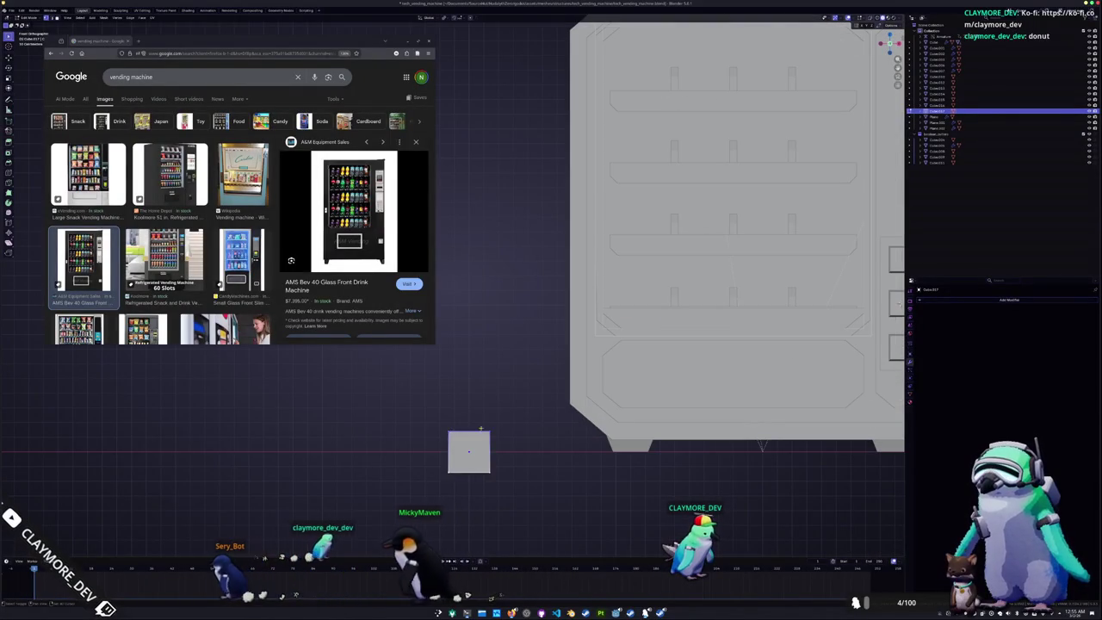
shift+middle_drag(469, 451, 468, 383)
scroll(451, 310, up, 3)
shift+middle_drag(548, 450, 539, 396)
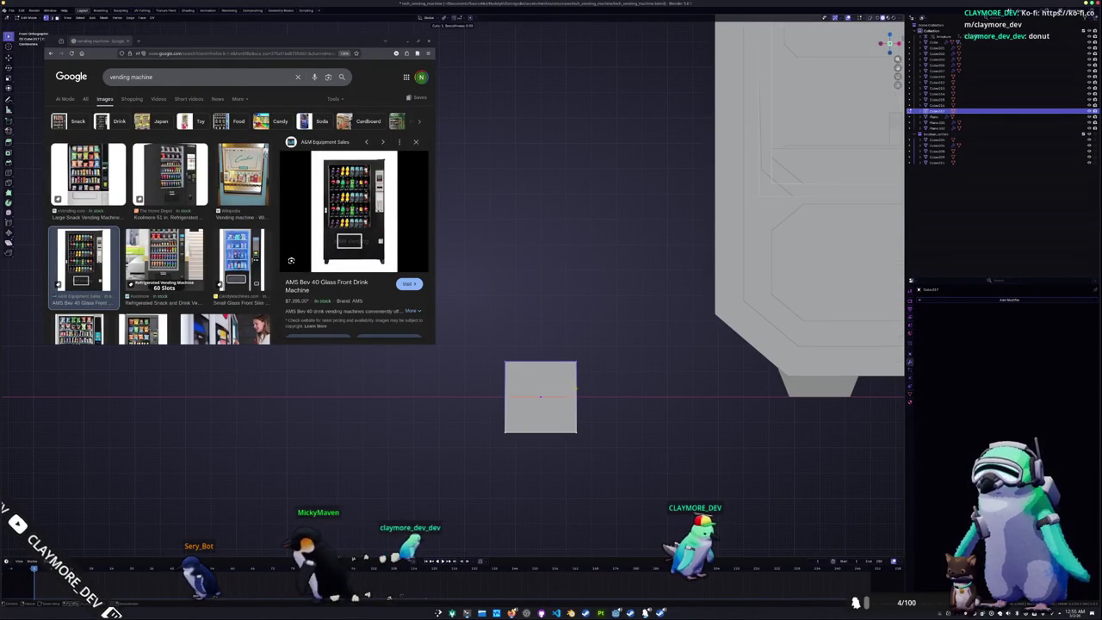
Loop-cut the cube near its top and slide the loop slightly down
click(577, 372)
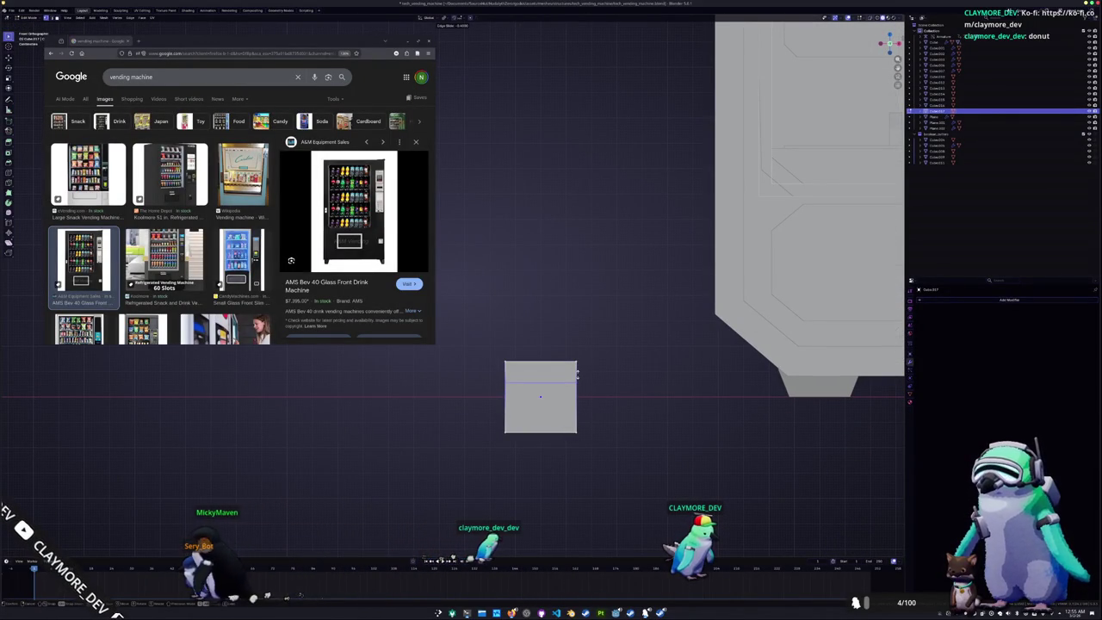
key(g)
key(z)
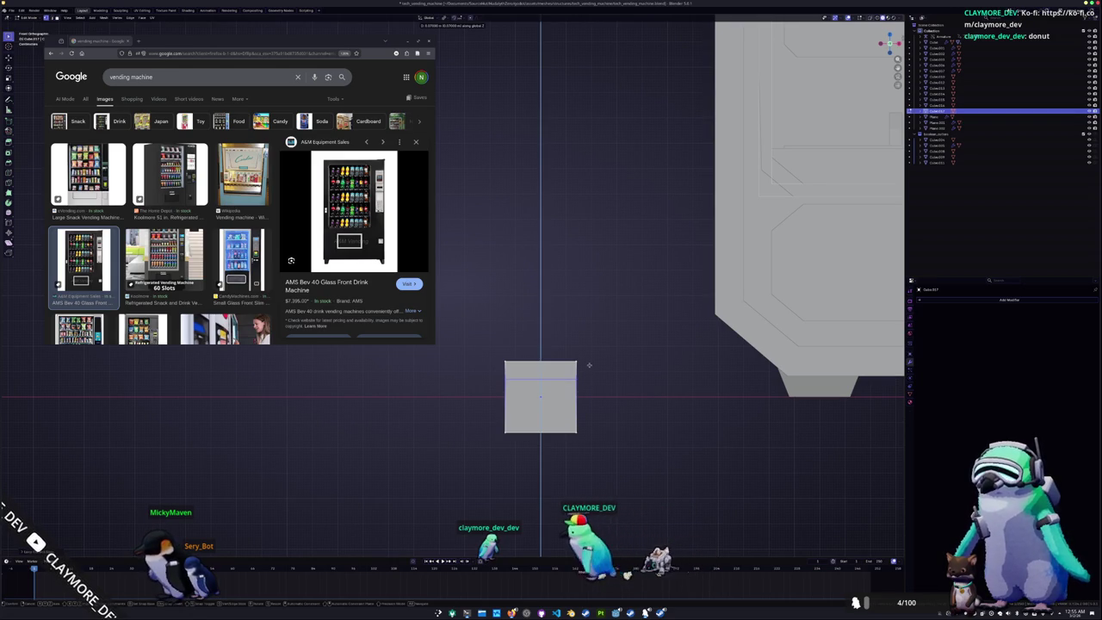
click(589, 372)
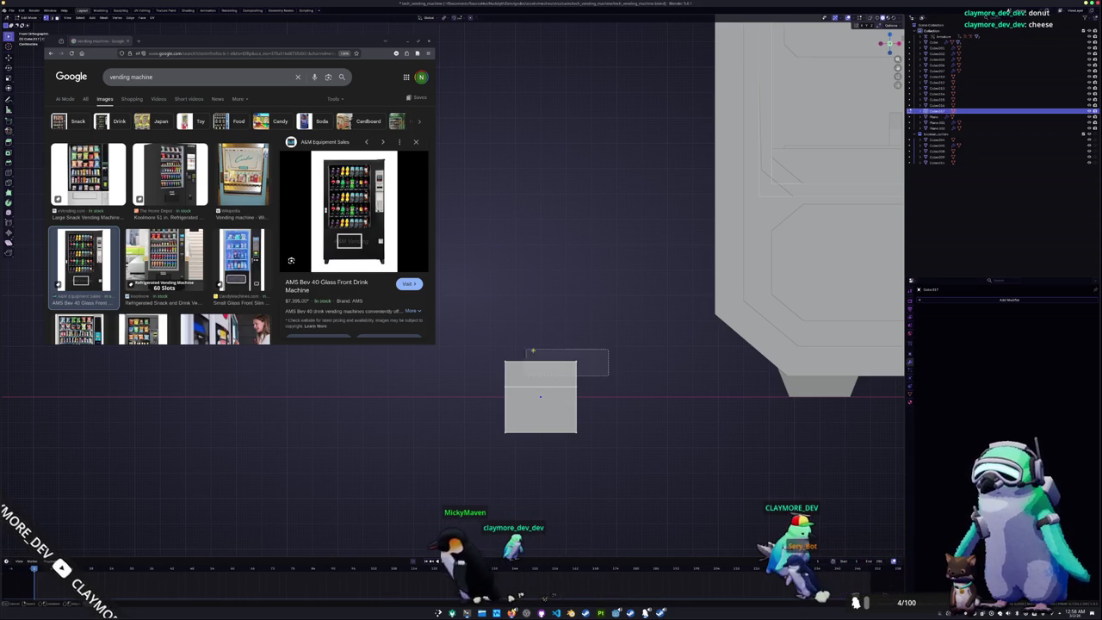
Widen the cube by scaling it along the X axis
scroll(612, 371, up, 2)
middle_drag(585, 362, 654, 344)
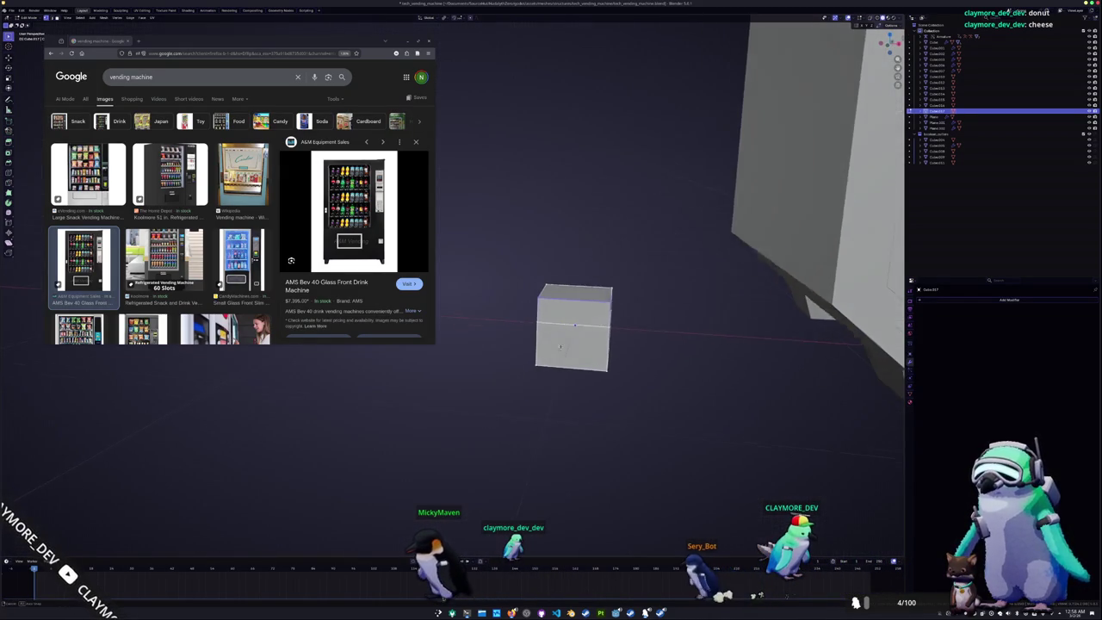
scroll(603, 344, up, 3)
middle_drag(551, 362, 696, 374)
key(s)
key(x)
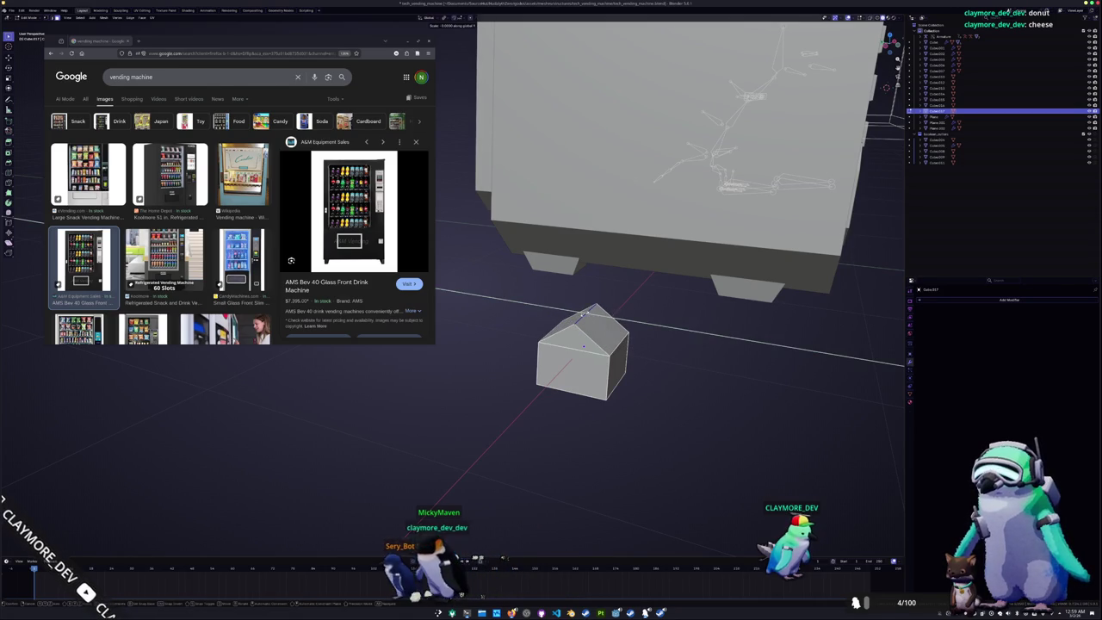
key(Return)
Resize and extrude the roof ridge, then raise it along Z into a fin
middle_drag(559, 361, 610, 345)
key(s)
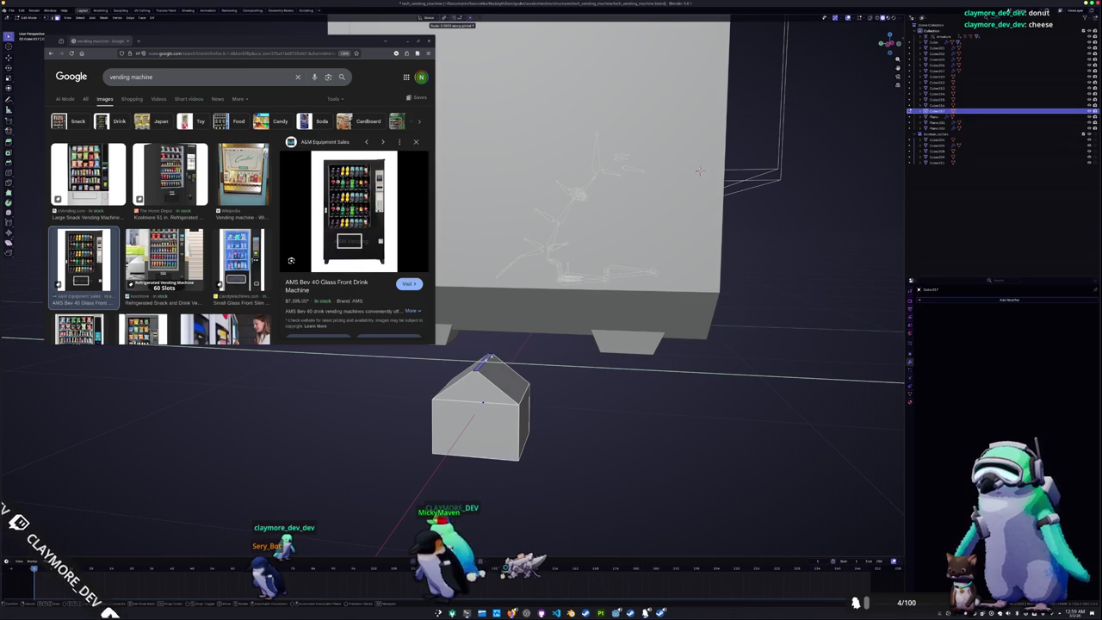
click(490, 356)
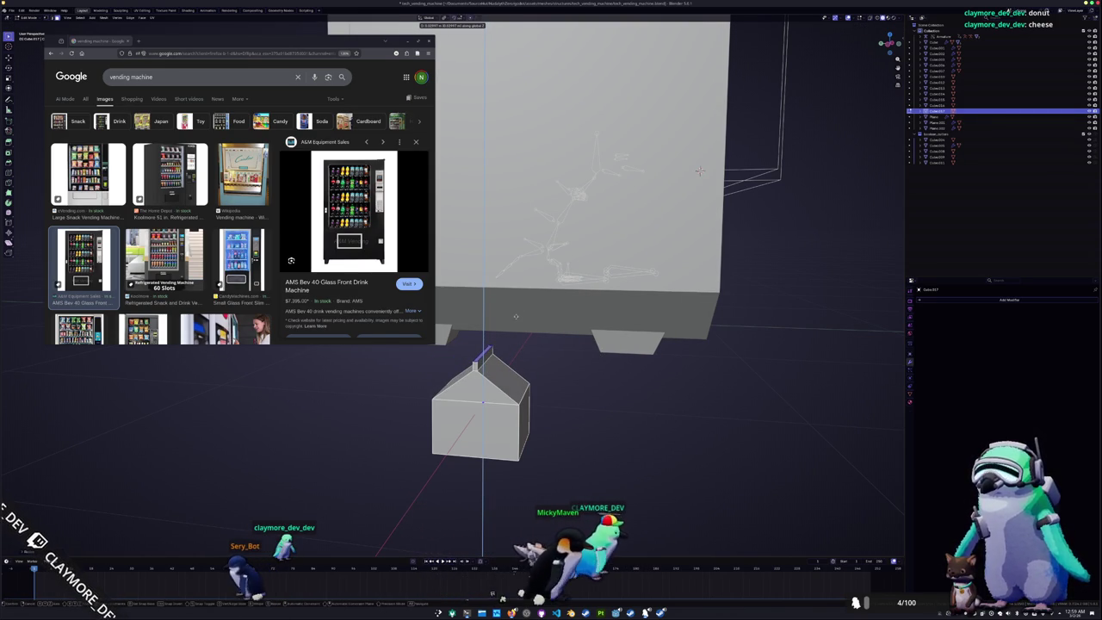
click(515, 316)
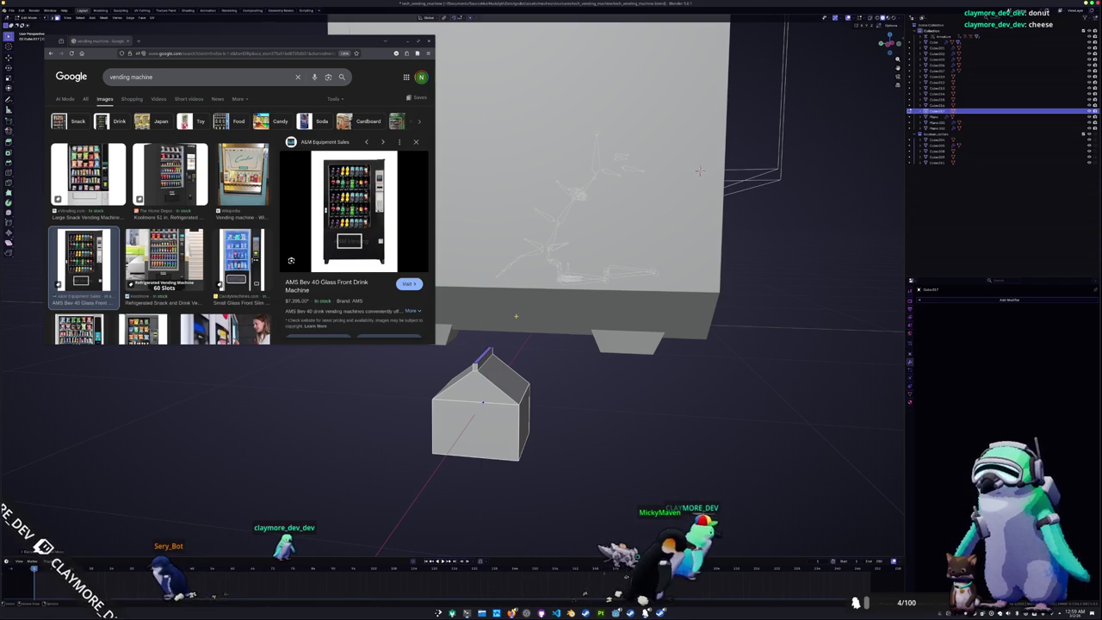
scroll(516, 316, up, 1)
scroll(543, 349, up, 3)
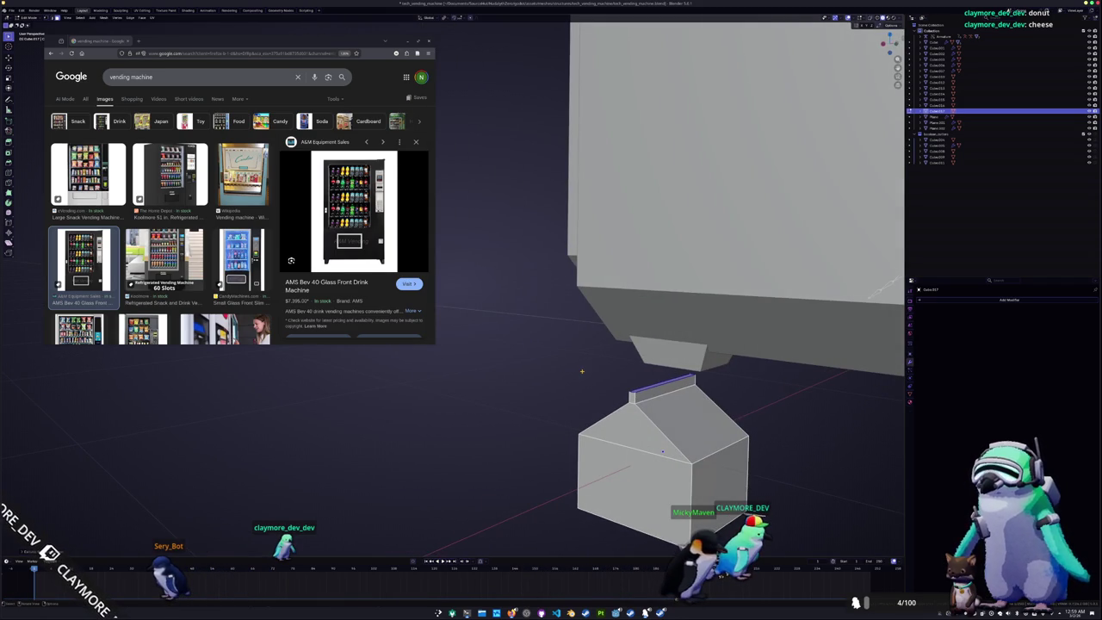
scroll(582, 371, up, 3)
scroll(575, 363, down, 4)
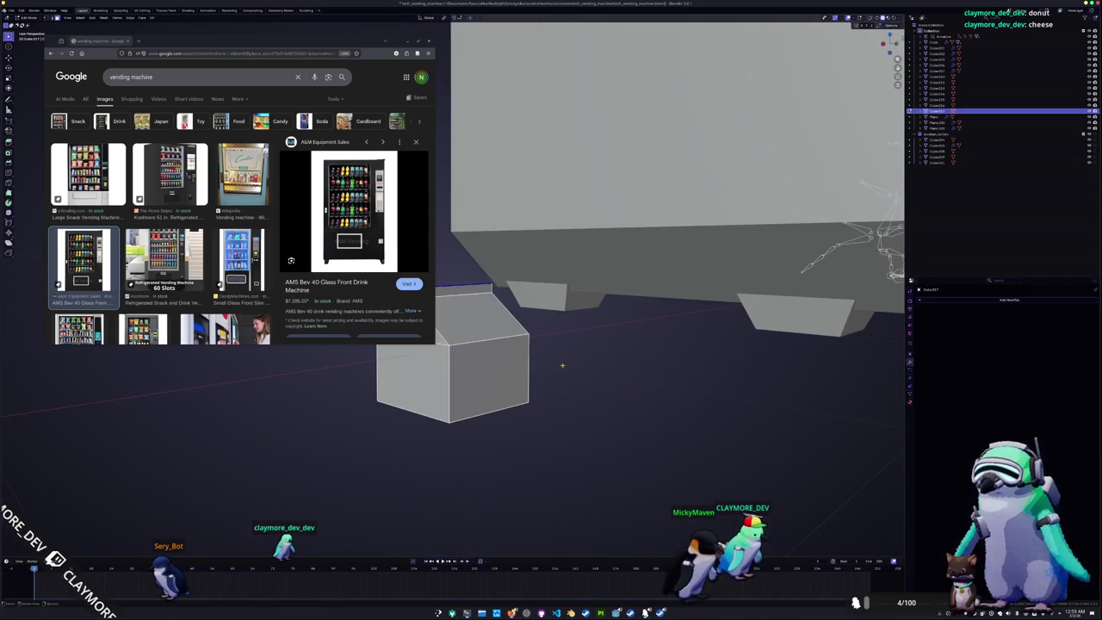
scroll(567, 354, up, 2)
key(g)
key(z)
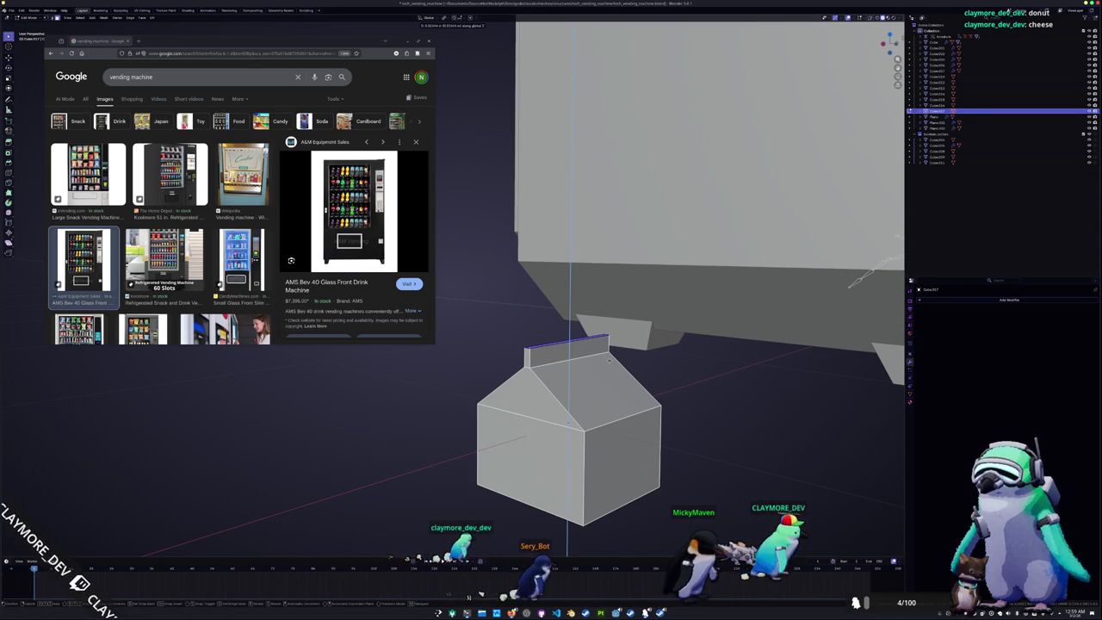
click(609, 362)
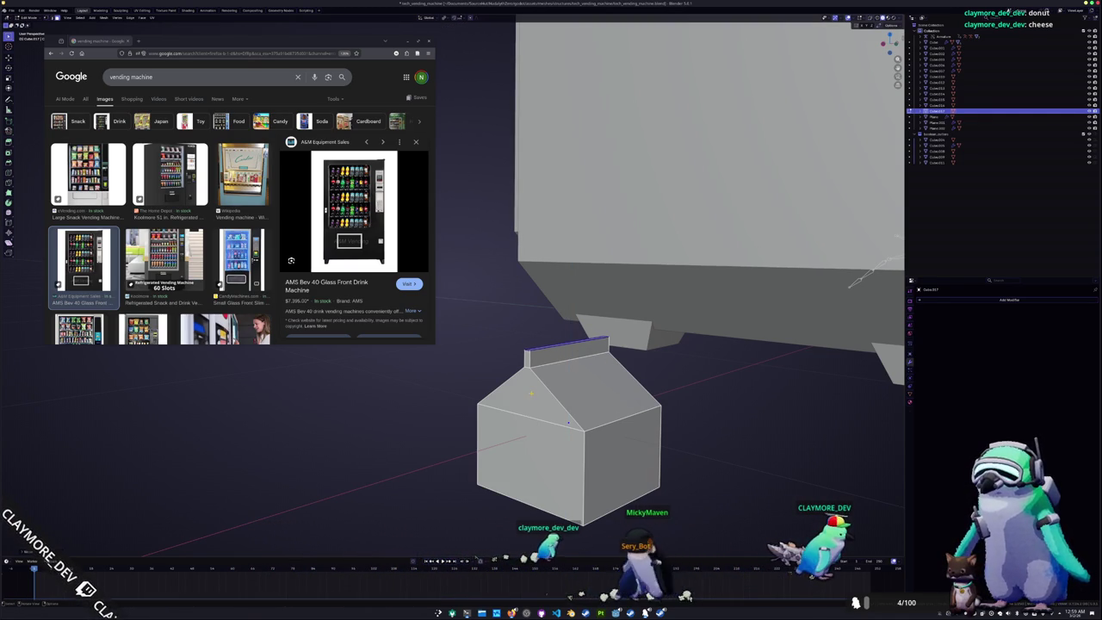
Add an edge loop down the middle of the carton's front
click(551, 395)
mouse_move(551, 396)
middle_down()
mouse_move(600, 389)
mouse_move(484, 413)
mouse_move(586, 410)
middle_up()
click(586, 410)
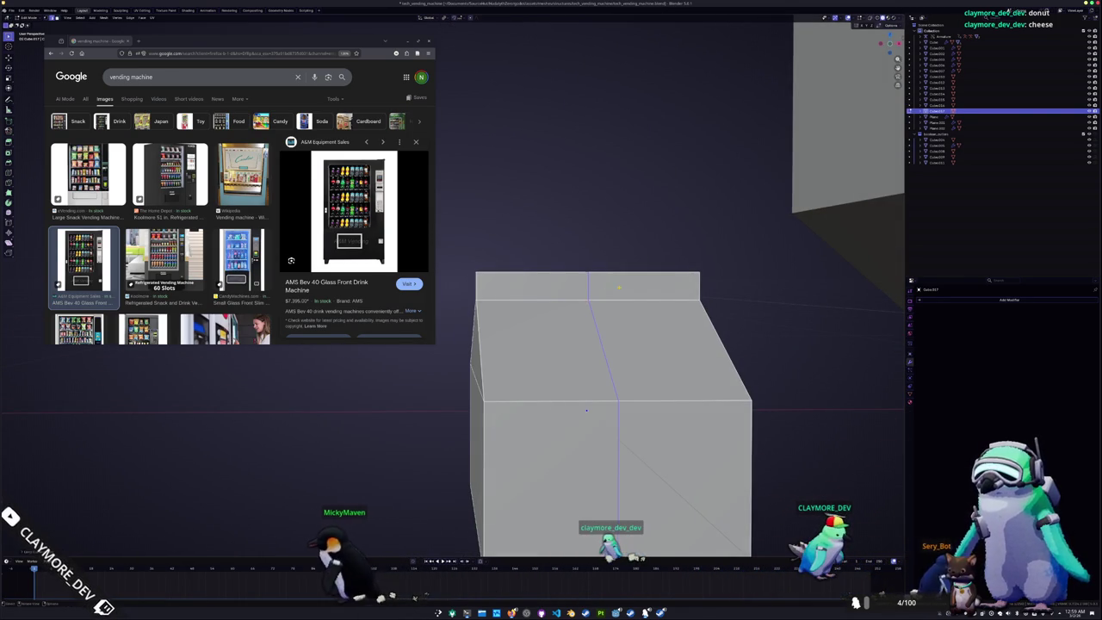
Mirror the carton across its centre with AutoMirror from the N panel
key(n)
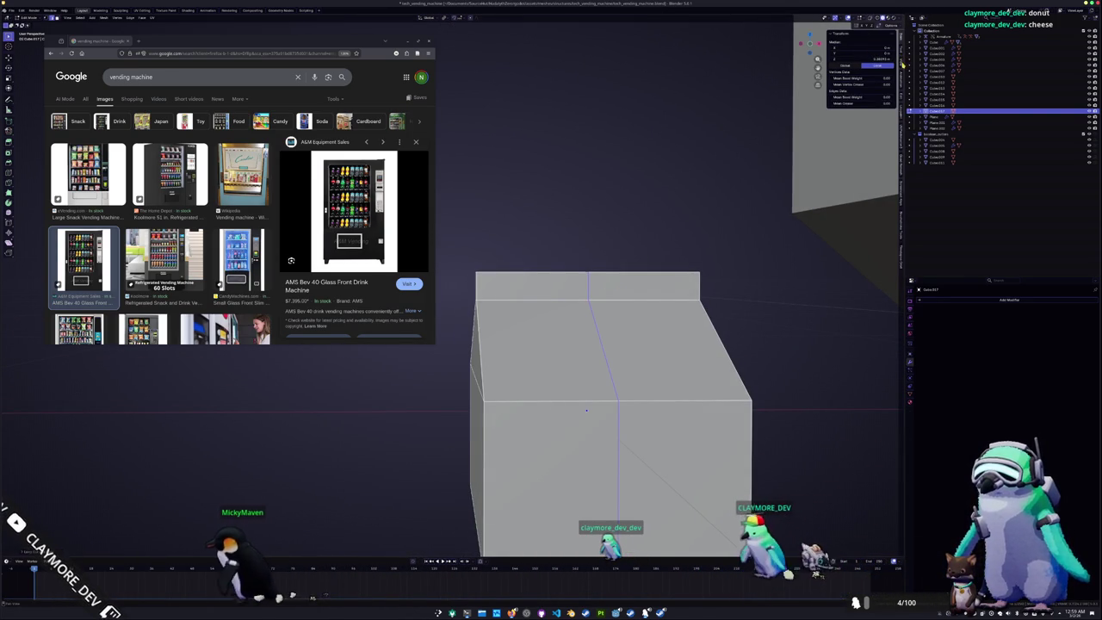
ctrl+scroll(861, 60, down, 2)
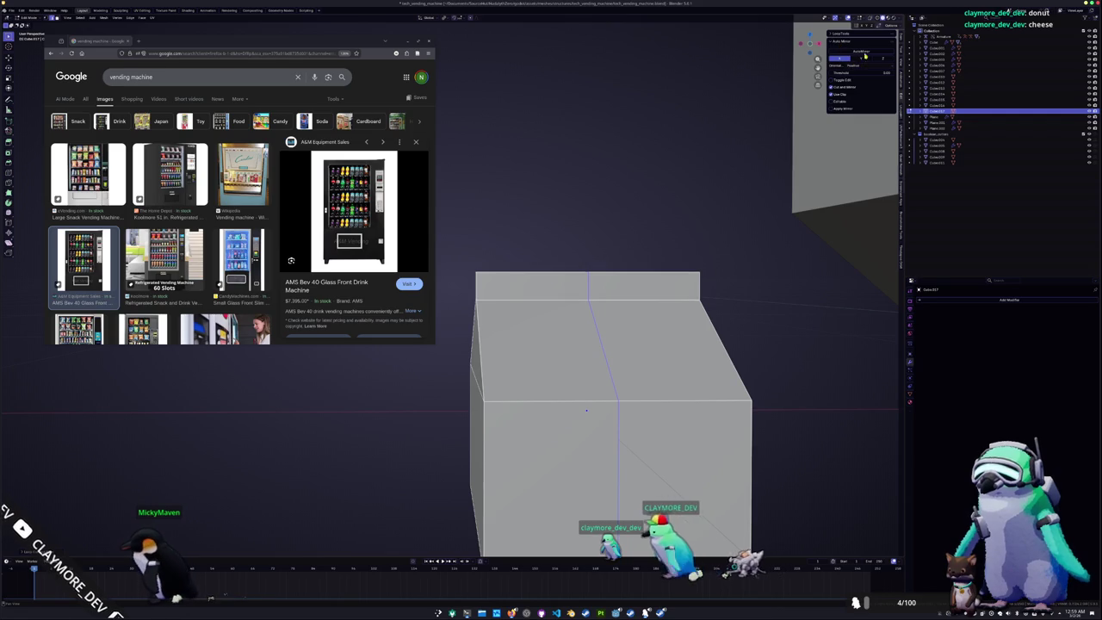
click(839, 47)
mouse_move(526, 287)
middle_down()
mouse_move(597, 291)
mouse_move(568, 269)
middle_up()
Shift the right sloping roof edge along the X axis
click(585, 284)
click(568, 269)
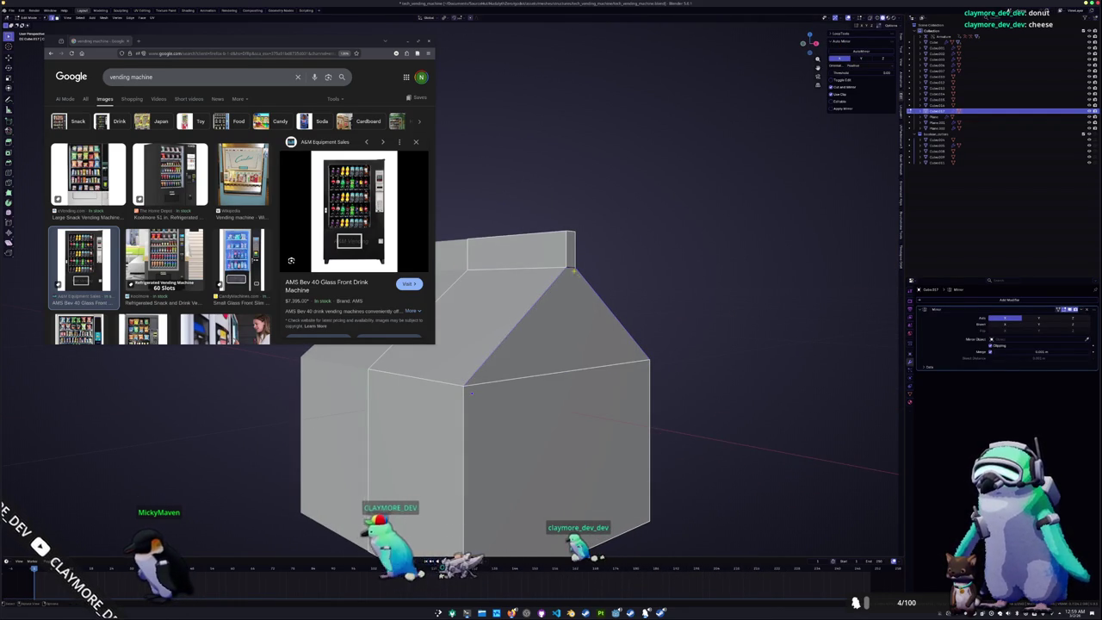
scroll(603, 280, up, 2)
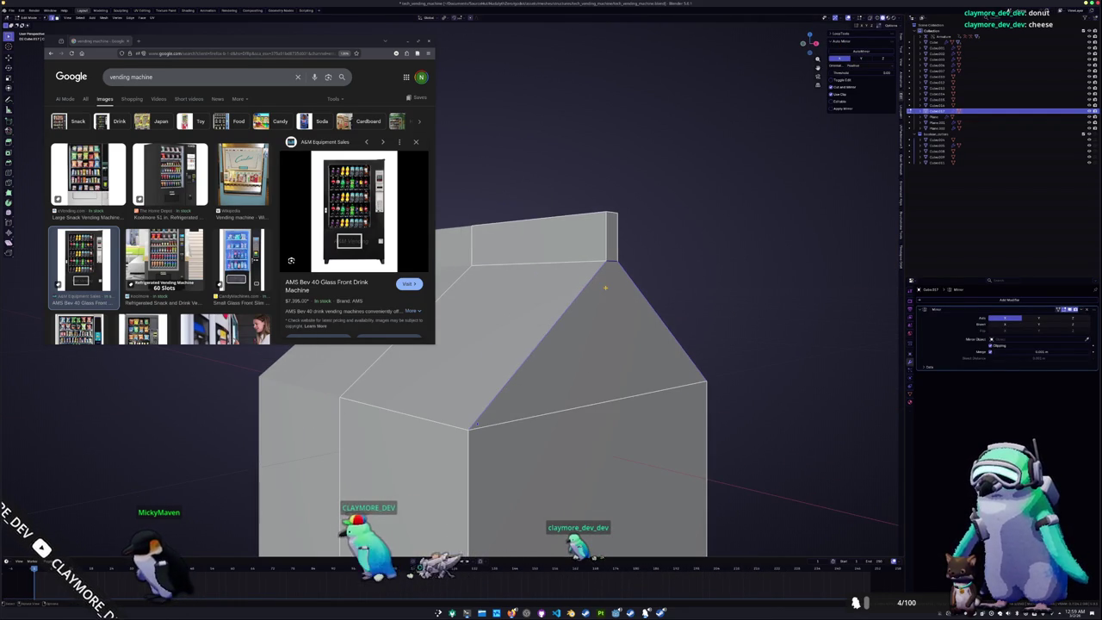
click(645, 307)
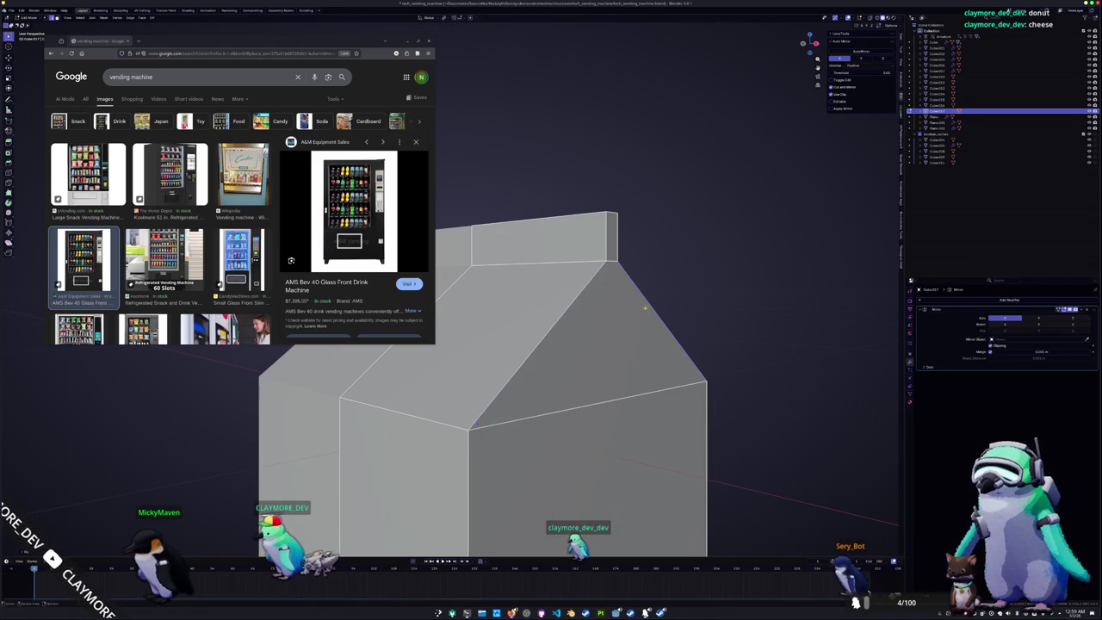
key(g)
key(x)
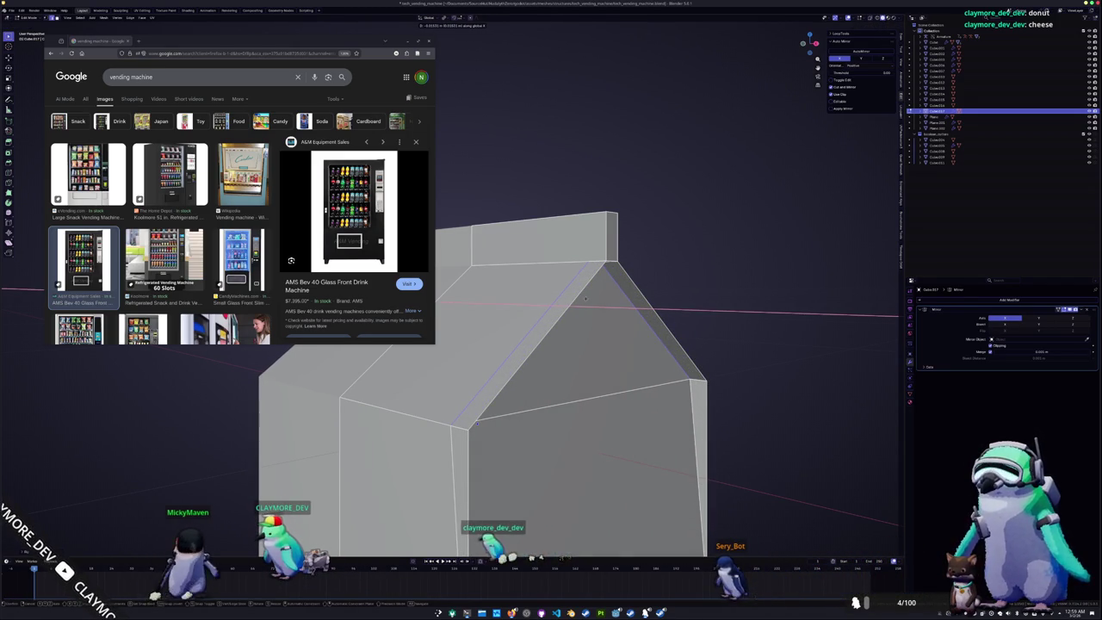
click(585, 299)
middle_drag(586, 299, 580, 290)
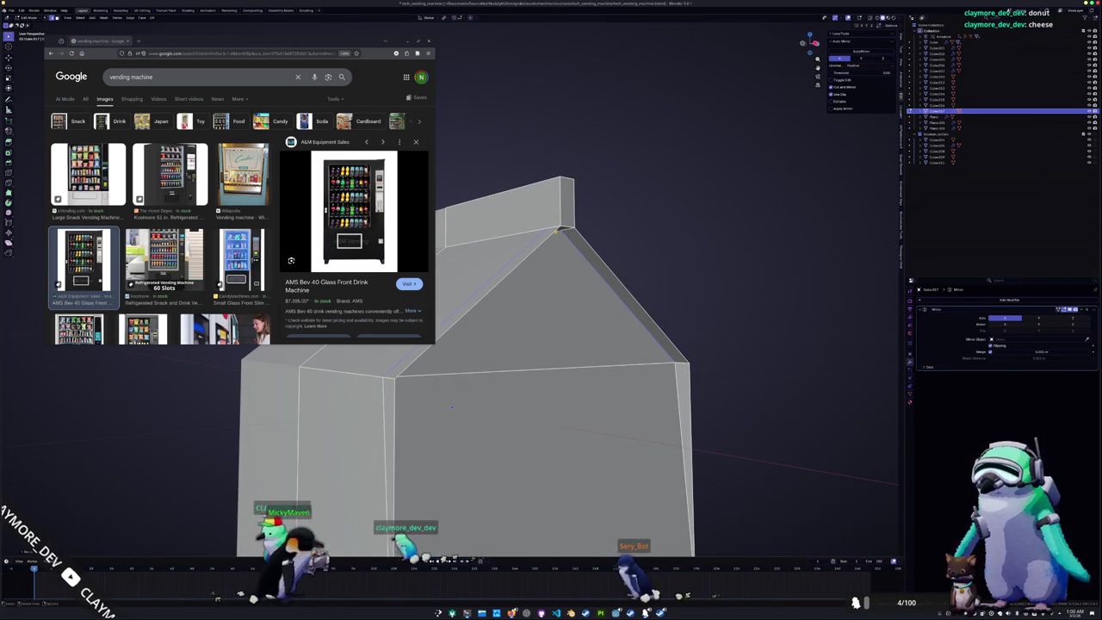
key(g)
key(z)
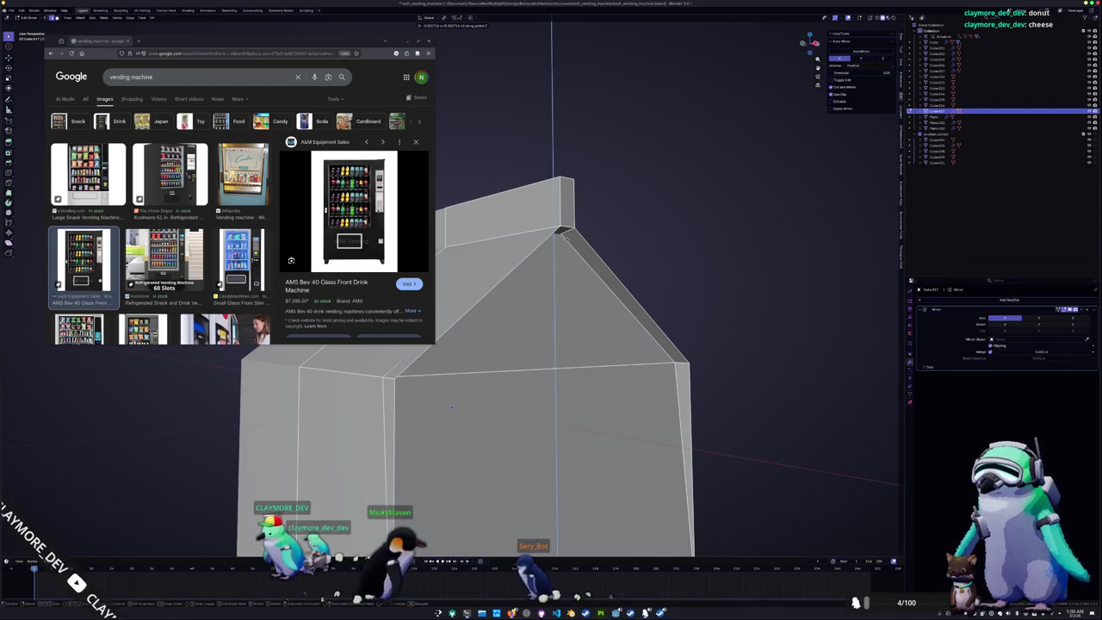
key(Escape)
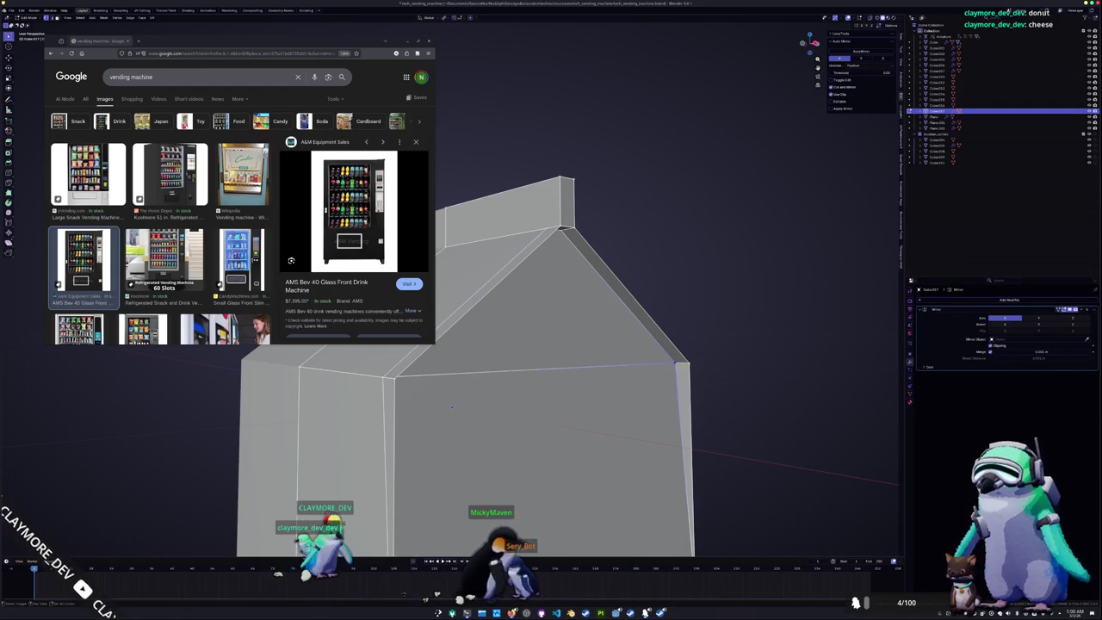
Merge the roof vertices and slide the peak vertex along X
key(m)
click(681, 384)
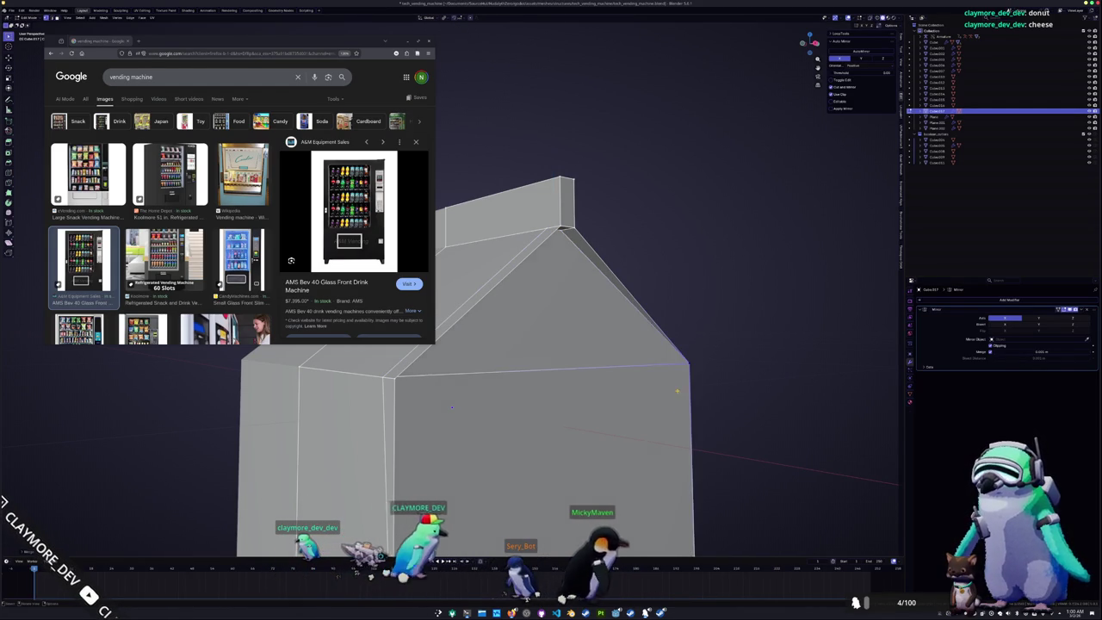
mouse_move(679, 393)
middle_down()
mouse_move(524, 386)
mouse_move(575, 395)
middle_up()
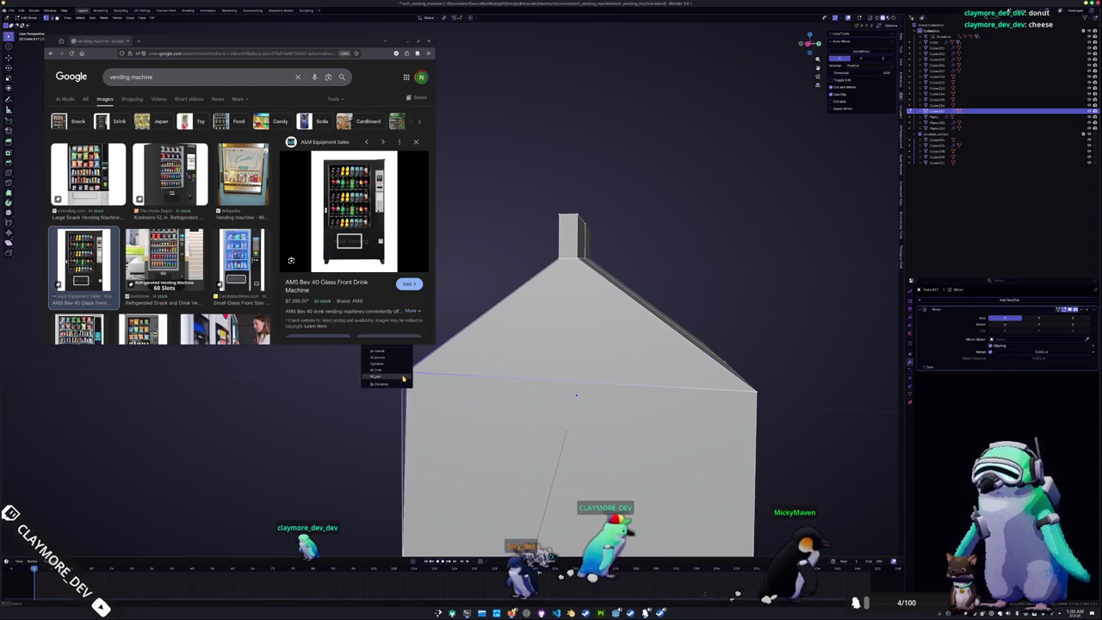
mouse_move(576, 395)
middle_down()
mouse_move(516, 417)
mouse_move(642, 375)
middle_up()
key(g)
key(y)
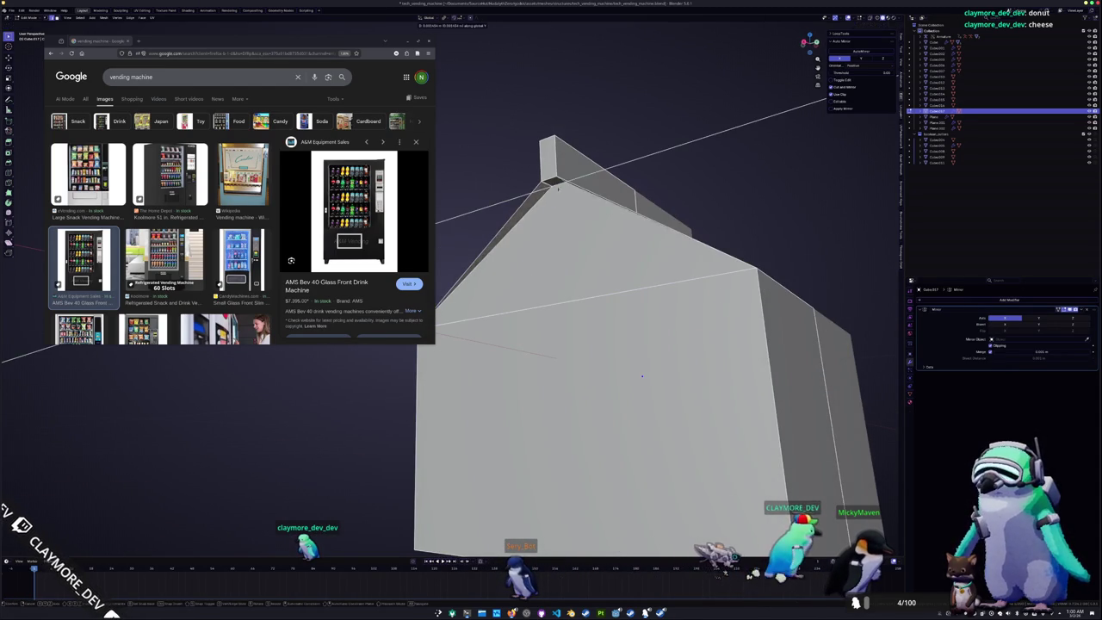
key(x)
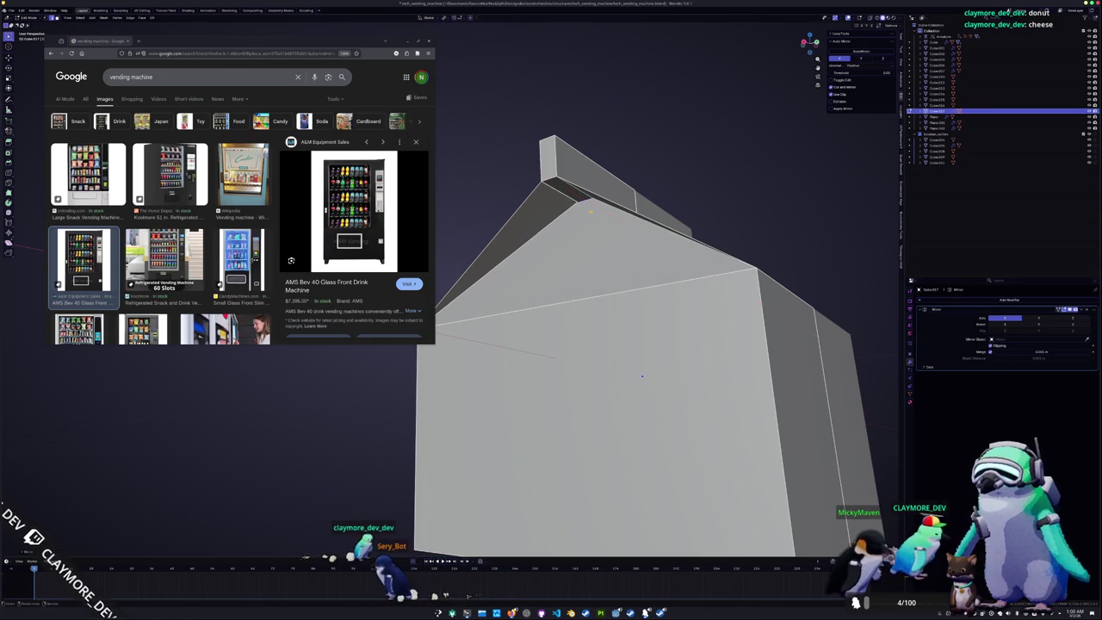
click(641, 375)
Select the carton's front gable triangle face
middle_drag(641, 375, 673, 399)
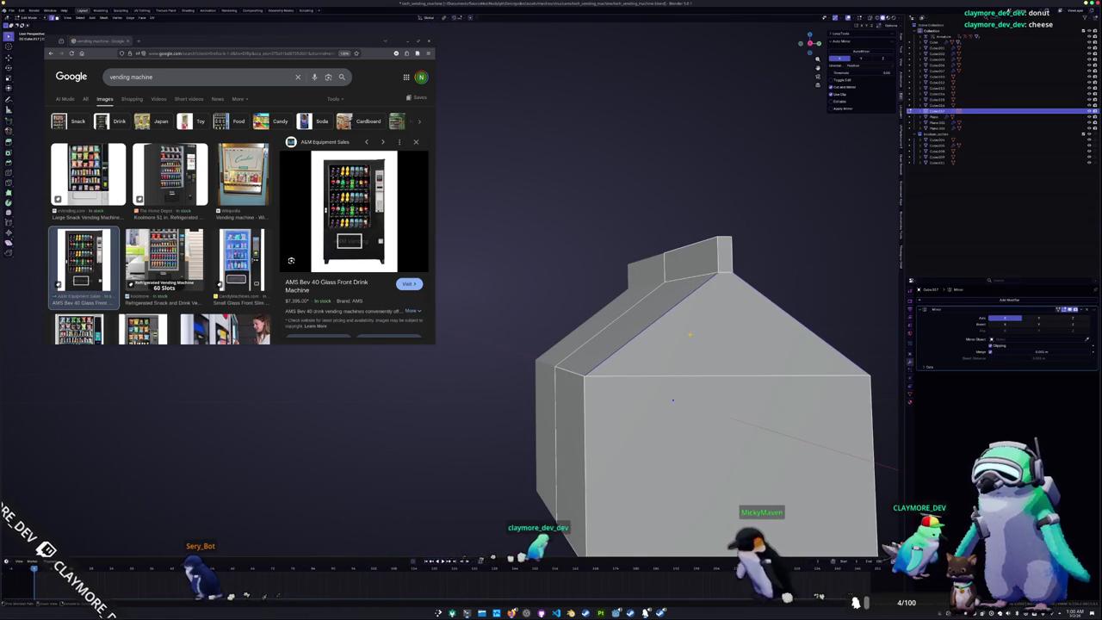
click(684, 340)
middle_drag(684, 340, 626, 361)
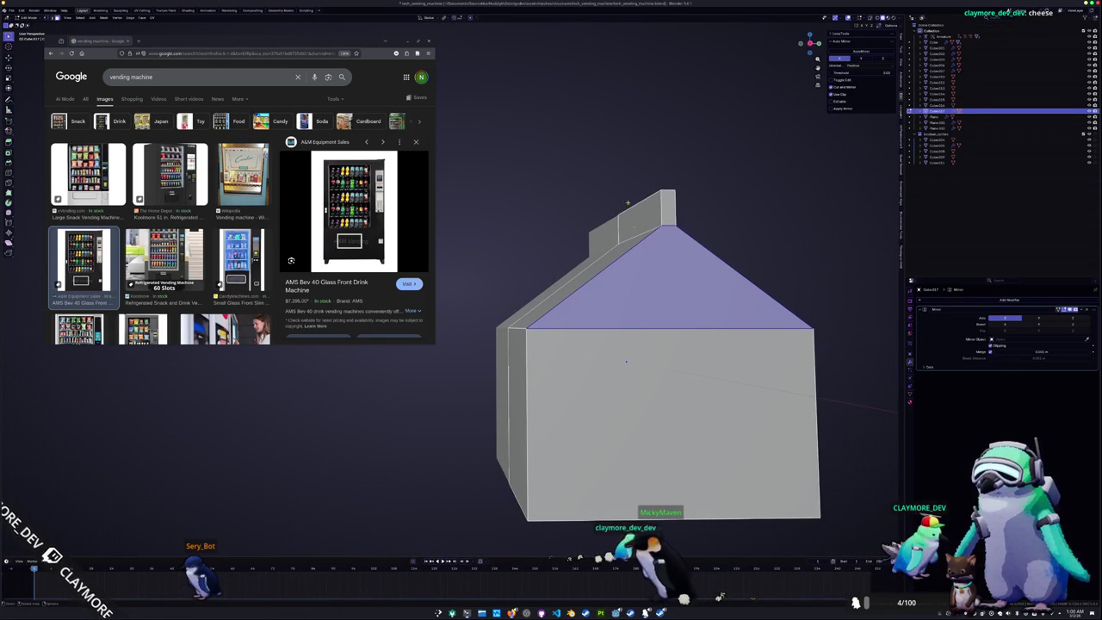
Inset the gable face and slide the front roof edge back along X
key(i)
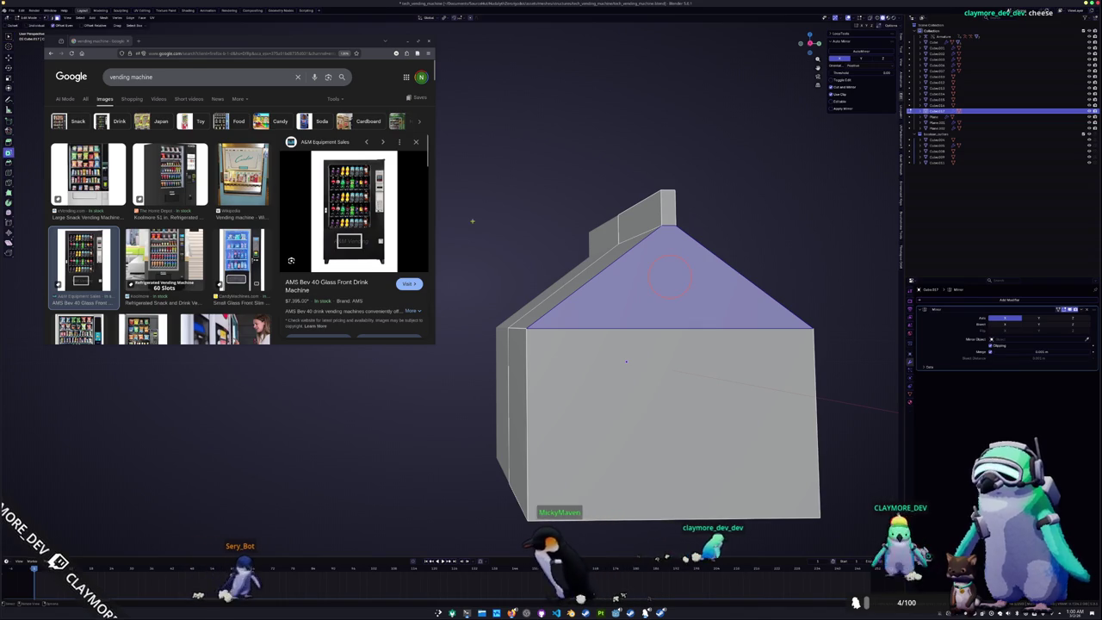
click(669, 275)
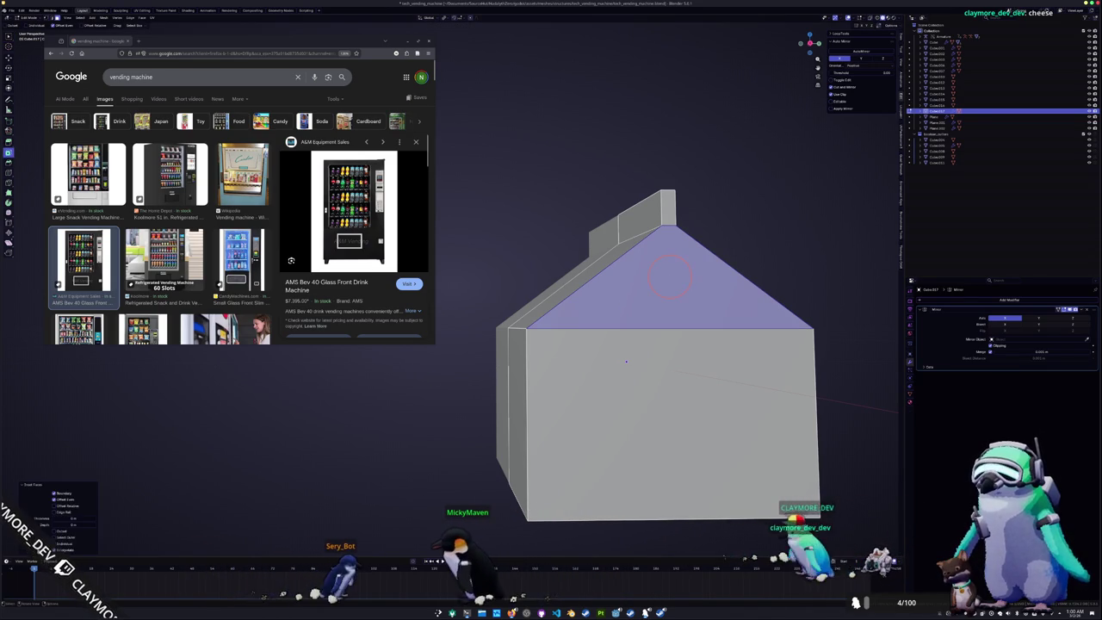
drag(69, 518, 79, 518)
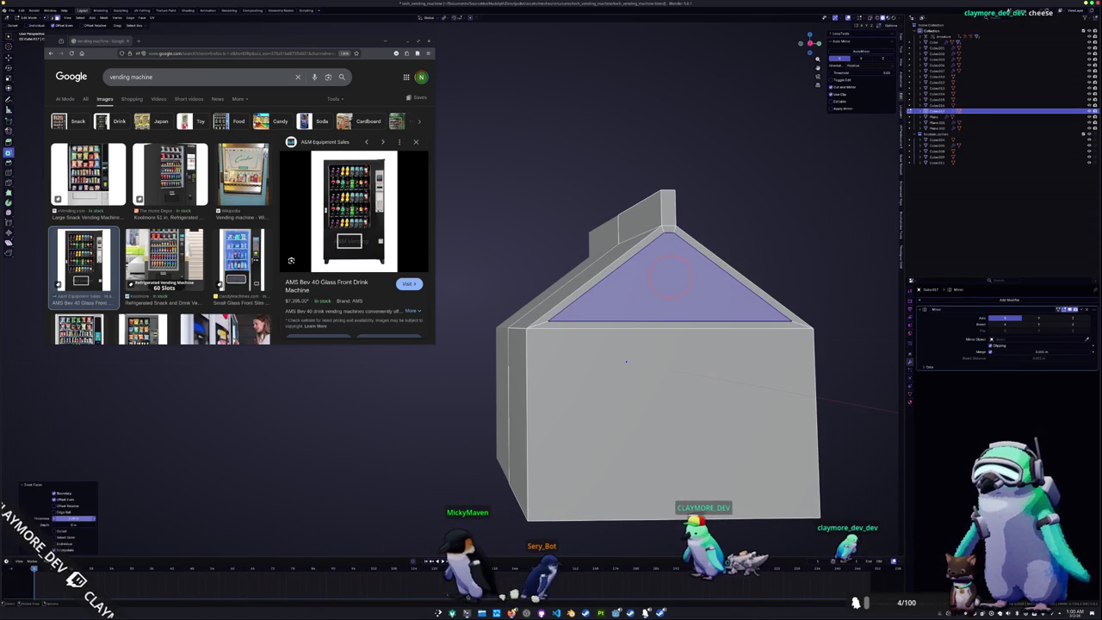
middle_drag(625, 361, 484, 403)
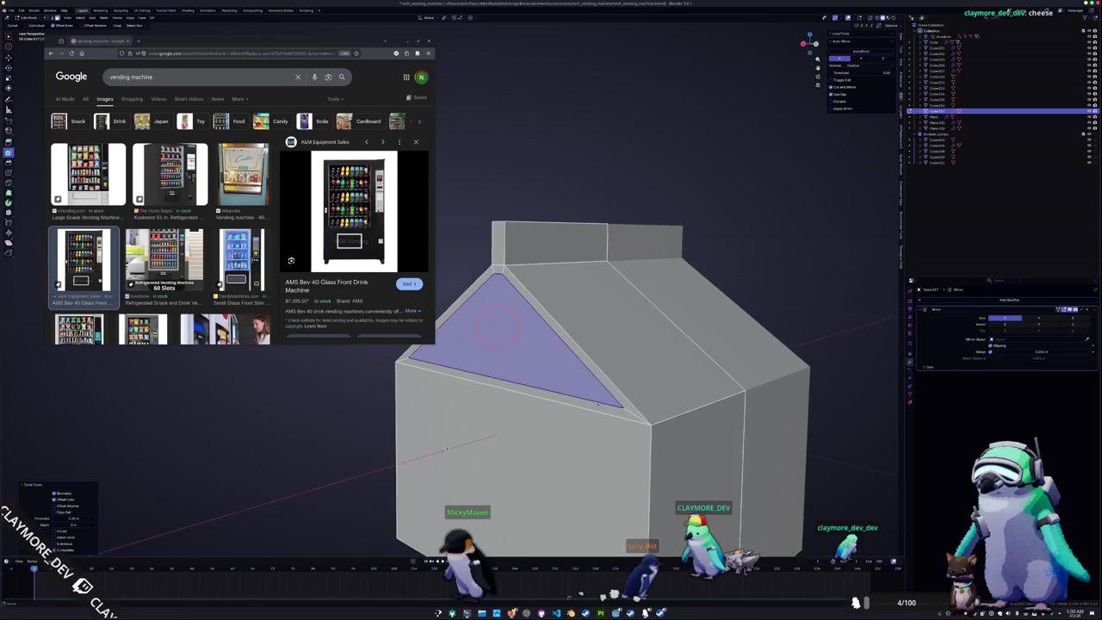
click(478, 310)
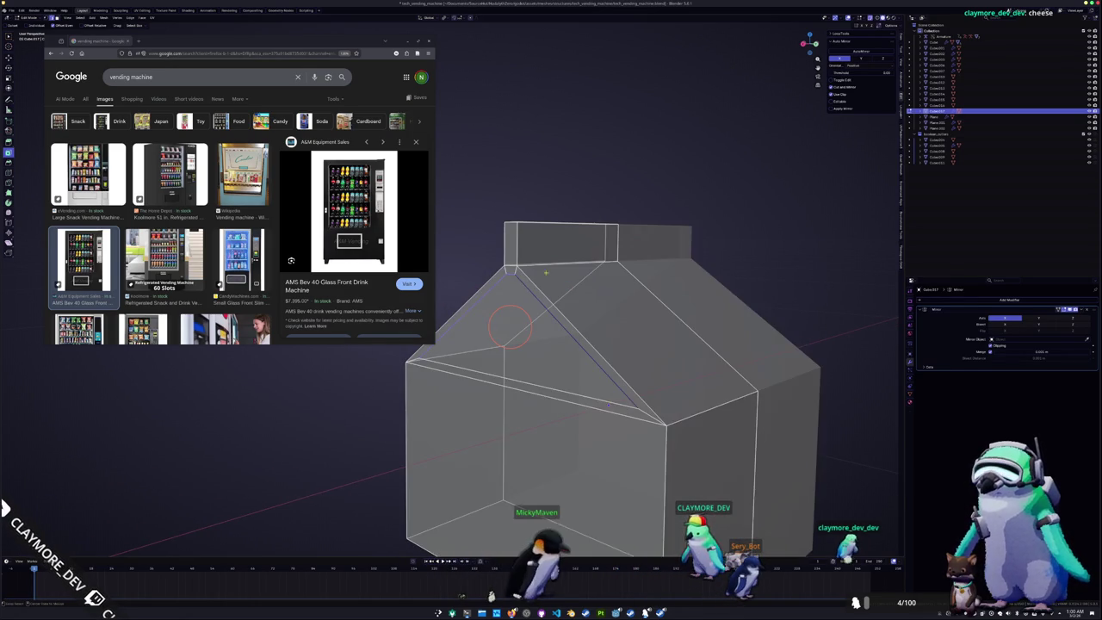
key(g)
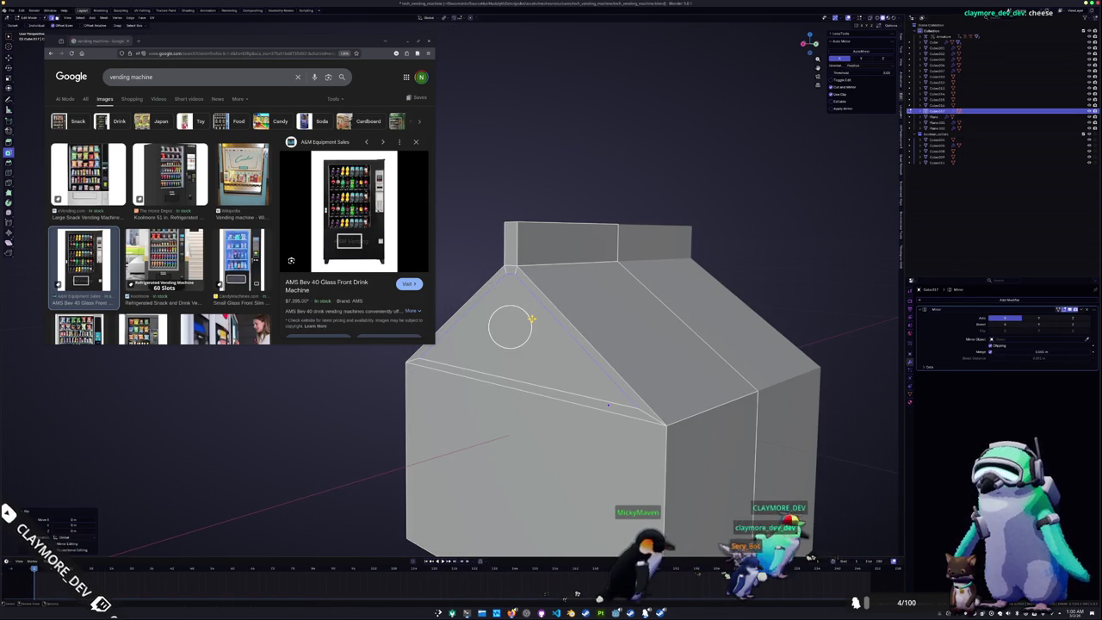
key(x)
key(Return)
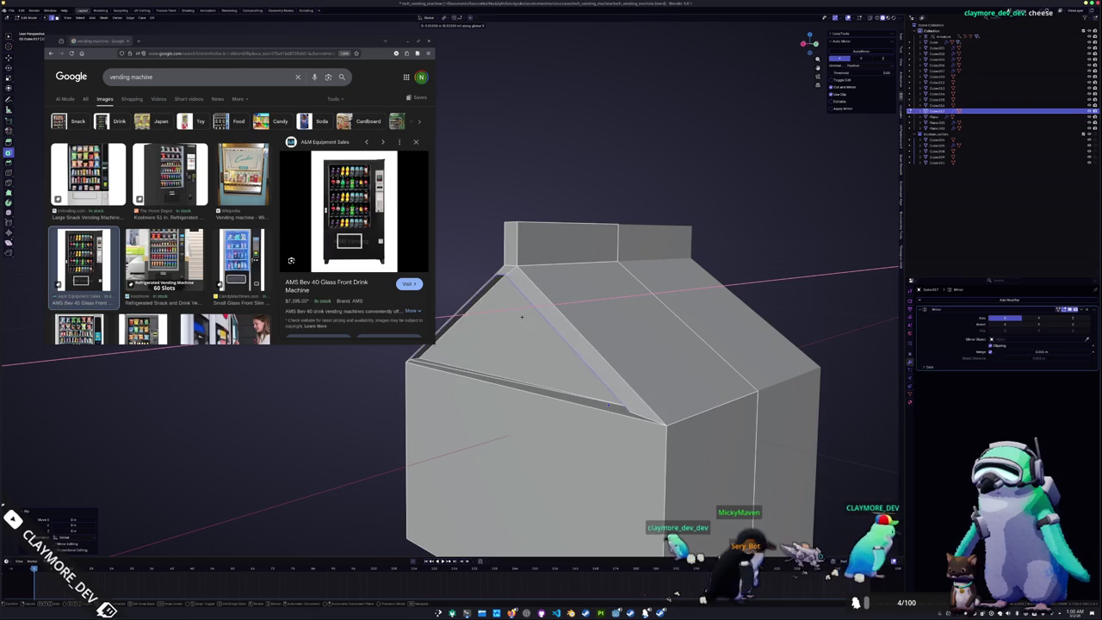
Cut the roof slope and push the triangular gable face inward
key(c)
drag(509, 325, 531, 297)
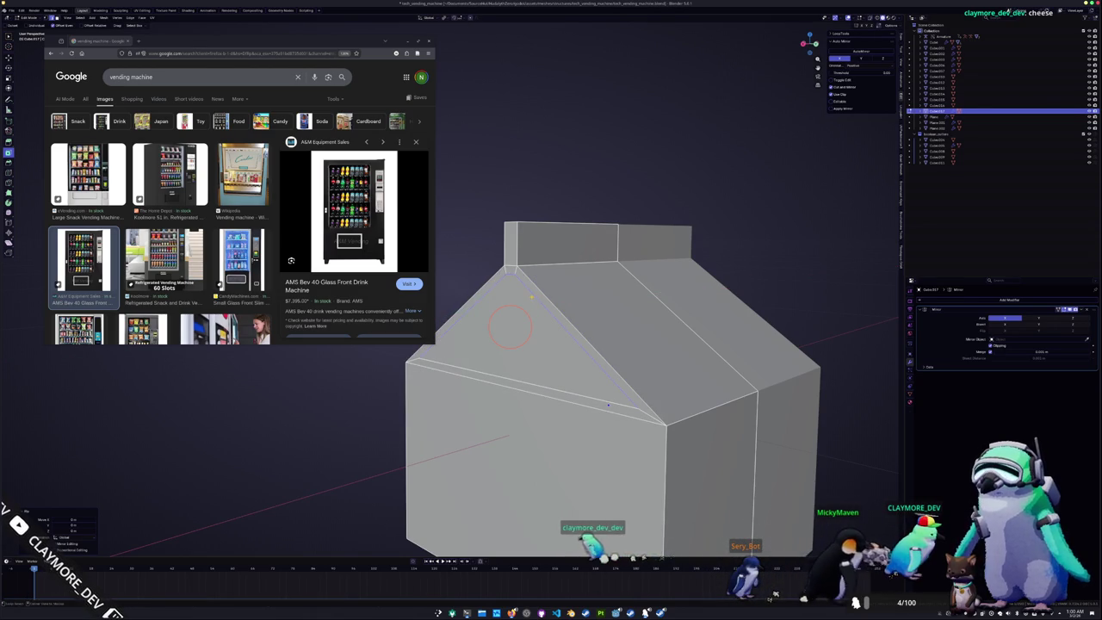
click(531, 342)
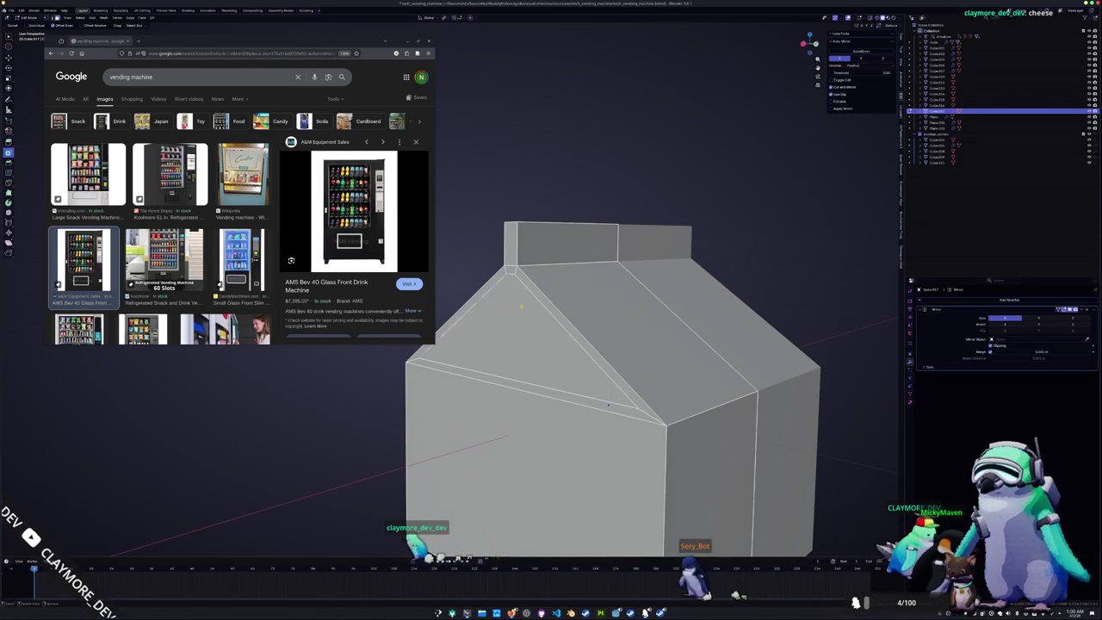
click(525, 308)
key(e)
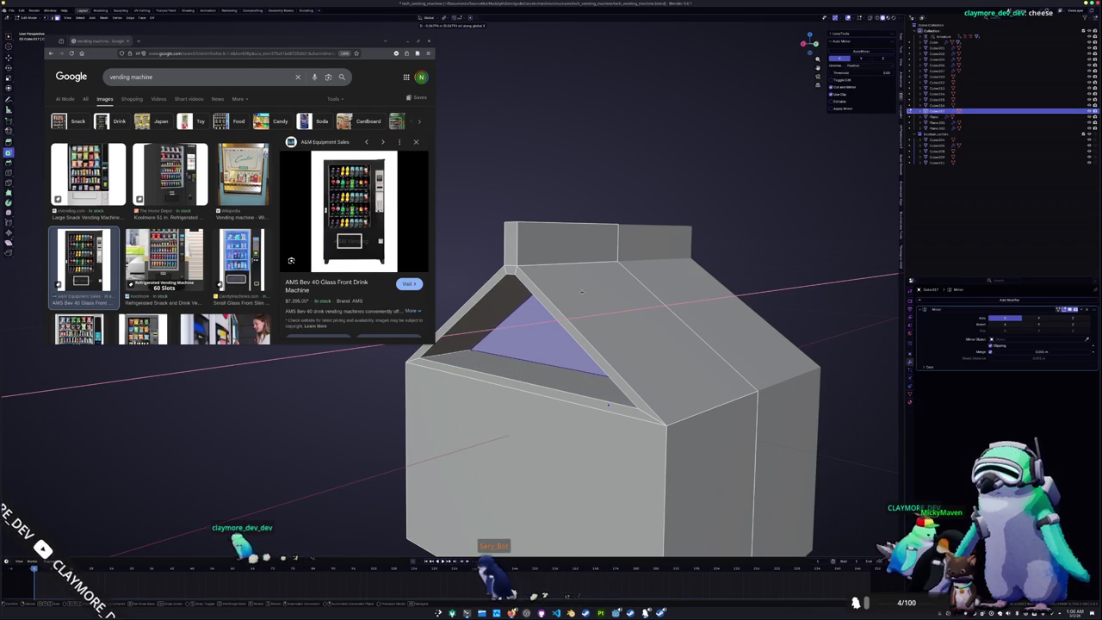
click(574, 315)
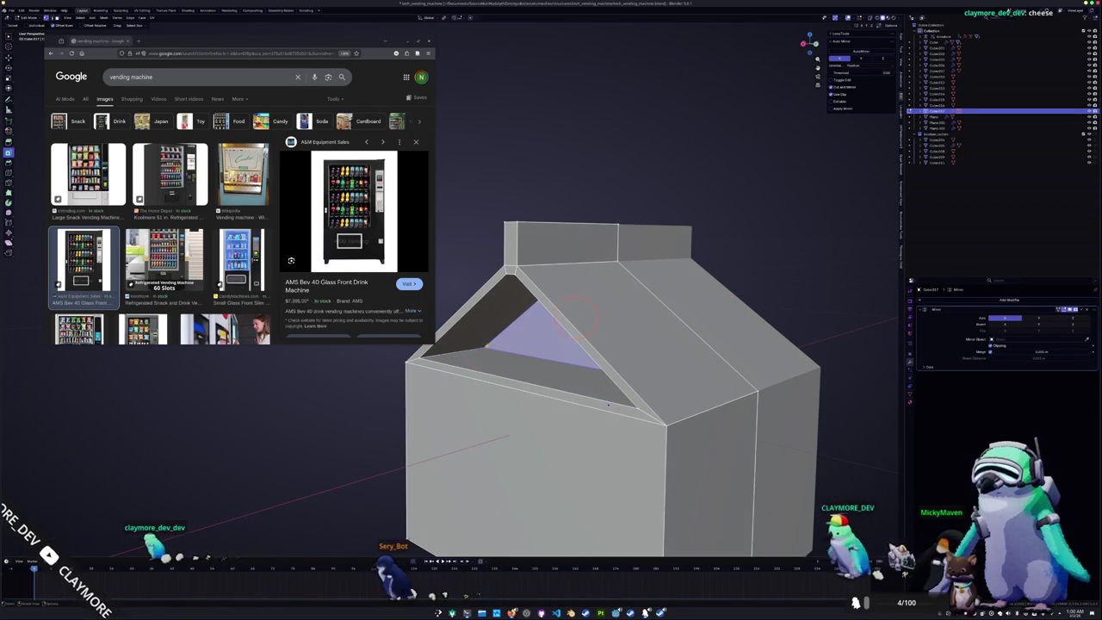
Rotate the carton about its vertical Z axis and view it beside the machine
click(419, 359)
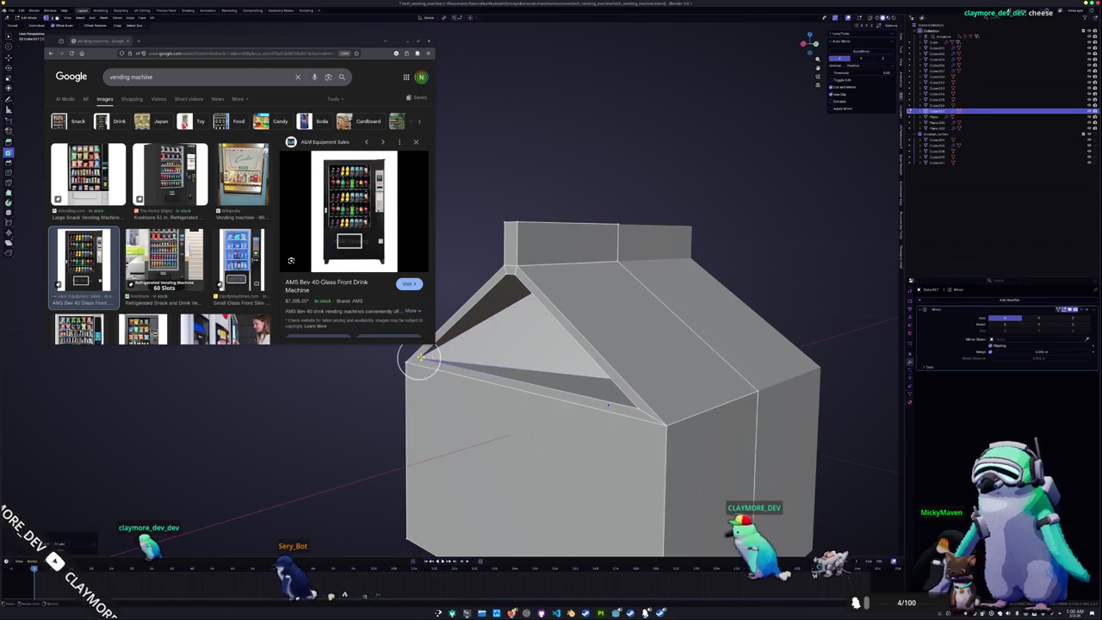
middle_drag(419, 359, 715, 355)
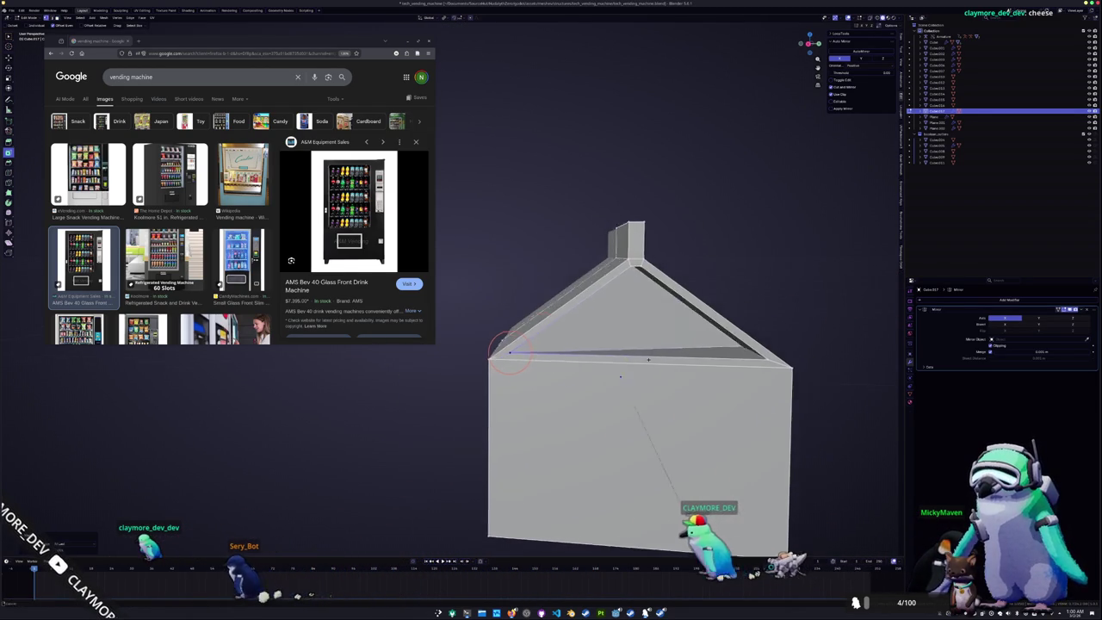
right_click(720, 361)
mouse_move(701, 344)
middle_down()
mouse_move(742, 360)
mouse_move(715, 337)
middle_up()
scroll(719, 349, up, 5)
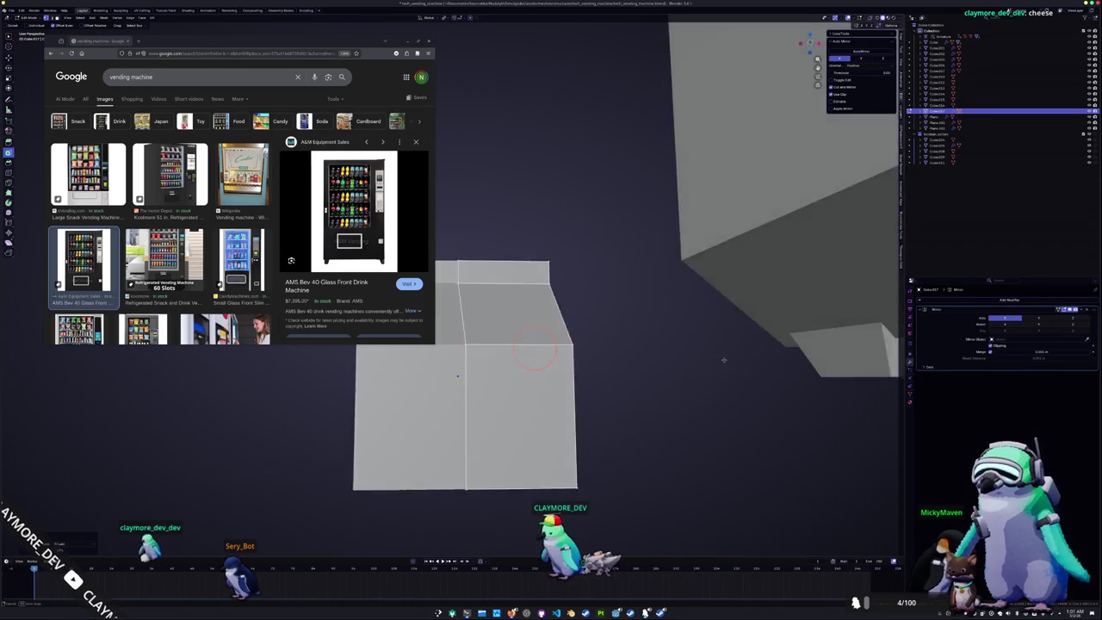
scroll(723, 360, down, 5)
key(r)
key(z)
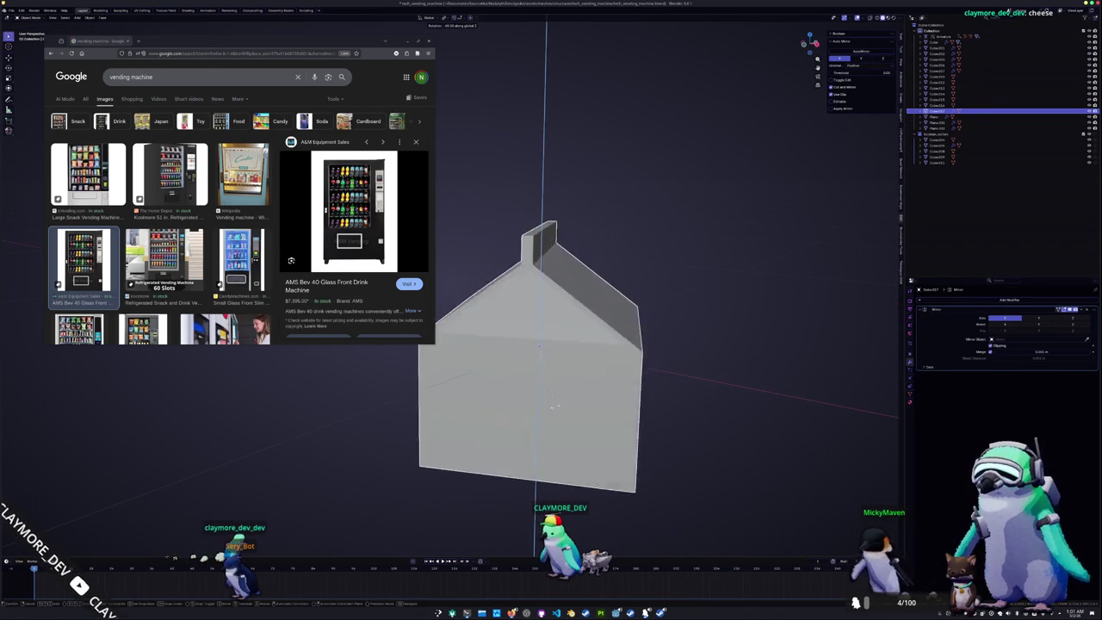
click(532, 415)
mouse_move(532, 416)
middle_down()
mouse_move(620, 381)
mouse_move(642, 401)
mouse_move(657, 349)
mouse_move(561, 359)
mouse_move(558, 374)
mouse_move(551, 366)
mouse_move(597, 378)
mouse_move(580, 369)
mouse_move(586, 357)
middle_up()
scroll(595, 346, up, 2)
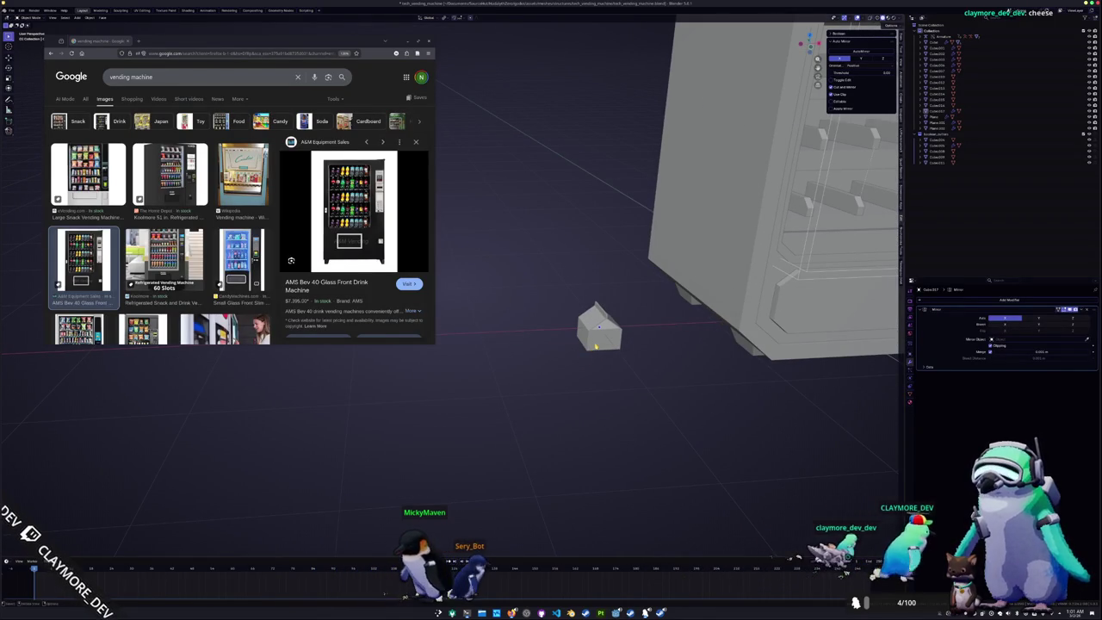
key(shift+a)
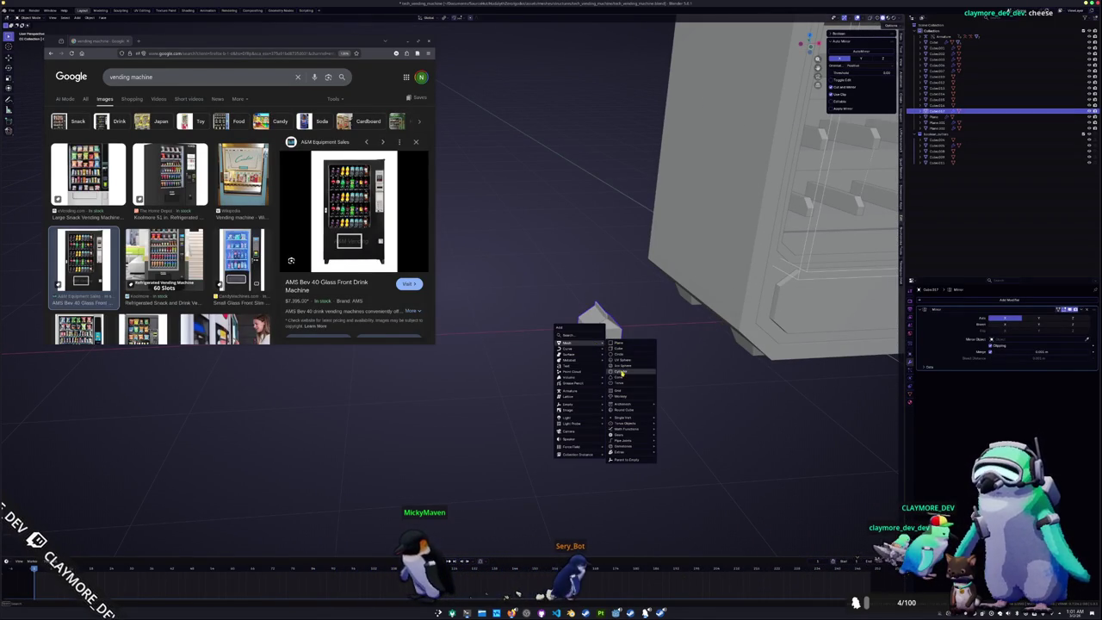
Add a cylinder beside the vending machine, shrink it to prop size, and switch to front view
click(621, 372)
key(s)
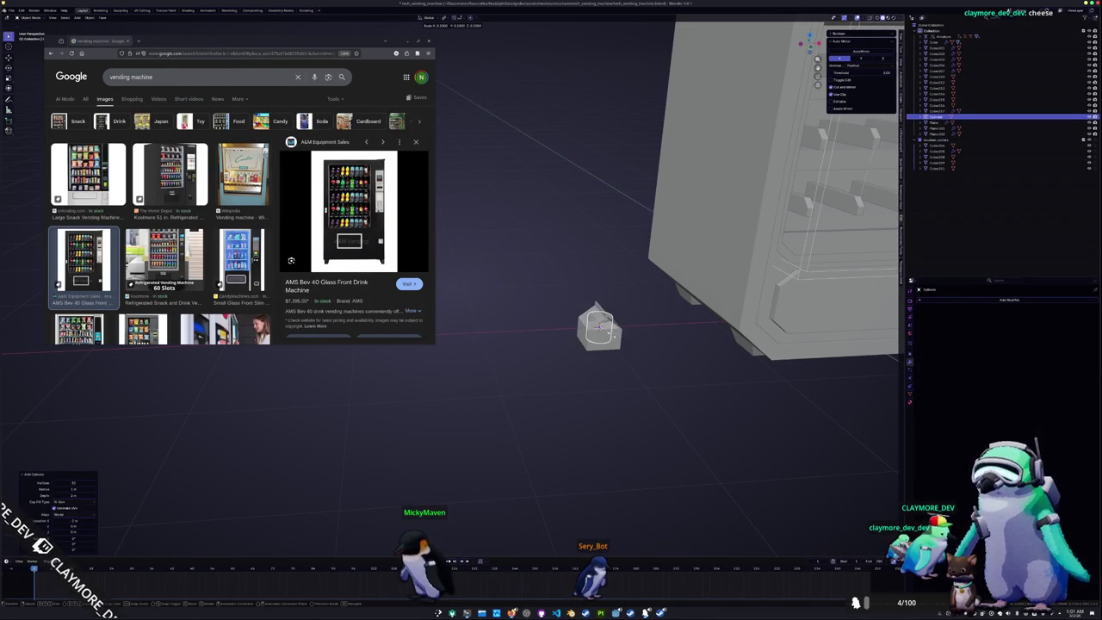
click(601, 333)
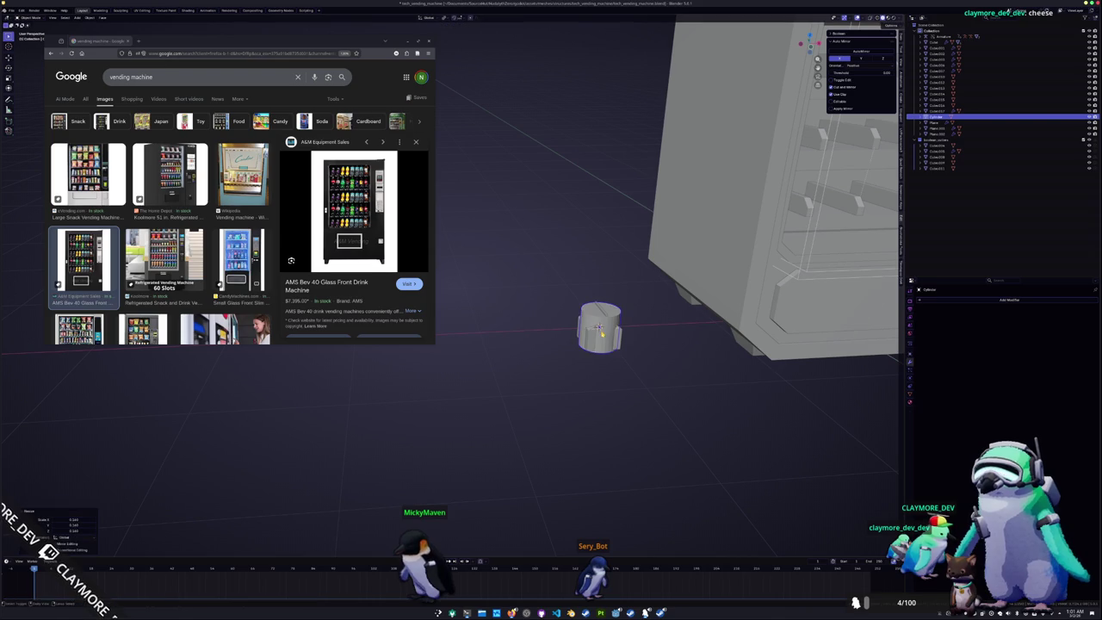
key(KP_1)
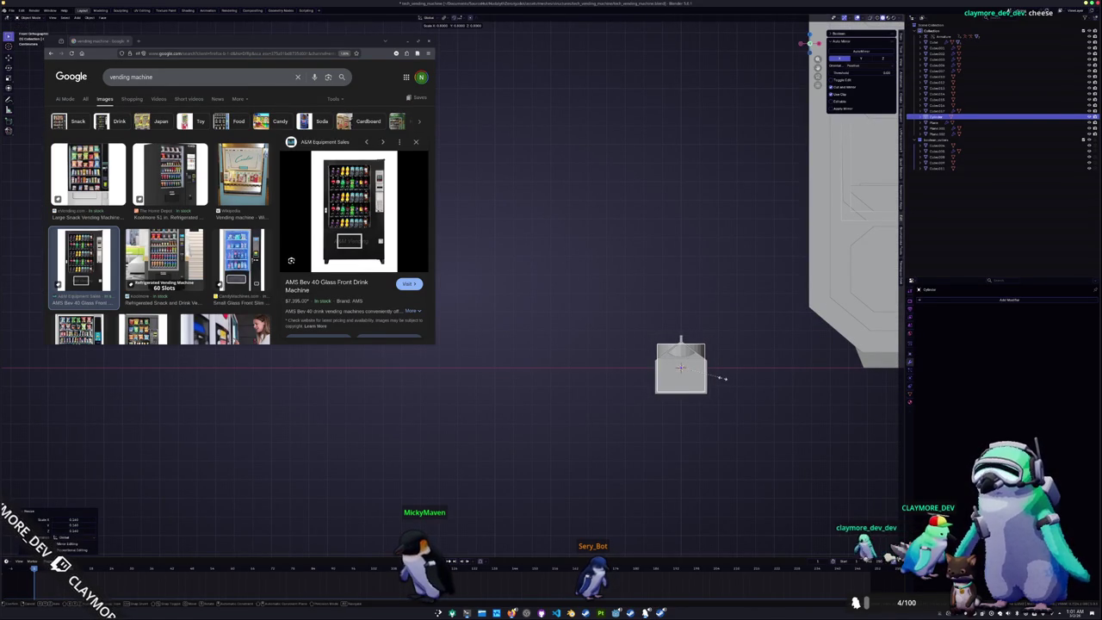
Select the whole cylinder mesh in Edit Mode and raise it along Z
key(Tab)
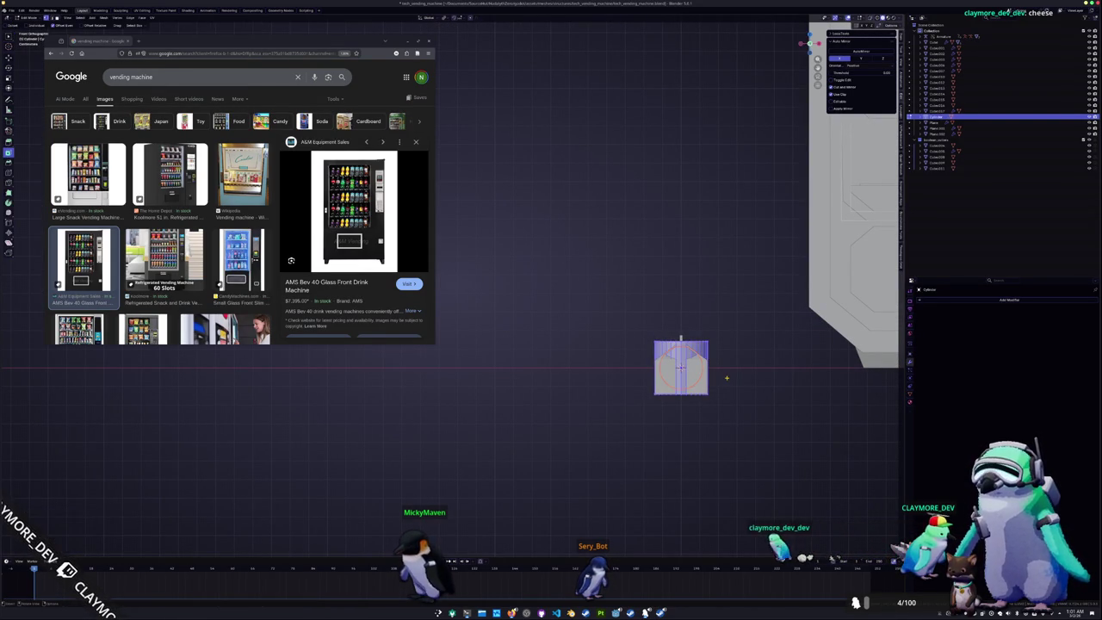
click(727, 372)
key(c)
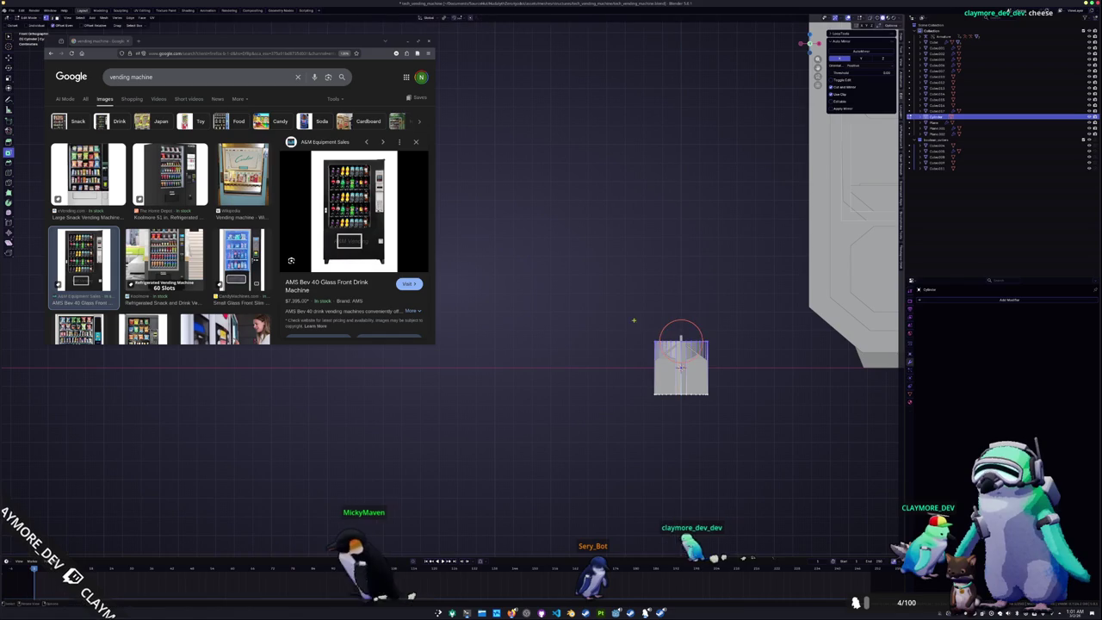
click(680, 335)
key(Escape)
key(g)
key(z)
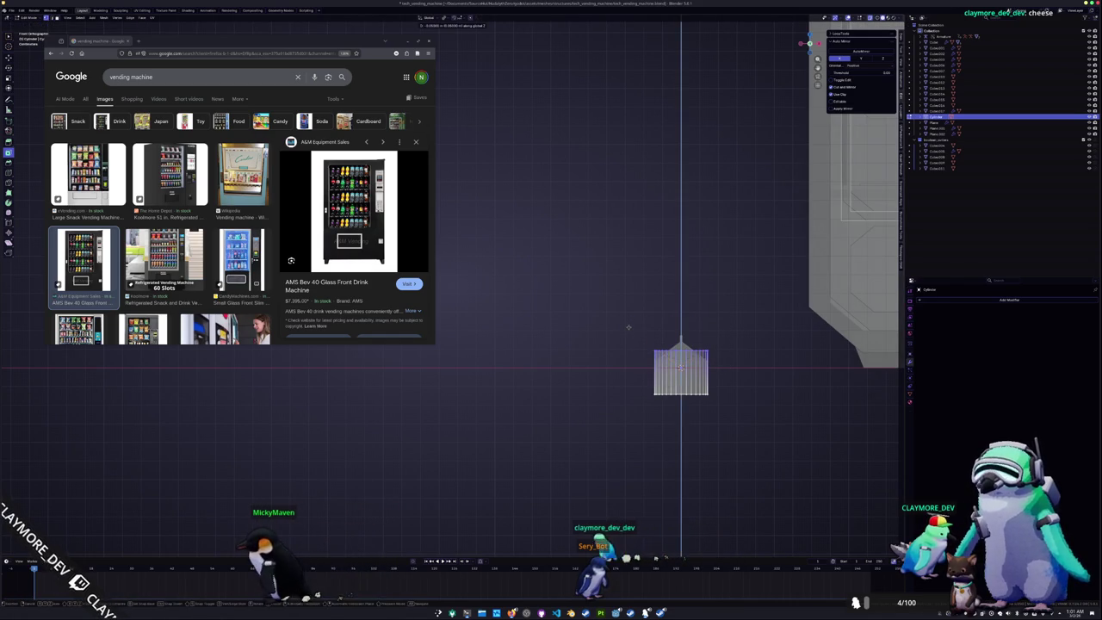
click(630, 327)
key(Tab)
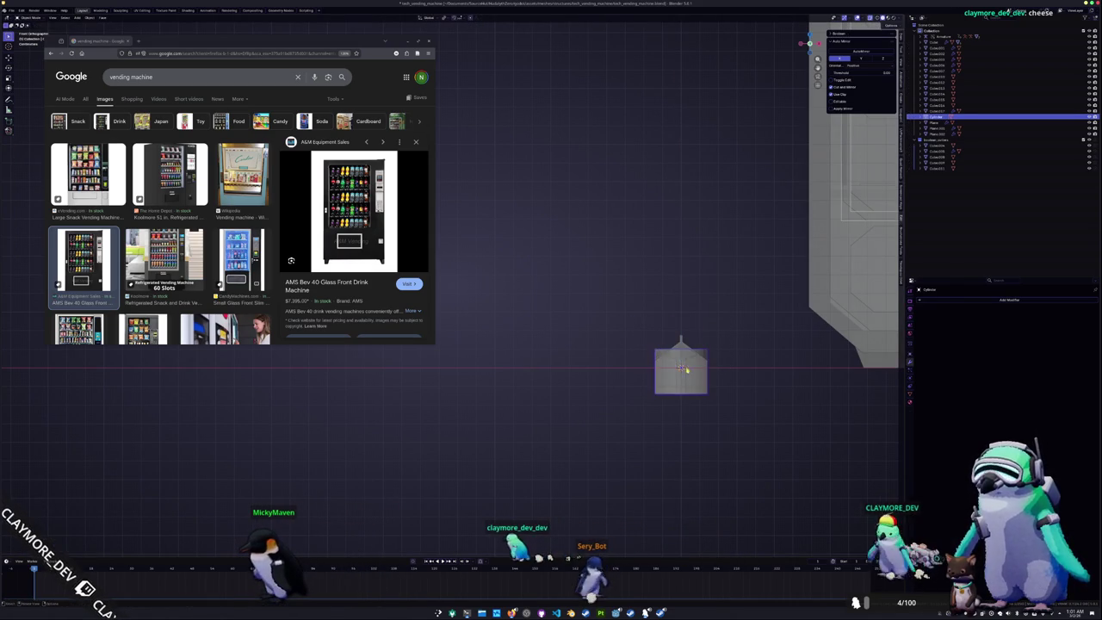
Duplicate the cylinder straight up on Z and flatten the copy into a lid
key(shift+d)
key(z)
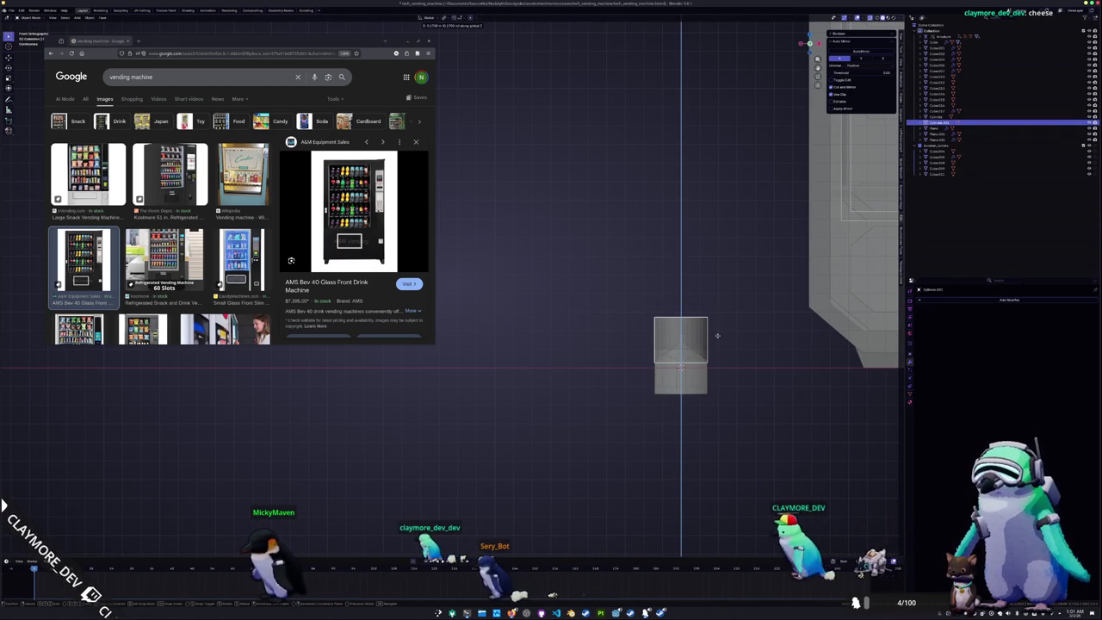
click(714, 334)
key(s)
key(z)
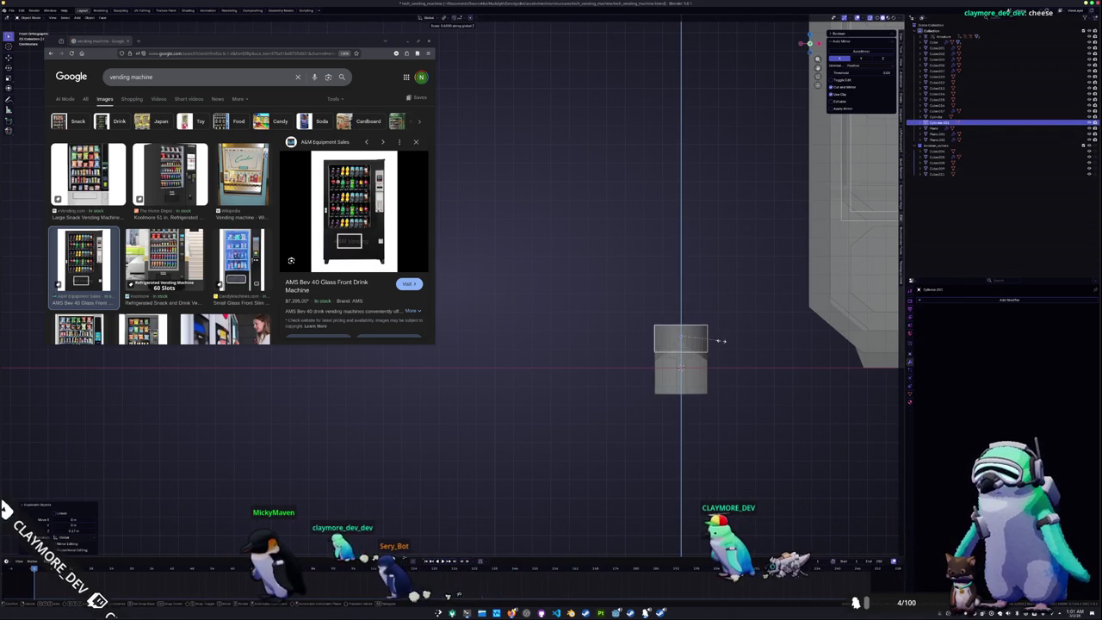
click(702, 339)
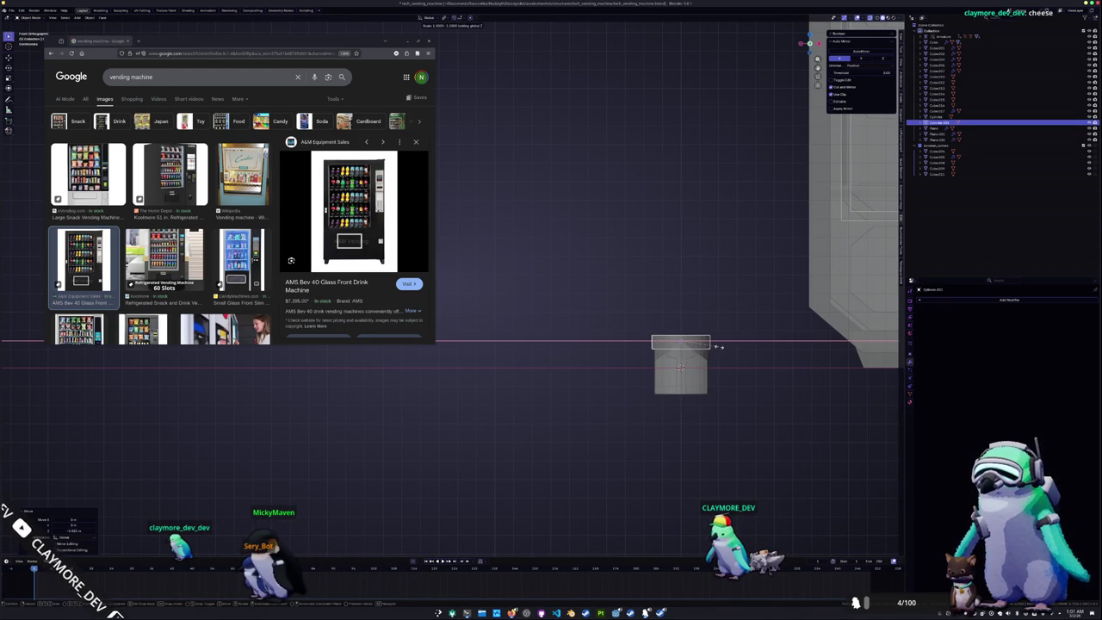
middle_drag(669, 381, 662, 359)
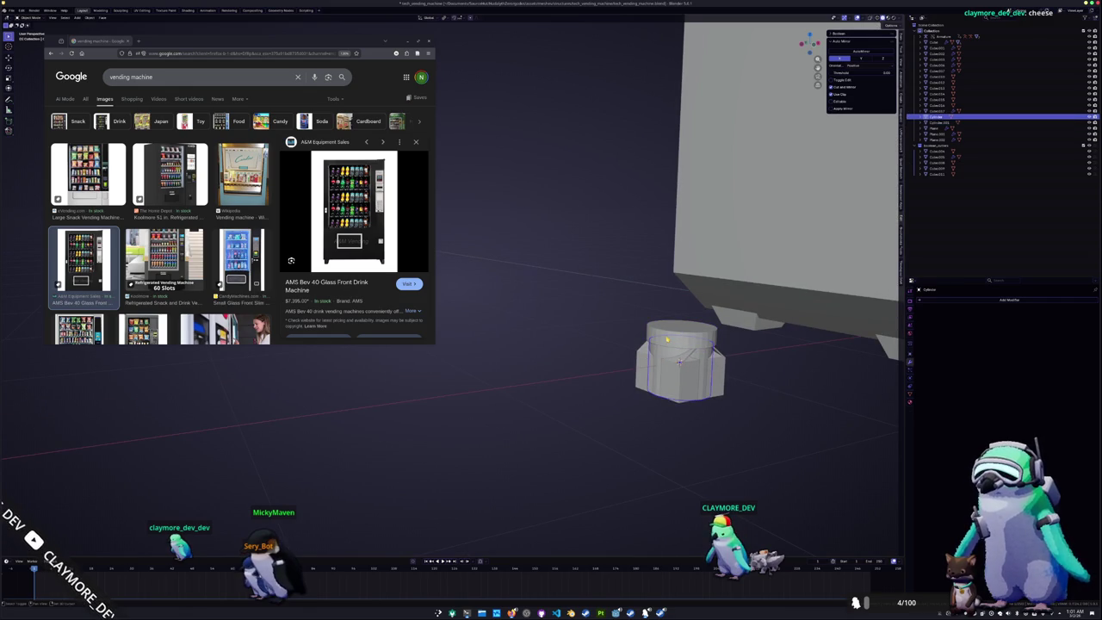
Shrink the cylinder's top face to 0.7 while keeping its height fixed
shift+middle_drag(680, 361, 635, 359)
key(s)
key(shift+z)
text(.7)
key(Return)
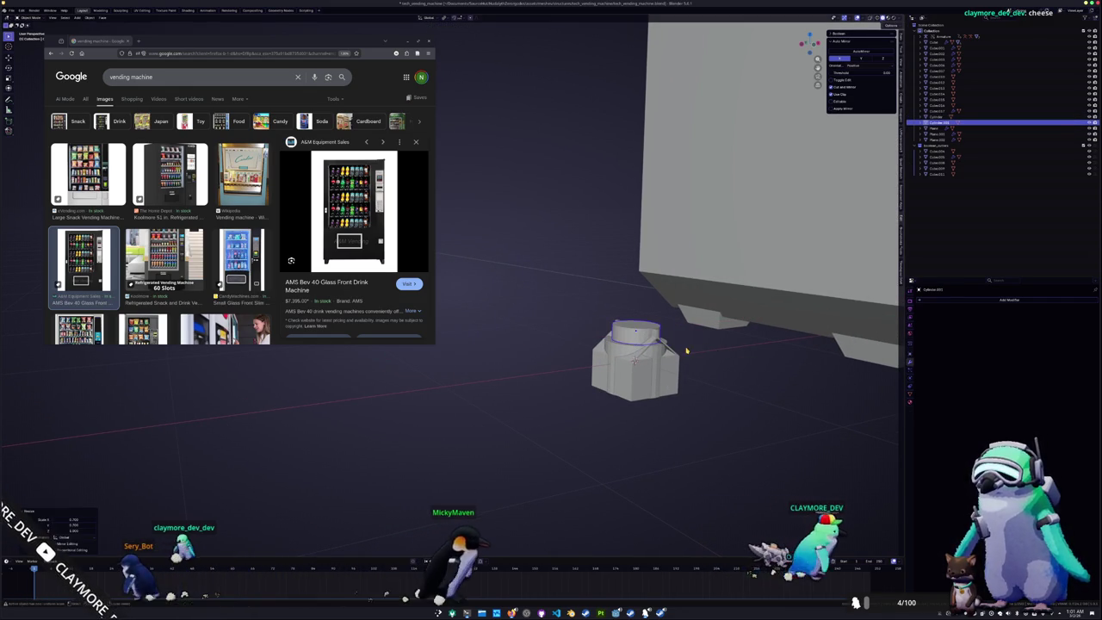
Apply the cylinder's scale through the Apply Transform menu
key(Tab)
key(Tab)
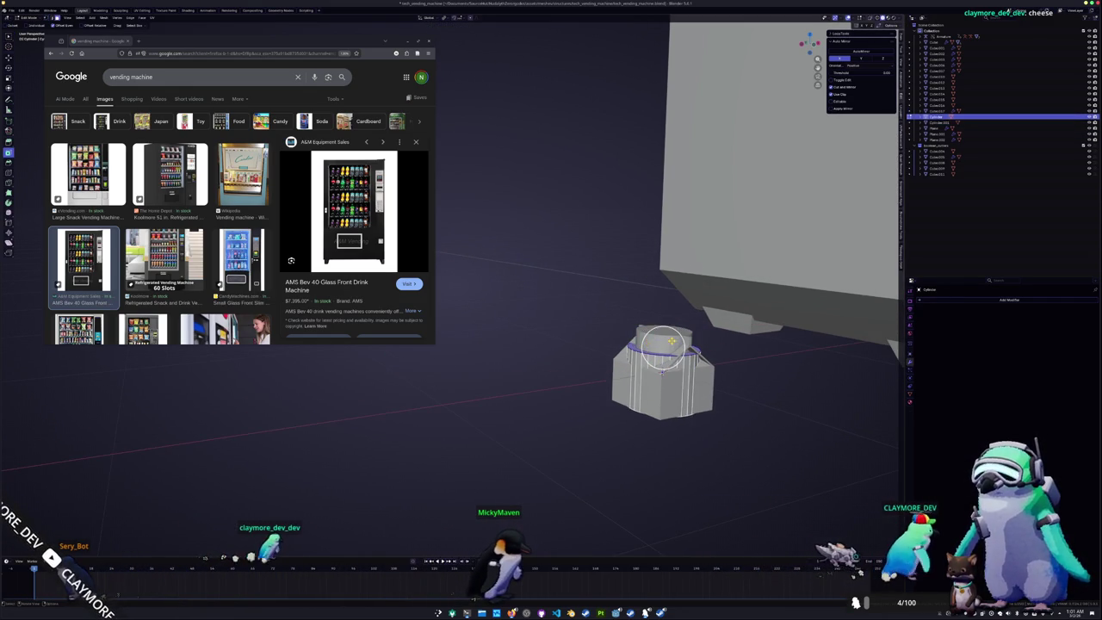
key(ctrl+a)
click(743, 346)
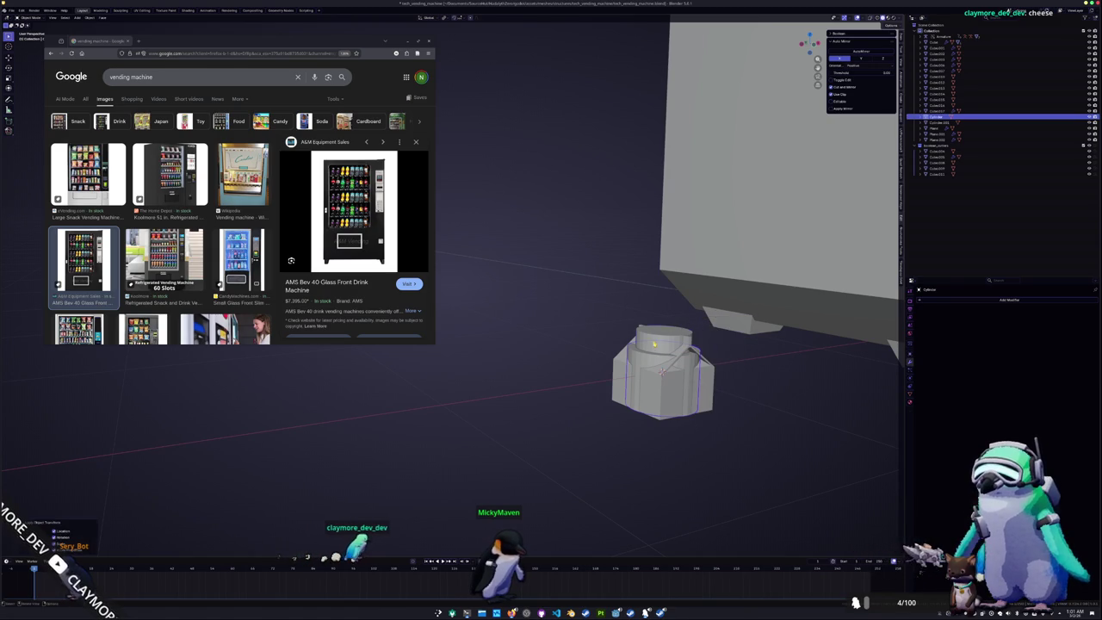
key(Tab)
key(Tab)
key(ctrl+a)
click(644, 363)
key(Tab)
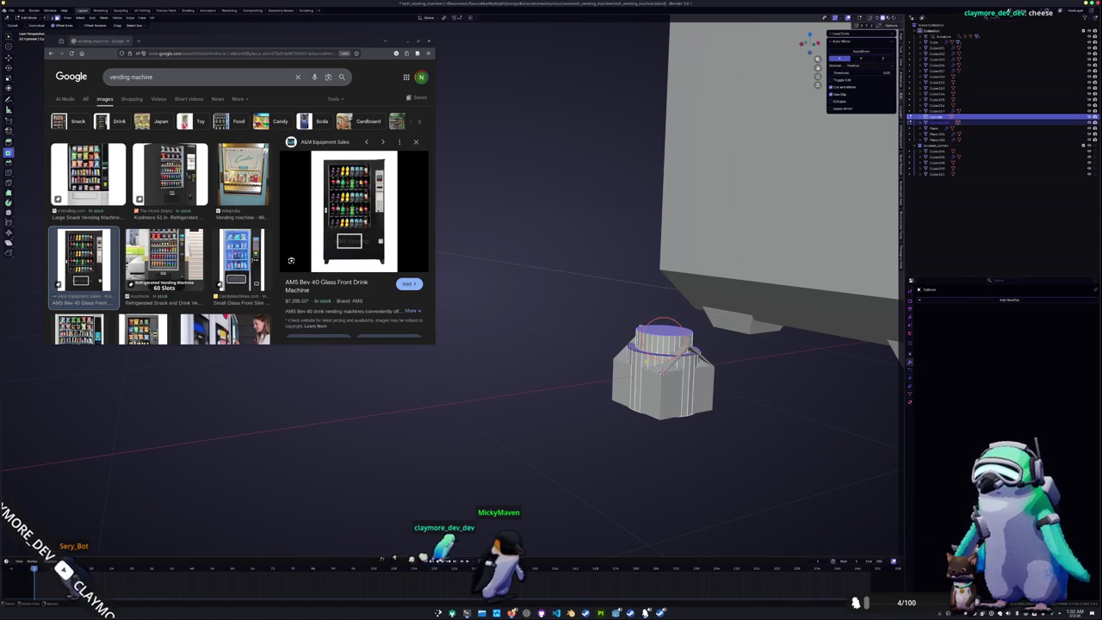
Bevel the cylinder's top edge loop with Ctrl+B
shift+middle_drag(652, 353, 635, 344)
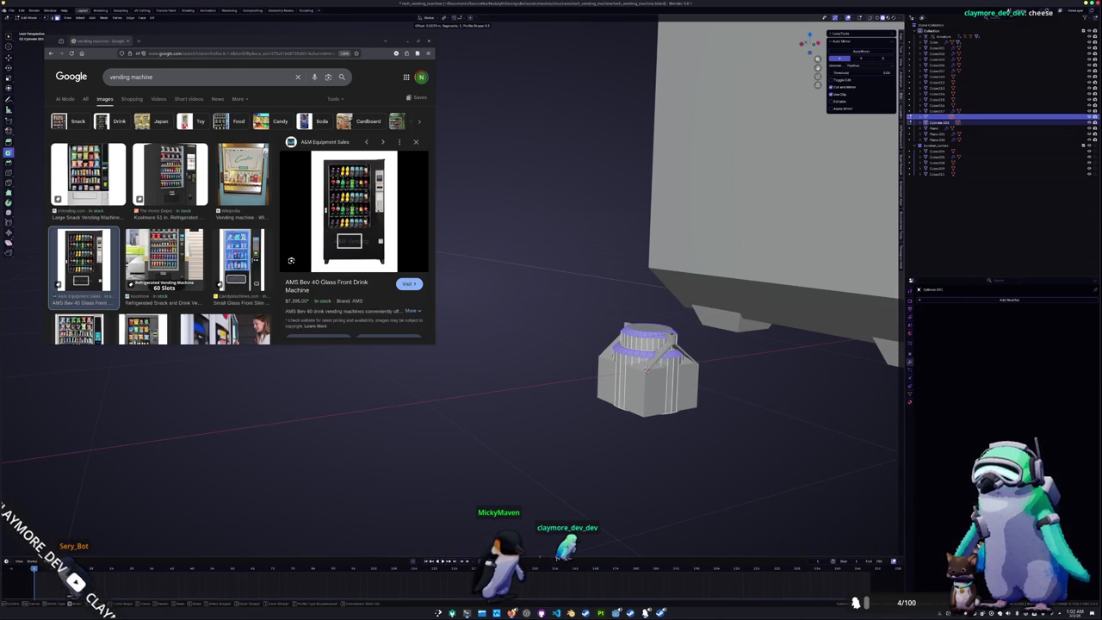
mouse_move(647, 344)
middle_down()
mouse_move(650, 357)
mouse_move(611, 398)
middle_up()
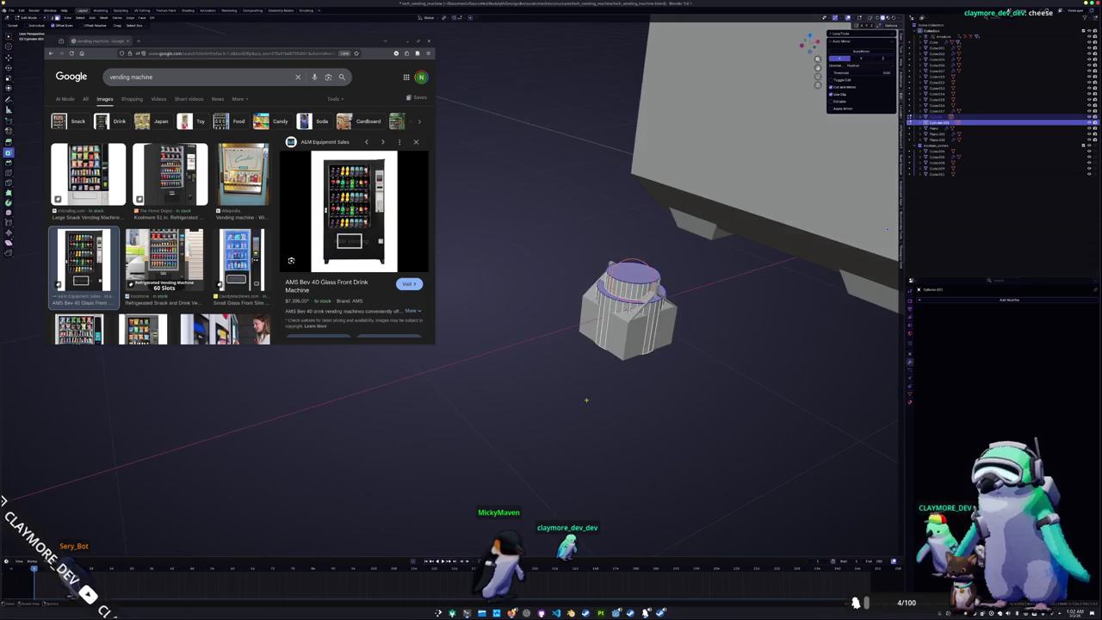
key(ctrl+b)
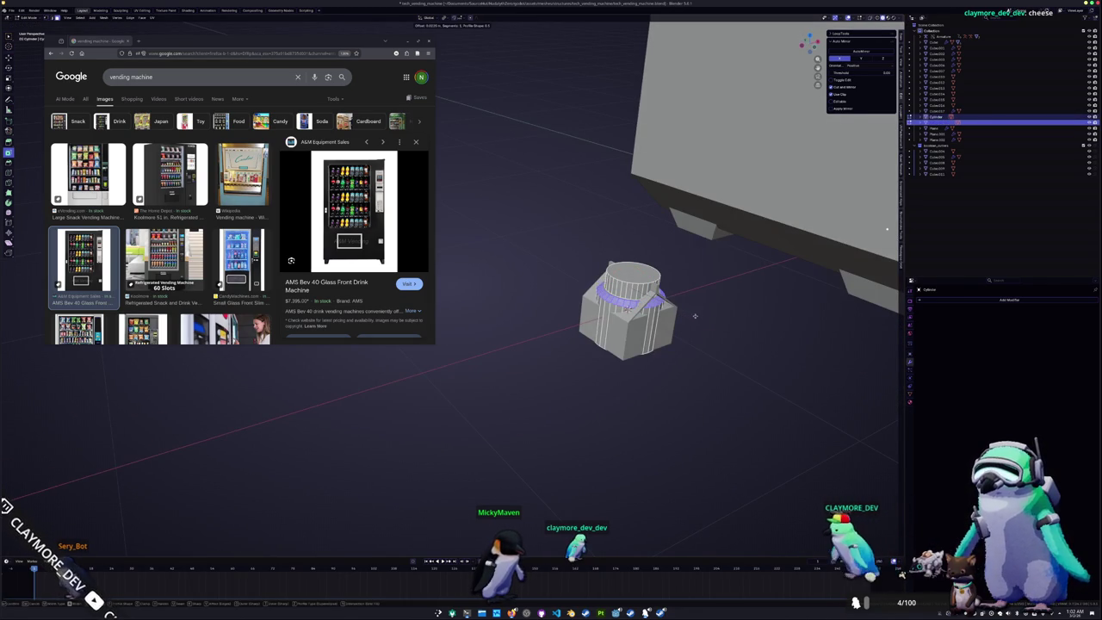
click(693, 316)
key(Tab)
Inspect the machine's side from a low angle, toggling X-ray on and off
mouse_move(693, 316)
middle_down()
mouse_move(629, 272)
mouse_move(617, 366)
mouse_move(602, 310)
middle_up()
key(Tab)
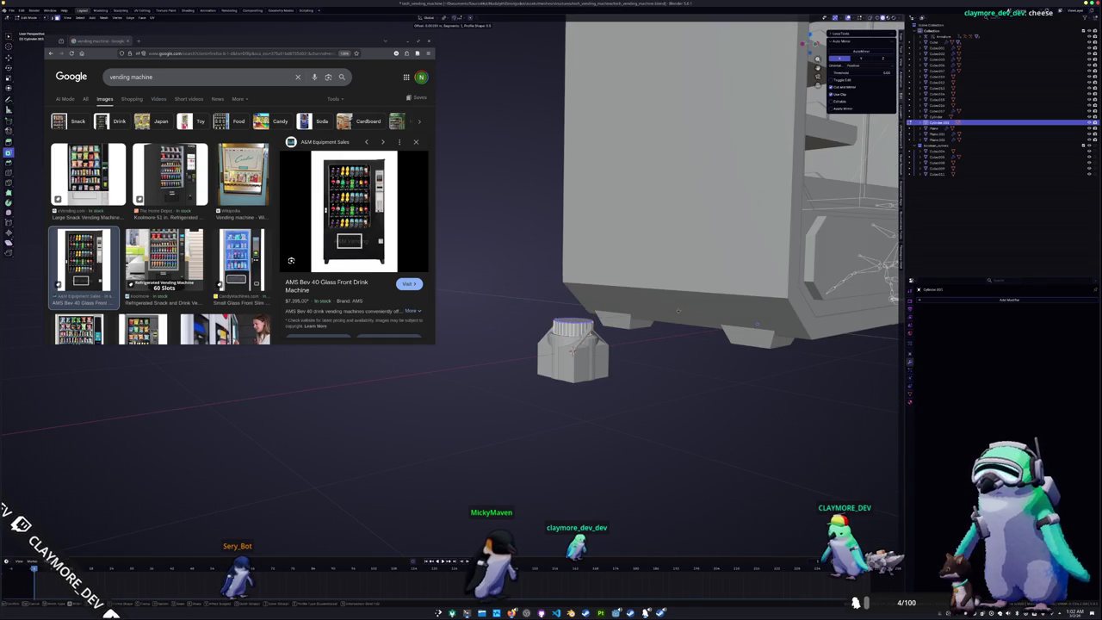
key(alt+z)
mouse_move(617, 356)
middle_down()
mouse_move(600, 425)
mouse_move(626, 394)
middle_up()
key(alt+z)
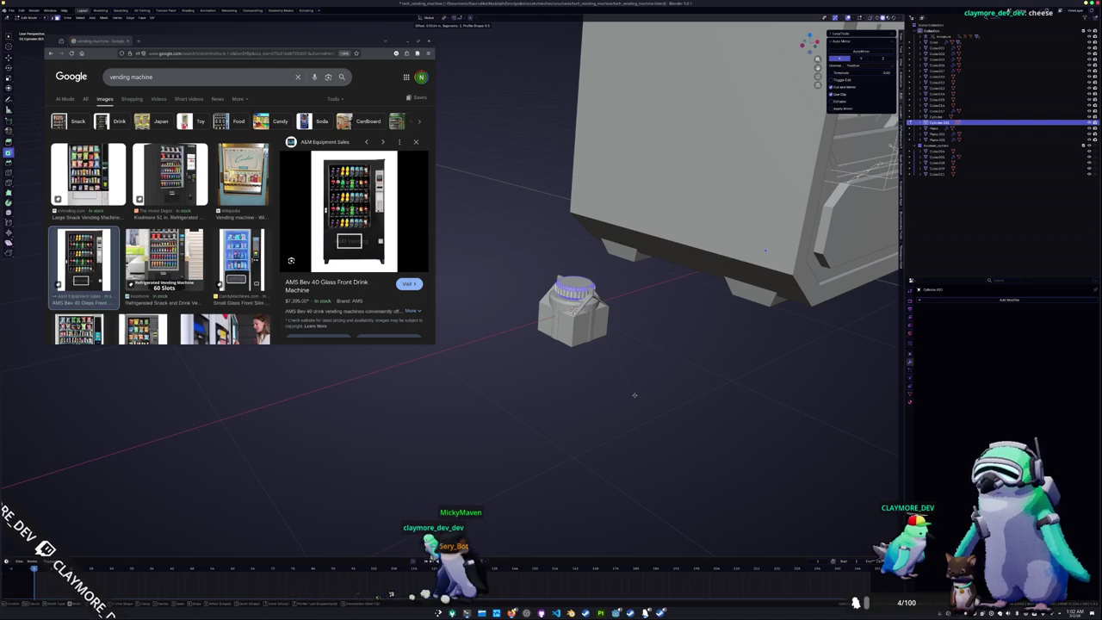
key(alt+z)
key(alt+z)
key(Tab)
Zoom in above the jar and bevel its top edge again
scroll(607, 381, up, 2)
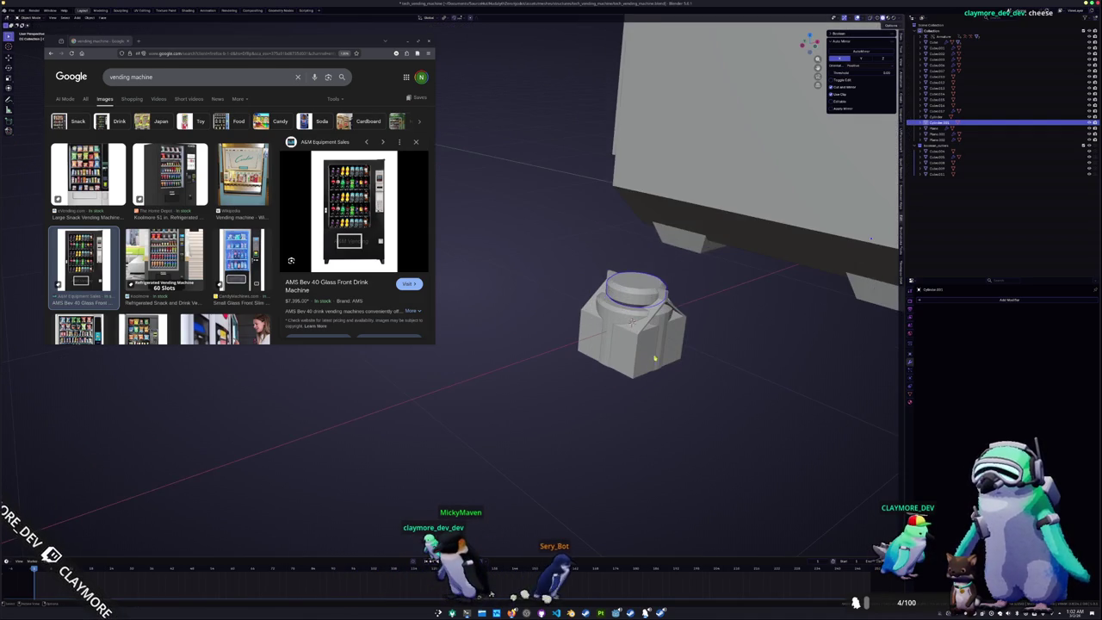
key(Tab)
scroll(651, 358, up, 1)
scroll(662, 351, up, 1)
middle_drag(664, 350, 659, 360)
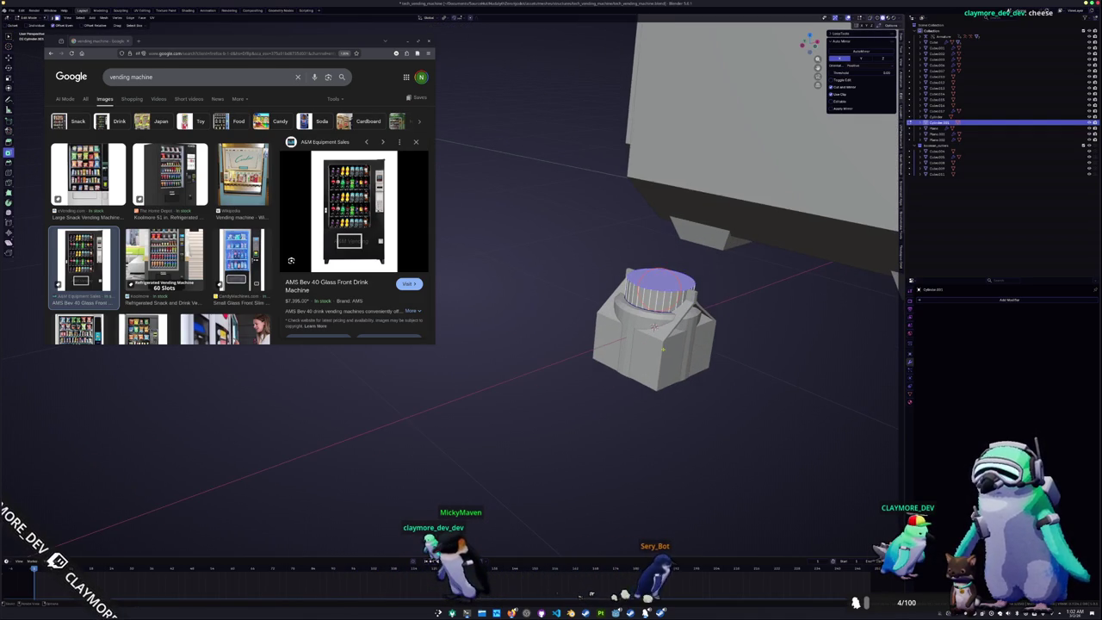
key(ctrl+b)
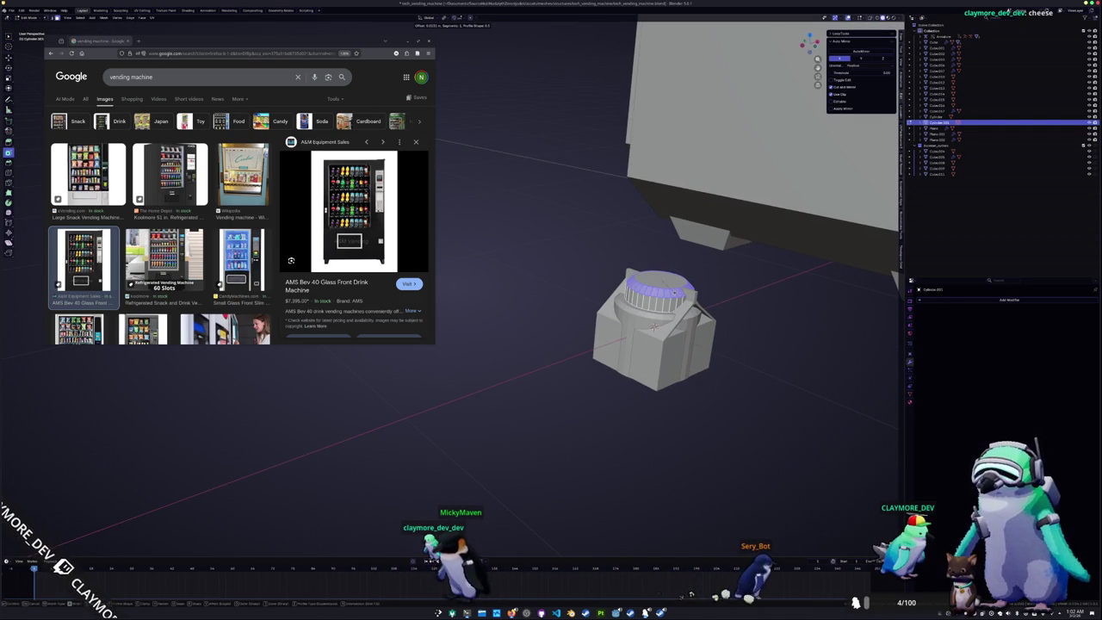
click(654, 325)
Return to Object Mode with X-ray on and view the vending machine's shelves
key(alt+z)
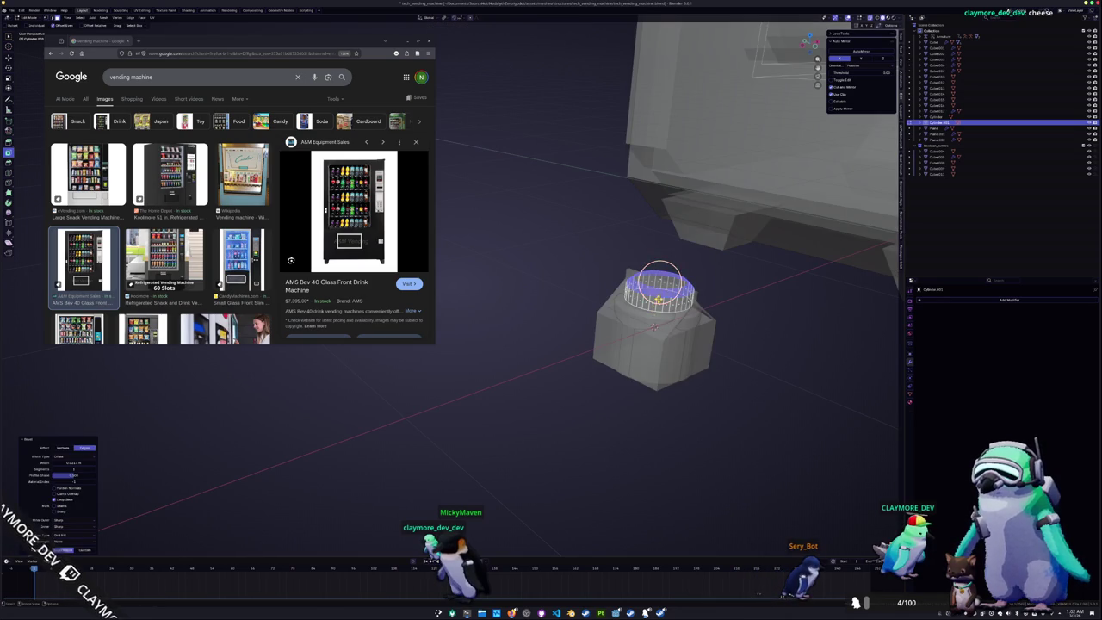
right_click(641, 284)
key(Tab)
middle_drag(646, 327, 611, 327)
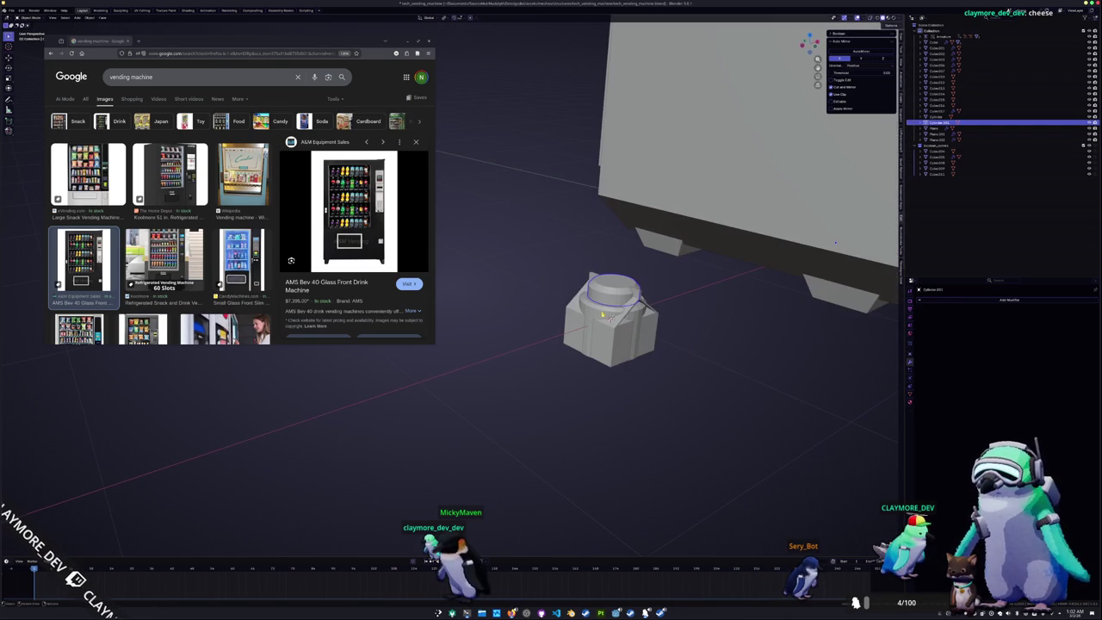
middle_drag(835, 243, 714, 303)
Slide the jar along X away from the carton and turn toward the machine's front
key(g)
key(x)
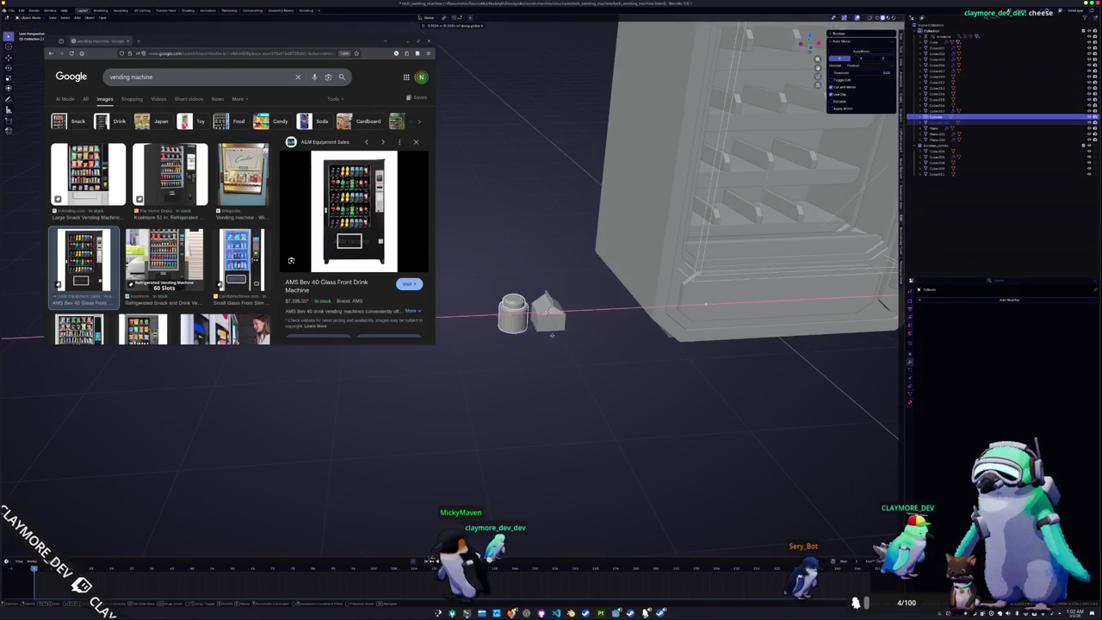
click(506, 337)
middle_drag(506, 337, 585, 308)
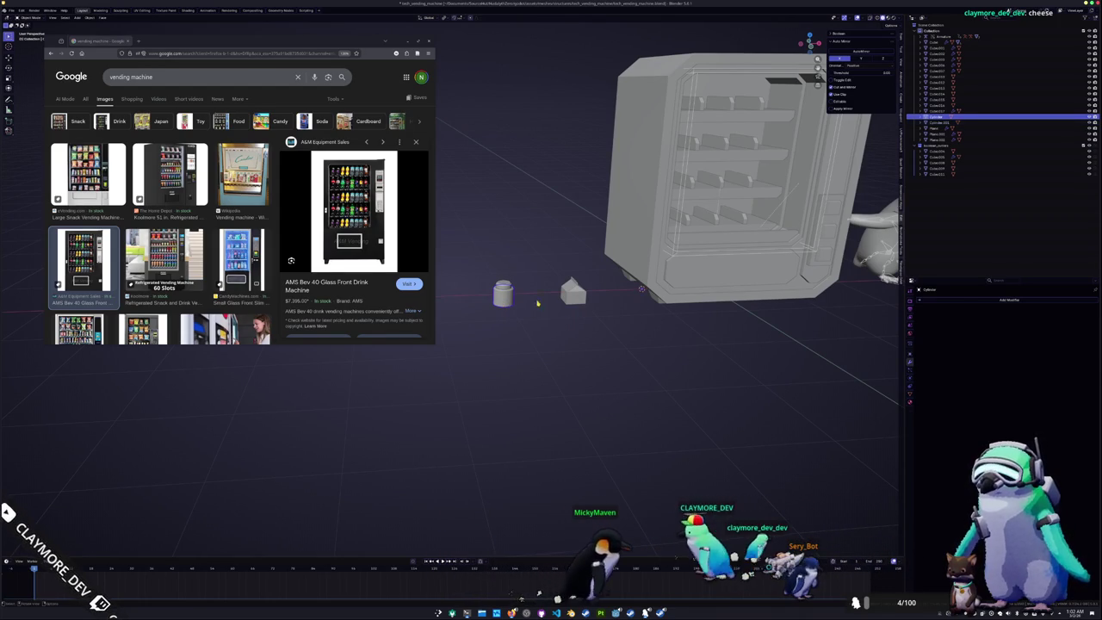
click(573, 292)
click(502, 294)
middle_drag(503, 294, 562, 315)
right_click(562, 315)
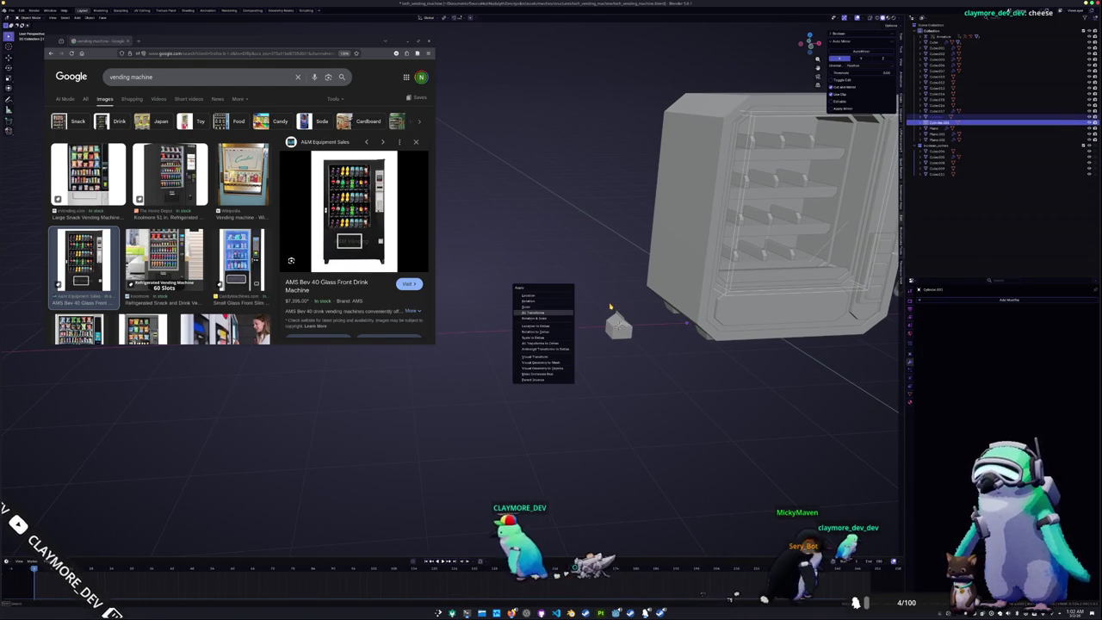
click(609, 308)
middle_drag(609, 308, 568, 310)
Reselect Cylinder.001, move it on X, and apply its transforms
click(534, 321)
key(g)
key(x)
key(Return)
key(ctrl+a)
click(651, 315)
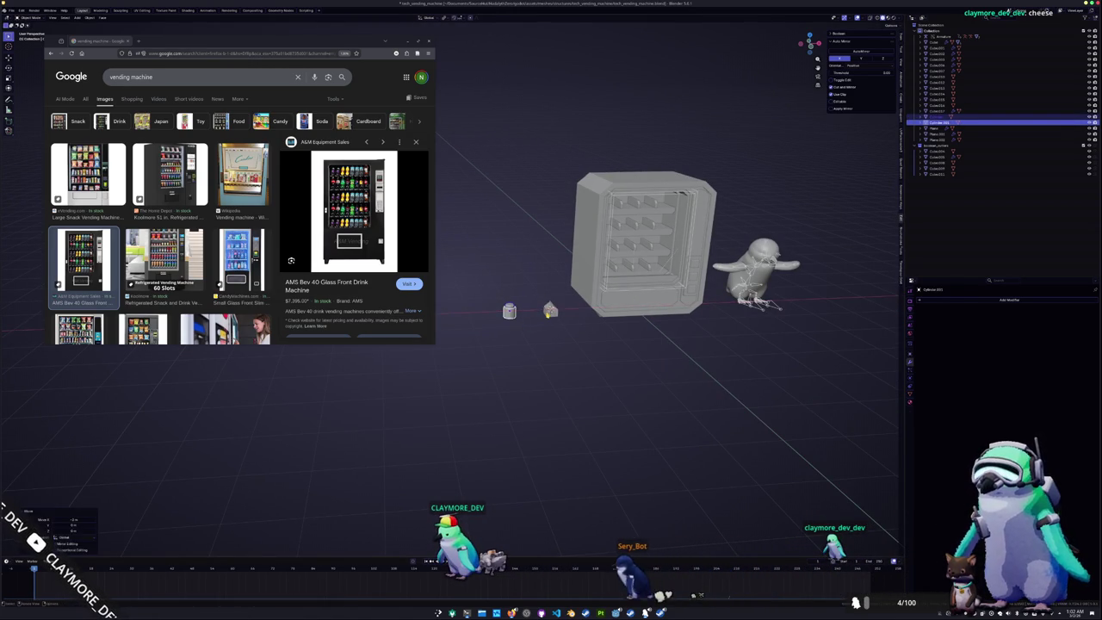
Select Cube.017 and bring up the Add menu
click(550, 310)
scroll(551, 321, up, 2)
key(shift+a)
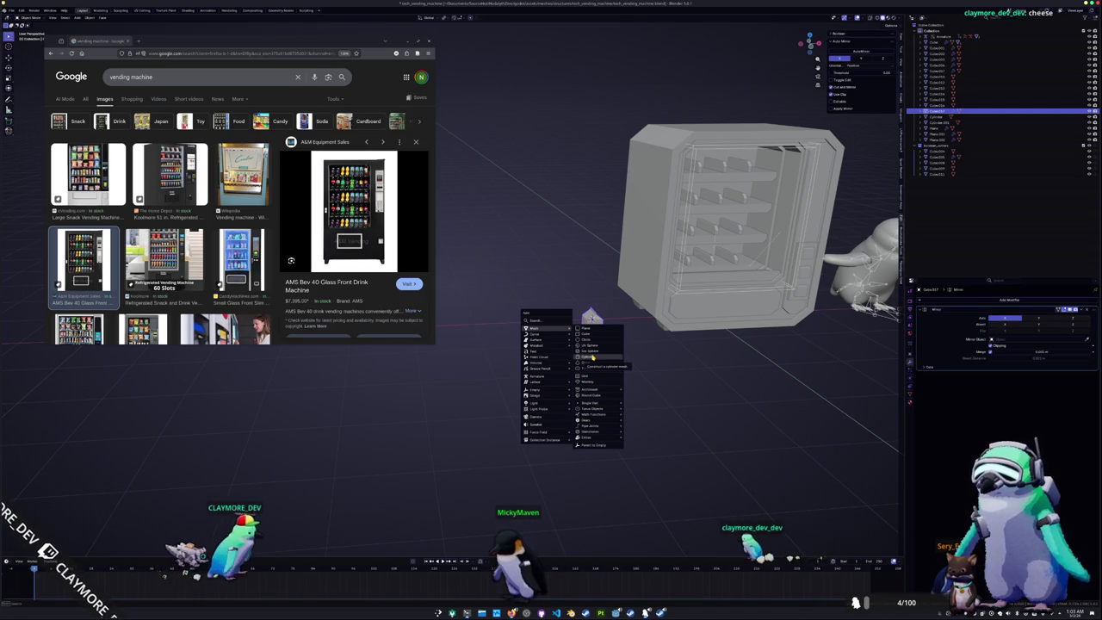
Add a cube, slide it left of the jar, and shrink it to 0.2
click(592, 357)
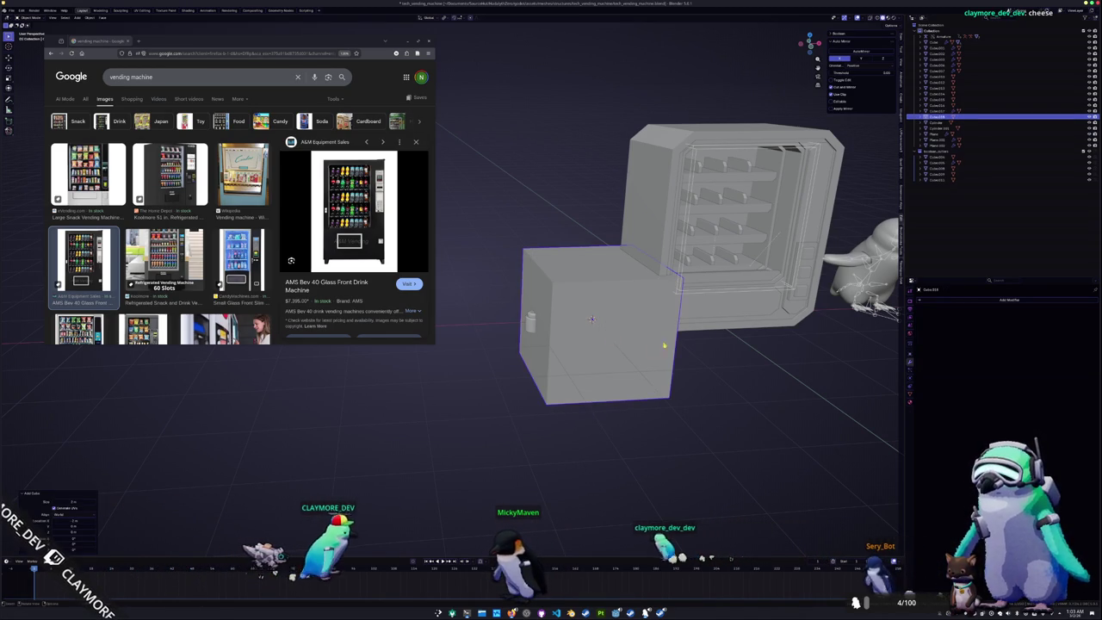
drag(664, 345, 542, 357)
scroll(542, 358, up, 3)
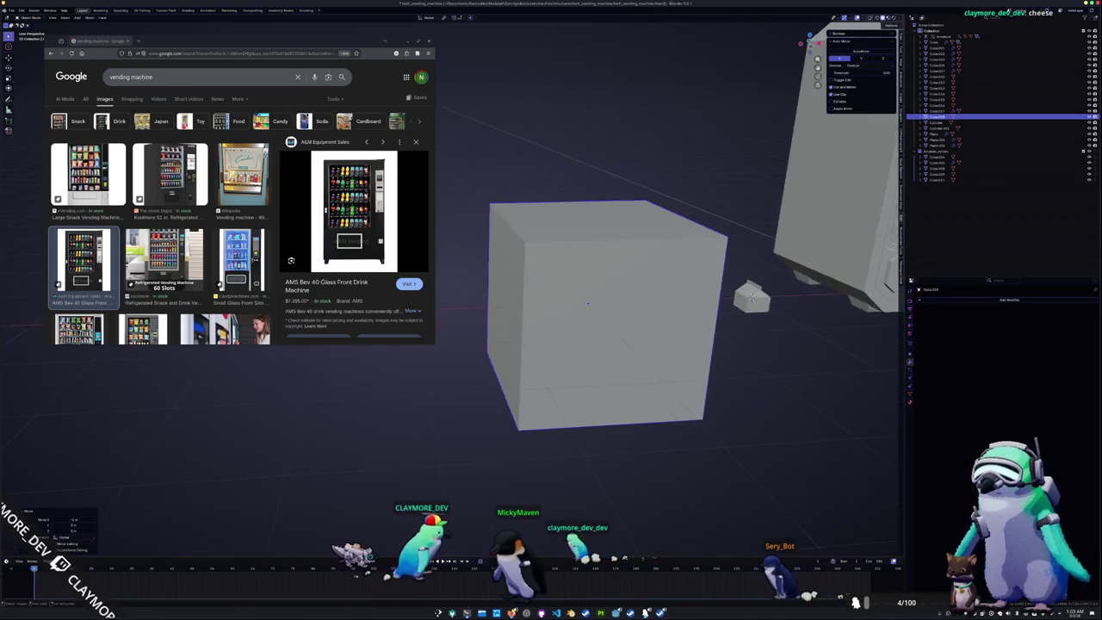
scroll(583, 303, down, 3)
key(s)
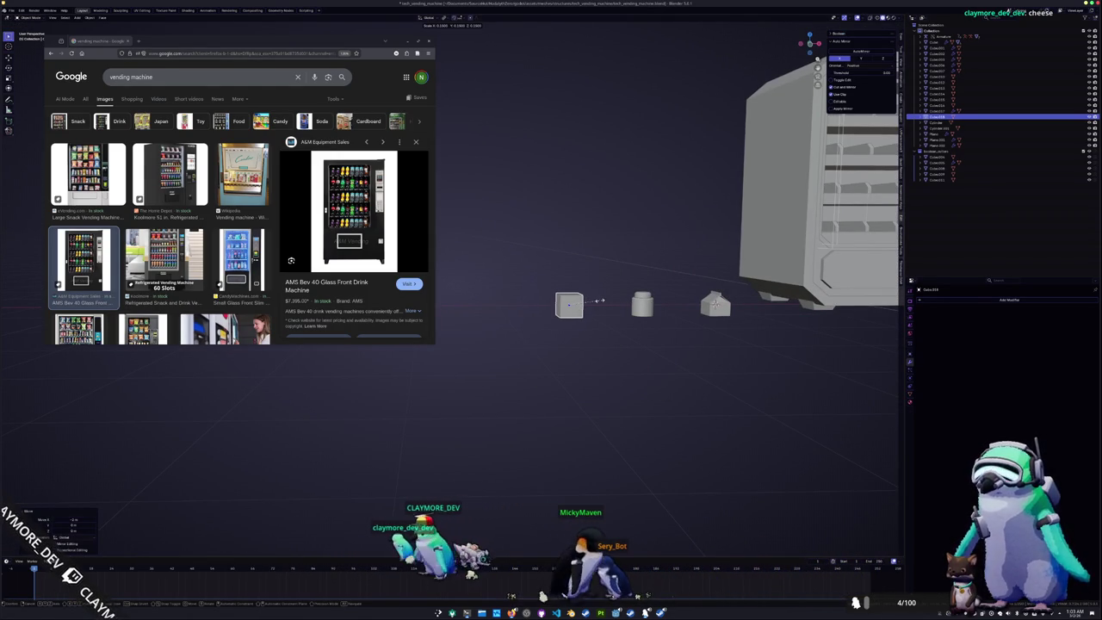
click(598, 301)
In front orthographic view, stretch the cube along X into a wide low box
middle_drag(599, 303, 594, 325)
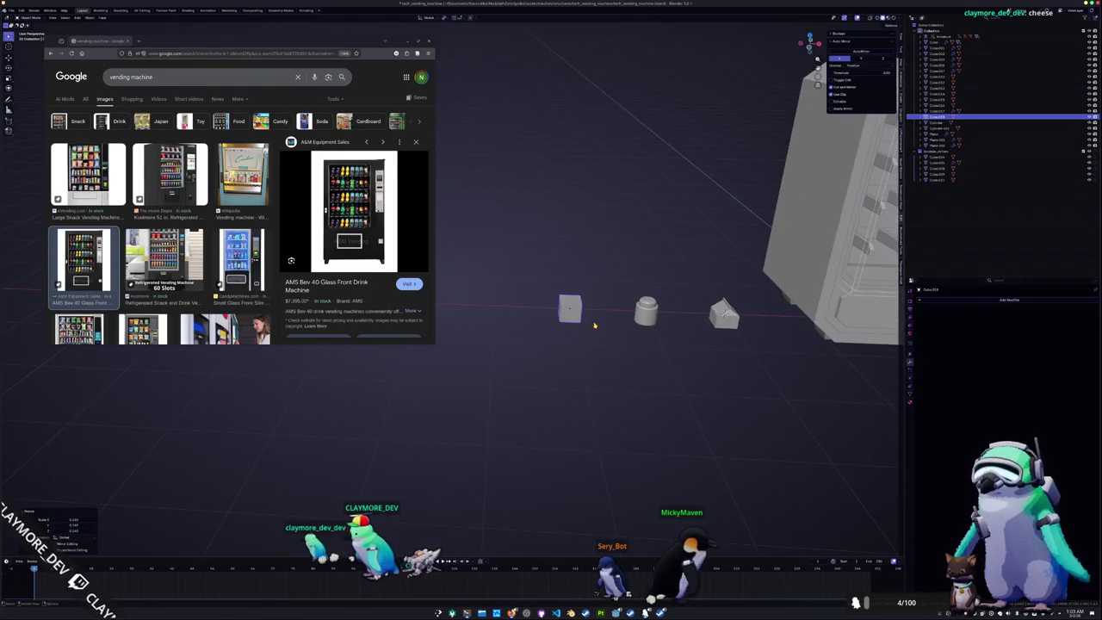
key(KP_1)
scroll(594, 323, up, 3)
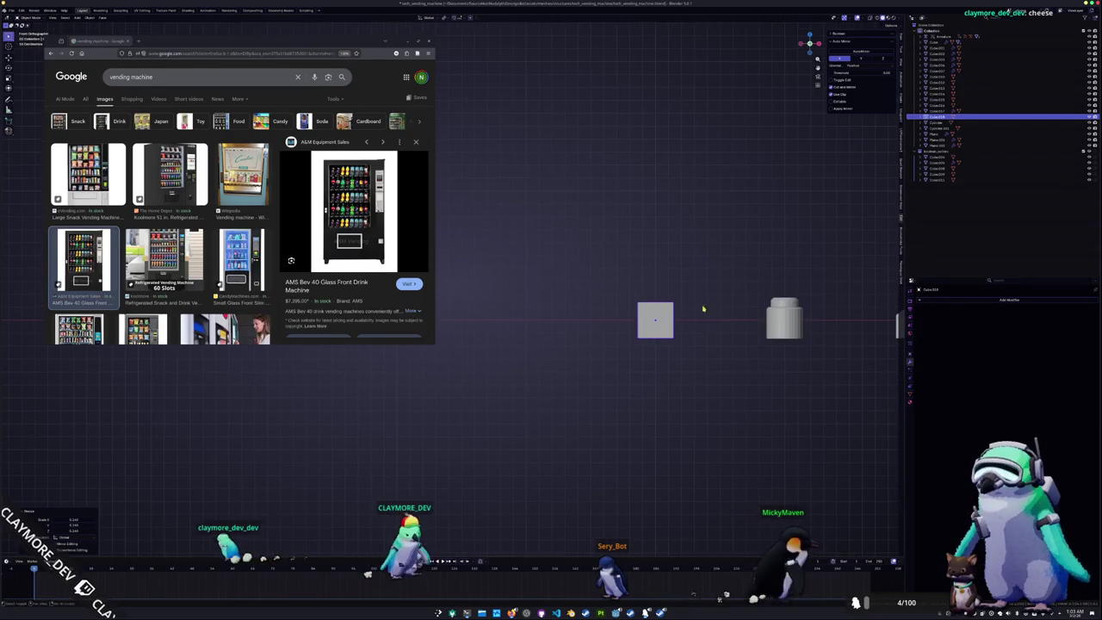
shift+middle_drag(696, 312, 558, 287)
scroll(557, 287, up, 1)
key(s)
key(x)
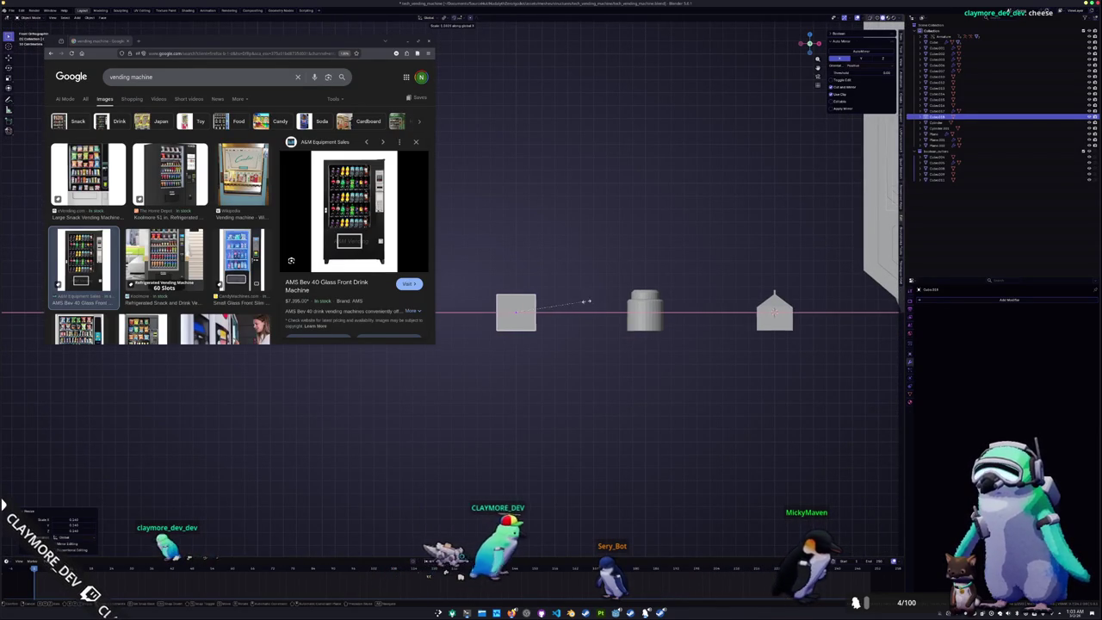
click(611, 303)
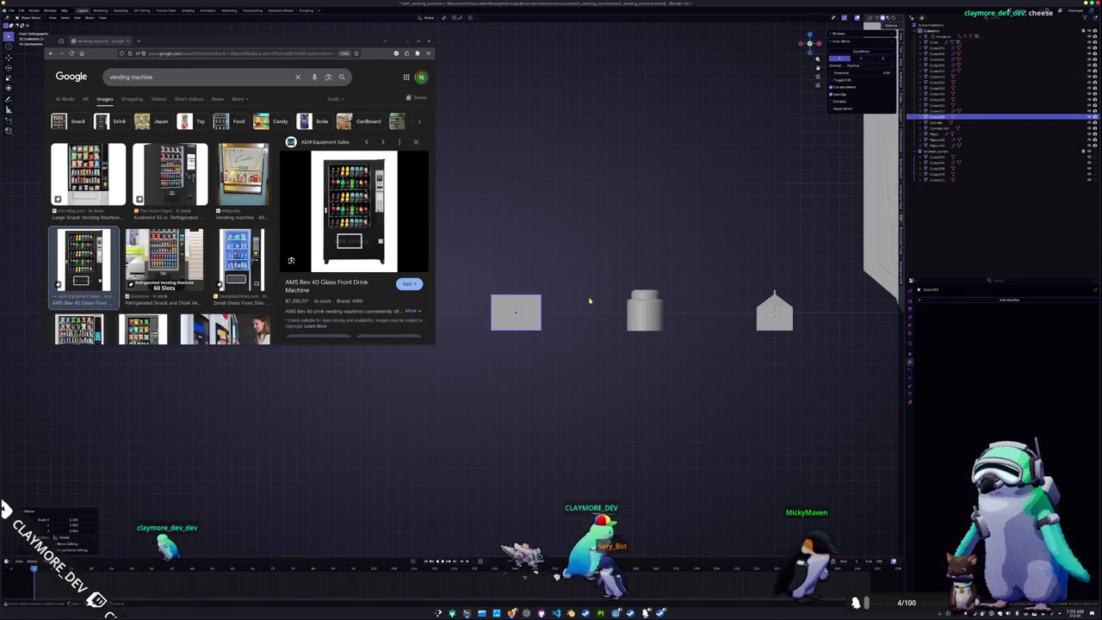
Select the box's top face in Edit Mode, check its face options, then return to Object Mode
middle_drag(590, 300, 511, 290)
key(Tab)
click(511, 290)
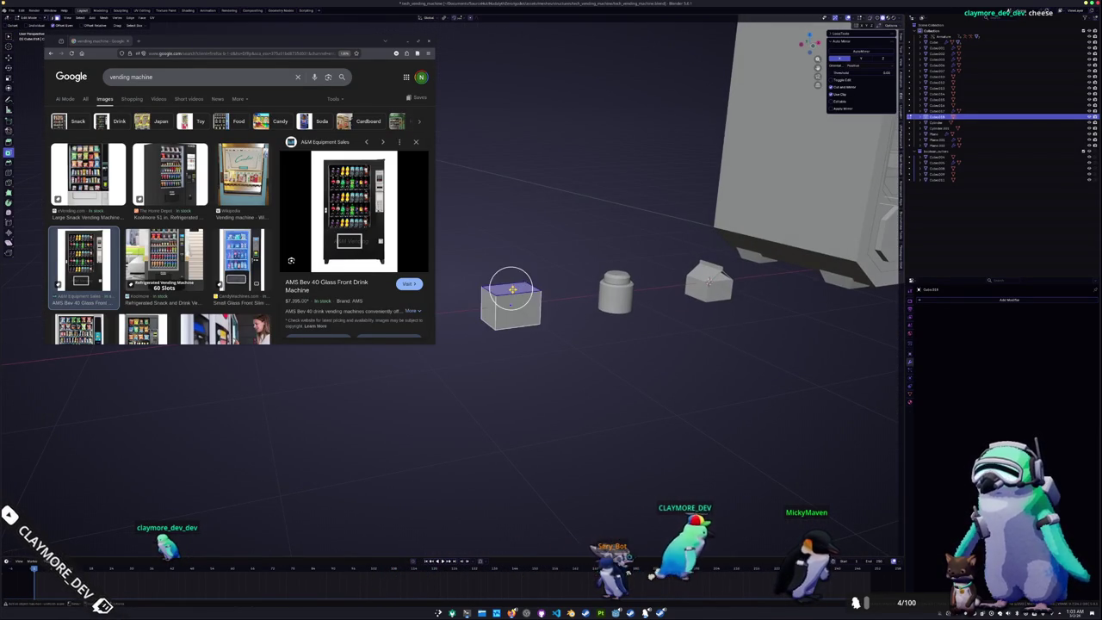
scroll(511, 290, up, 2)
right_click(535, 333)
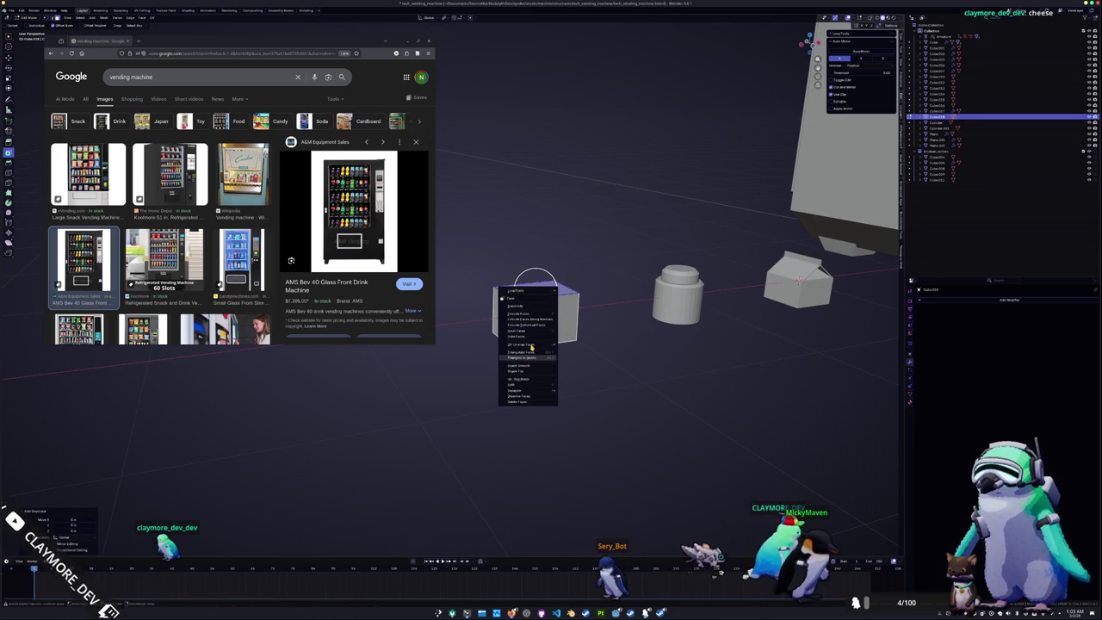
key(Escape)
key(Tab)
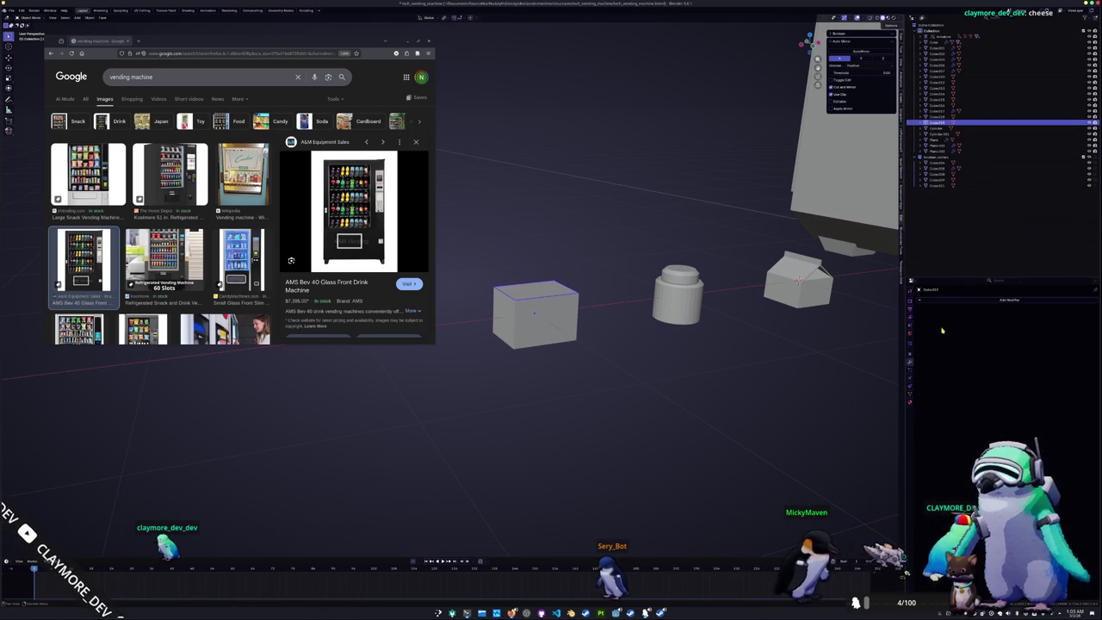
Add a Solidify modifier to the box and adjust its thickness, with Offset 1.0000
click(952, 301)
click(979, 315)
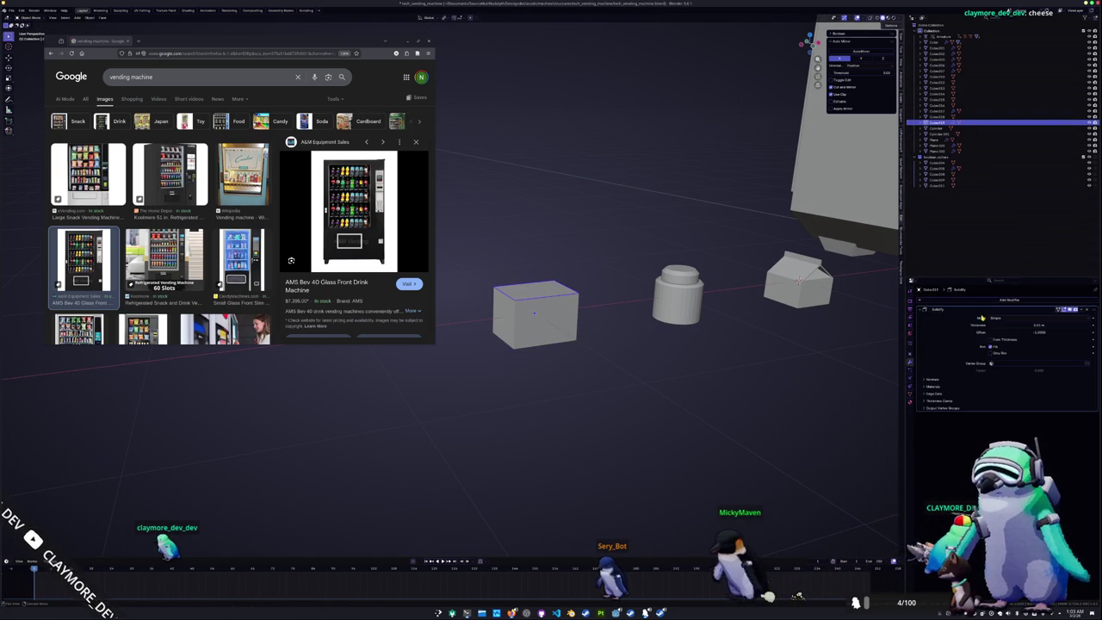
mouse_move(1024, 331)
mouse_down()
mouse_move(1086, 331)
mouse_move(1027, 327)
mouse_up()
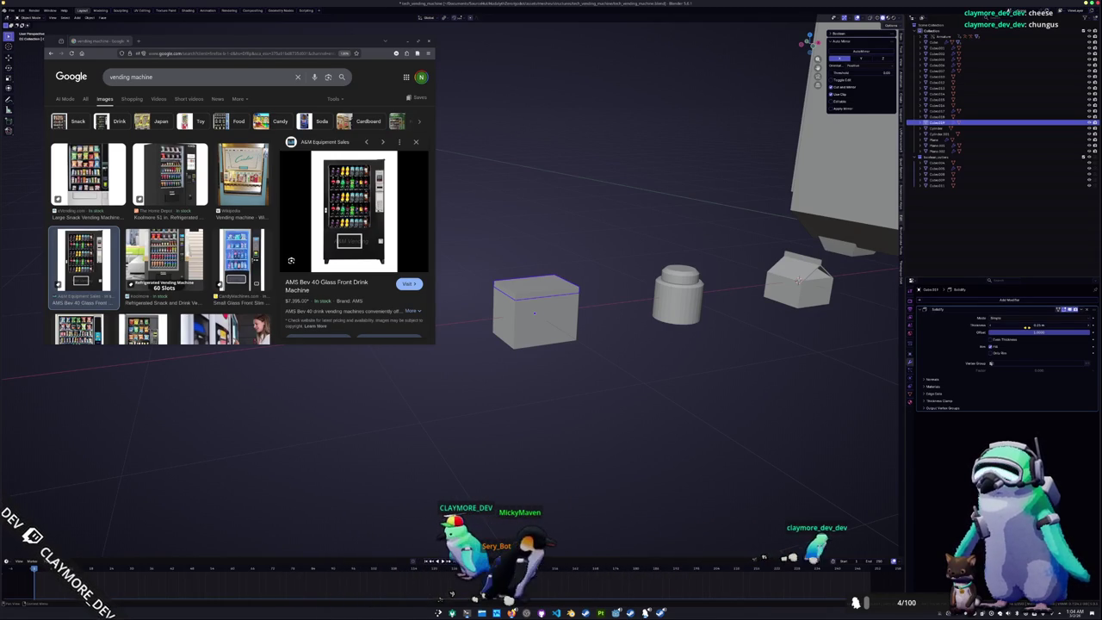
Scale the box's top slightly outward to form a wider lid
scroll(605, 321, up, 2)
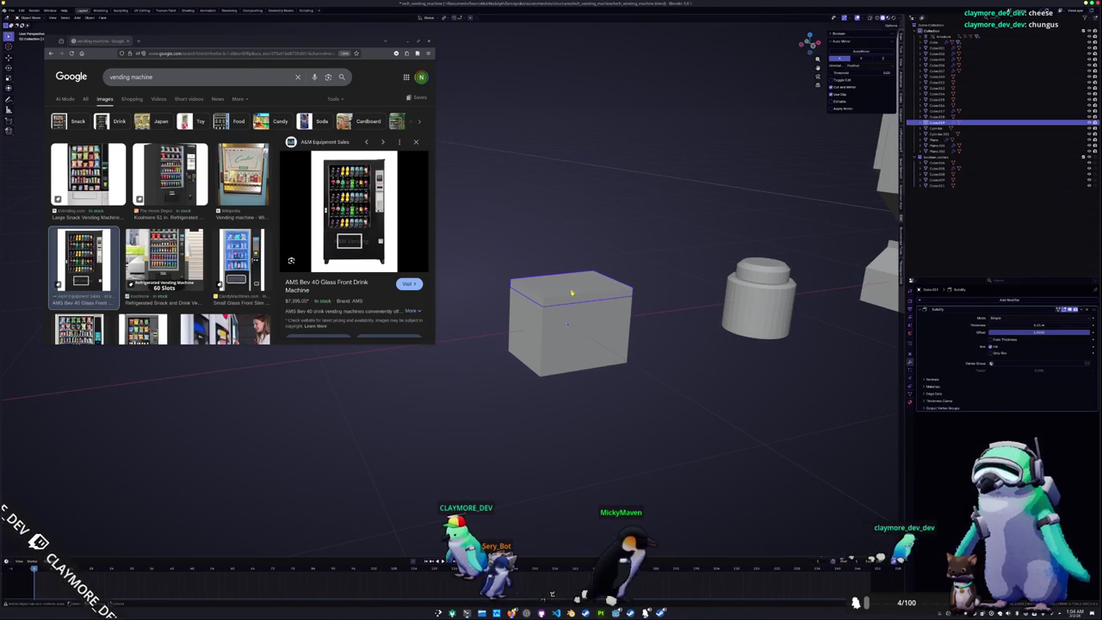
middle_drag(571, 293, 594, 298)
key(s)
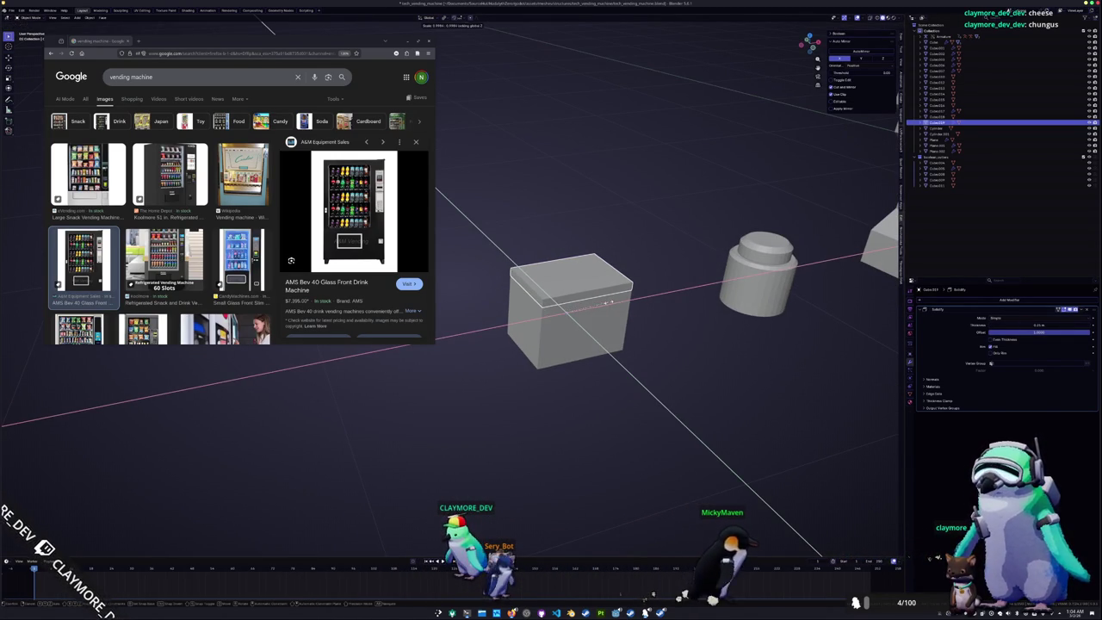
click(621, 302)
mouse_move(621, 301)
middle_down()
mouse_move(649, 221)
mouse_move(640, 202)
mouse_move(650, 280)
middle_up()
Apply the box's transforms, thin the lid via Solidify, and view it from the front
key(ctrl+a)
click(653, 290)
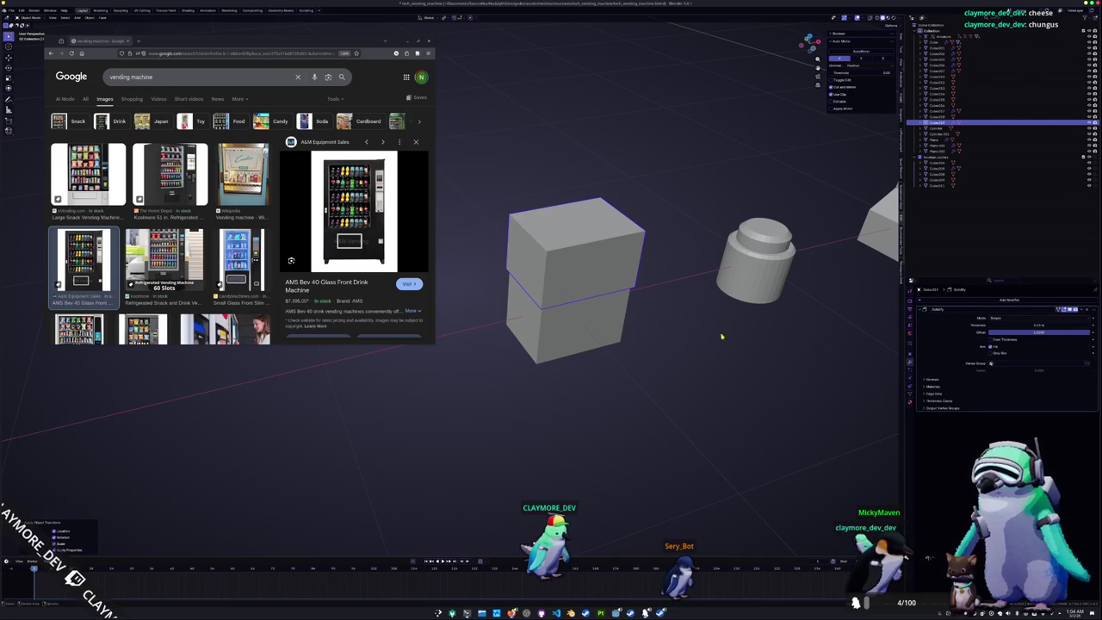
drag(1033, 332, 1037, 326)
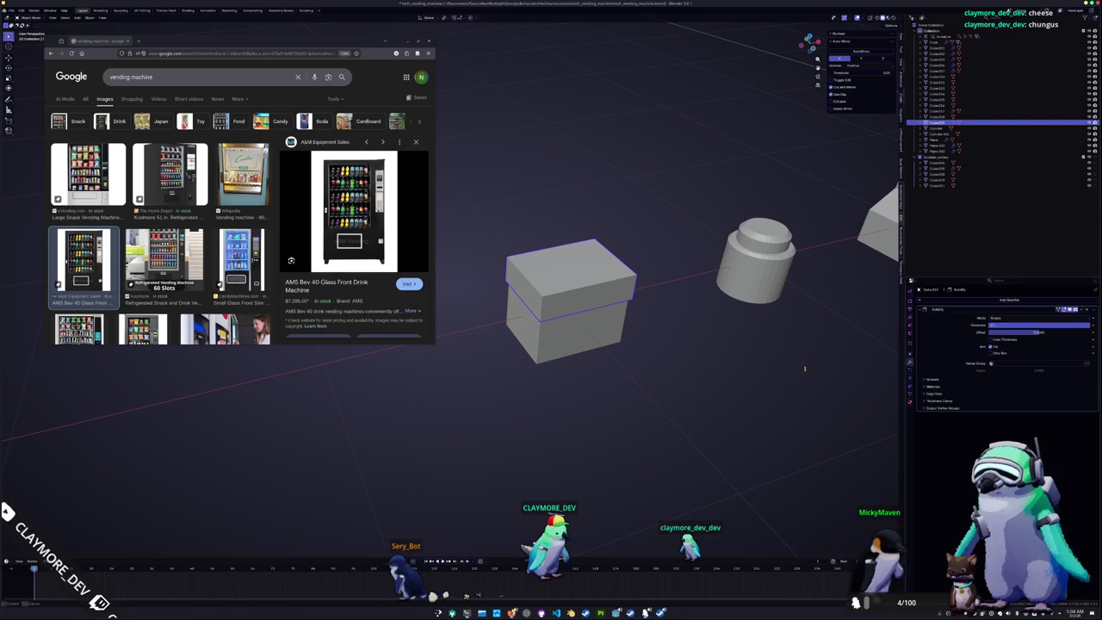
key(KP_1)
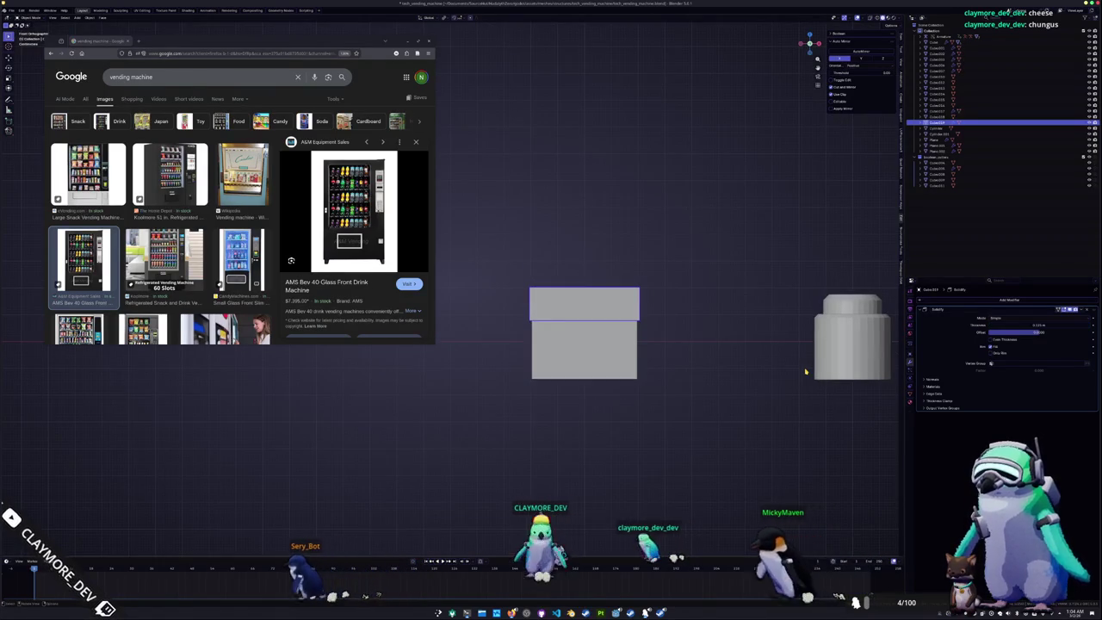
Apply the Solidify modifier and extrude the box's top face vertically
scroll(733, 318, down, 1)
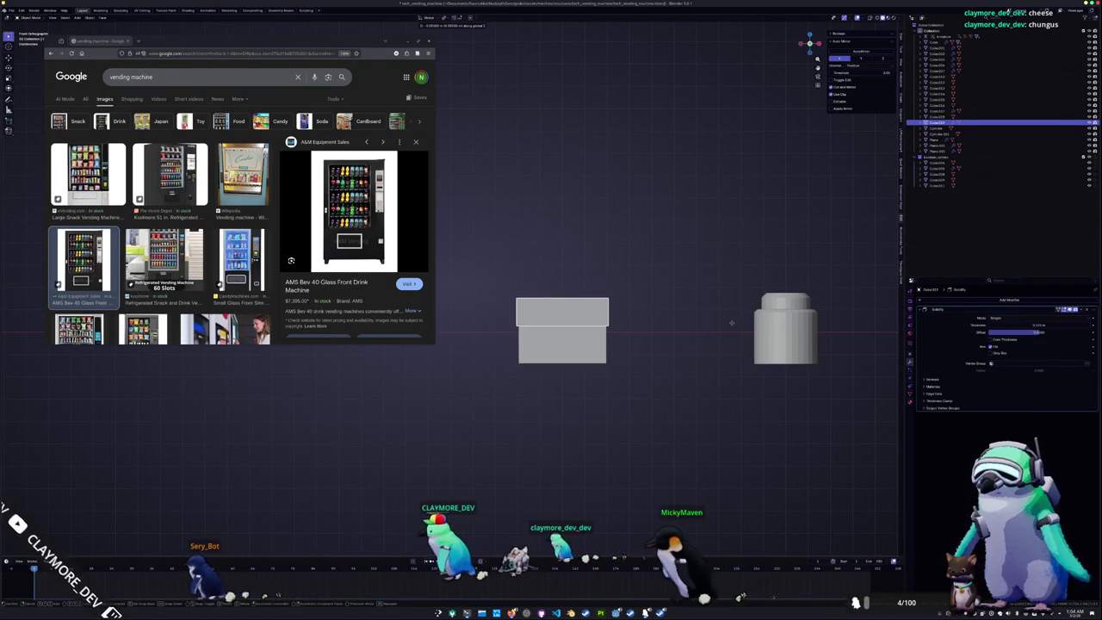
key(Tab)
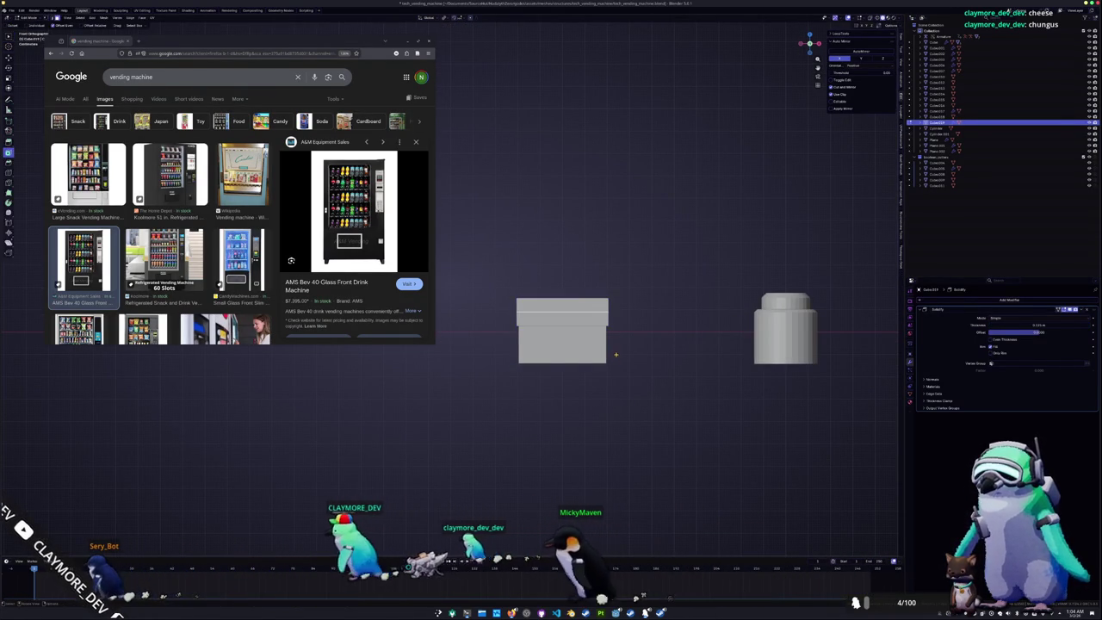
key(ctrl+a)
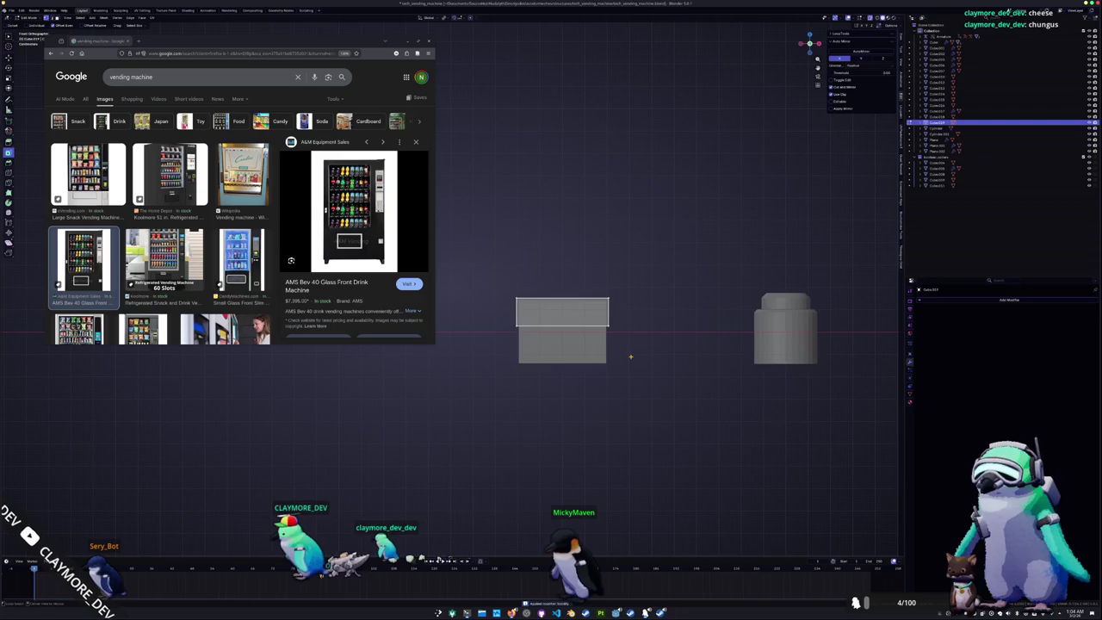
key(e)
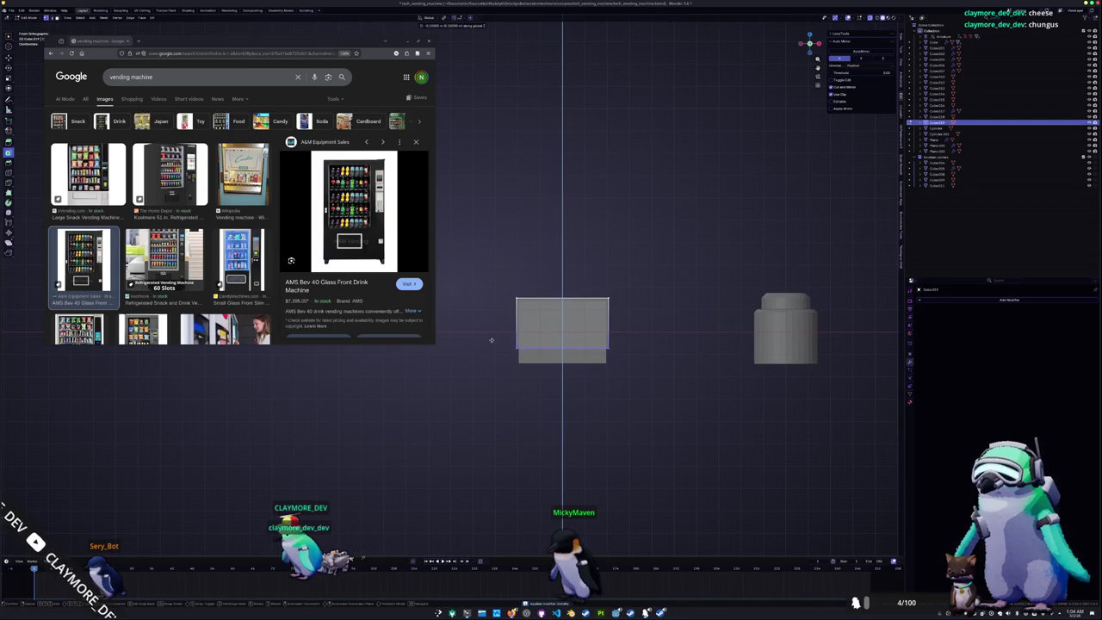
click(492, 339)
key(Tab)
Select the box's bottom face in Edit Mode, bring up the delete options, then cancel
mouse_move(524, 359)
middle_down()
mouse_move(543, 376)
mouse_move(542, 338)
middle_up()
right_click(554, 294)
key(Escape)
key(Tab)
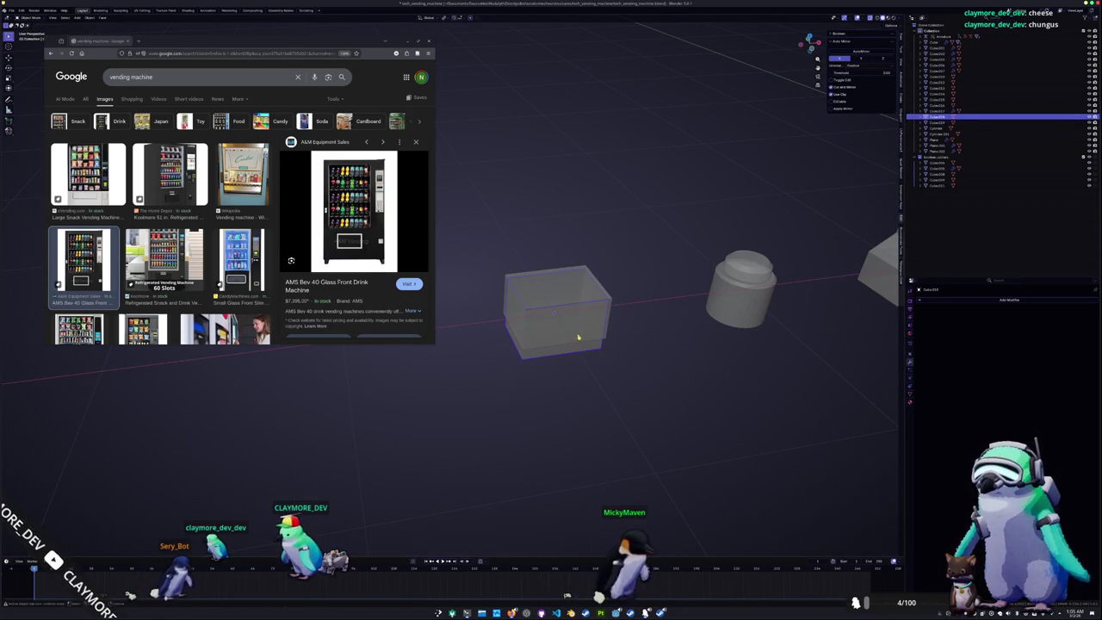
click(575, 338)
key(Tab)
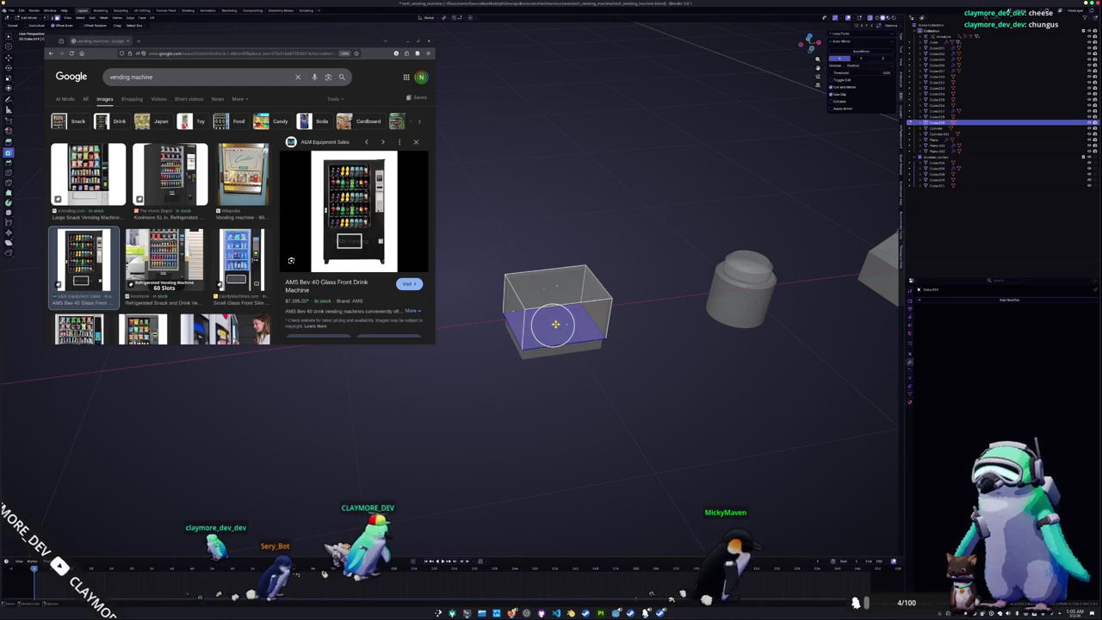
key(x)
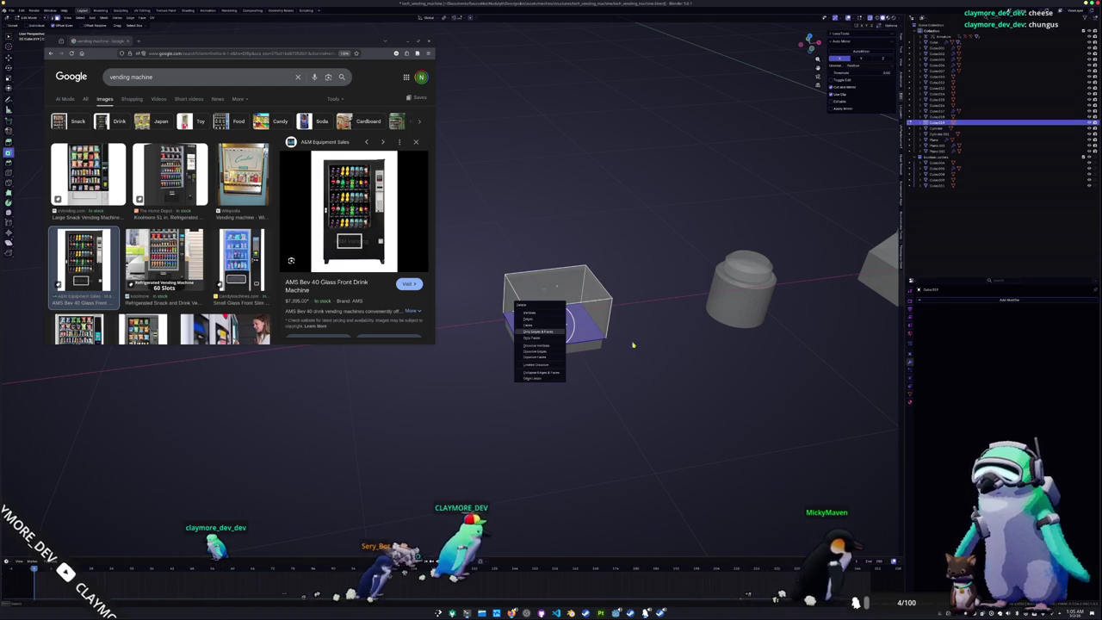
key(Escape)
right_click(608, 344)
key(Escape)
key(Tab)
Apply Shade Auto Smooth to the cylinder jar, adding a Smooth by Angle modifier
mouse_move(637, 345)
middle_down()
mouse_move(712, 339)
mouse_move(556, 327)
mouse_move(598, 302)
middle_up()
click(711, 337)
click(535, 315)
right_click(579, 315)
click(556, 322)
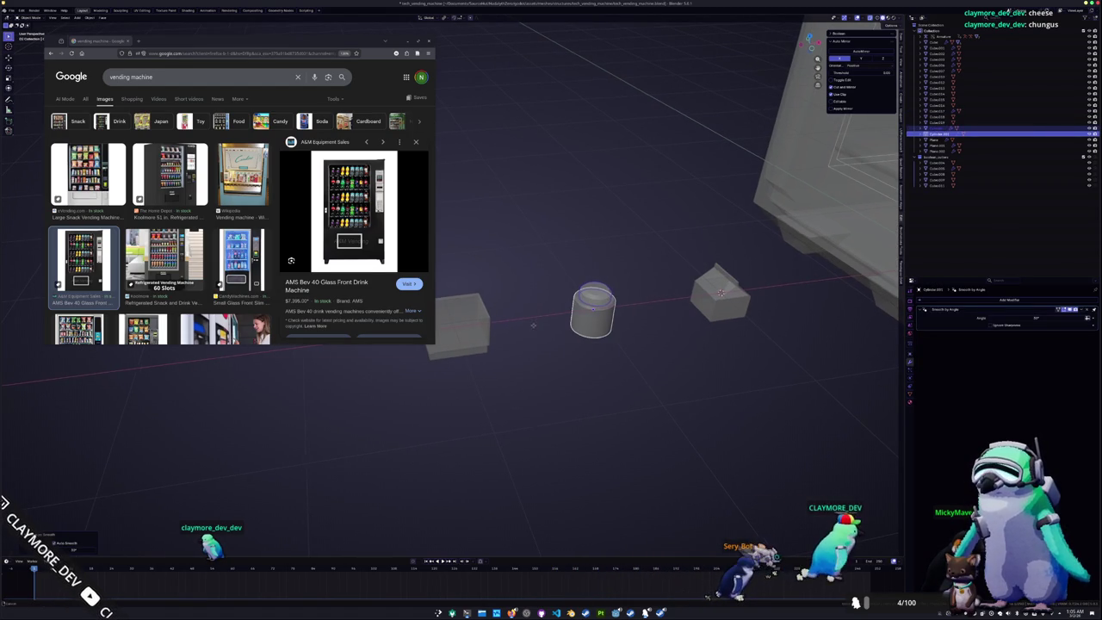
Scale the small box piece along Z so it lines up with the other stacked piece
shift+middle_drag(532, 328, 602, 317)
click(534, 327)
scroll(534, 349, up, 3)
key(Tab)
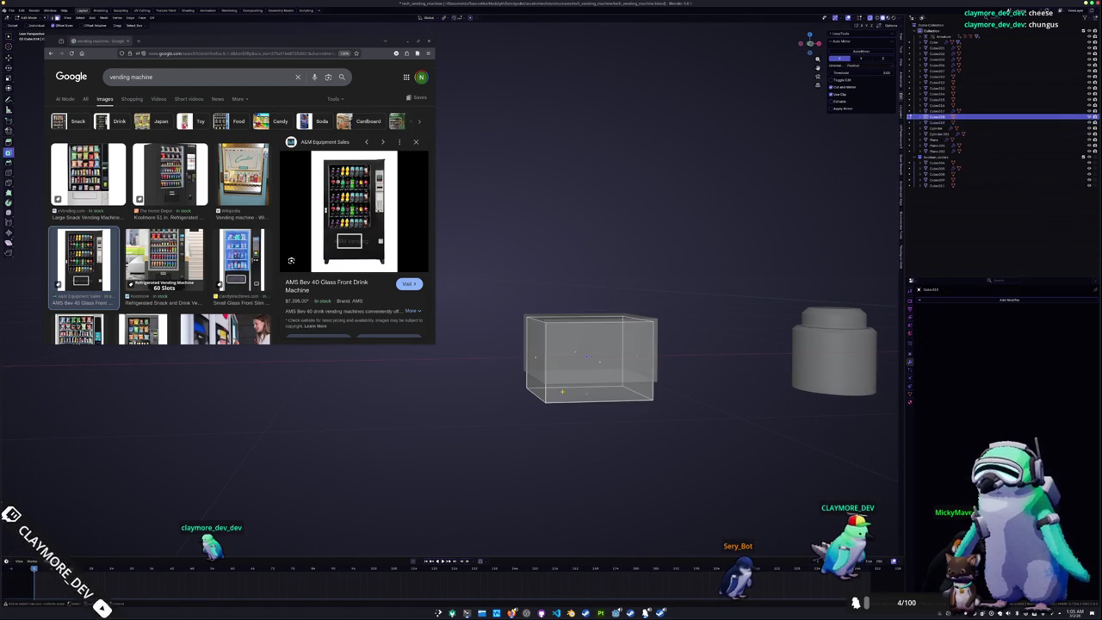
key(Tab)
key(s)
key(z)
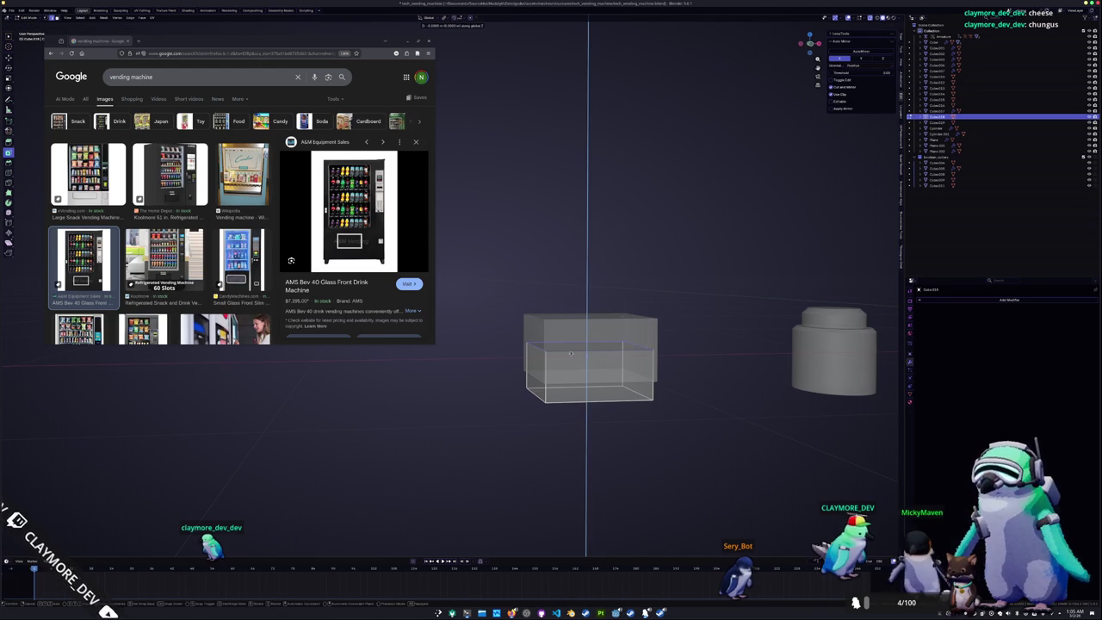
click(567, 338)
Select both box pieces and enter Edit Mode on them together
click(567, 317)
key(Tab)
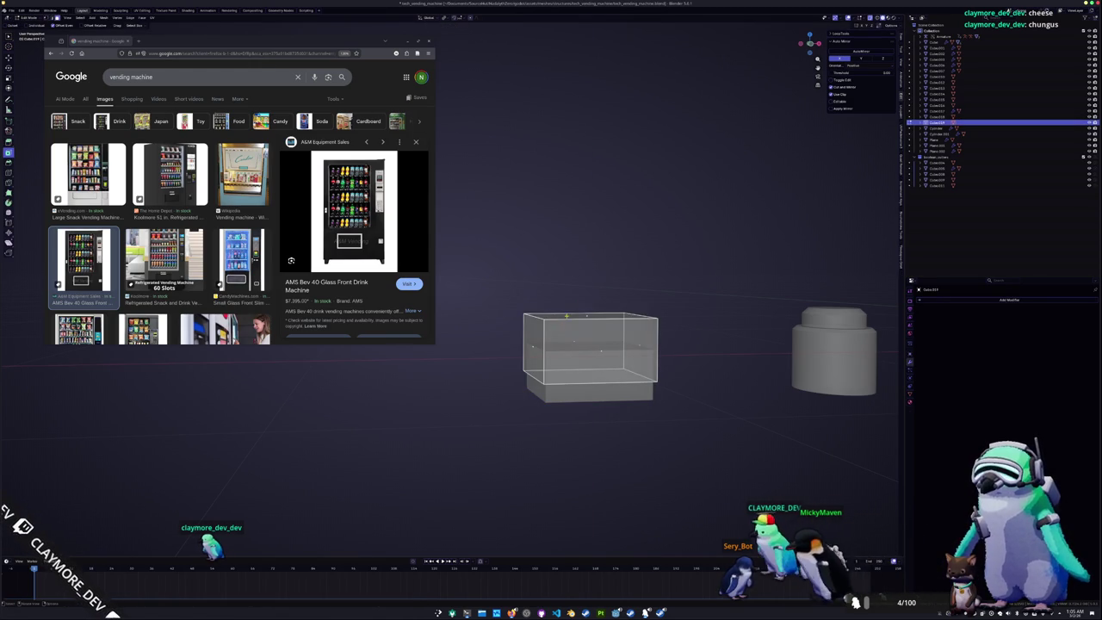
key(Tab)
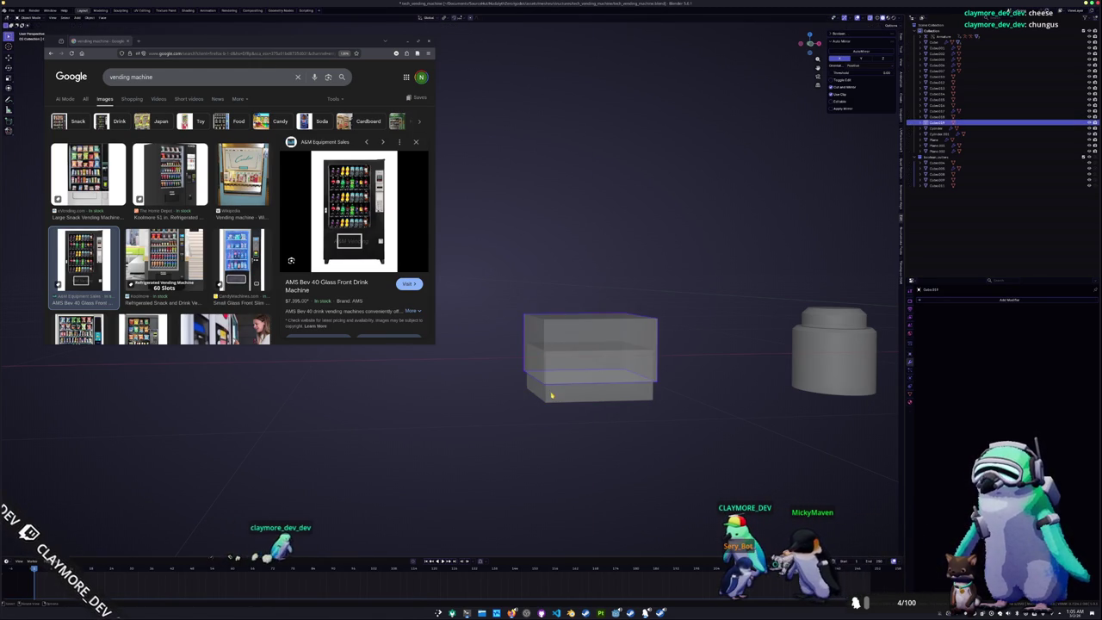
shift+click(586, 327)
key(Tab)
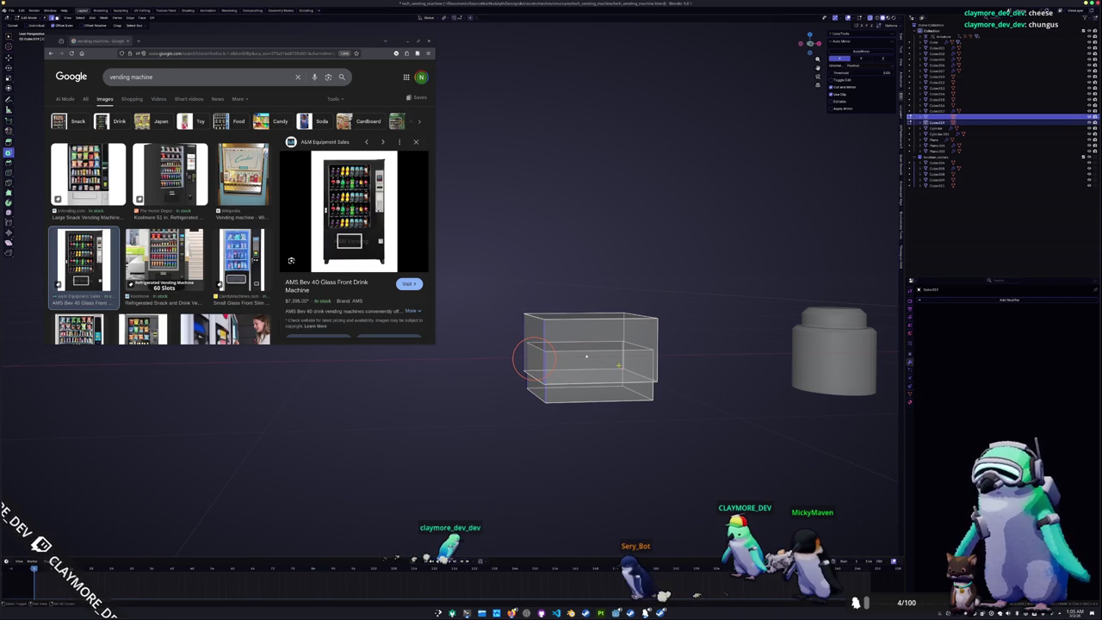
Apply all transforms to the box and chamfer its vertical edges with a 0.1 bevel
middle_drag(661, 359, 665, 369)
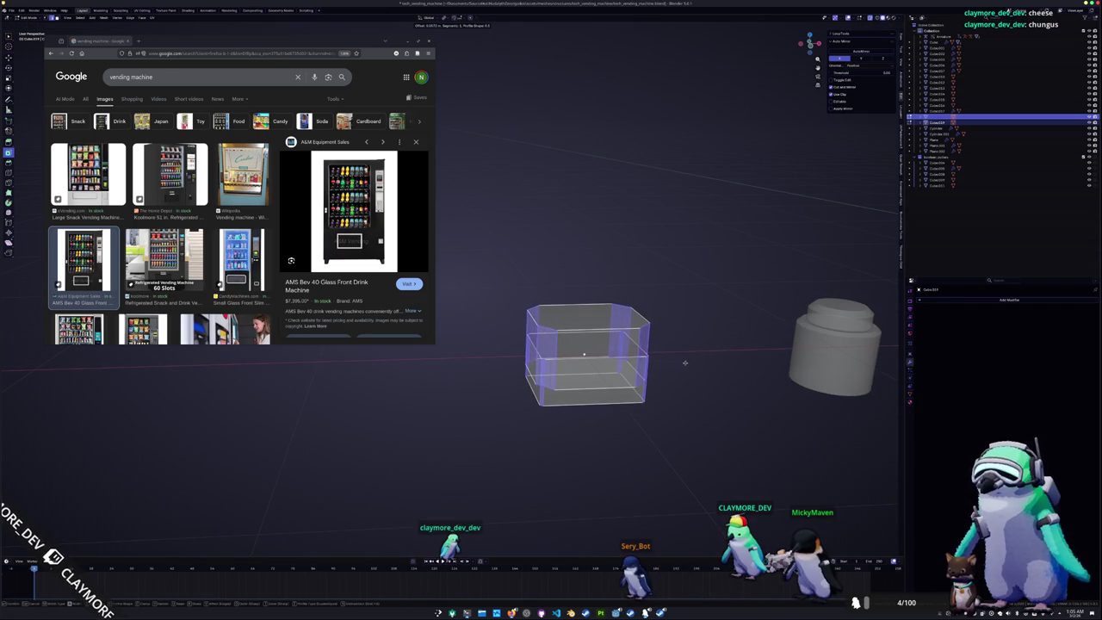
key(Tab)
key(ctrl+a)
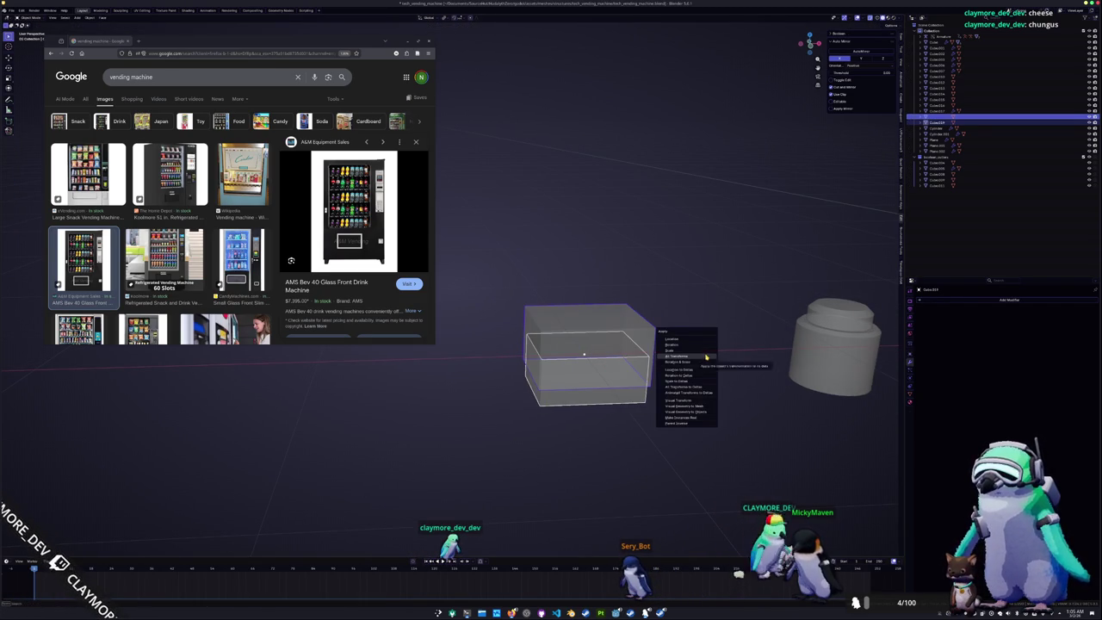
click(706, 357)
key(Tab)
key(ctrl+b)
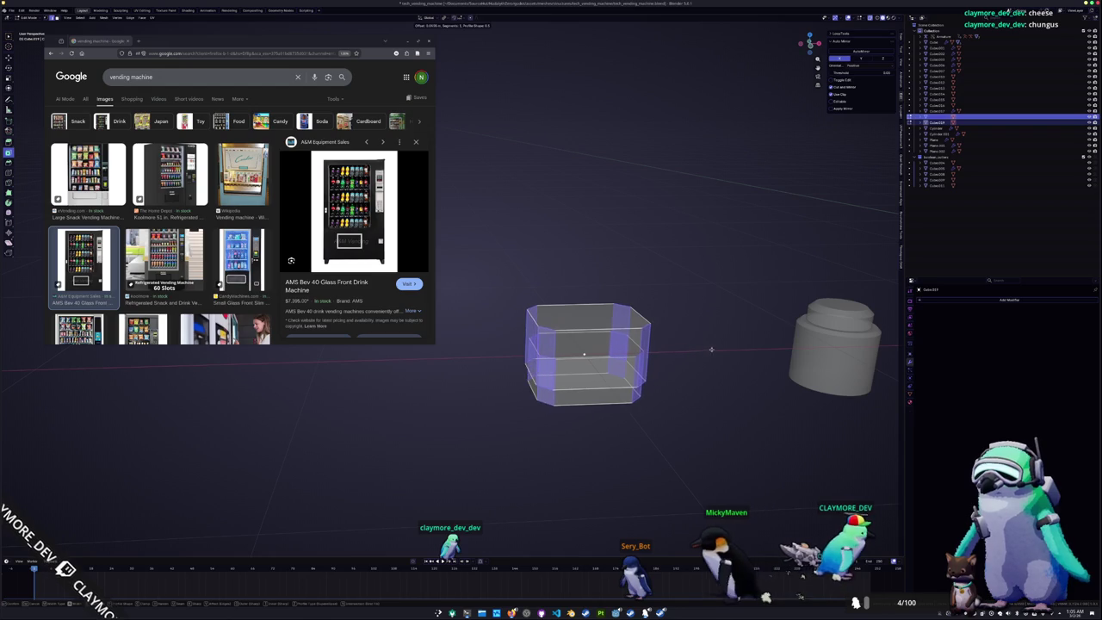
key(0)
key(period)
key(1)
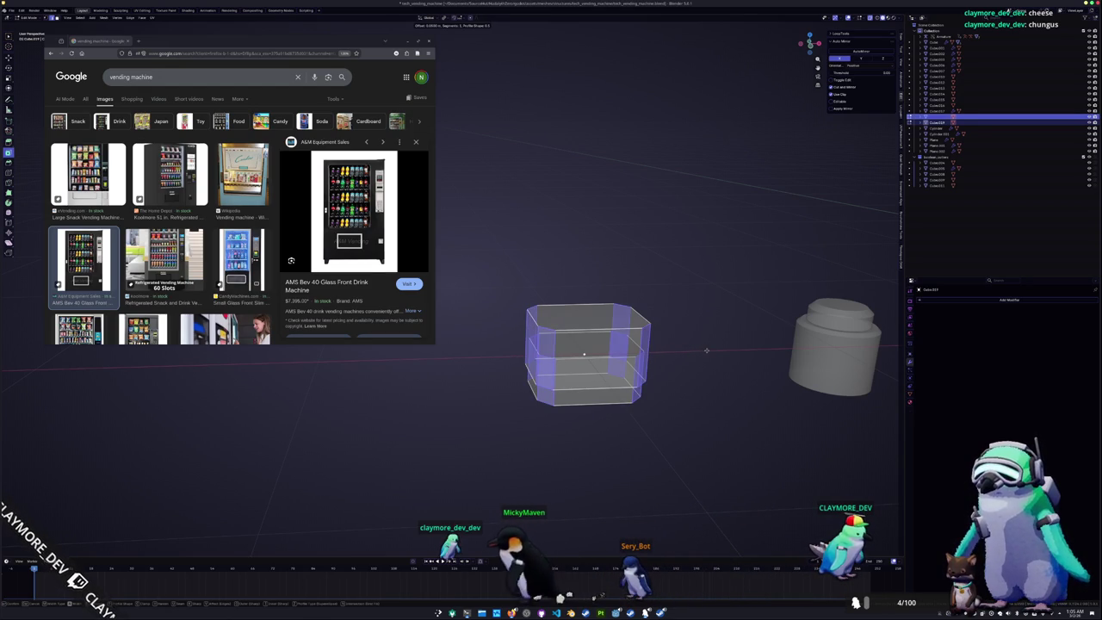
key(Return)
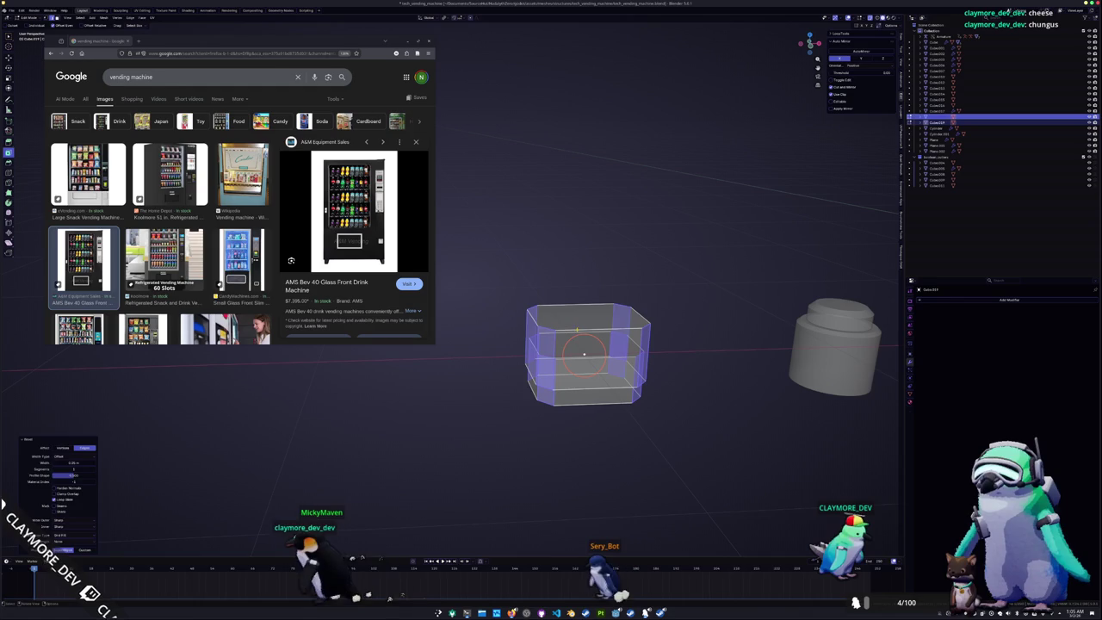
Bevel the rim of the box's top face, working in solid opaque view
click(586, 316)
key(alt+z)
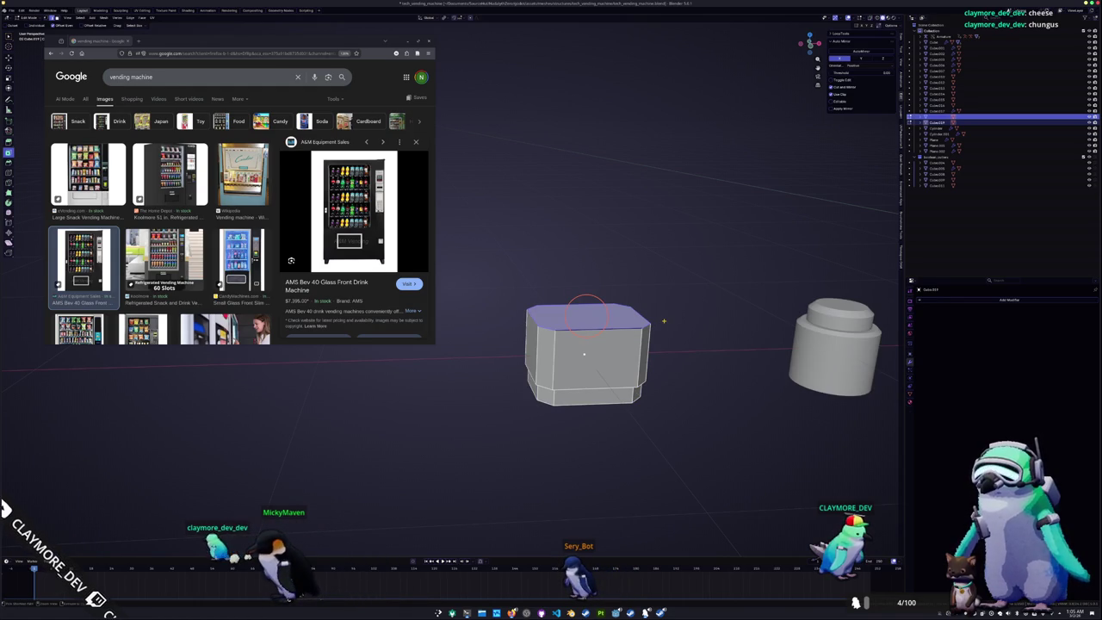
key(ctrl+b)
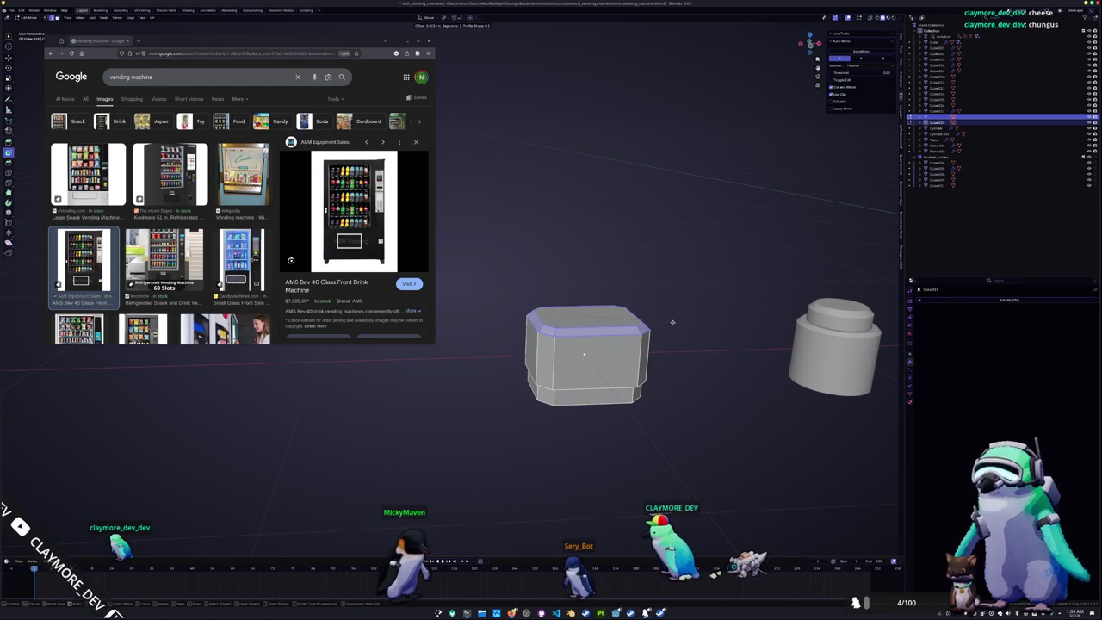
click(673, 322)
Give the bevelled box Shade Auto Smooth shading in Object Mode
key(Tab)
scroll(620, 327, down, 4)
right_click(592, 333)
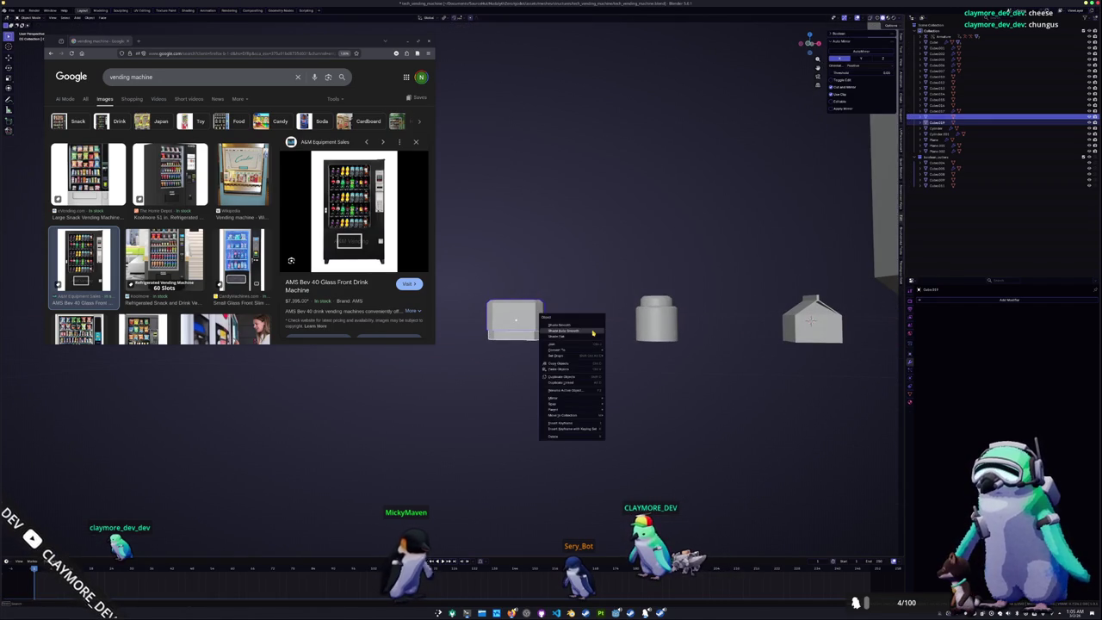
click(592, 330)
mouse_move(592, 330)
middle_down()
mouse_move(618, 286)
mouse_move(664, 308)
mouse_move(562, 319)
middle_up()
right_click(618, 286)
right_click(664, 308)
key(Escape)
Move a copy of the milk carton along Y into the machine and check it from the front
scroll(626, 306, up, 3)
key(g)
key(y)
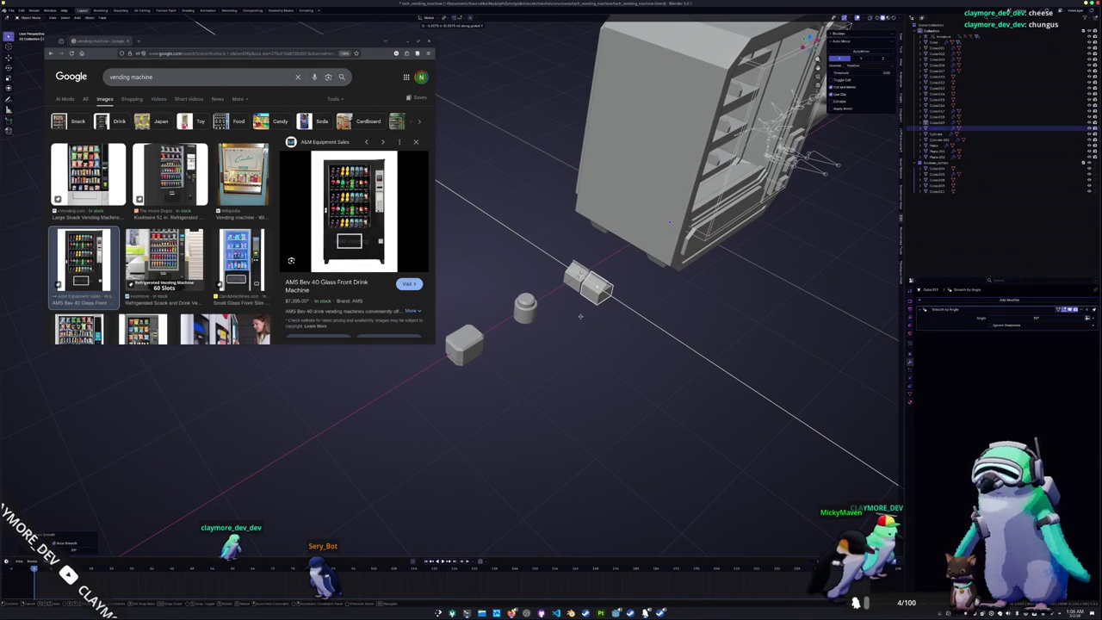
click(580, 316)
middle_drag(580, 315, 548, 310)
click(938, 111)
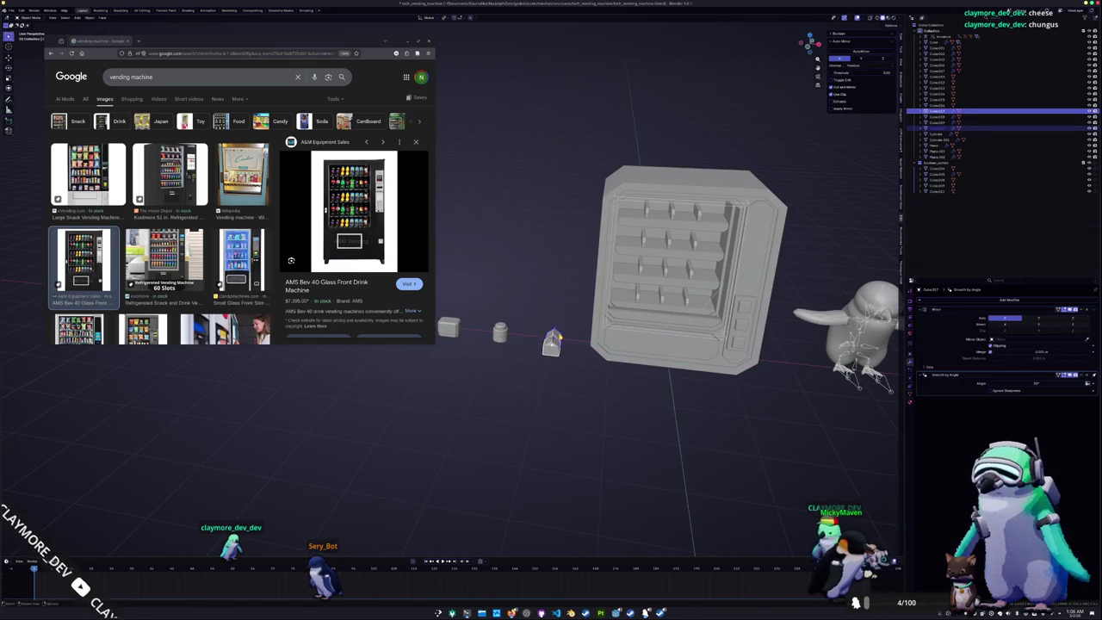
key(KP_1)
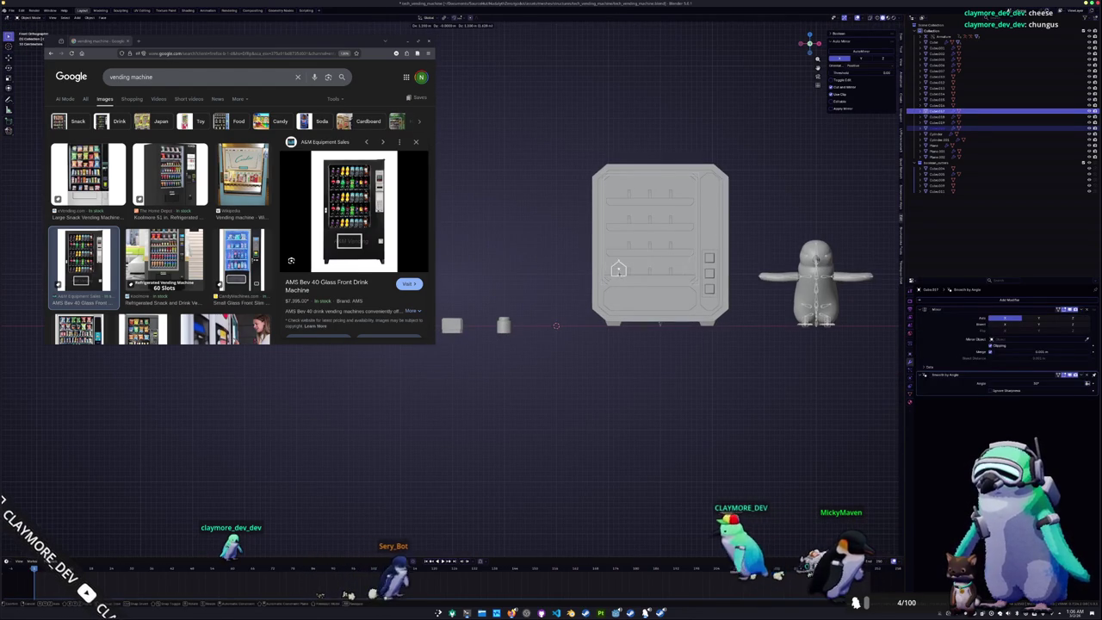
middle_drag(603, 344, 551, 362)
scroll(551, 310, up, 3)
mouse_move(551, 310)
middle_down()
mouse_move(516, 310)
mouse_move(564, 318)
mouse_move(548, 302)
mouse_move(560, 310)
middle_up()
Duplicate the milk carton and slide it along X onto the bottom shelf
key(shift+d)
key(x)
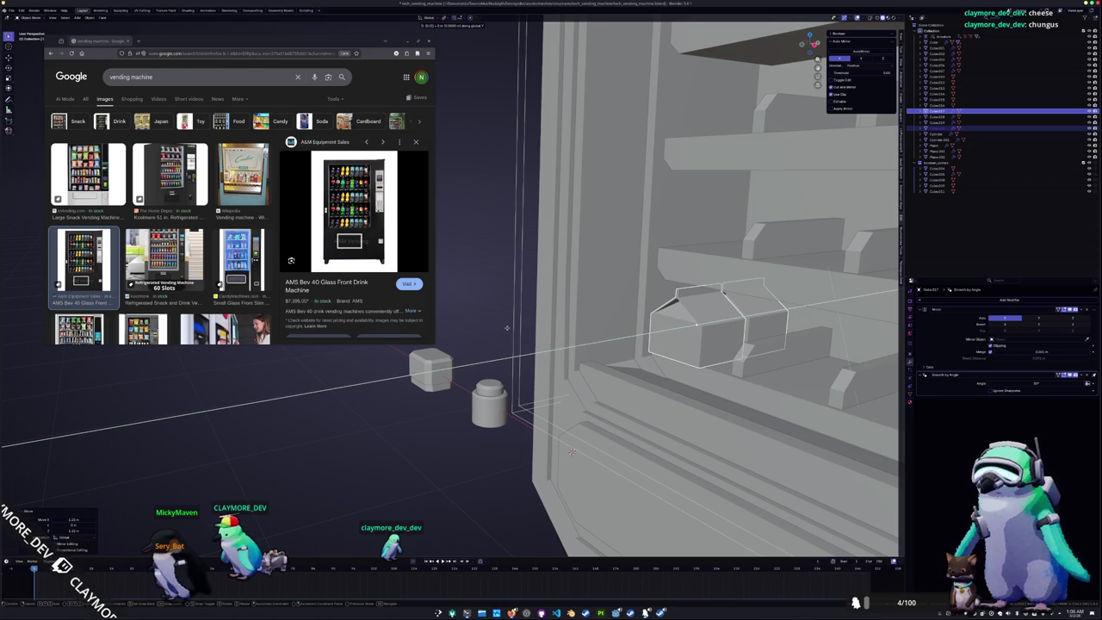
scroll(508, 330, up, 3)
scroll(560, 340, up, 3)
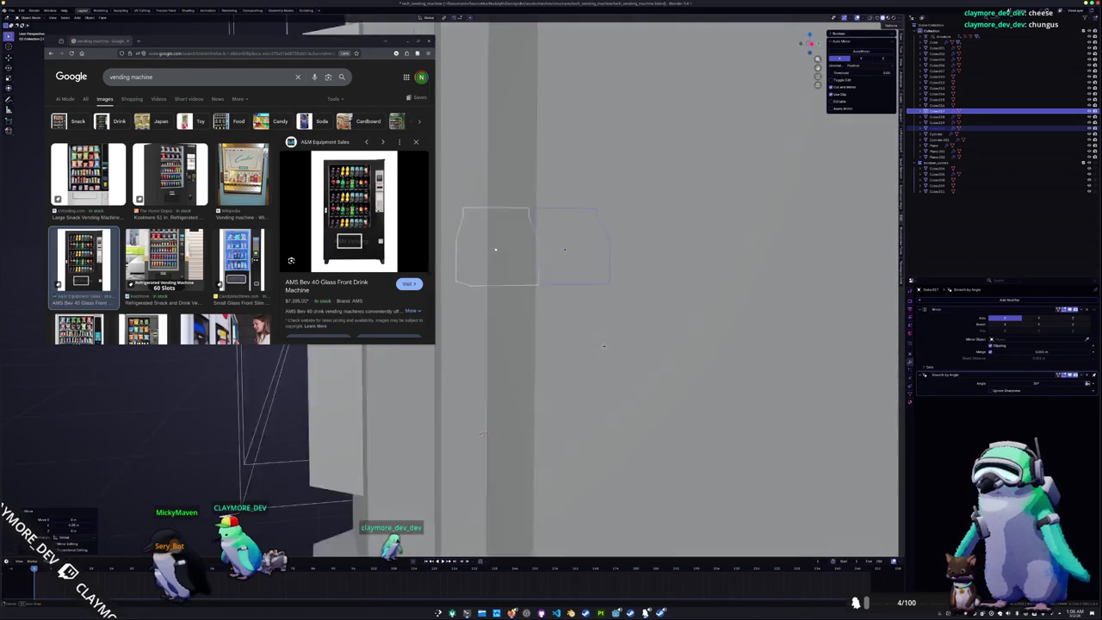
scroll(603, 352, down, 3)
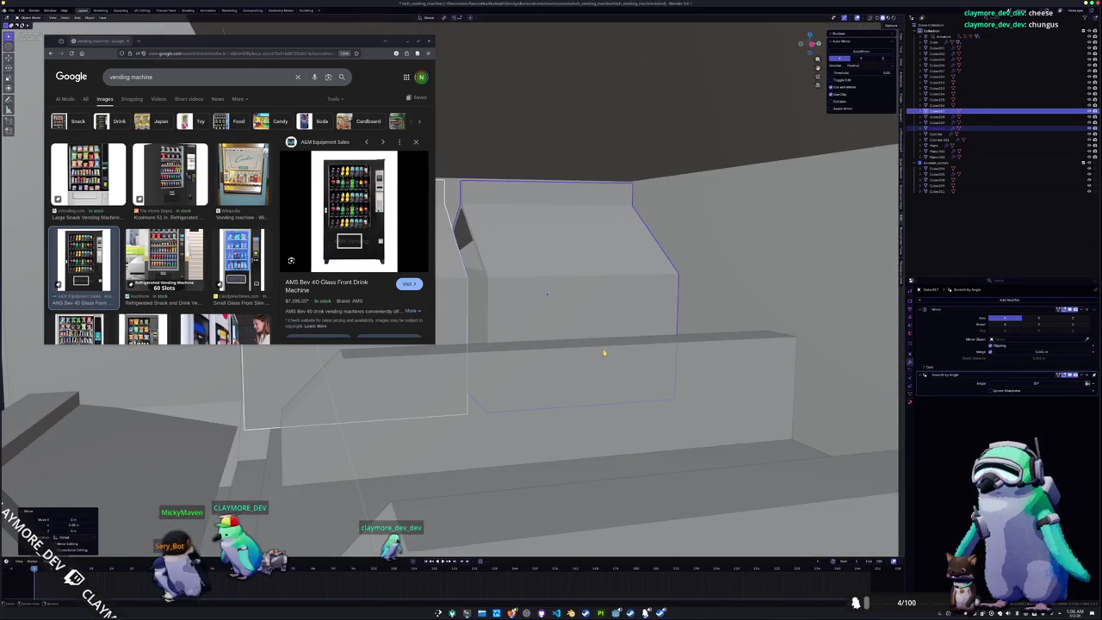
mouse_move(608, 324)
middle_down()
mouse_move(633, 328)
mouse_move(608, 329)
middle_up()
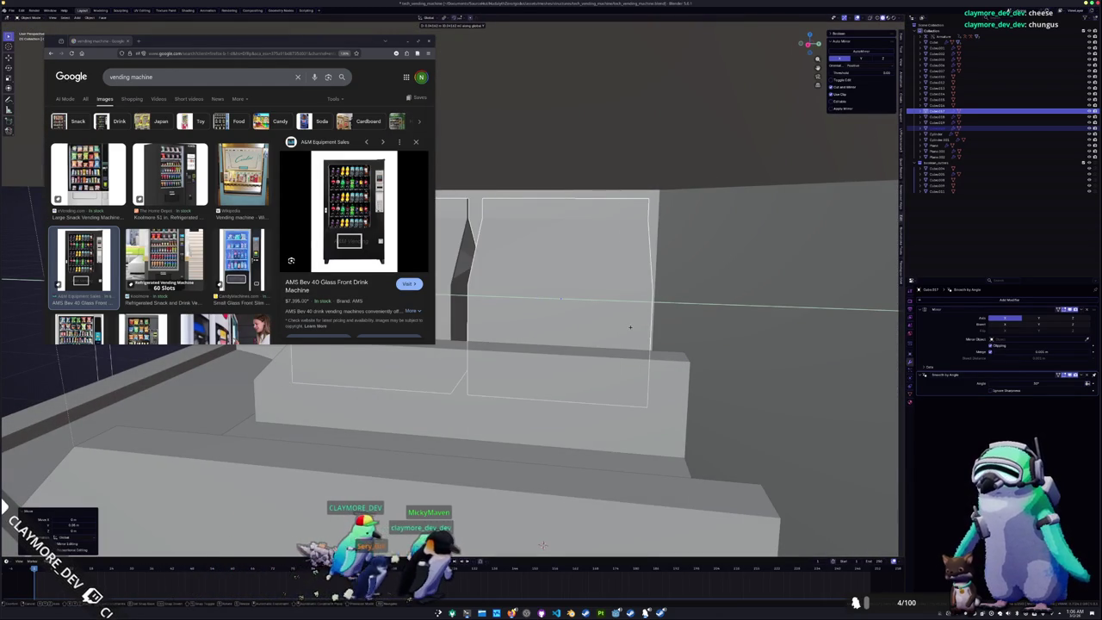
click(631, 329)
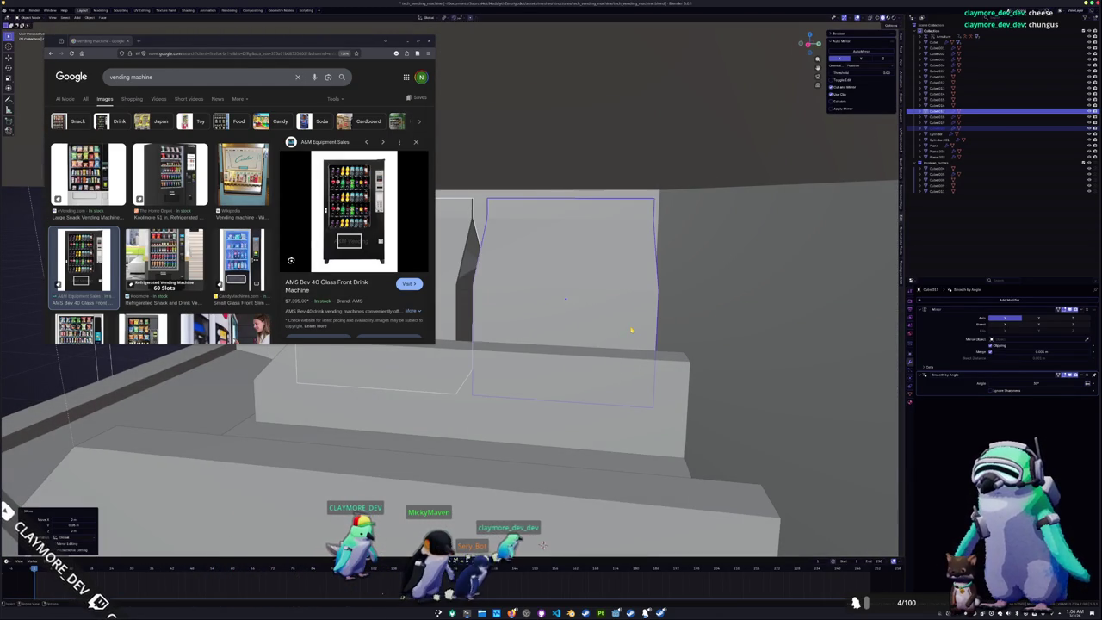
Make another in-place copy of the carton sitting on the shelf
scroll(596, 329, down, 3)
mouse_move(595, 329)
middle_down()
mouse_move(587, 347)
mouse_move(641, 364)
middle_up()
scroll(587, 348, up, 2)
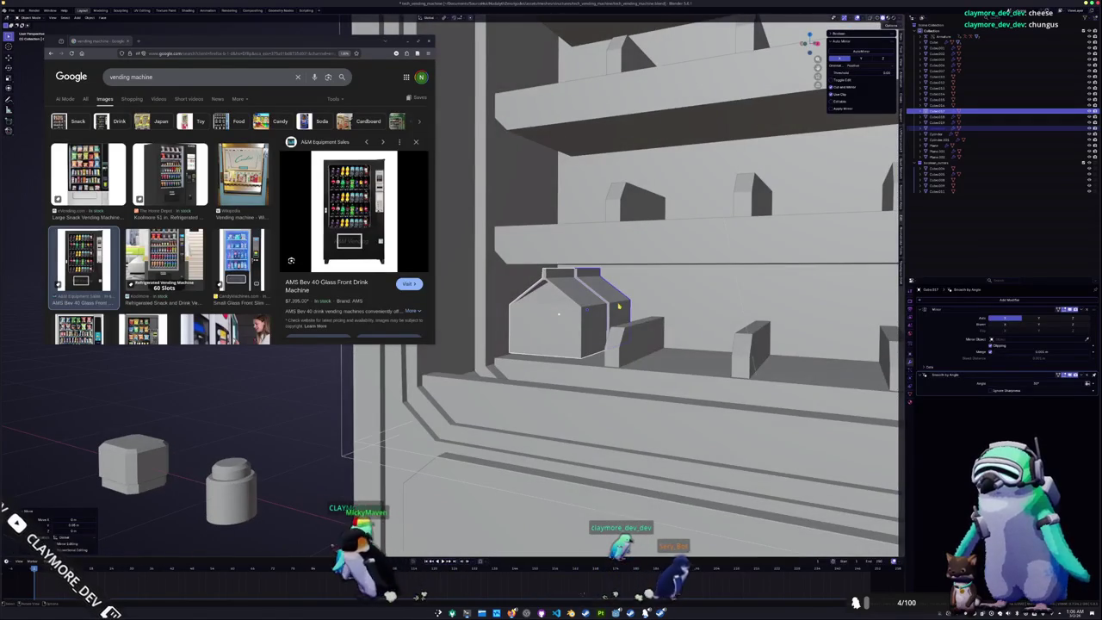
scroll(618, 306, down, 4)
middle_drag(509, 340, 523, 405)
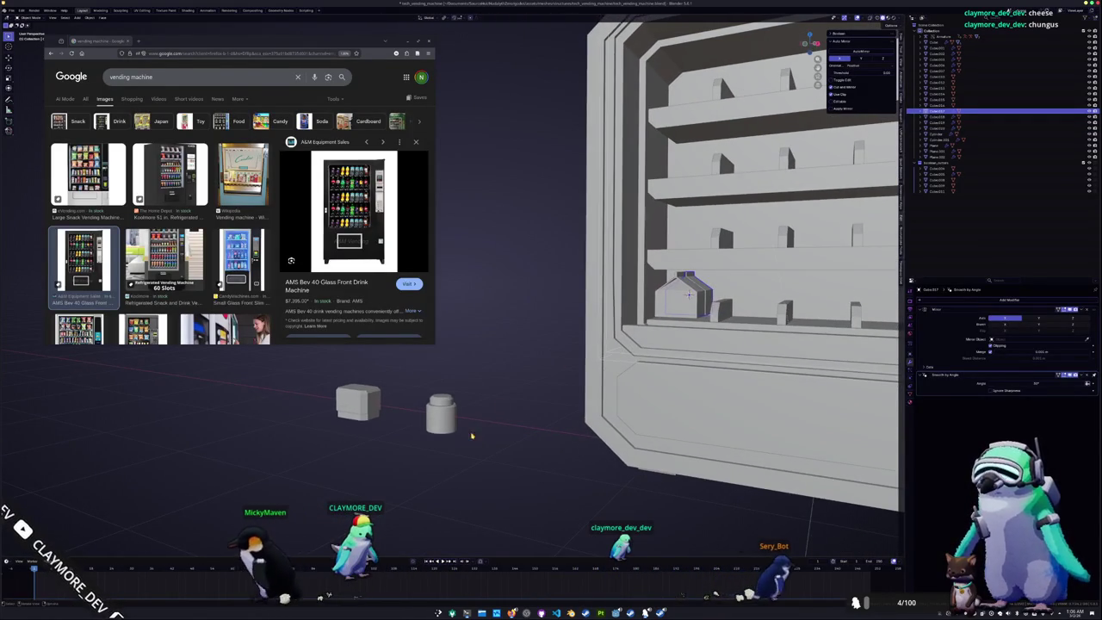
key(shift+d)
key(x)
key(Escape)
Change the jar's shading, apply all its transforms, and duplicate it in place
click(429, 368)
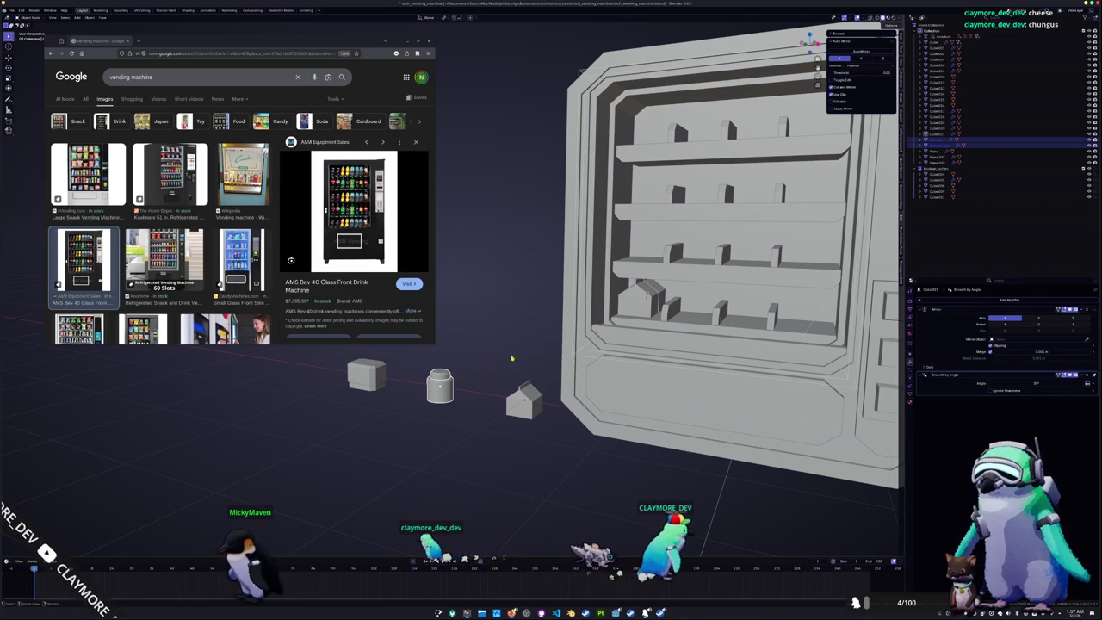
right_click(462, 420)
click(465, 414)
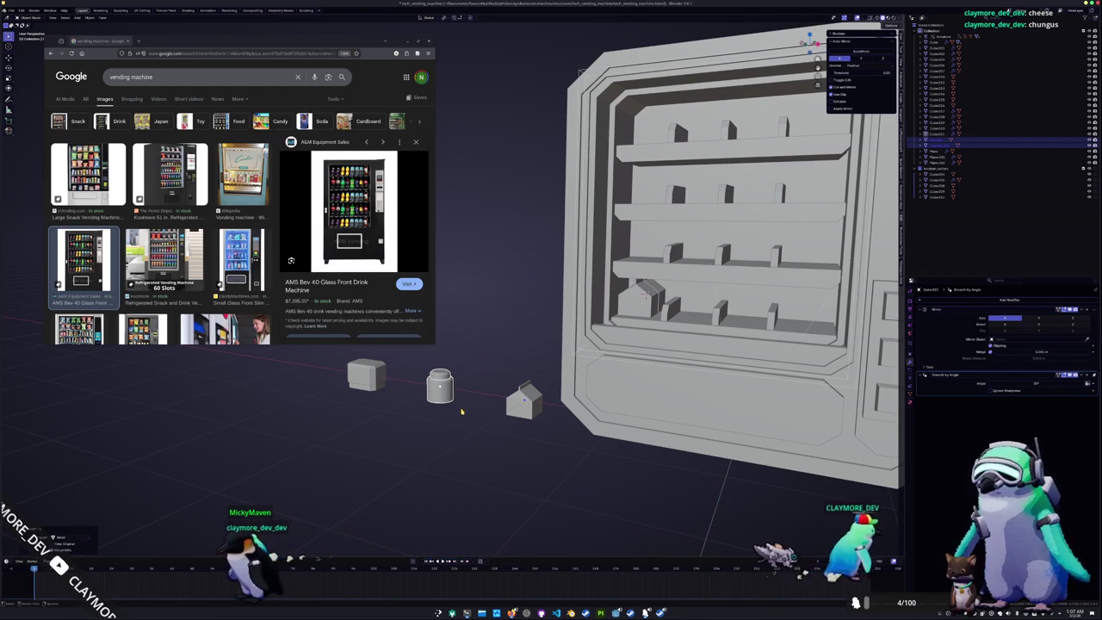
click(440, 387)
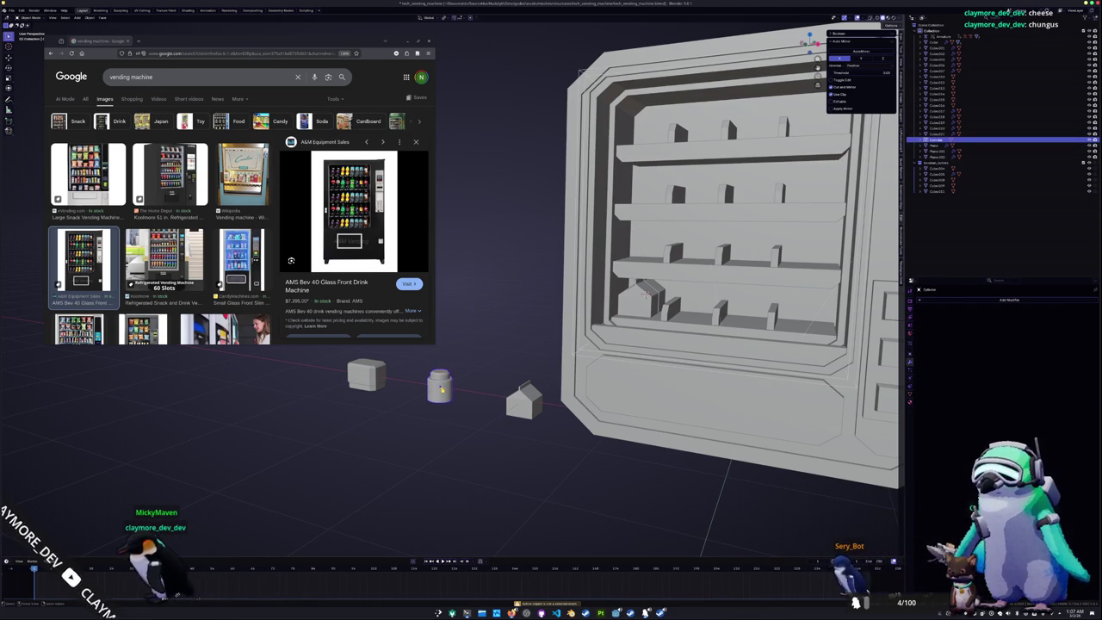
key(ctrl+a)
click(441, 390)
middle_drag(441, 389, 448, 385)
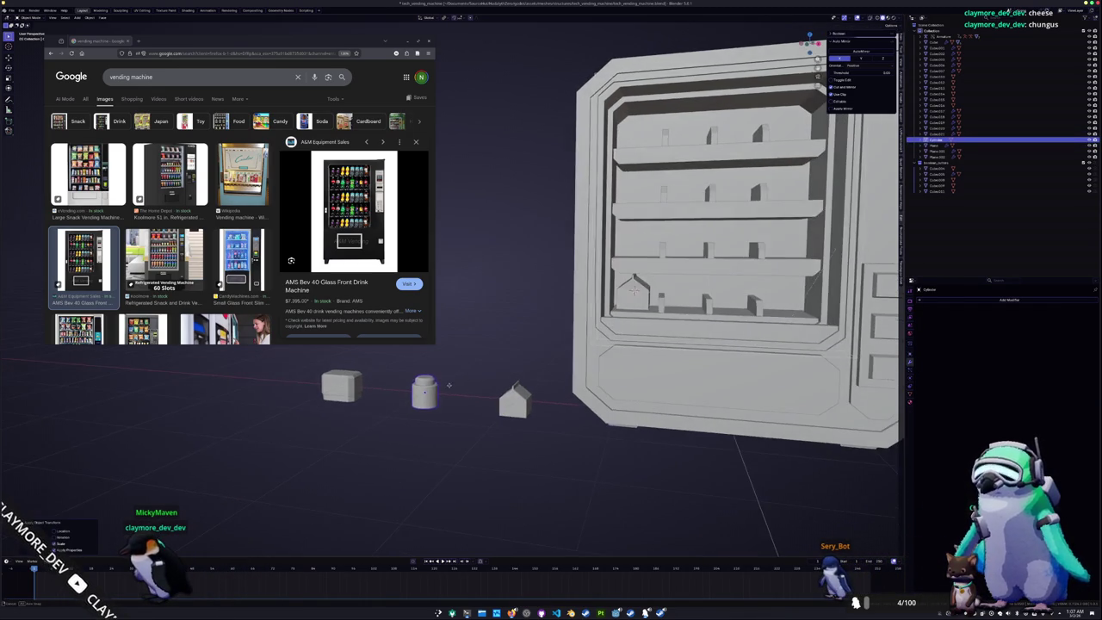
key(shift+d)
right_click(456, 381)
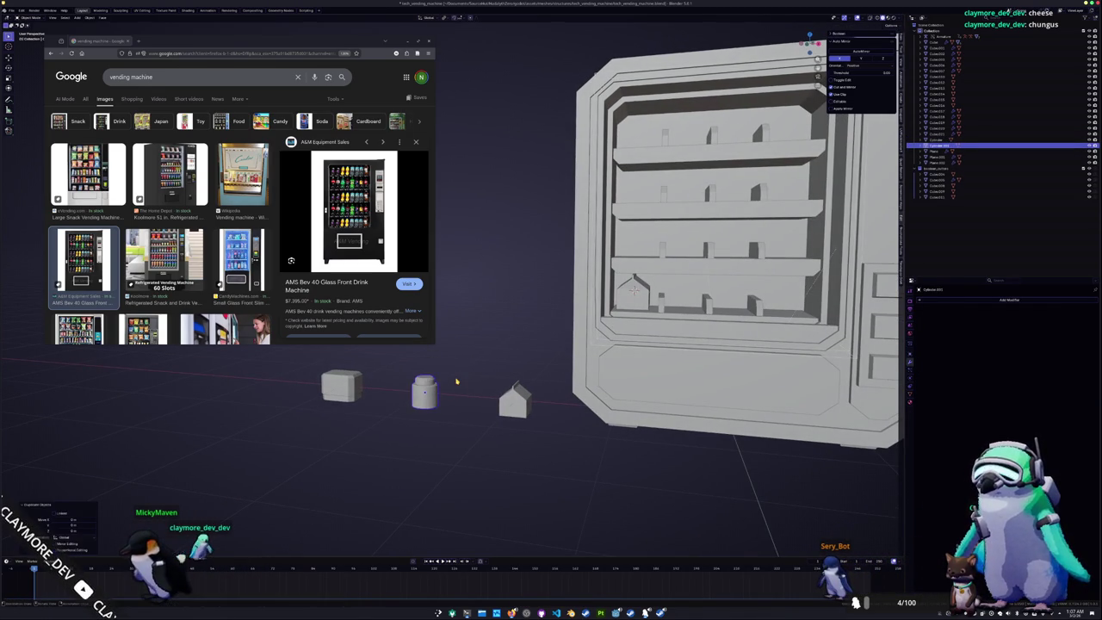
Snap the jar copy onto the bottom shelf and check it from the front view
key(shift+s)
key(8)
key(KP_1)
scroll(510, 379, up, 3)
shift+middle_drag(510, 379, 310, 379)
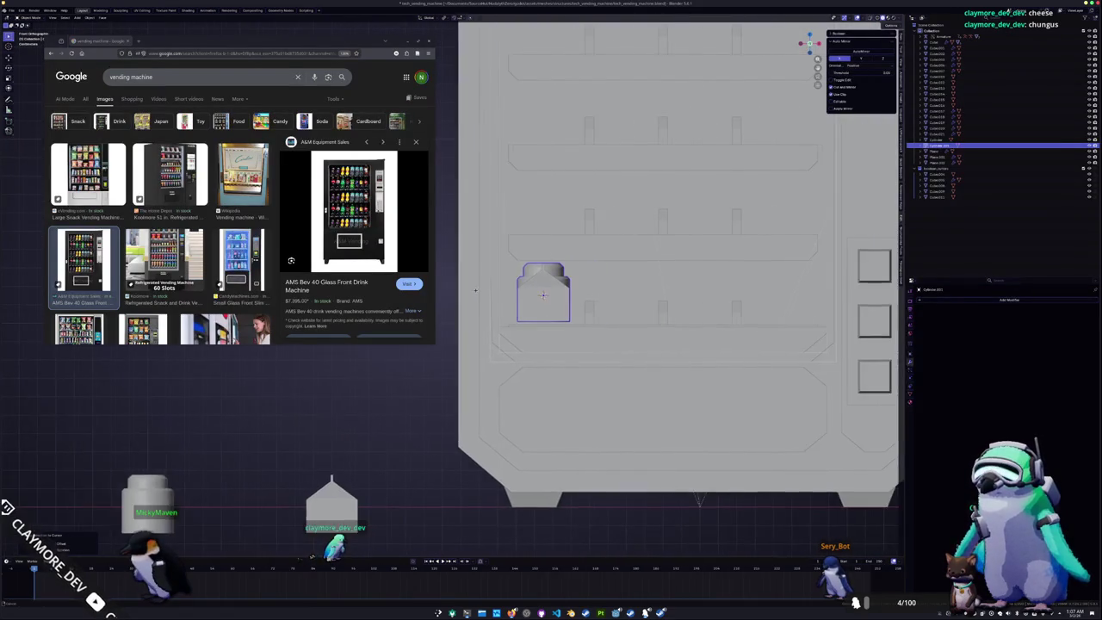
scroll(479, 291, up, 1)
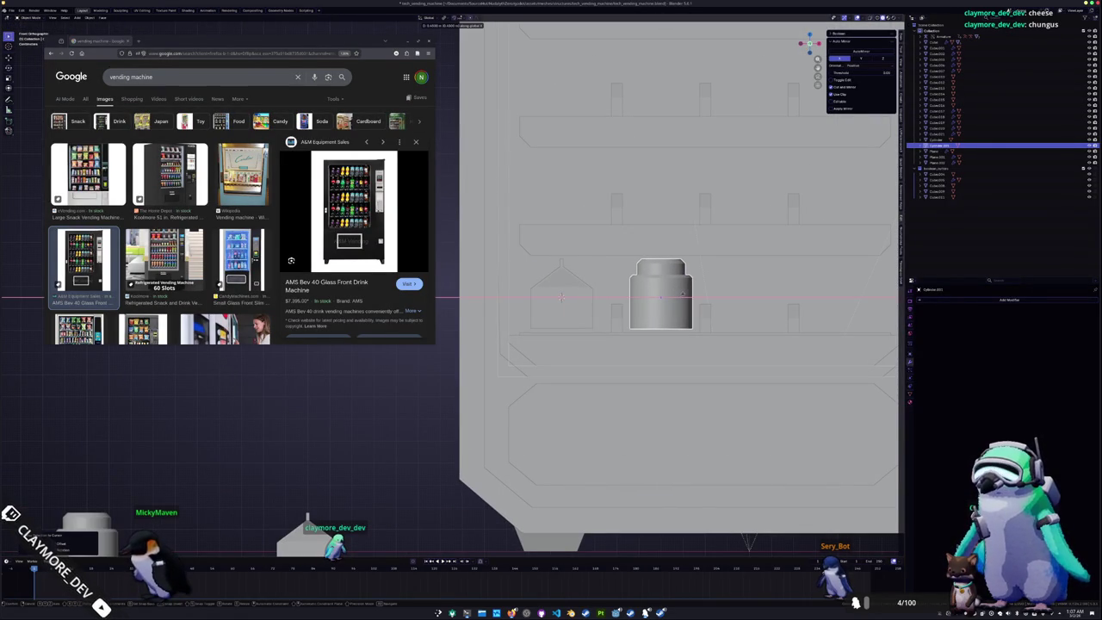
middle_drag(684, 294, 663, 303)
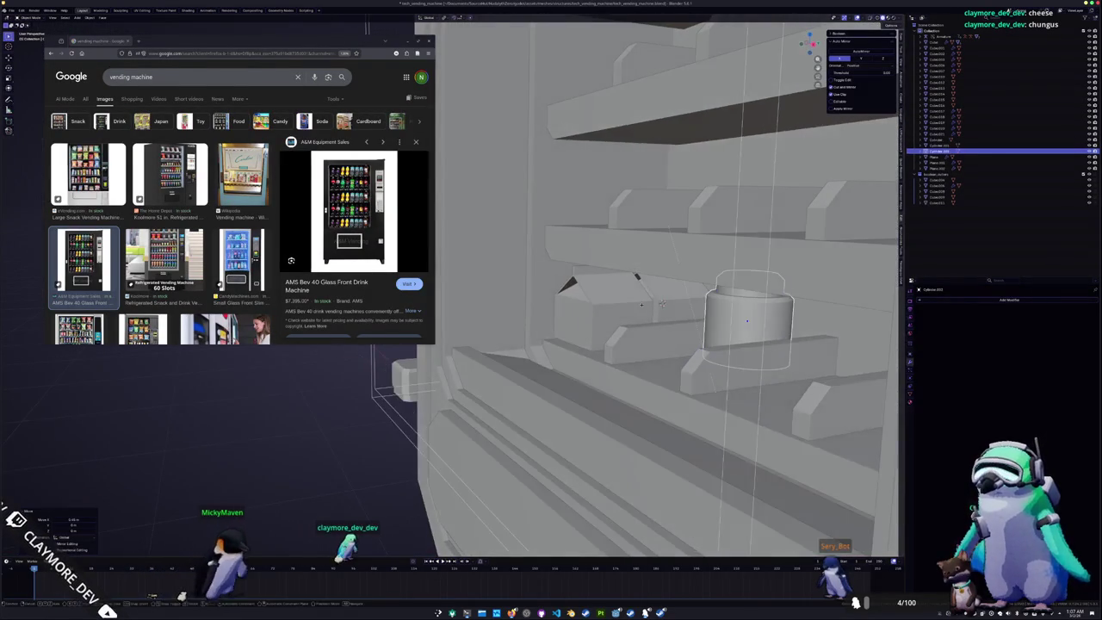
click(661, 303)
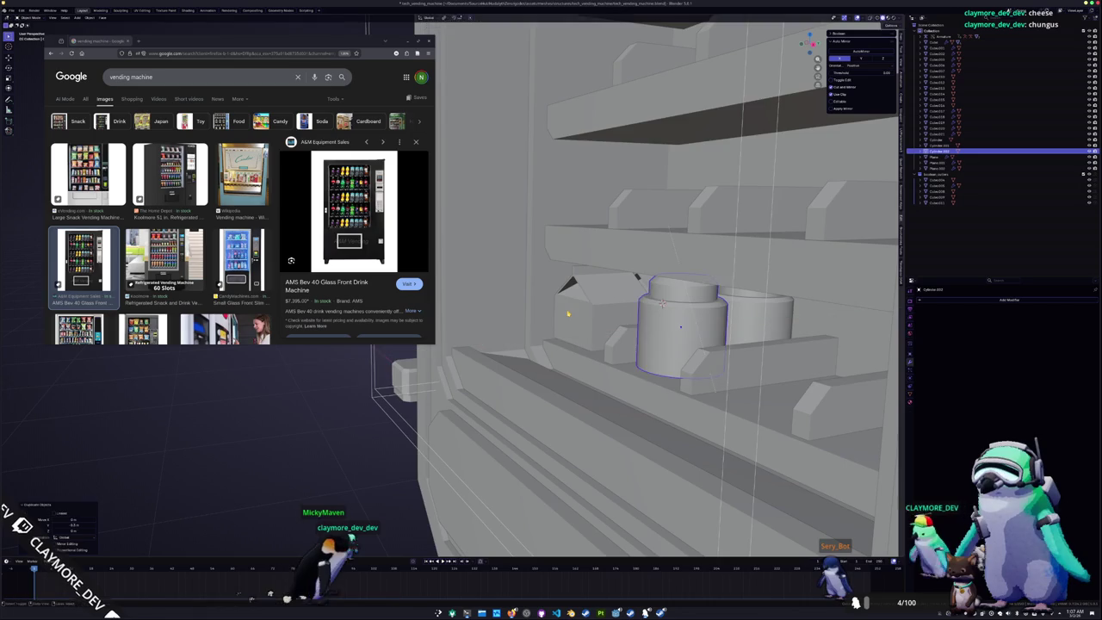
middle_drag(662, 303, 605, 321)
key(KP_1)
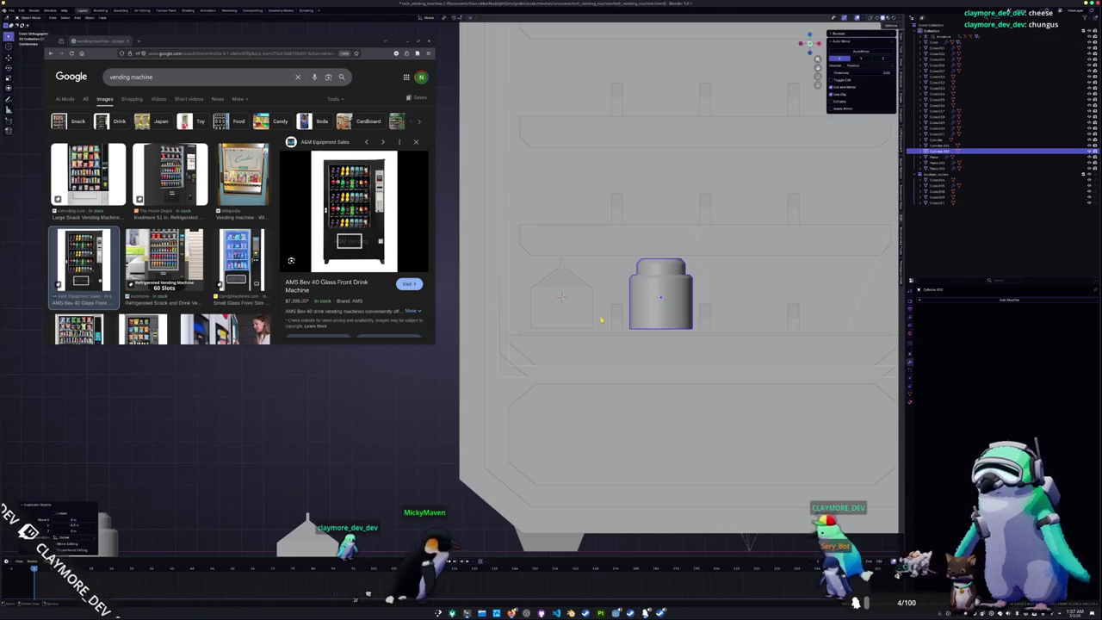
middle_drag(608, 320, 679, 306)
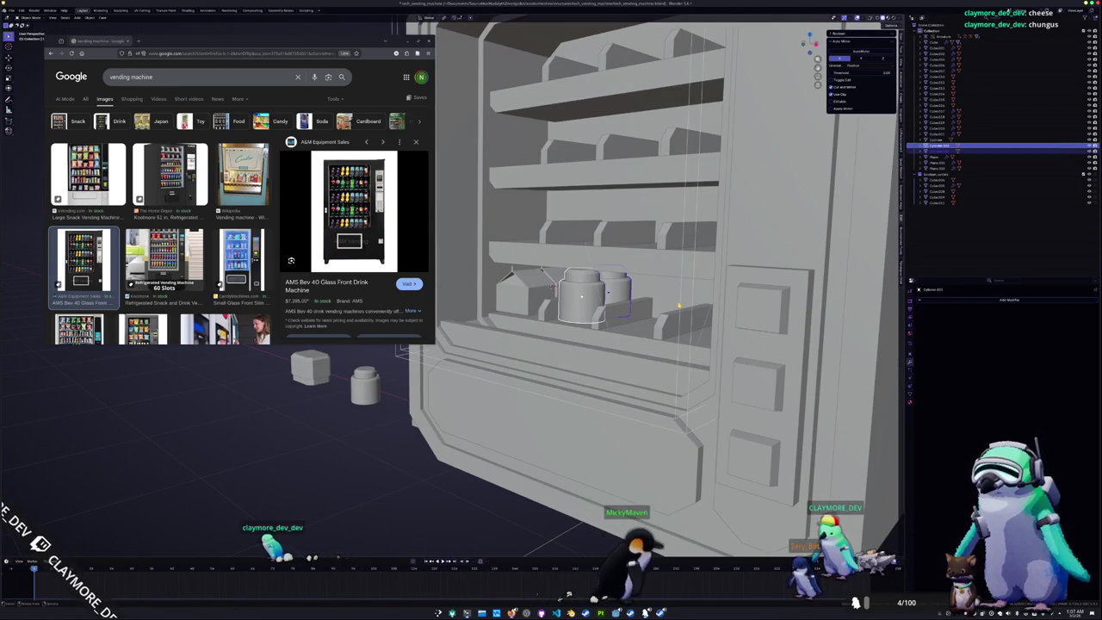
key(KP_1)
Duplicate the jar and slide the copy along X further right on the shelf
key(shift+d)
key(x)
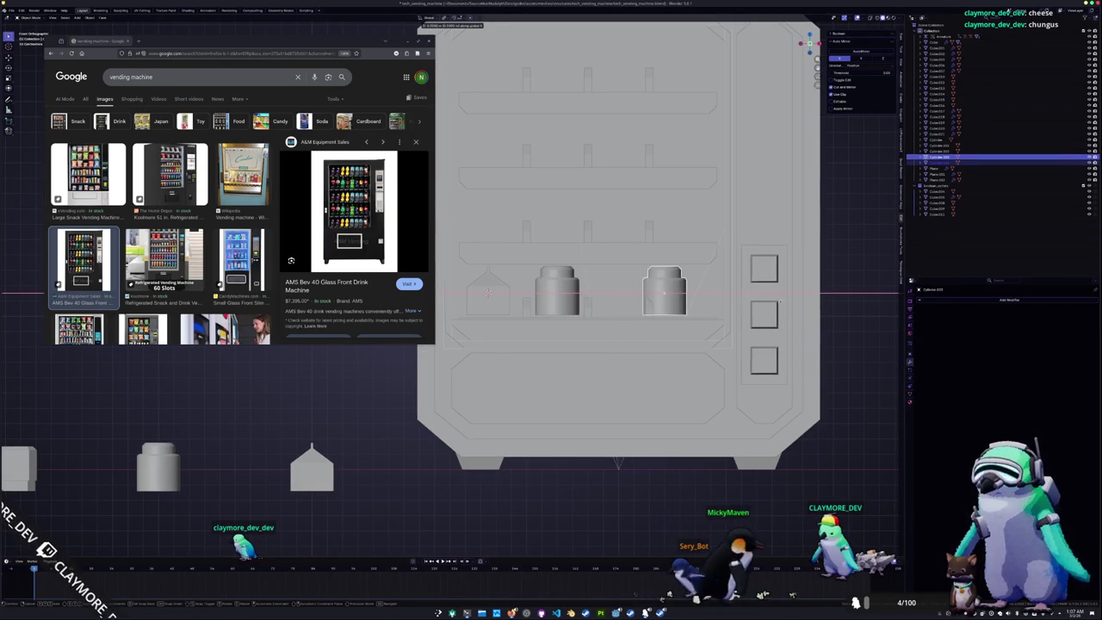
click(796, 303)
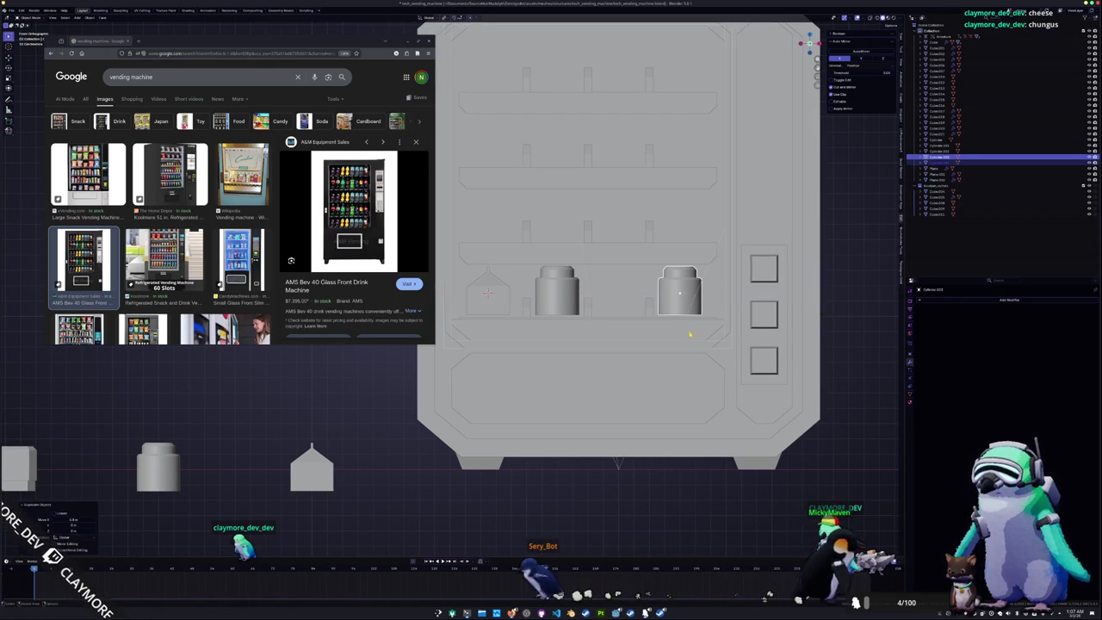
scroll(620, 310, down, 2)
mouse_move(366, 409)
shift+middle_down()
mouse_move(475, 414)
mouse_move(463, 428)
shift+middle_up()
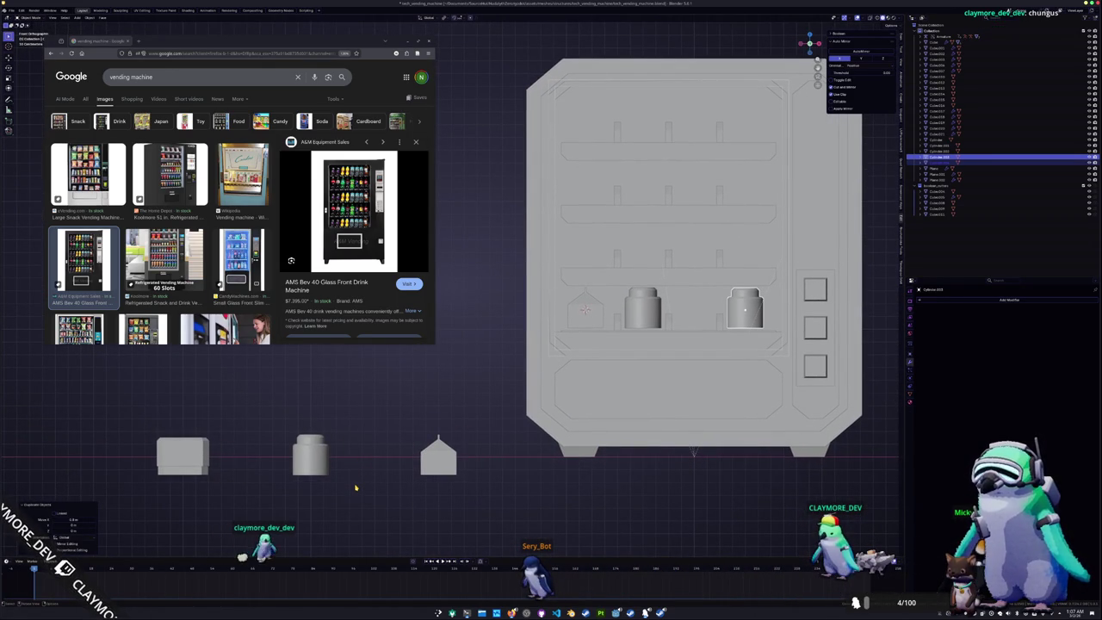
click(139, 40)
Search the web for 'rnbadom number generator' and delete the right-hand jar
text(rnbadom number generator)
key(Return)
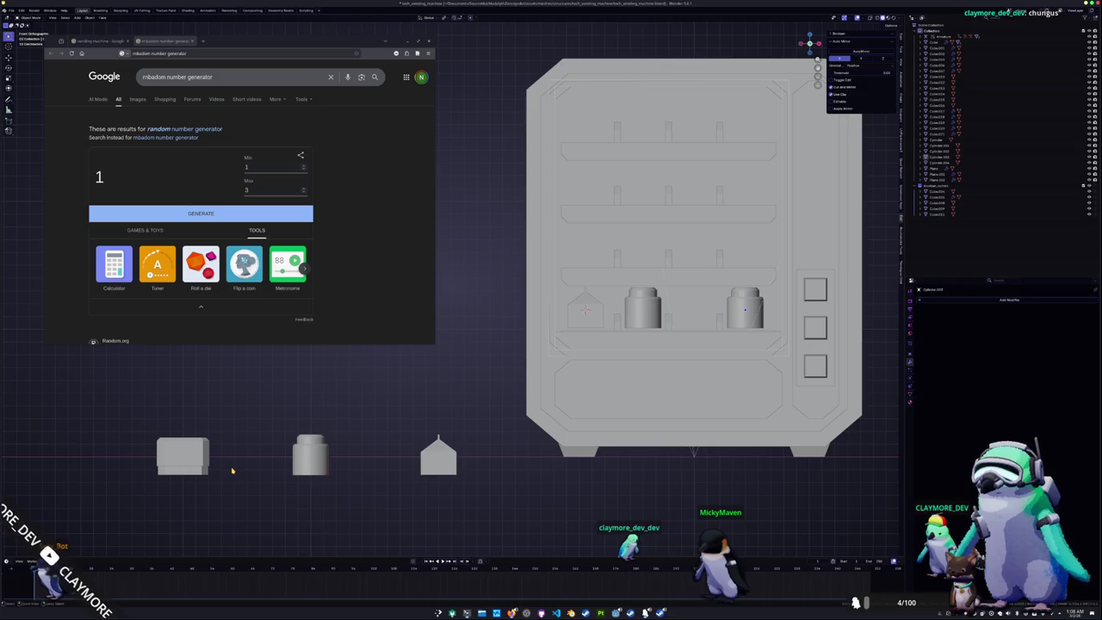
key(Delete)
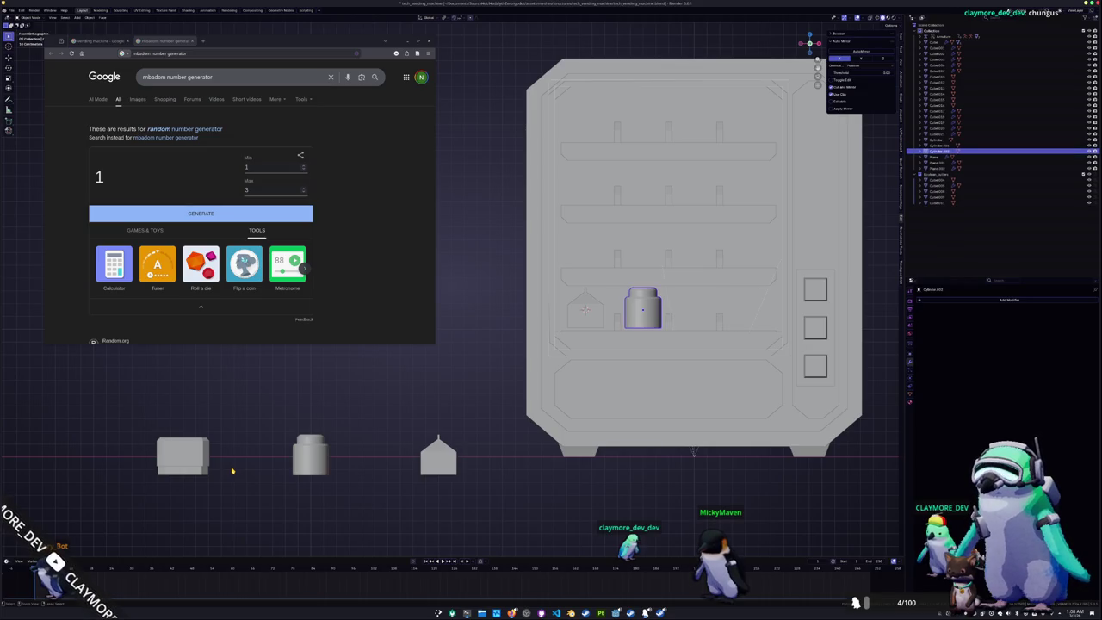
Convert the loose cube below the machine into a mesh
click(185, 456)
right_click(177, 451)
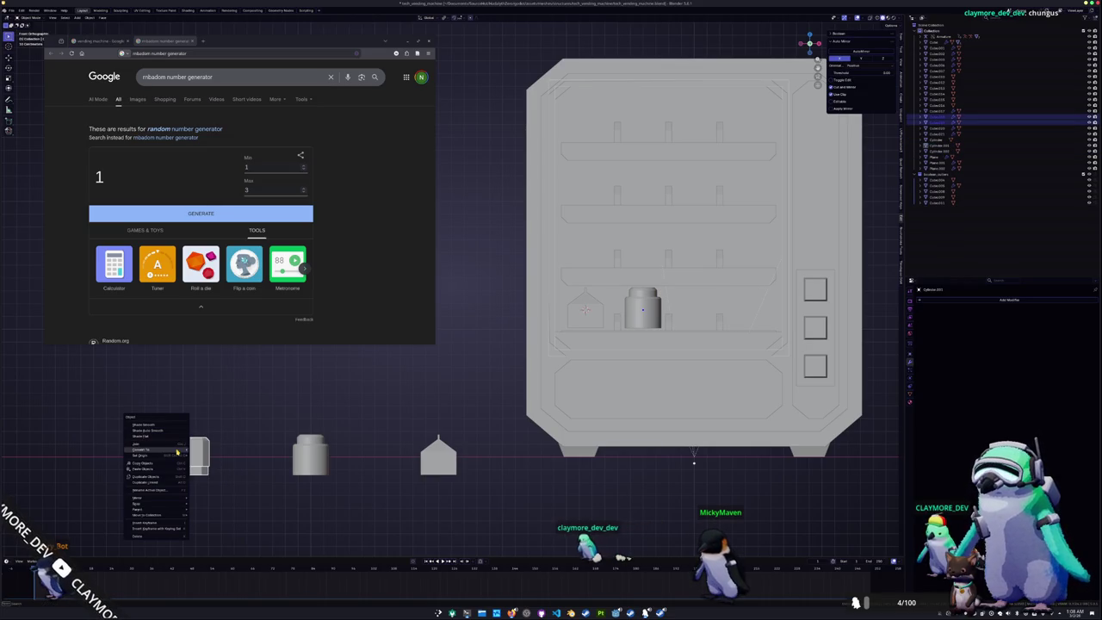
click(201, 449)
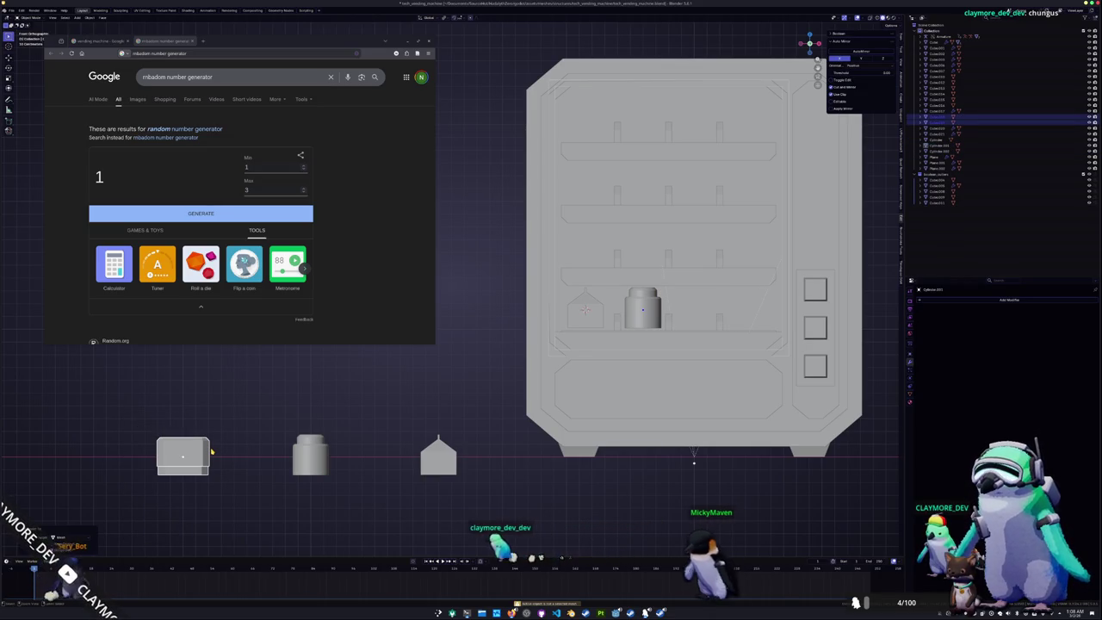
click(185, 469)
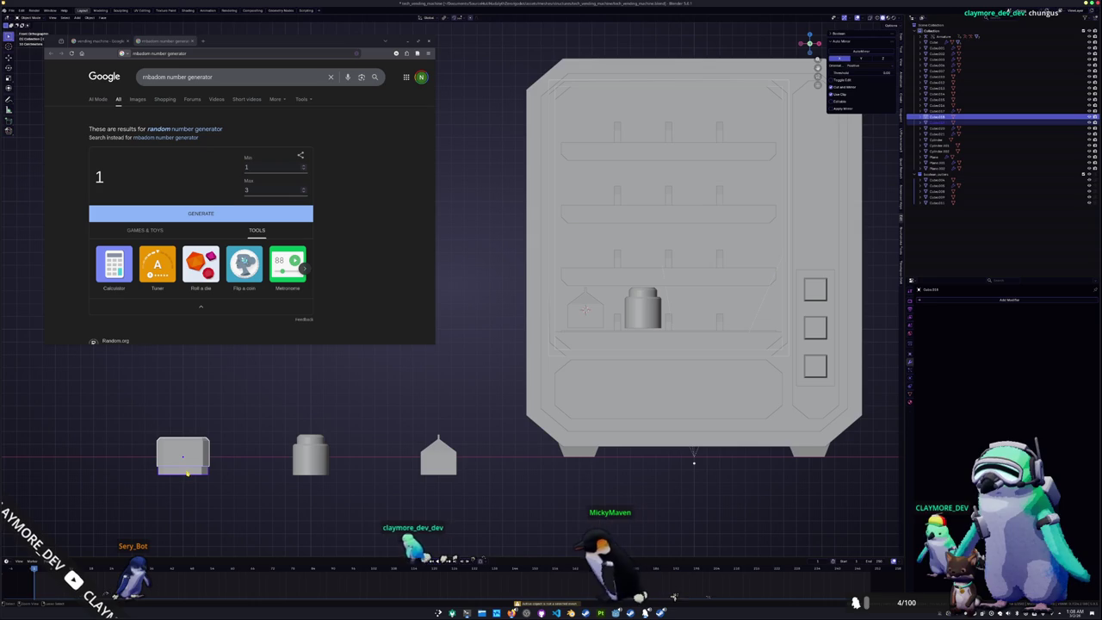
key(shift+s)
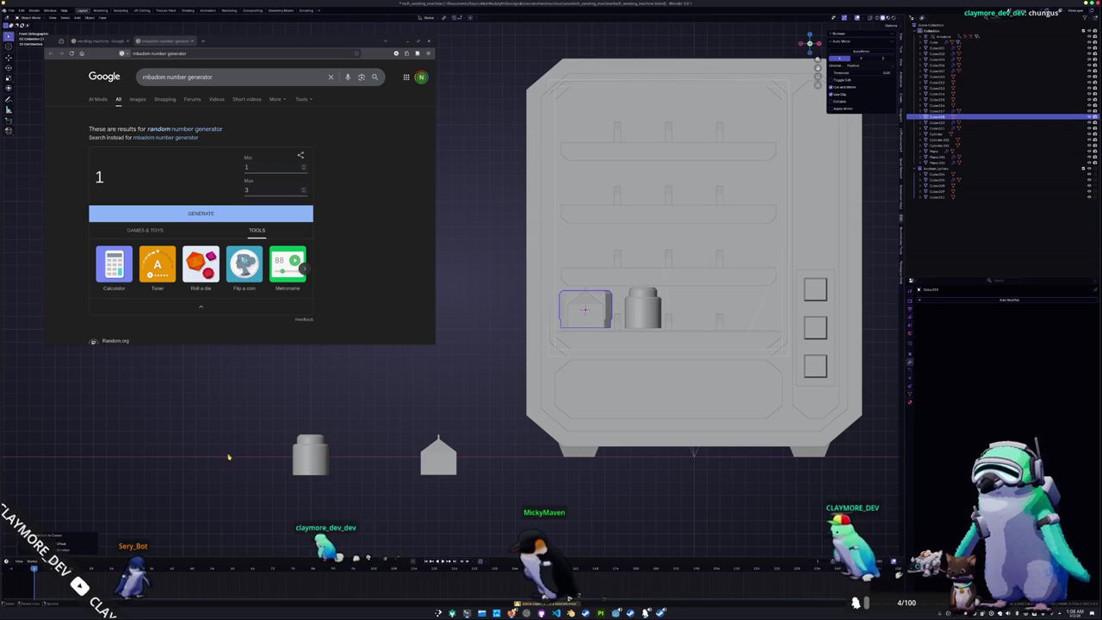
key(g)
key(x)
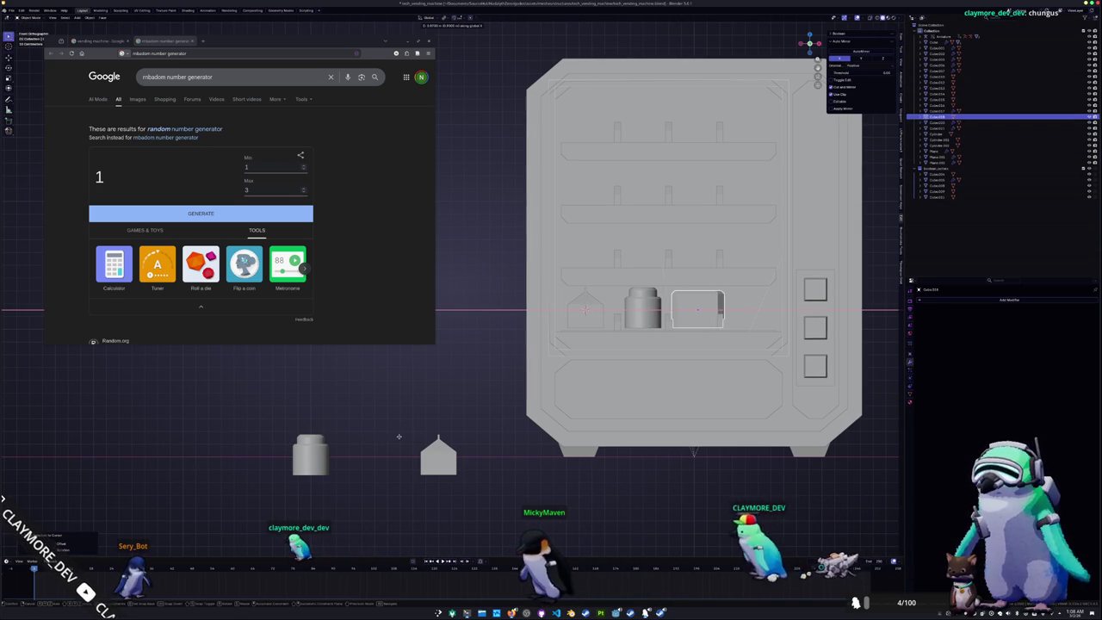
key(Escape)
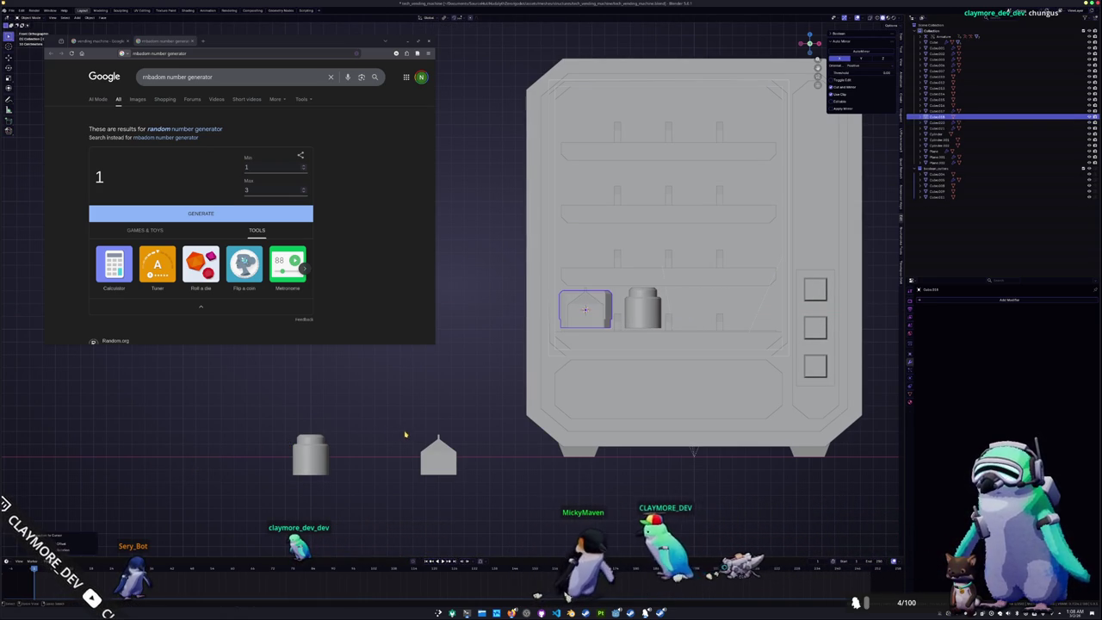
key(ctrl+z)
Widen the cube slightly along X and apply its scale
key(s)
key(x)
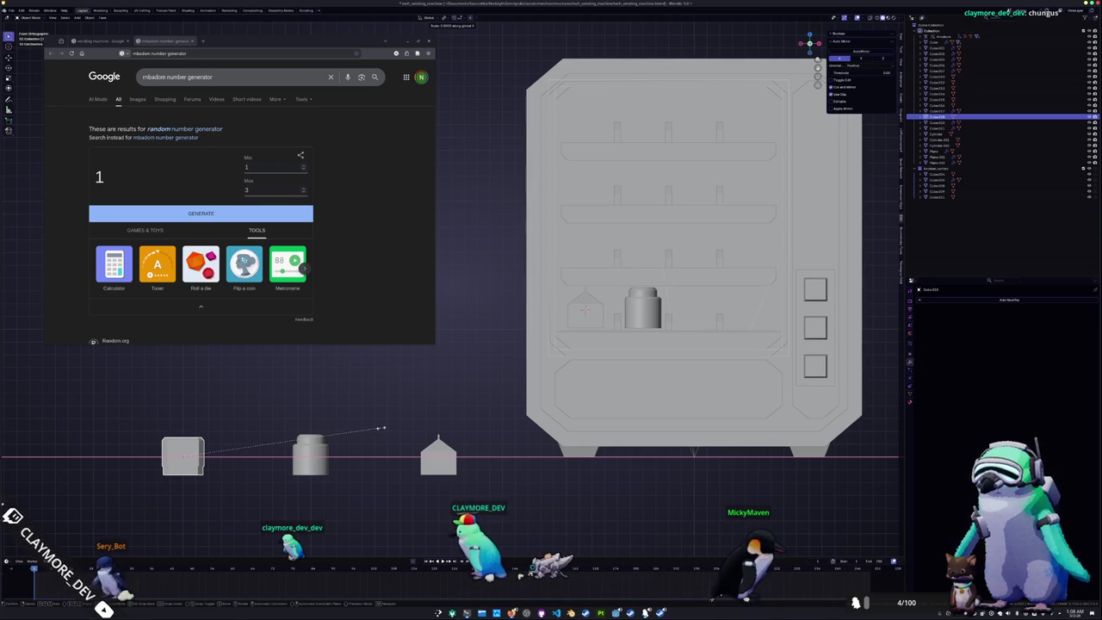
click(389, 431)
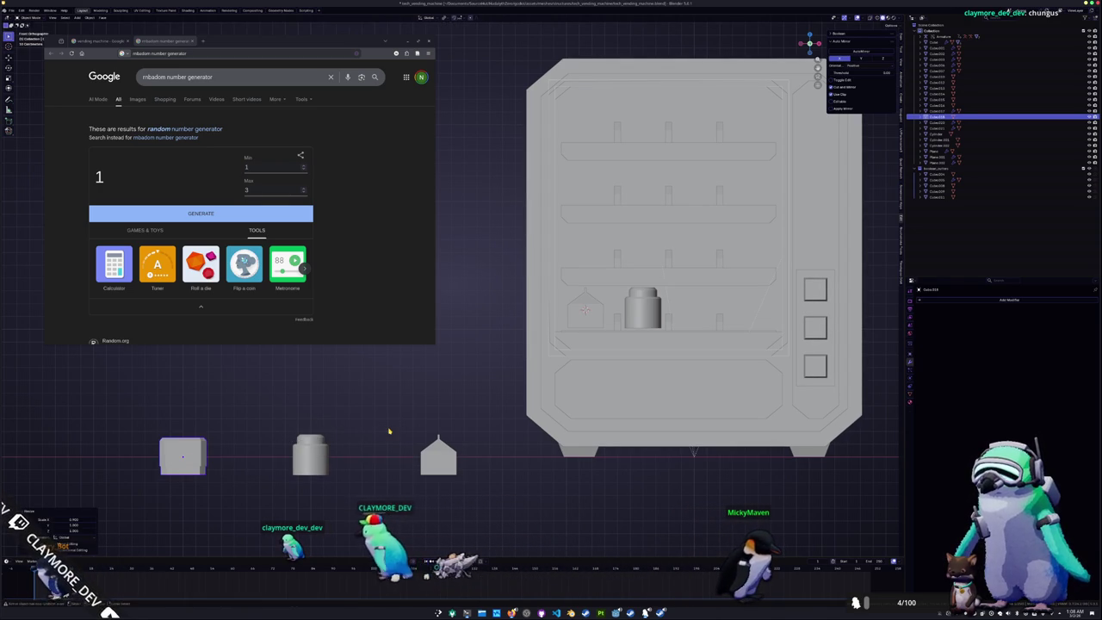
key(ctrl+a)
click(389, 432)
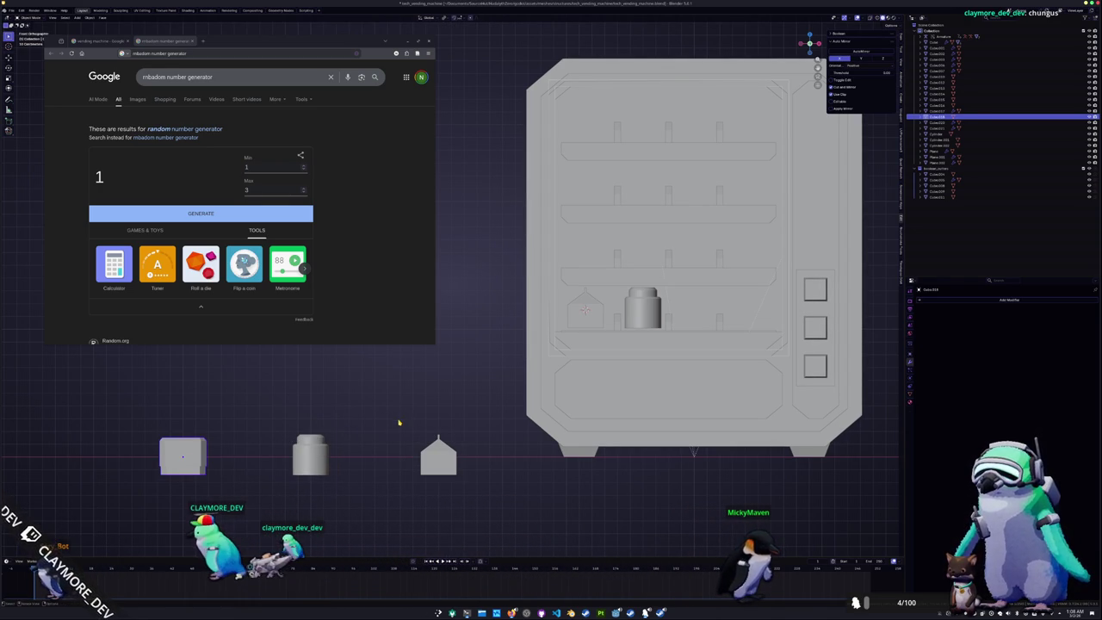
Paste a cube copy onto the shelf, then delete the cube beside the jar
key(ctrl+v)
key(g)
key(x)
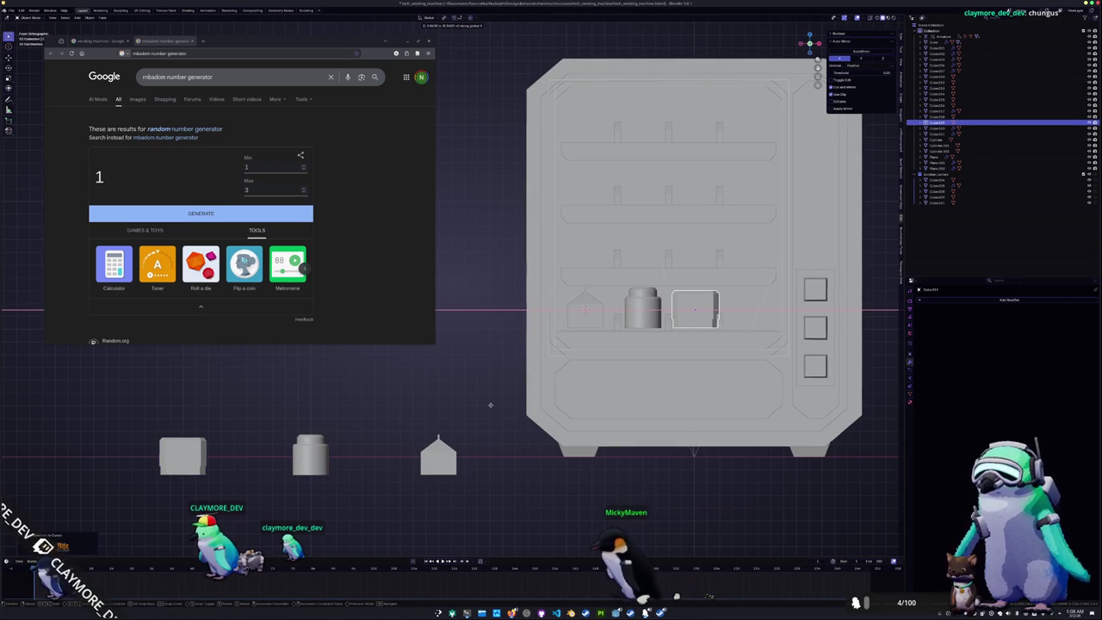
key(x)
click(469, 401)
Apply the loose box's scale, snap it to the shelf, and slide it along X right of the jar
click(192, 465)
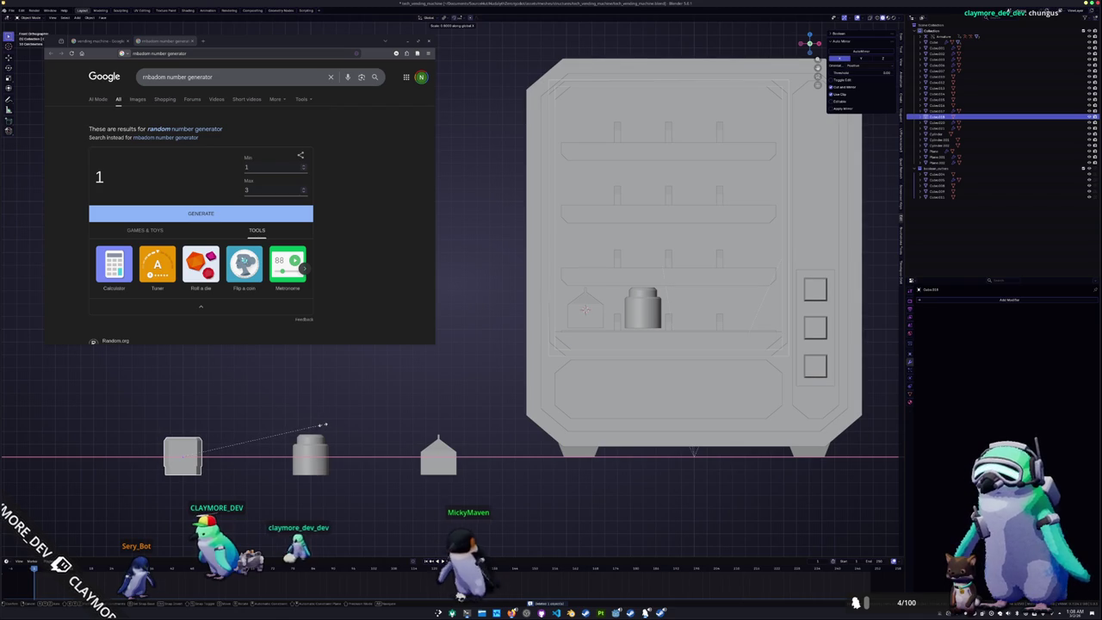
click(323, 424)
key(ctrl+a)
click(323, 428)
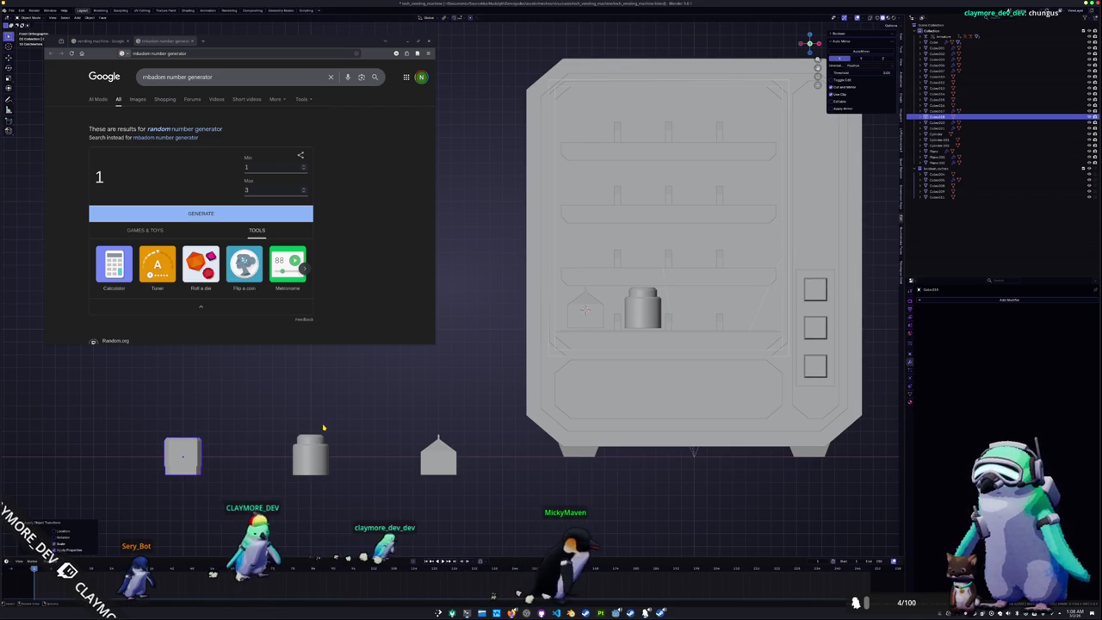
key(shift+s)
scroll(705, 329, up, 2)
shift+middle_drag(696, 325, 502, 330)
key(g)
key(x)
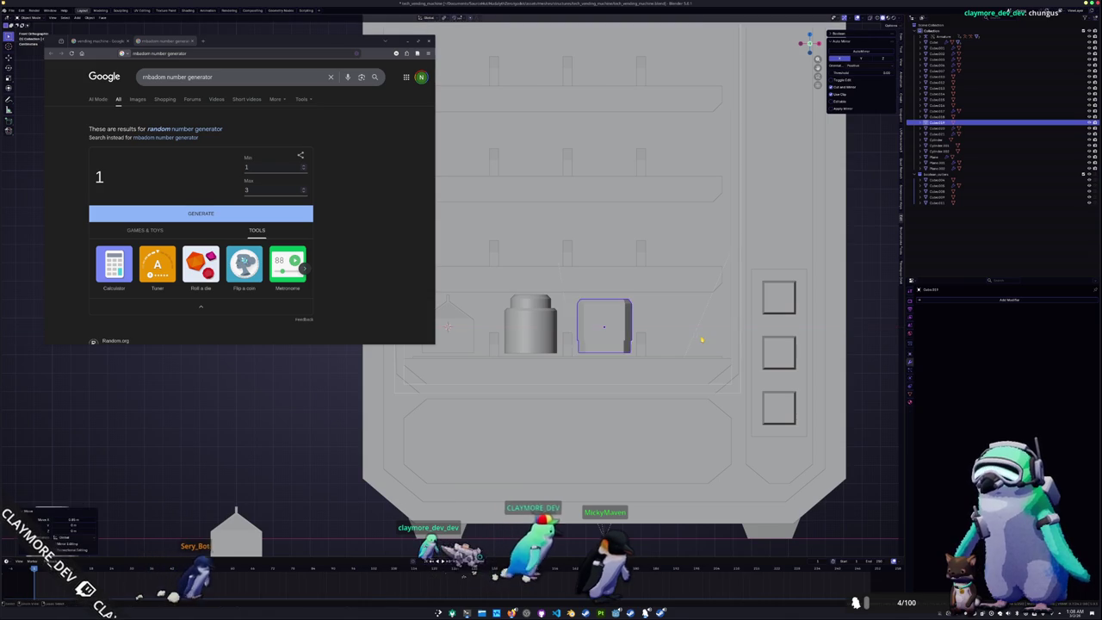
Move the box snugly against the jar, check it in perspective, then select the jar
middle_drag(700, 337, 2, 505)
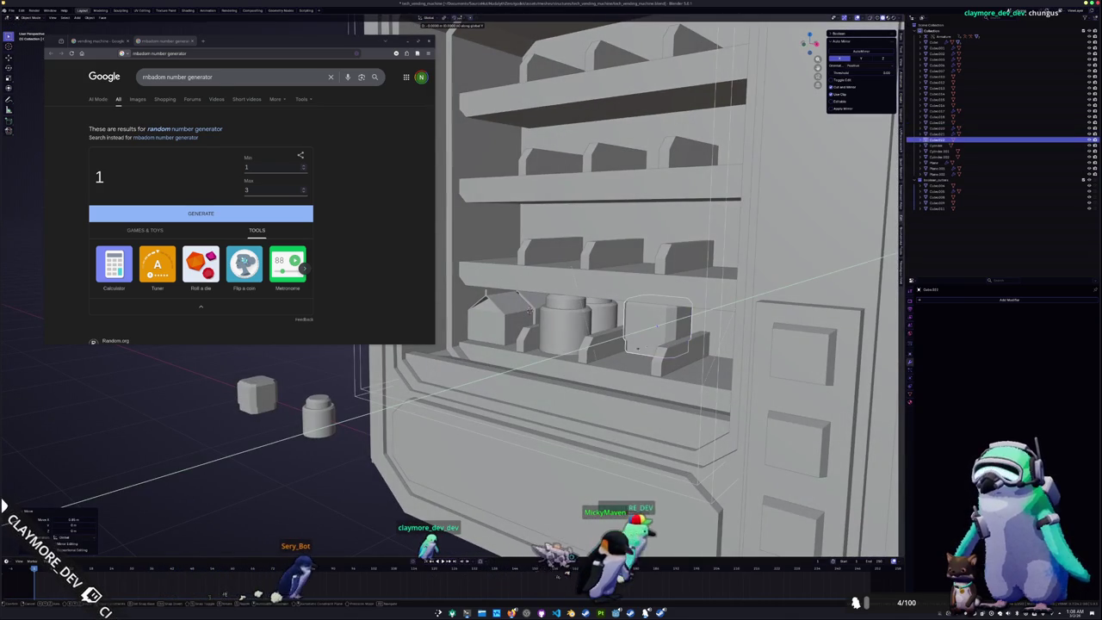
key(g)
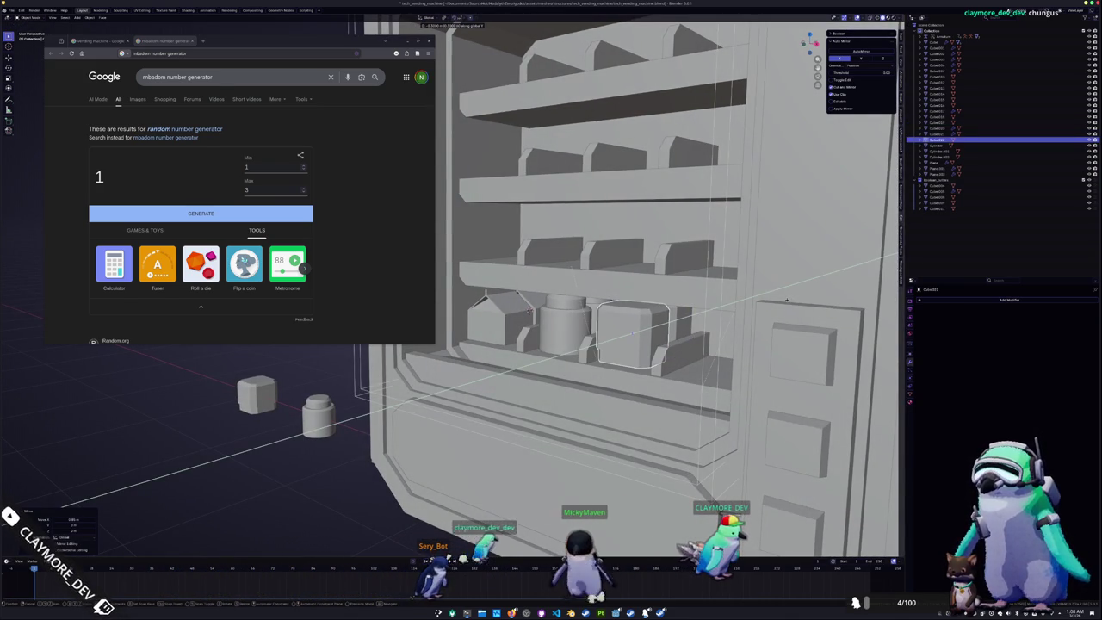
scroll(786, 300, up, 3)
scroll(786, 299, up, 3)
scroll(786, 299, up, 4)
mouse_move(850, 397)
middle_down()
mouse_move(671, 397)
mouse_move(832, 380)
mouse_move(471, 374)
middle_up()
scroll(551, 309, down, 4)
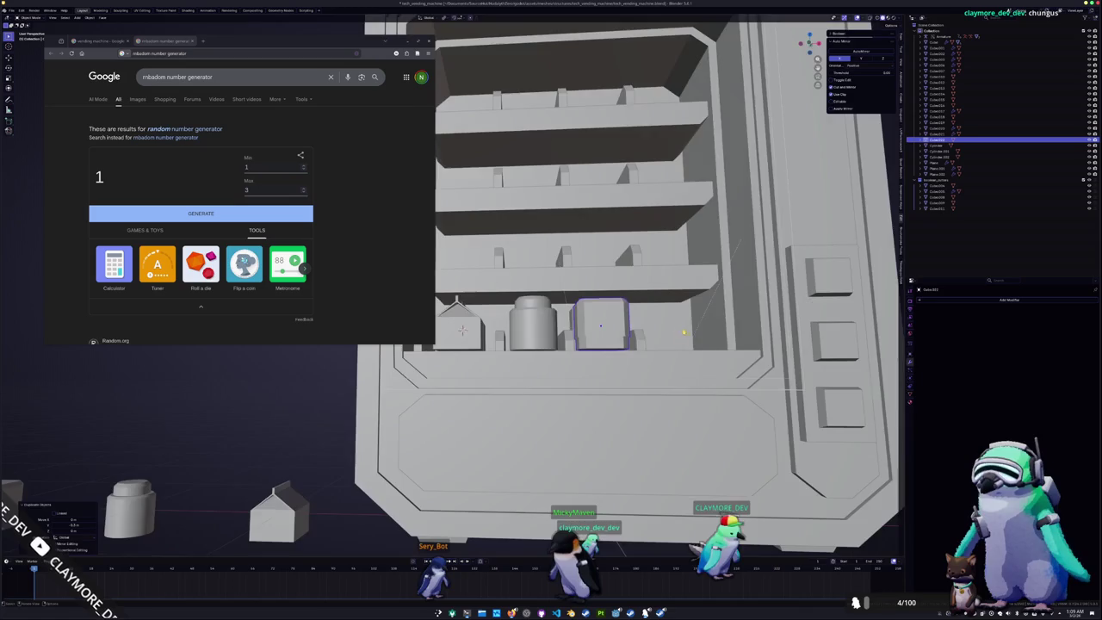
scroll(550, 310, down, 3)
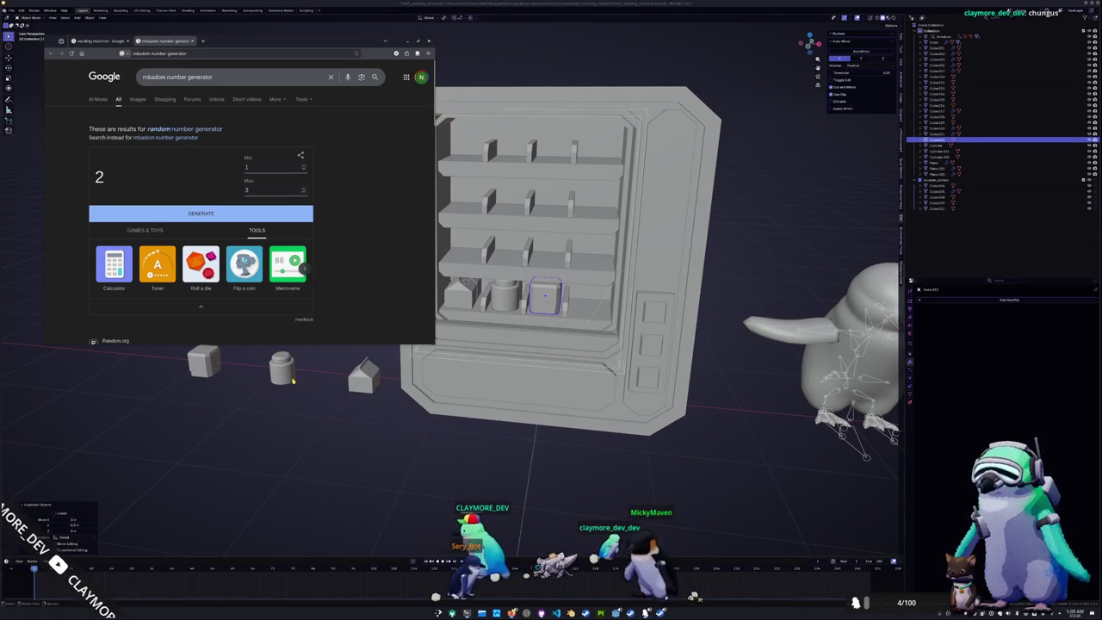
drag(308, 393, 254, 347)
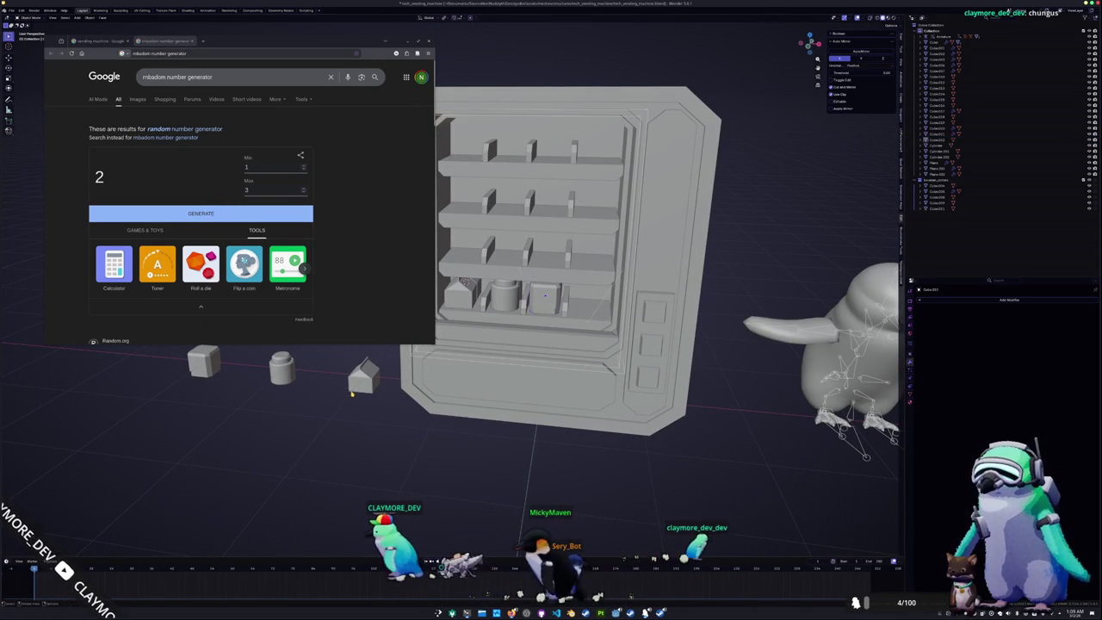
scroll(344, 357, up, 2)
scroll(437, 364, up, 2)
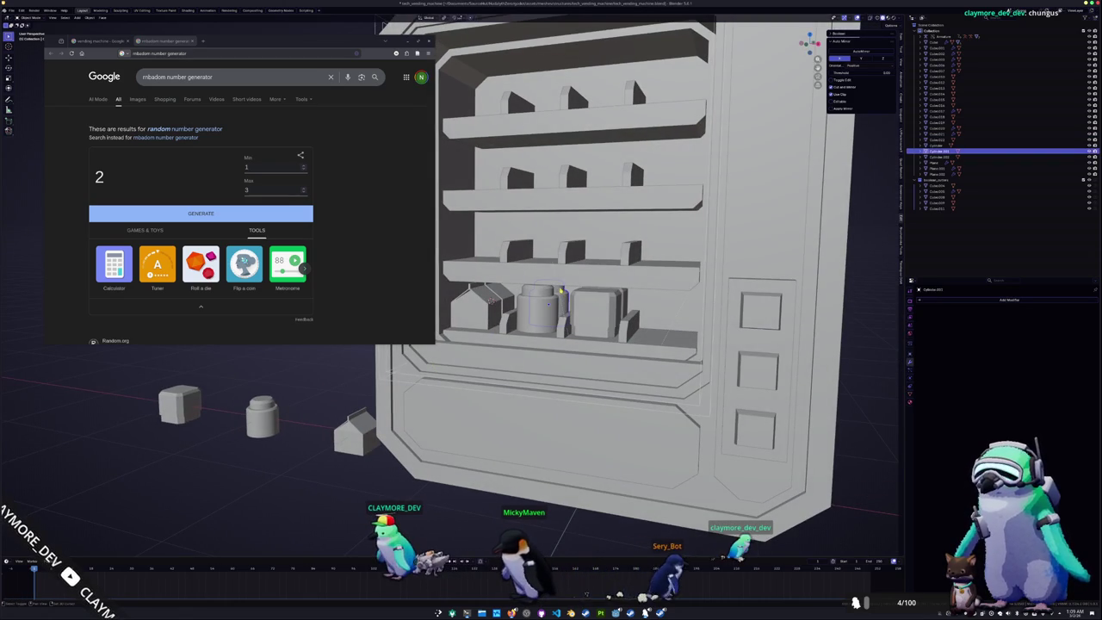
click(560, 295)
In front view, duplicate the jar into the spot right of the box, completing carton, jar, box, jar
middle_drag(560, 294, 547, 316)
key(KP_1)
key(shift+d)
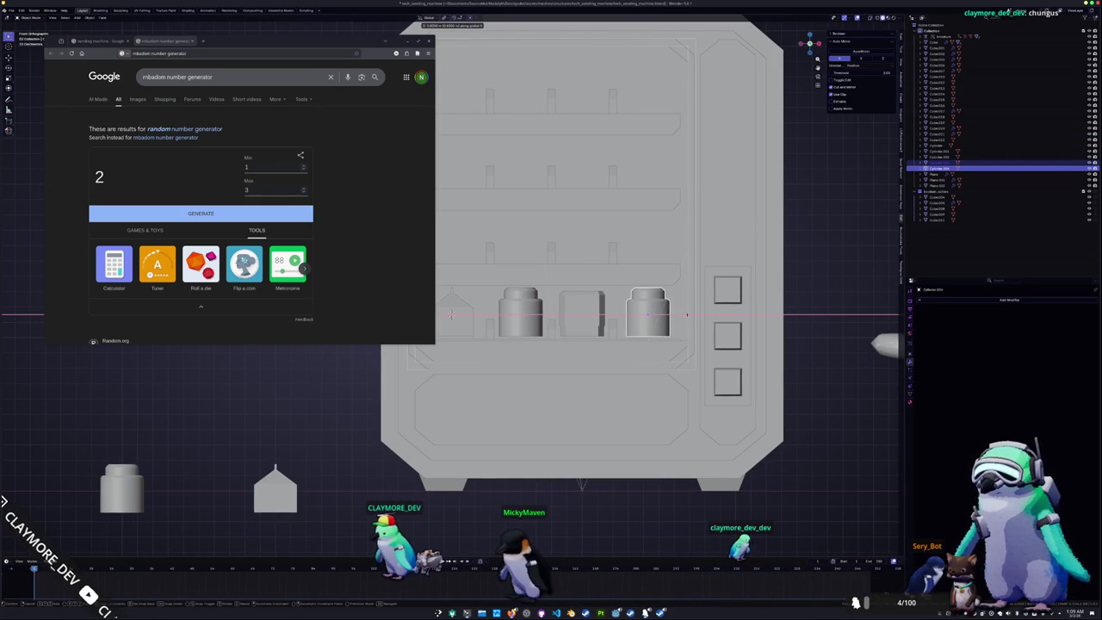
click(680, 313)
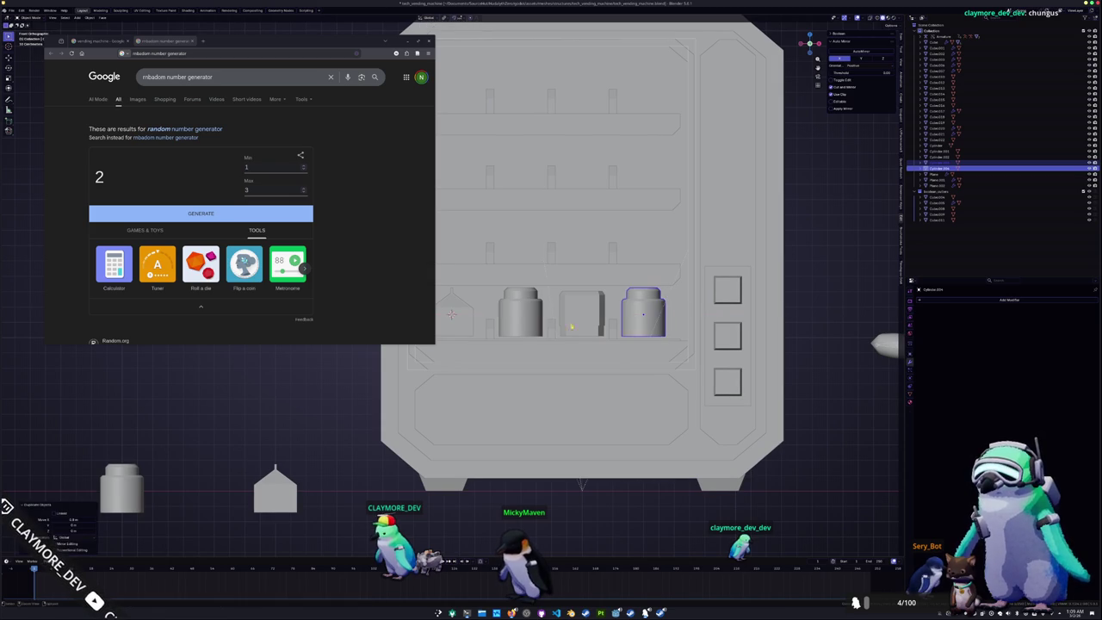
shift+middle_drag(602, 314, 654, 315)
click(520, 315)
mouse_move(520, 315)
middle_down()
mouse_move(551, 327)
mouse_move(564, 305)
middle_up()
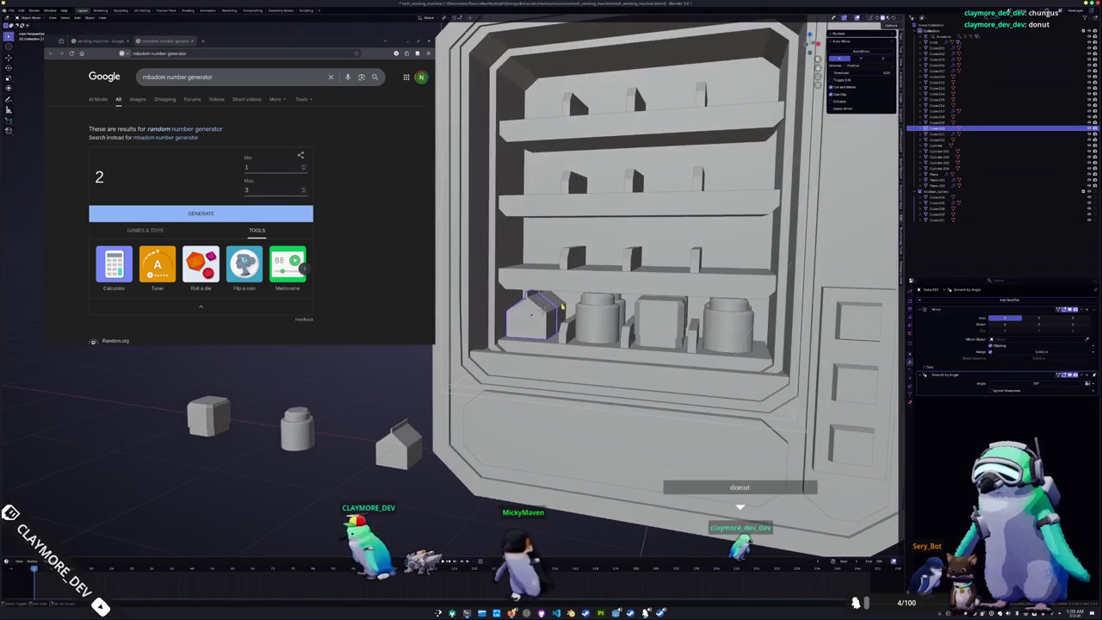
key(KP_1)
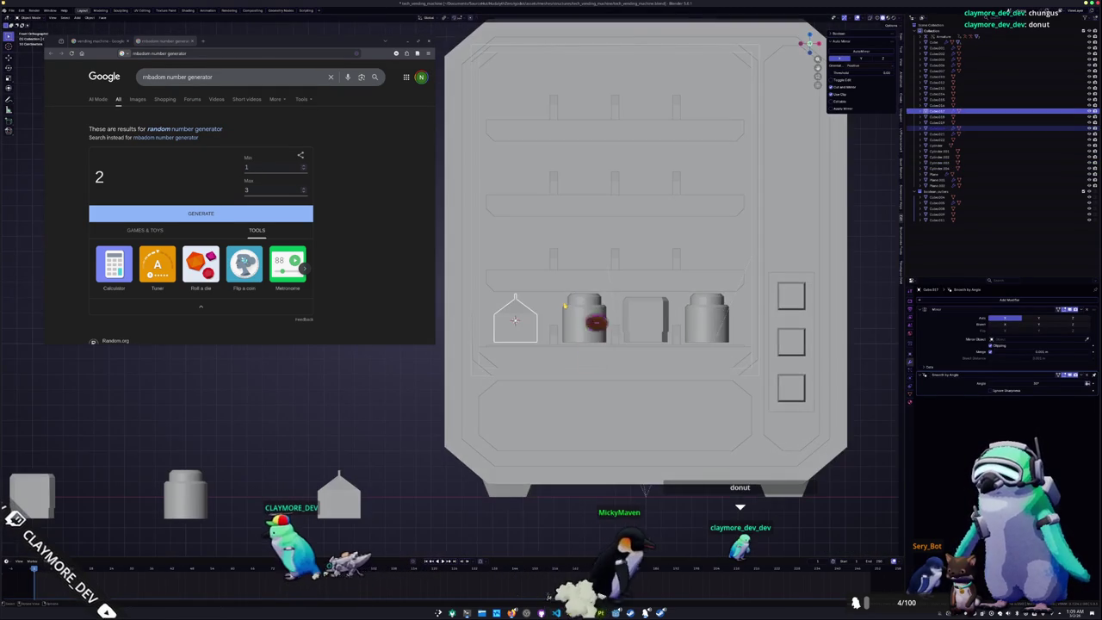
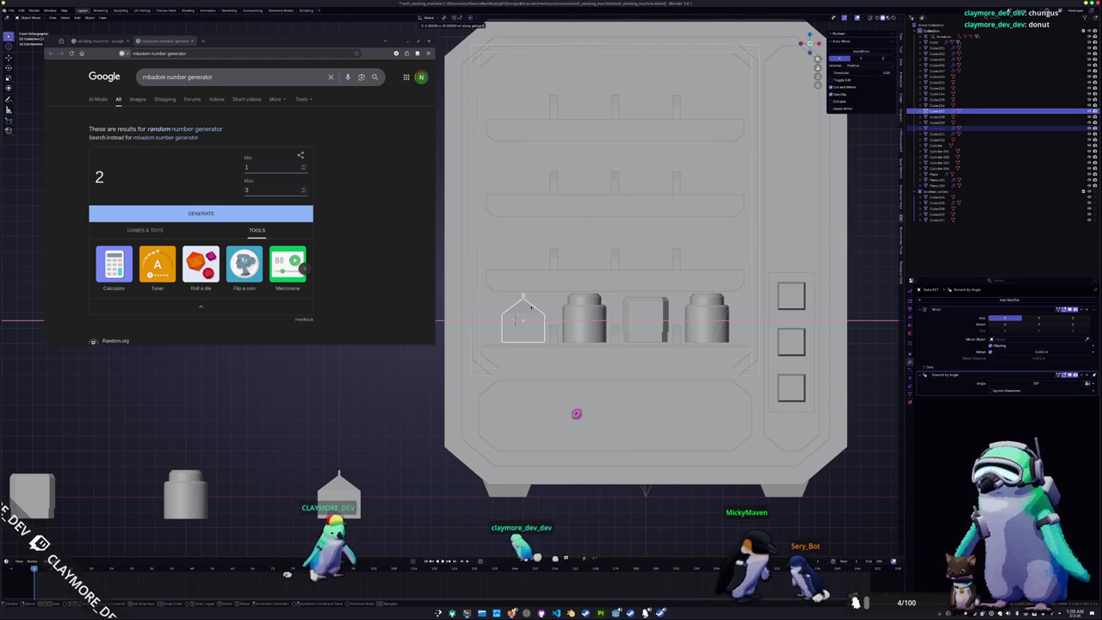
Nudge the house prop into place and pick a random number in the browser generator
key(g)
click(577, 415)
key(KP_5)
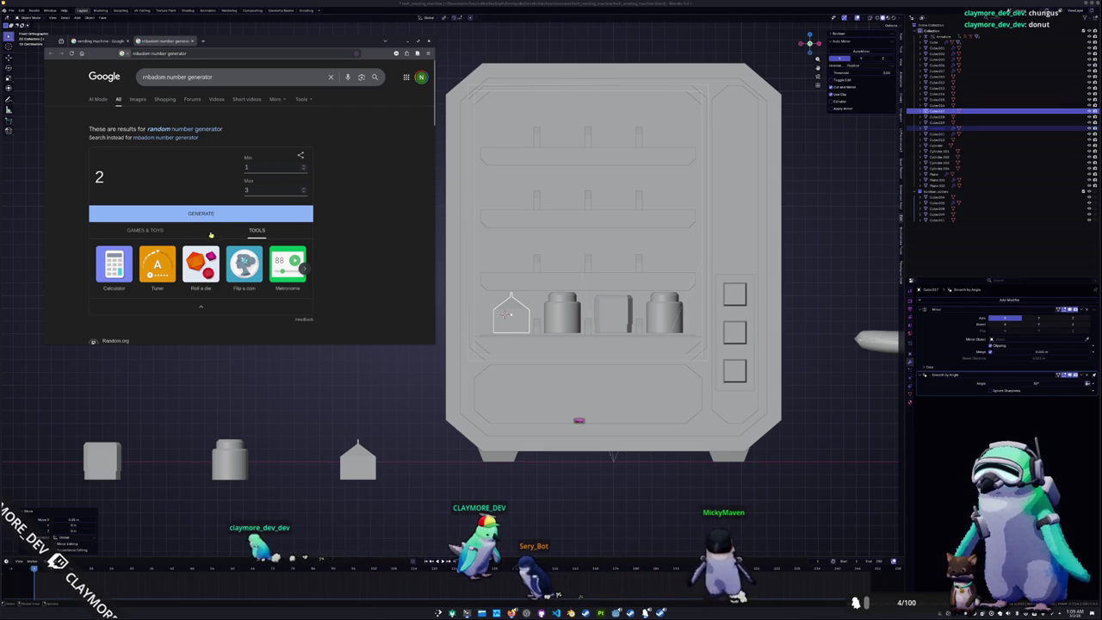
click(178, 128)
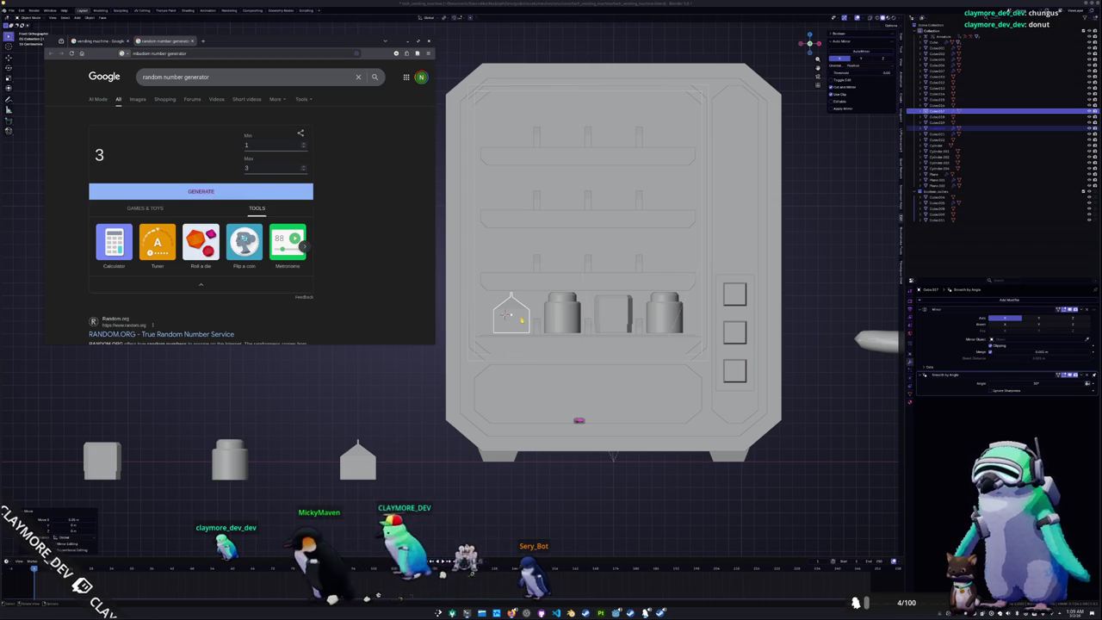
Duplicate the house prop straight up onto the shelf above the bottom row
middle_drag(519, 388, 498, 325)
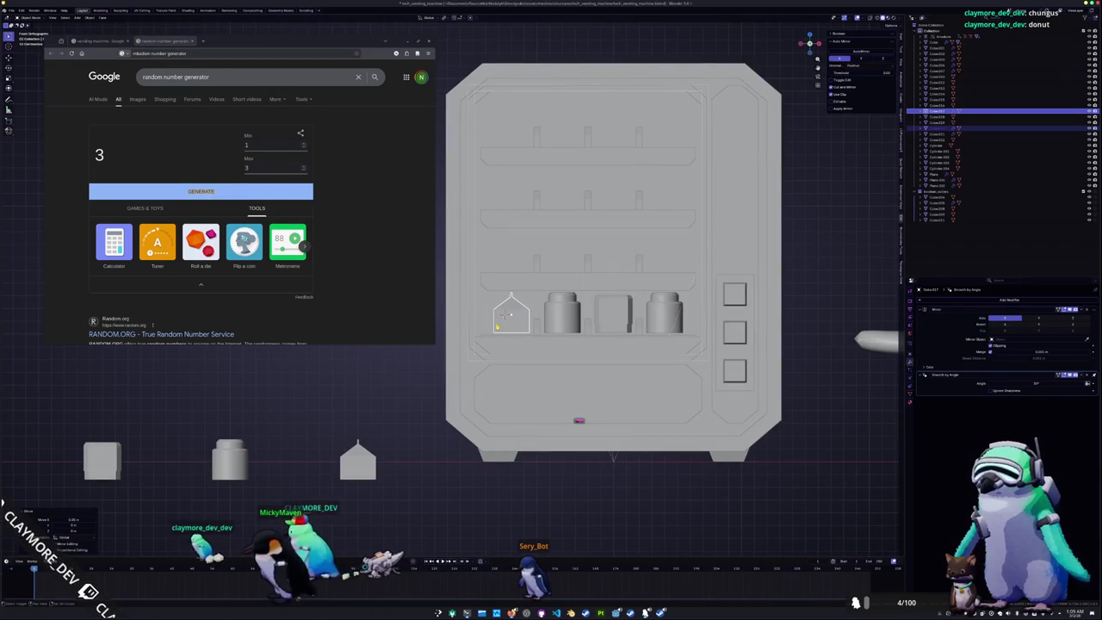
key(shift+d)
key(z)
click(500, 265)
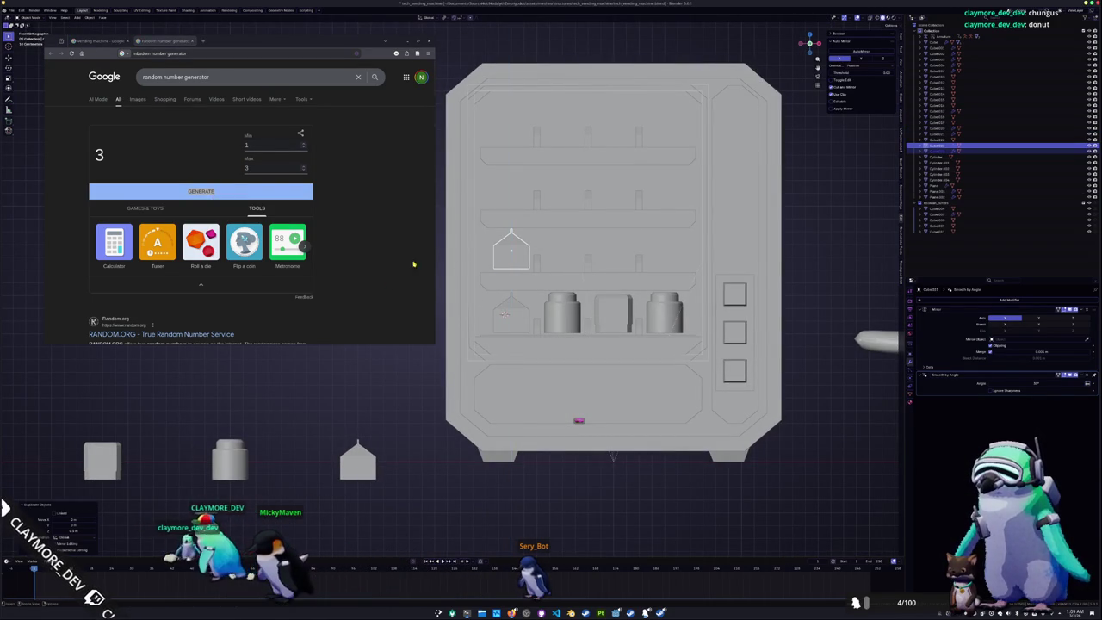
Roll a random number and copy a bottom-row box onto the upper shelf
click(212, 192)
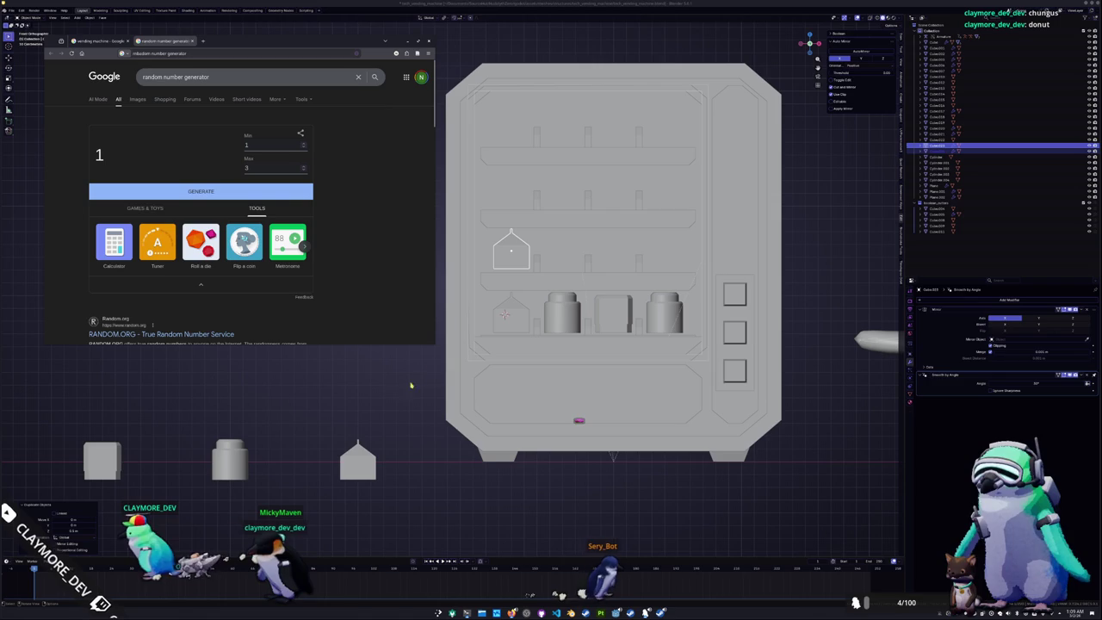
click(613, 314)
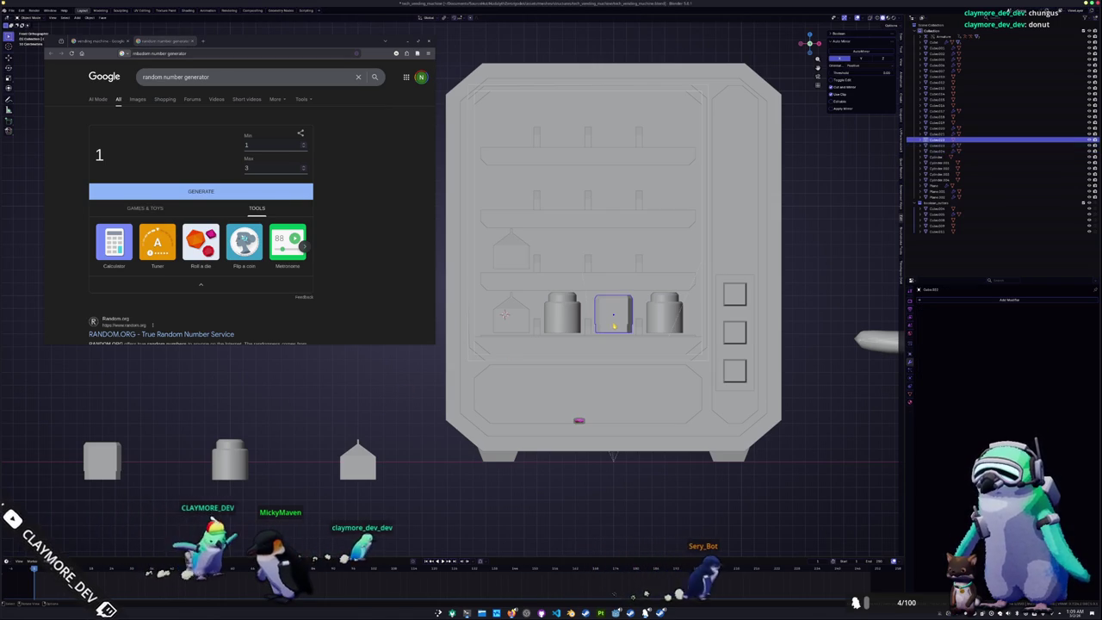
middle_drag(612, 314, 628, 319)
click(656, 313)
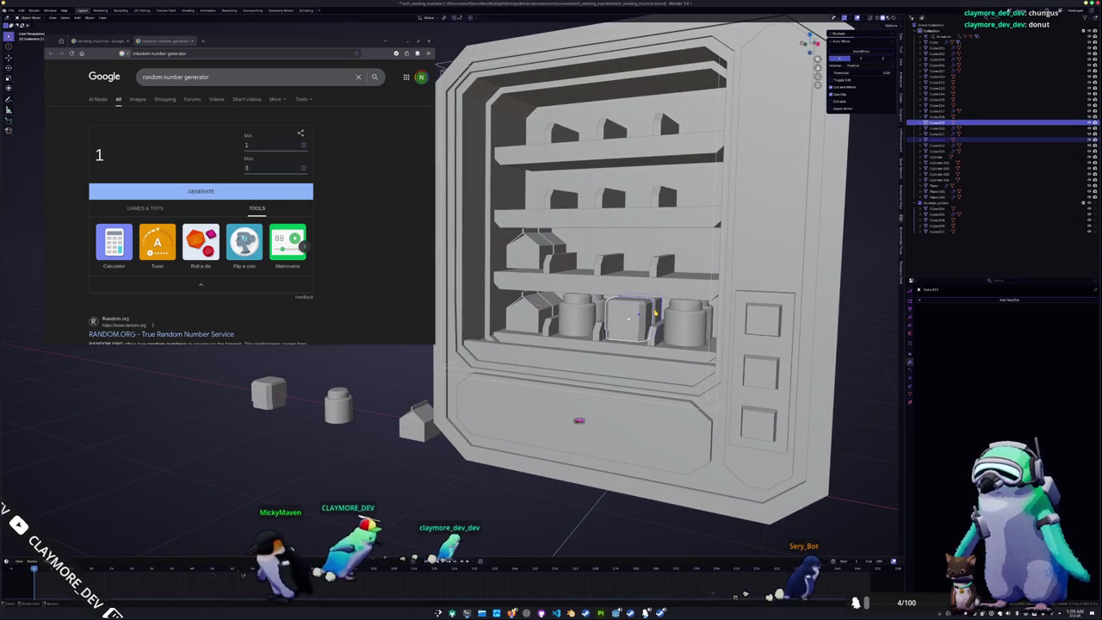
key(KP_1)
key(shift+d)
click(601, 246)
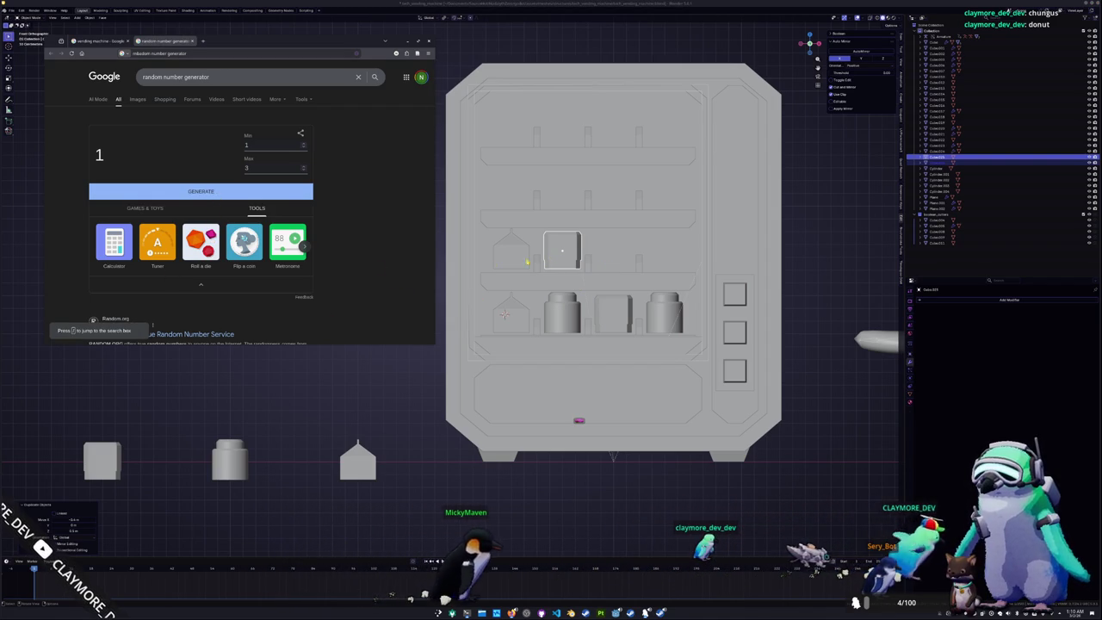
Roll another number and copy the box sideways along the shelf on the X axis
click(72, 54)
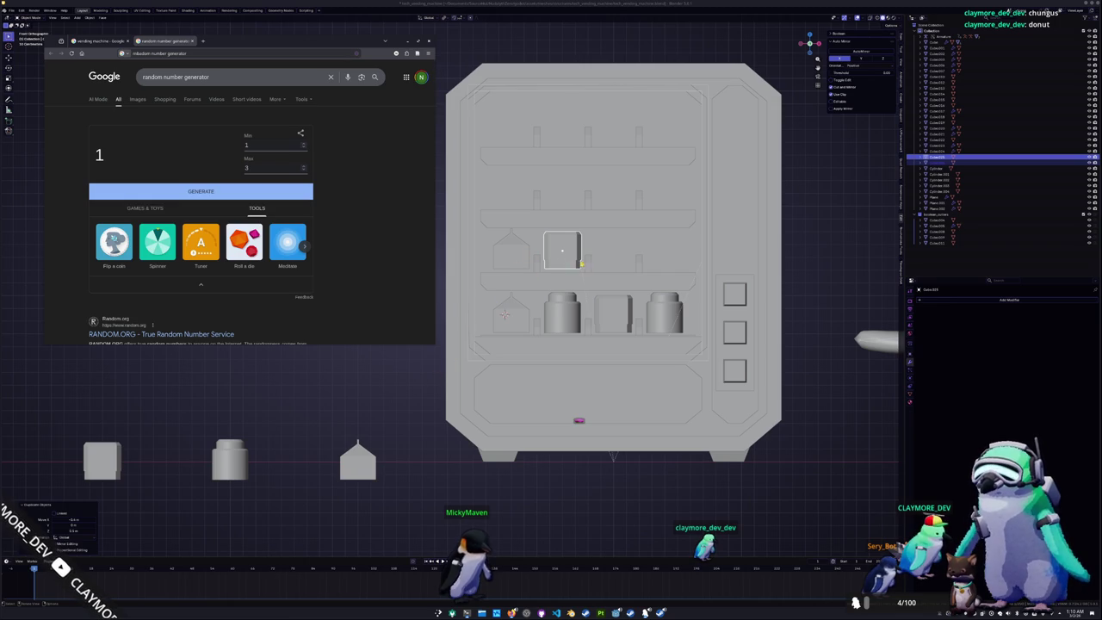
shift+middle_drag(579, 265, 531, 286)
key(shift+d)
key(x)
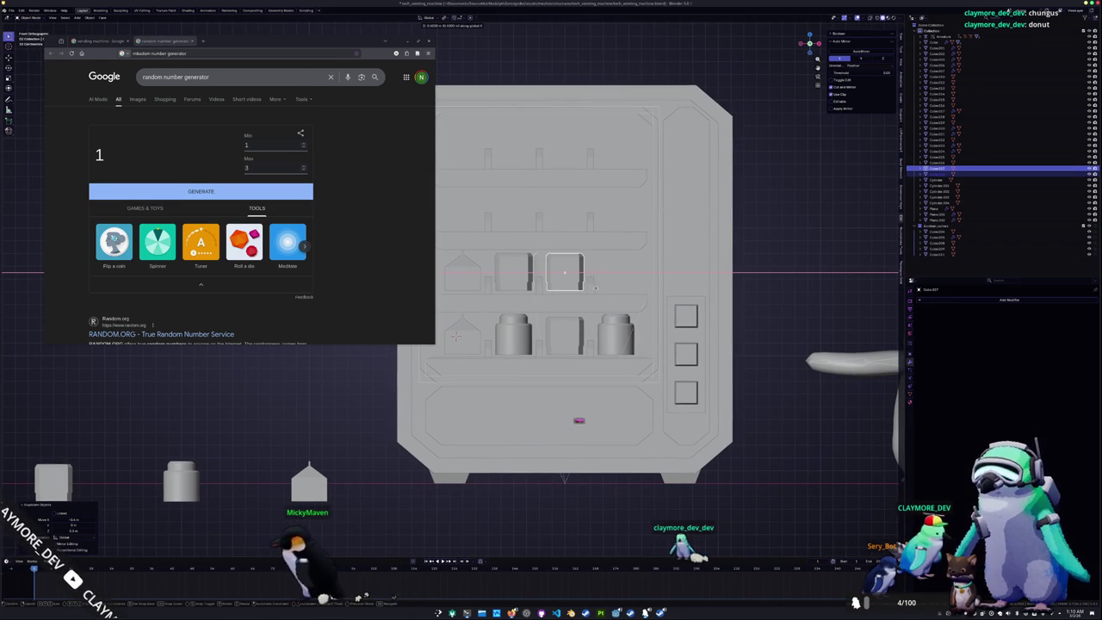
Roll a number and copy the house prop along X to the shelf's right end
click(199, 192)
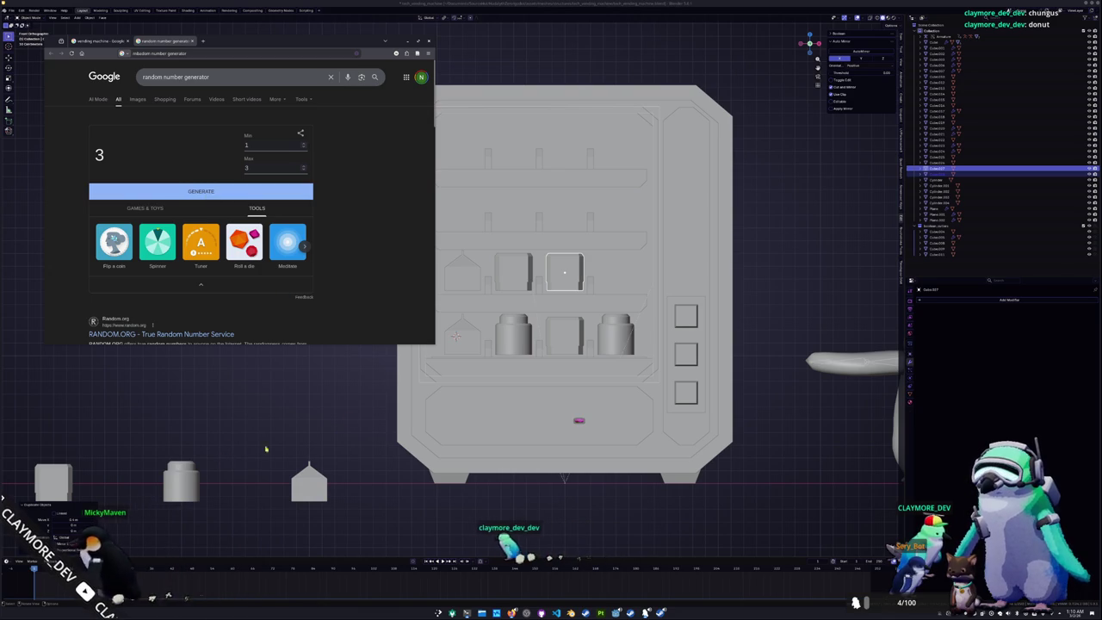
click(463, 274)
middle_drag(464, 274, 456, 298)
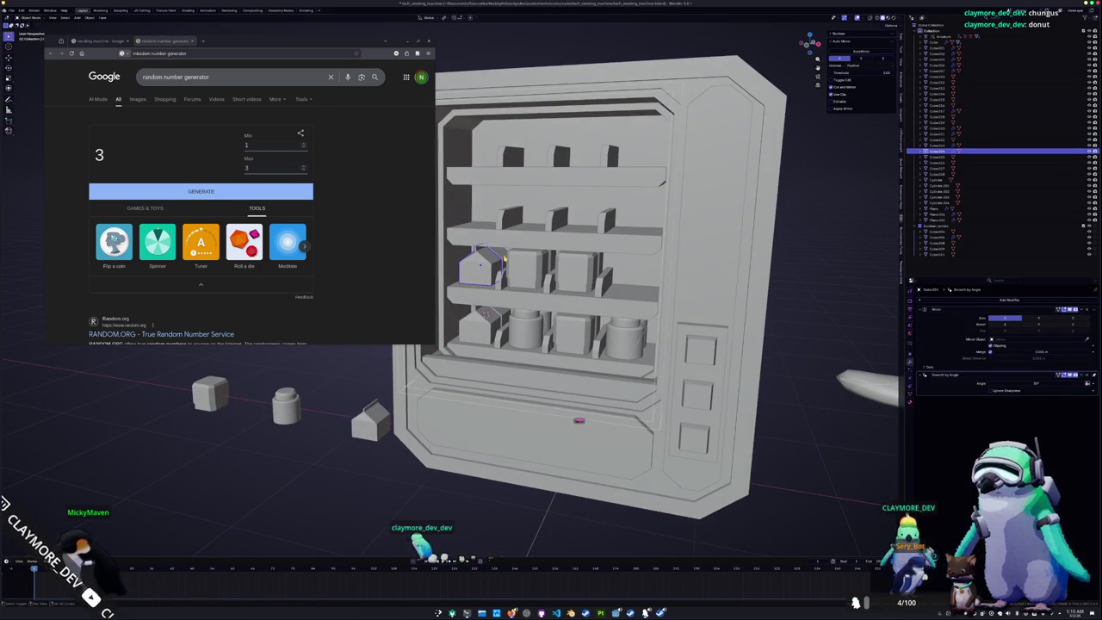
click(503, 256)
key(KP_1)
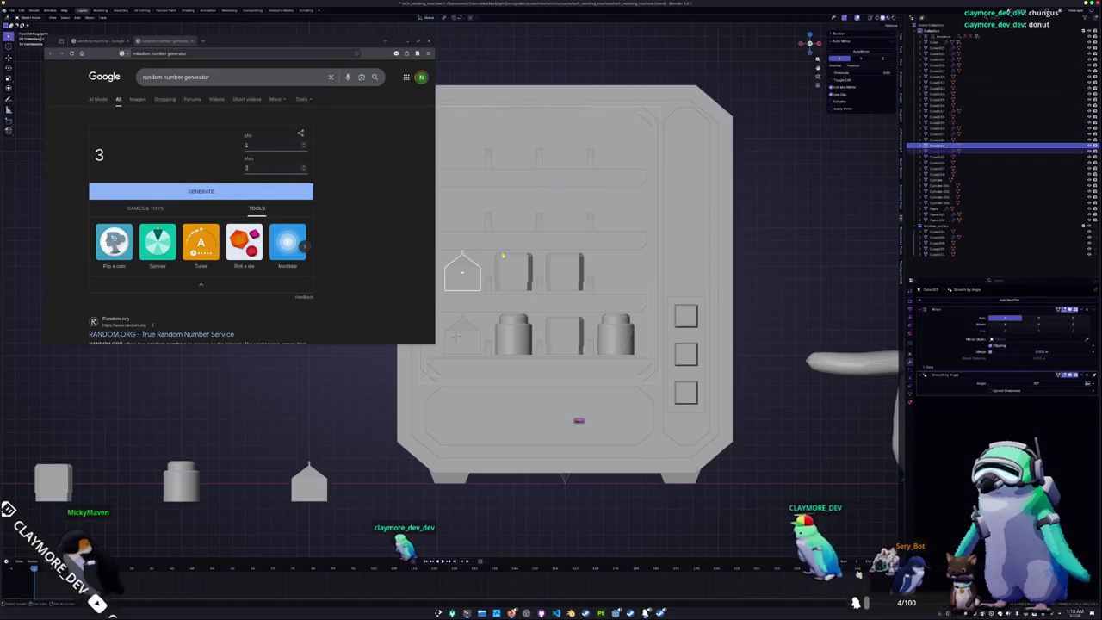
key(shift+d)
key(x)
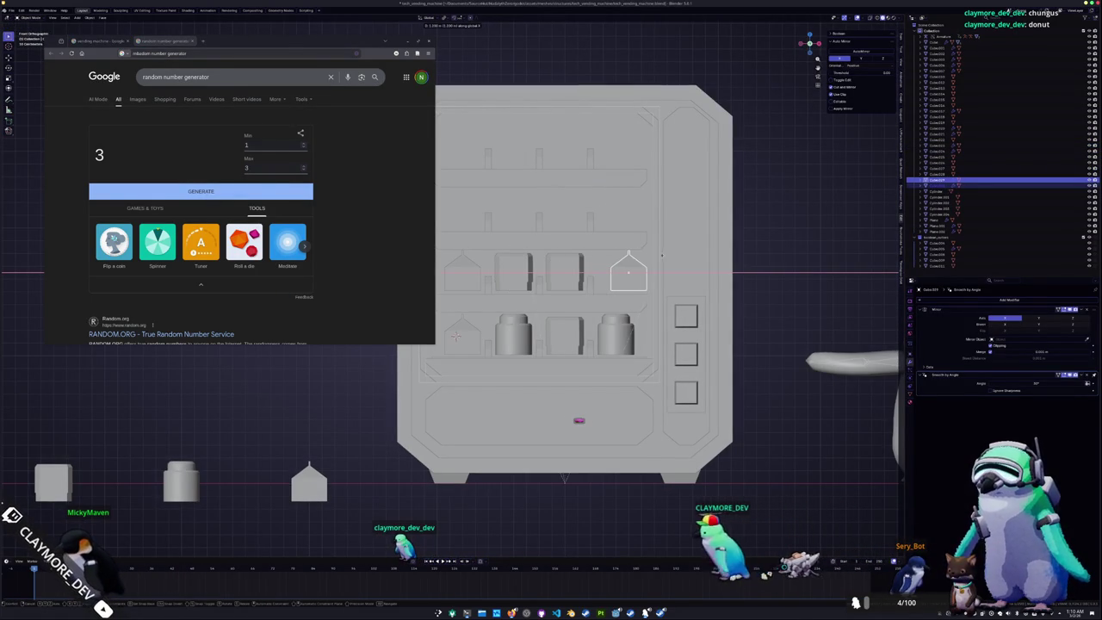
click(657, 256)
Roll a new number and select a shelf box in front view, recentred
click(212, 191)
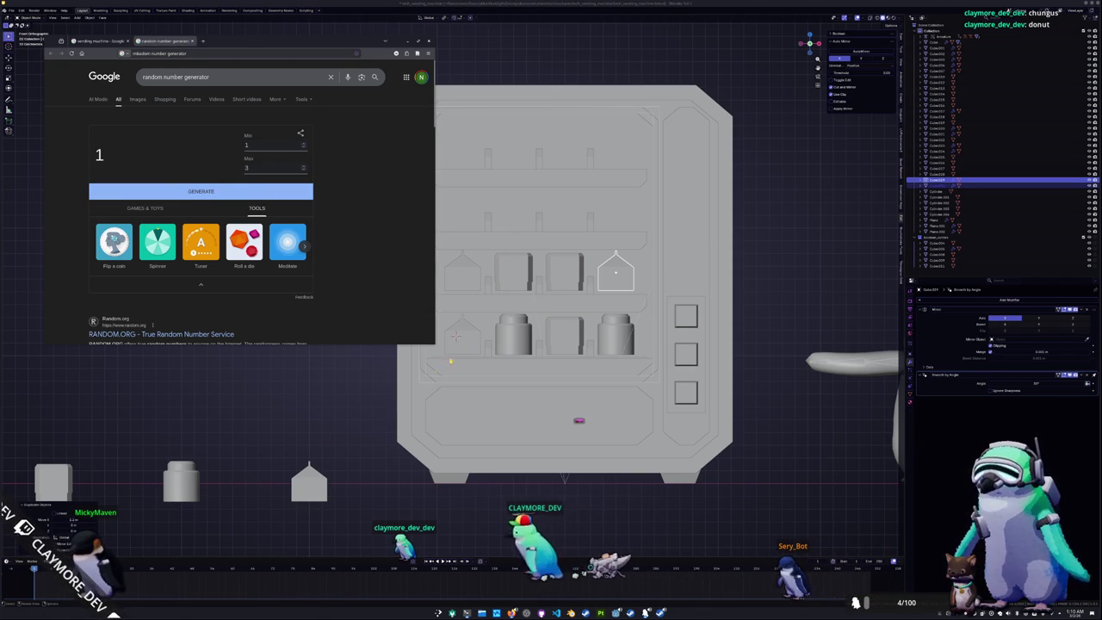
middle_drag(520, 312, 482, 319)
click(614, 271)
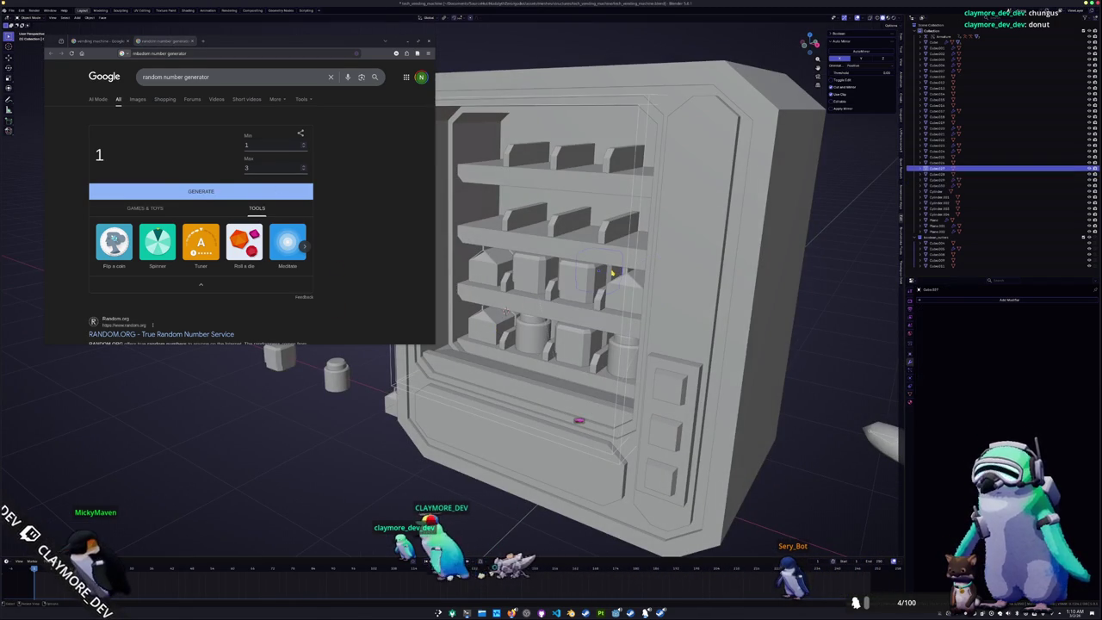
key(KP_1)
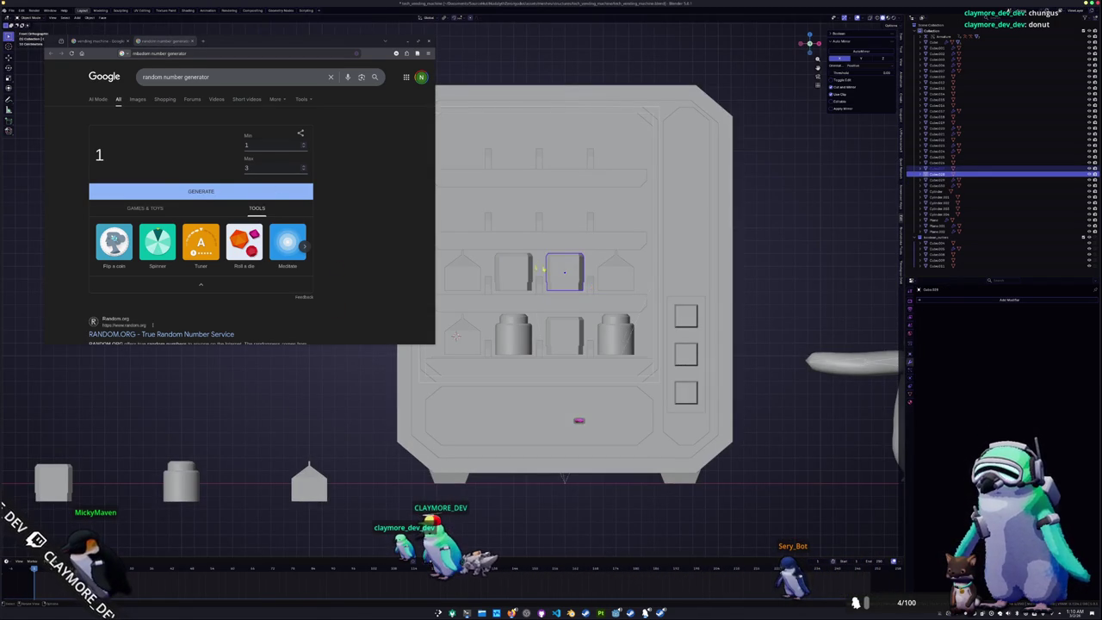
shift+middle_drag(558, 270, 607, 275)
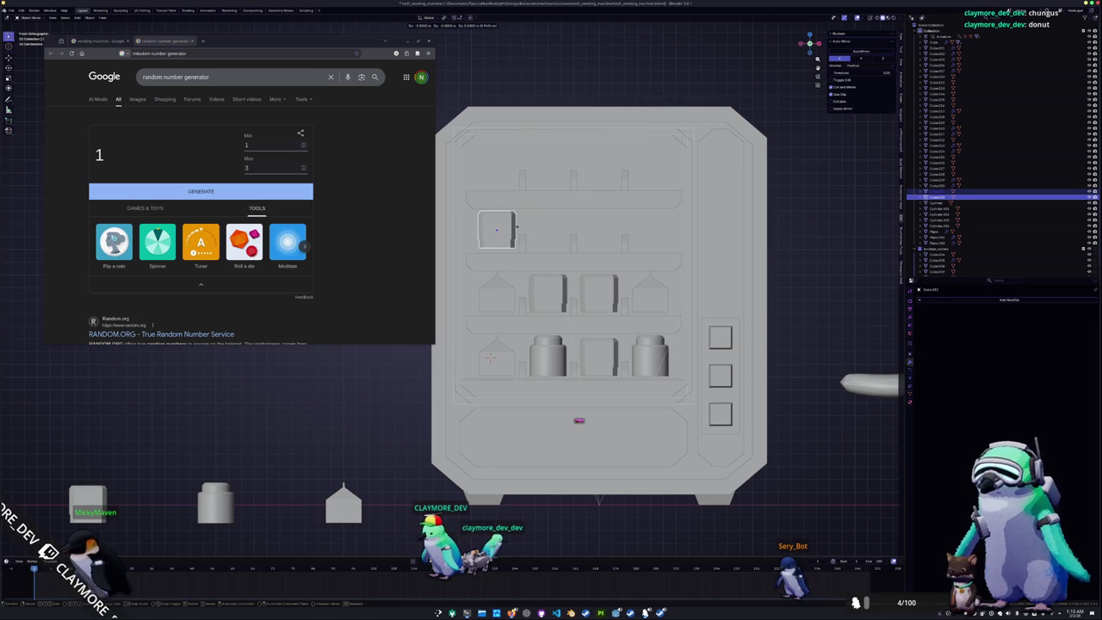
Duplicate the box, then place a house prop copy on the upper shelf
key(shift+d)
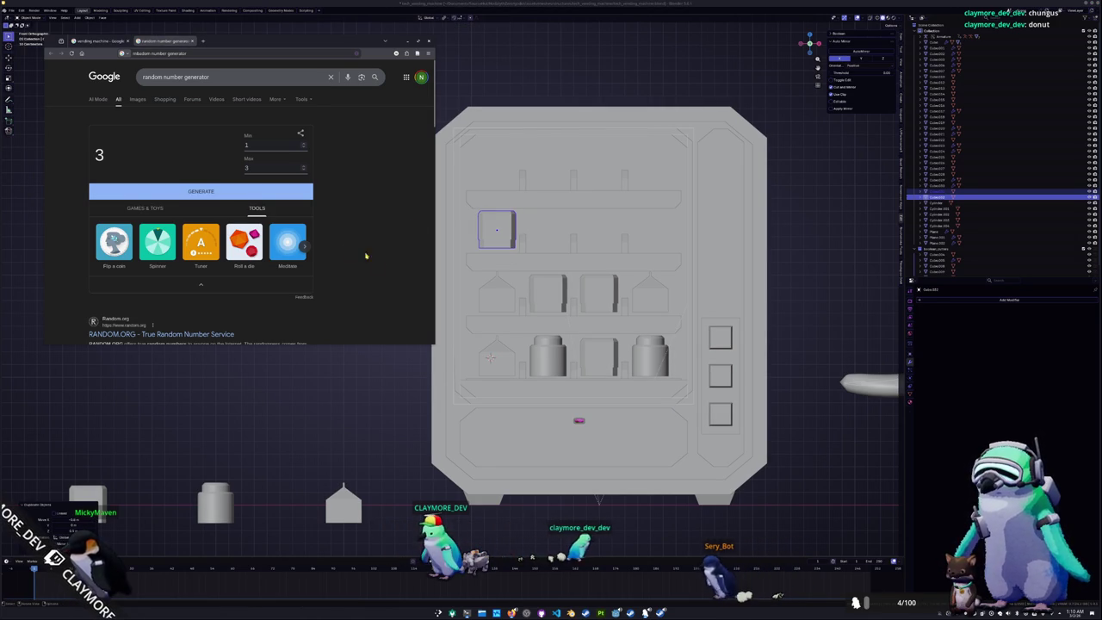
click(497, 295)
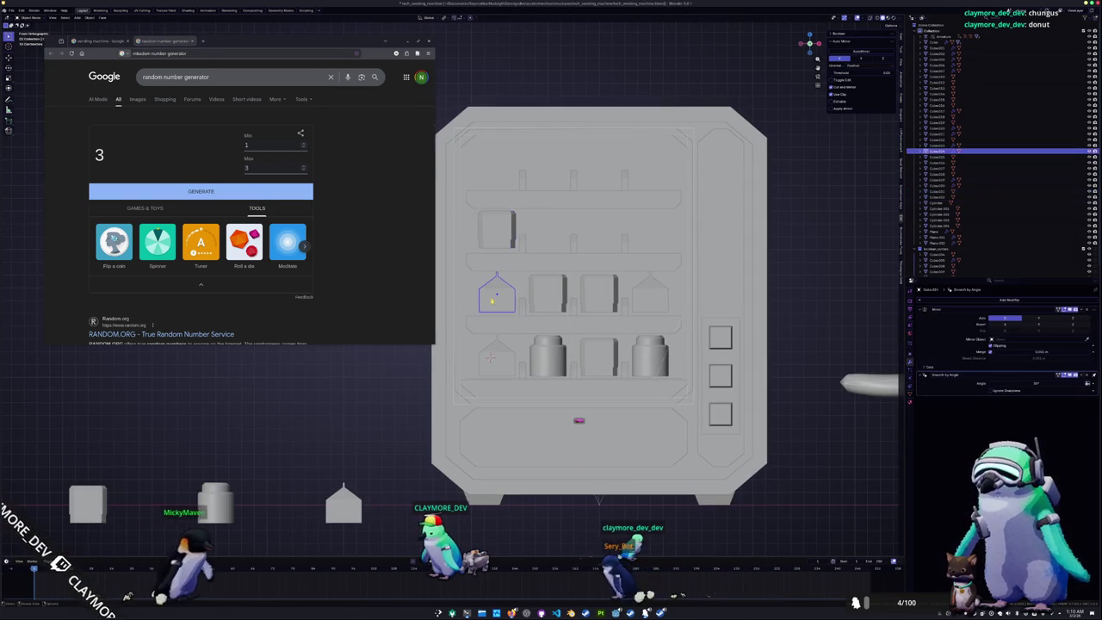
middle_drag(497, 294, 471, 314)
key(KP_1)
key(shift+d)
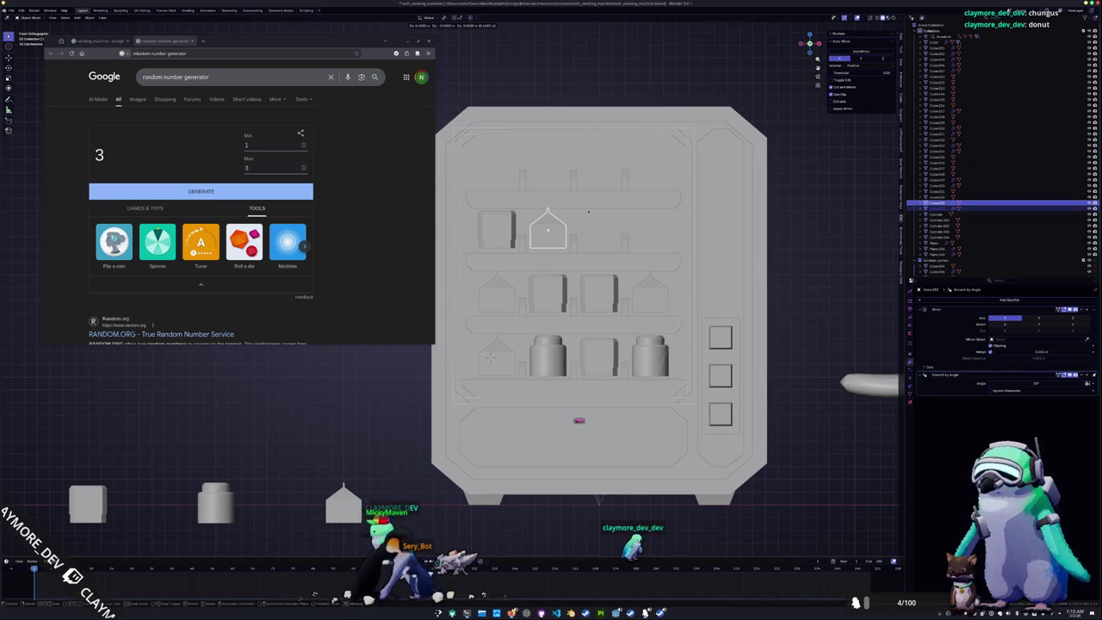
click(435, 241)
Roll a number and copy the bottom-shelf cylinder onto the upper shelf
click(293, 191)
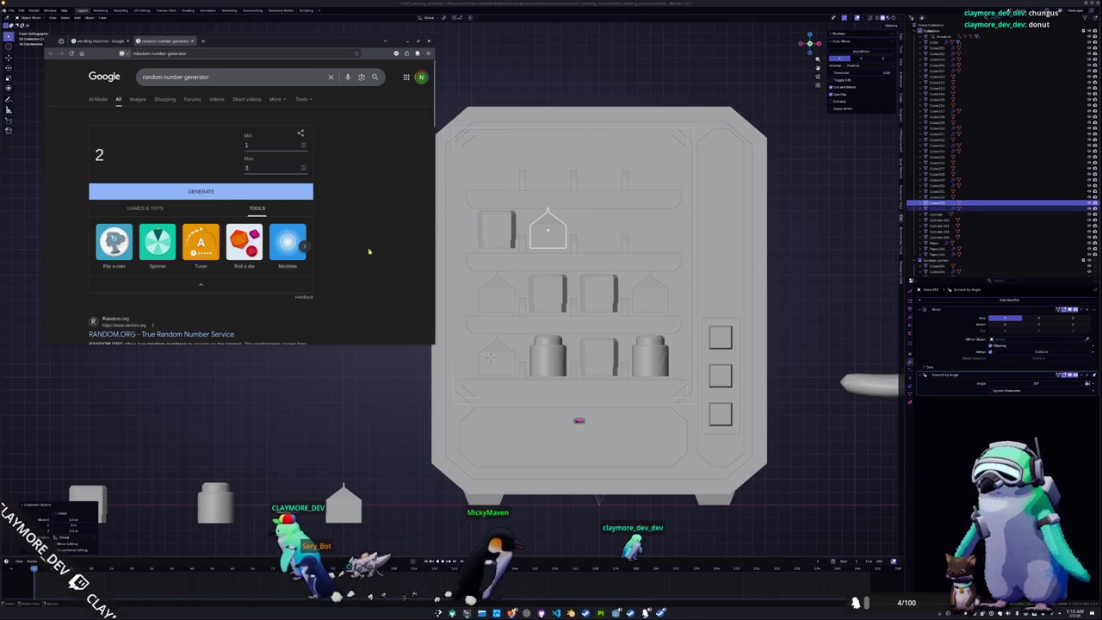
click(547, 355)
middle_drag(548, 356, 567, 356)
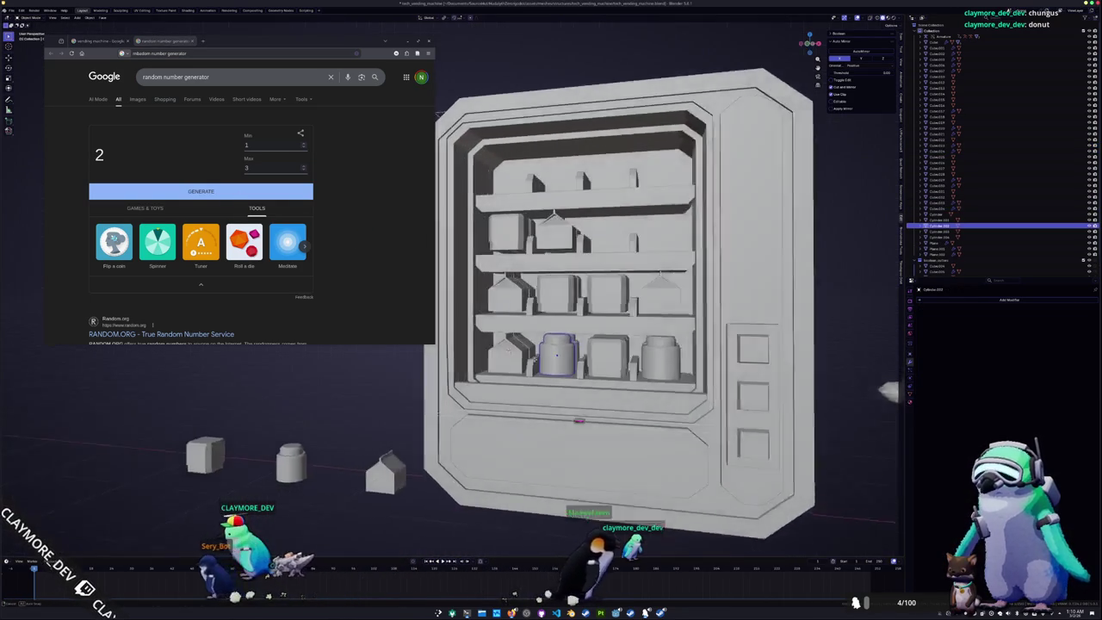
key(shift+d)
key(KP_1)
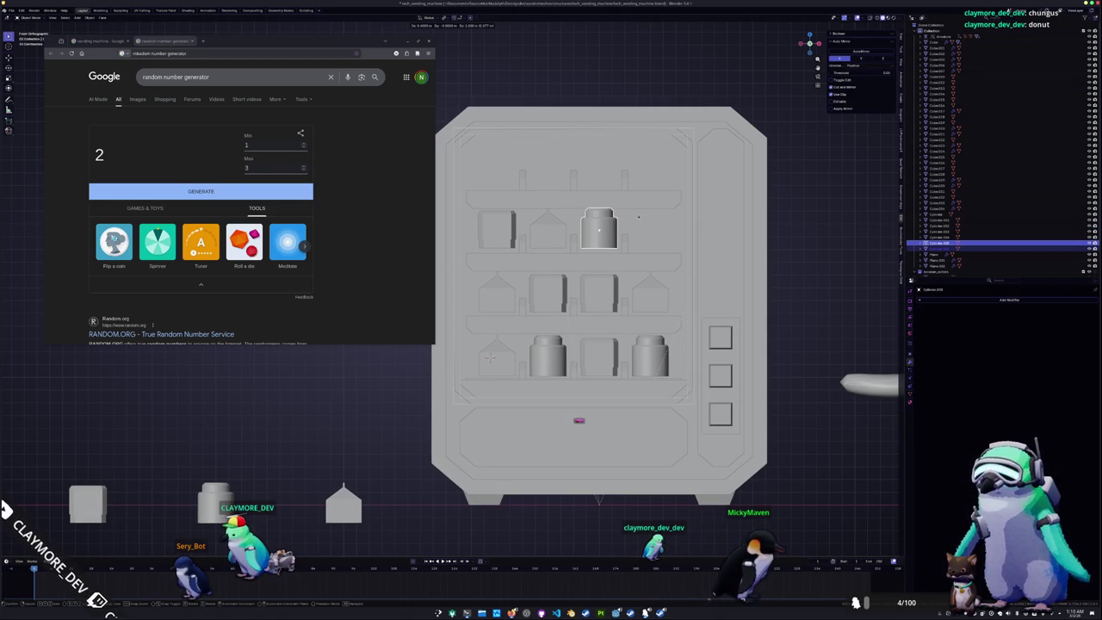
click(637, 217)
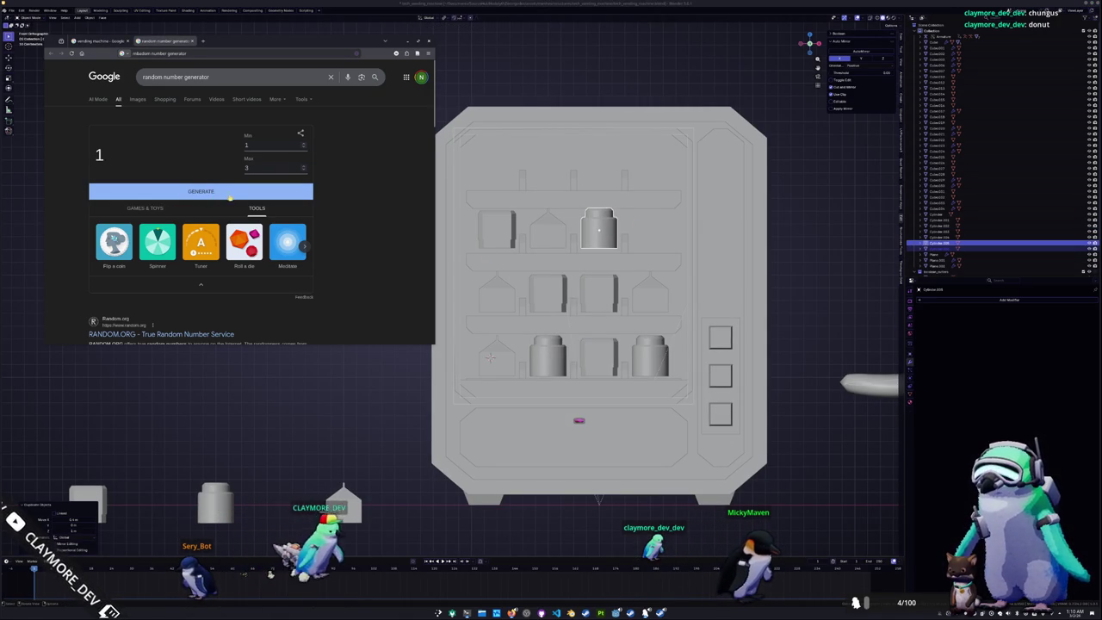
With X-ray on, copy the middle-shelf box into the empty right-end spot
key(KP_5)
key(KP_5)
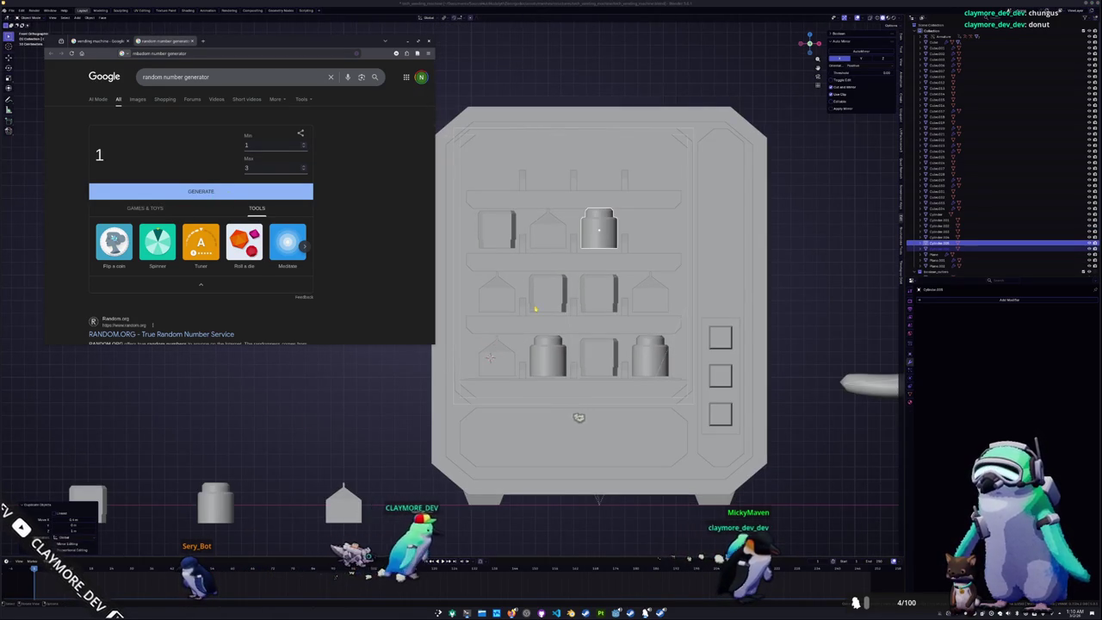
middle_drag(578, 417, 442, 575)
click(591, 280)
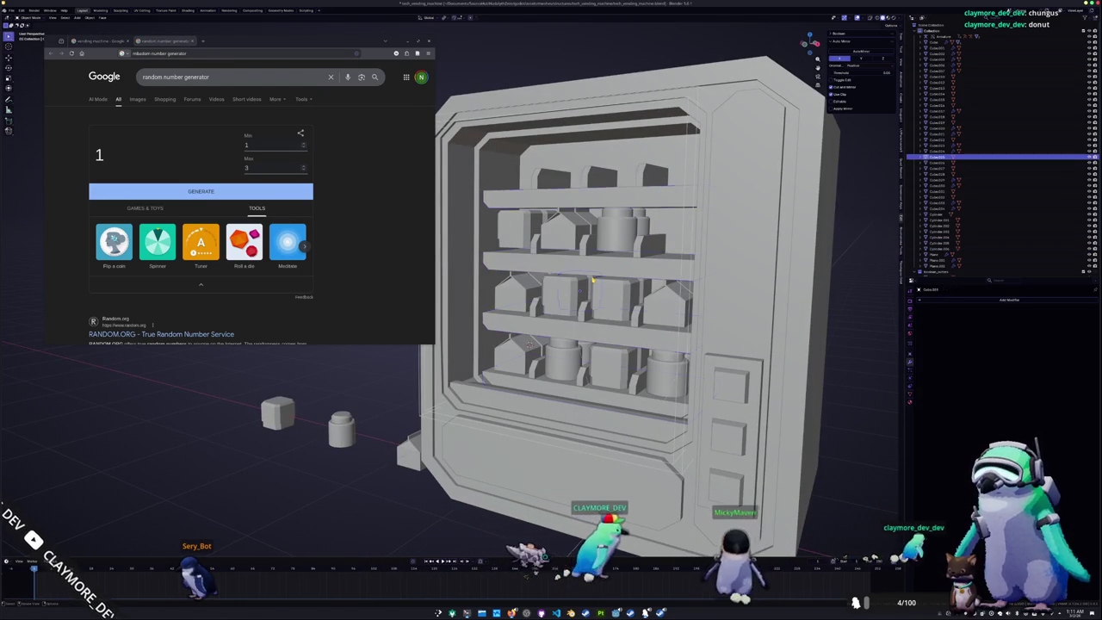
key(KP_1)
click(567, 292)
key(alt+z)
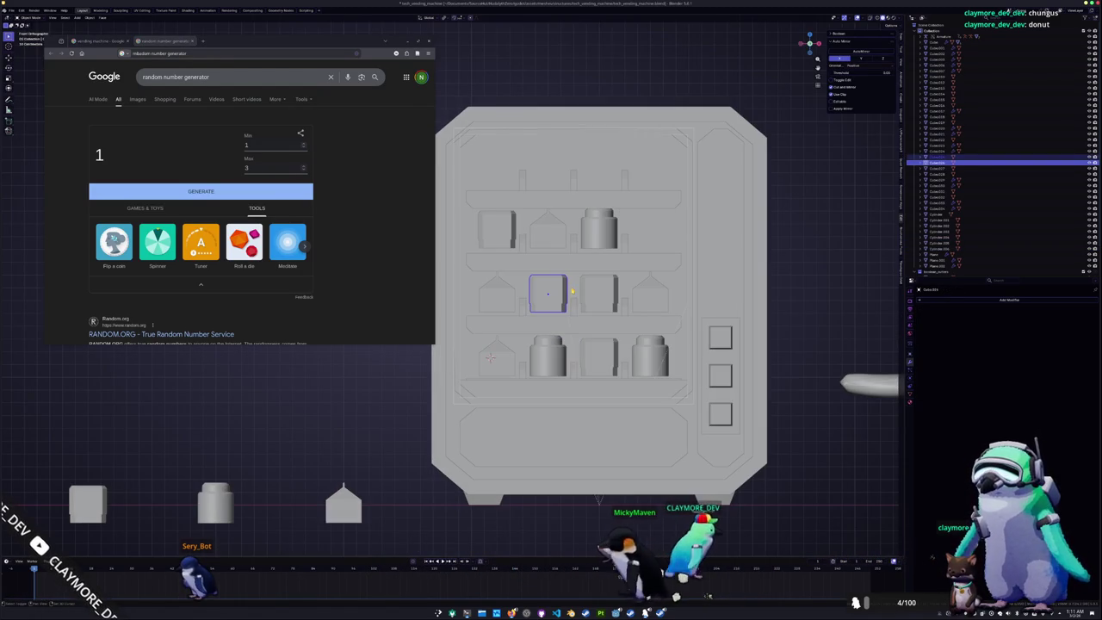
key(shift+d)
click(674, 229)
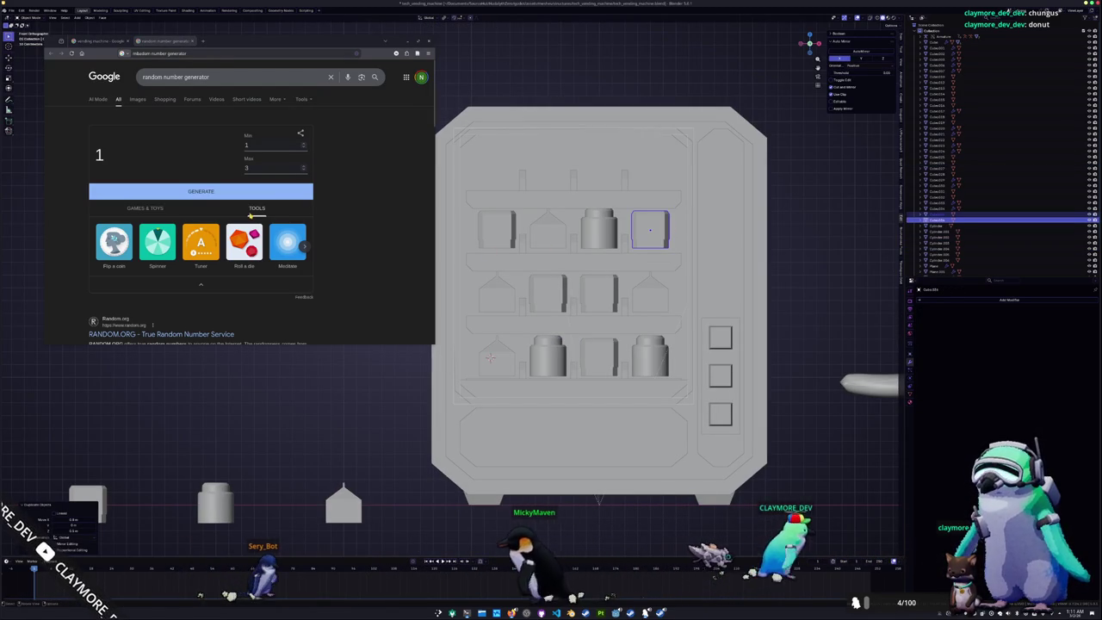
Roll a new number and duplicate the bottom-row cylinder in front view
click(233, 194)
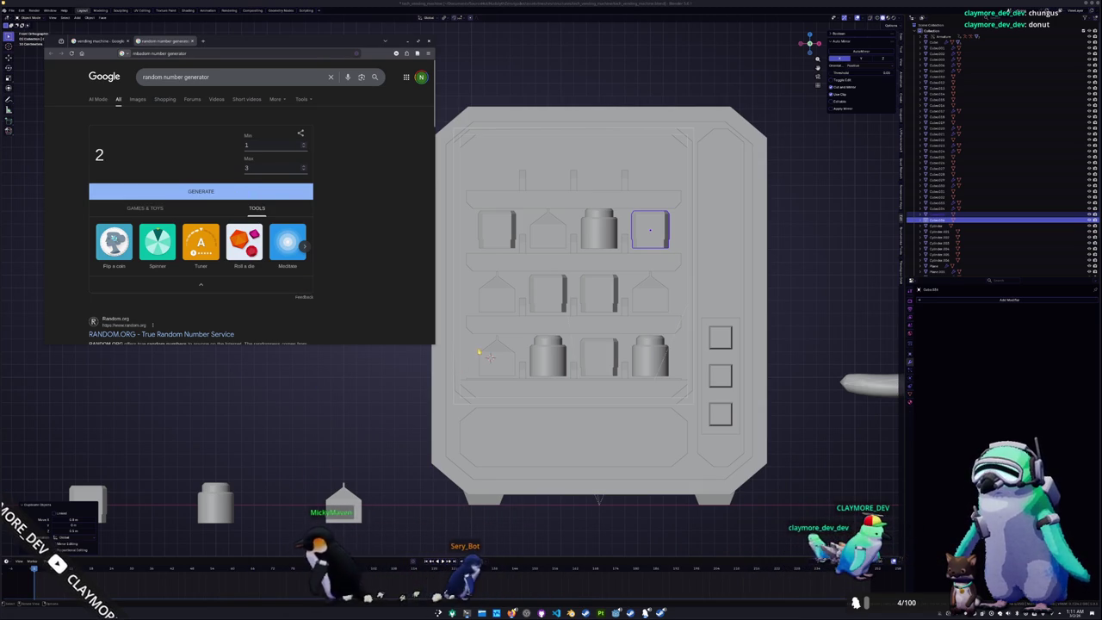
click(548, 355)
middle_drag(547, 354, 567, 352)
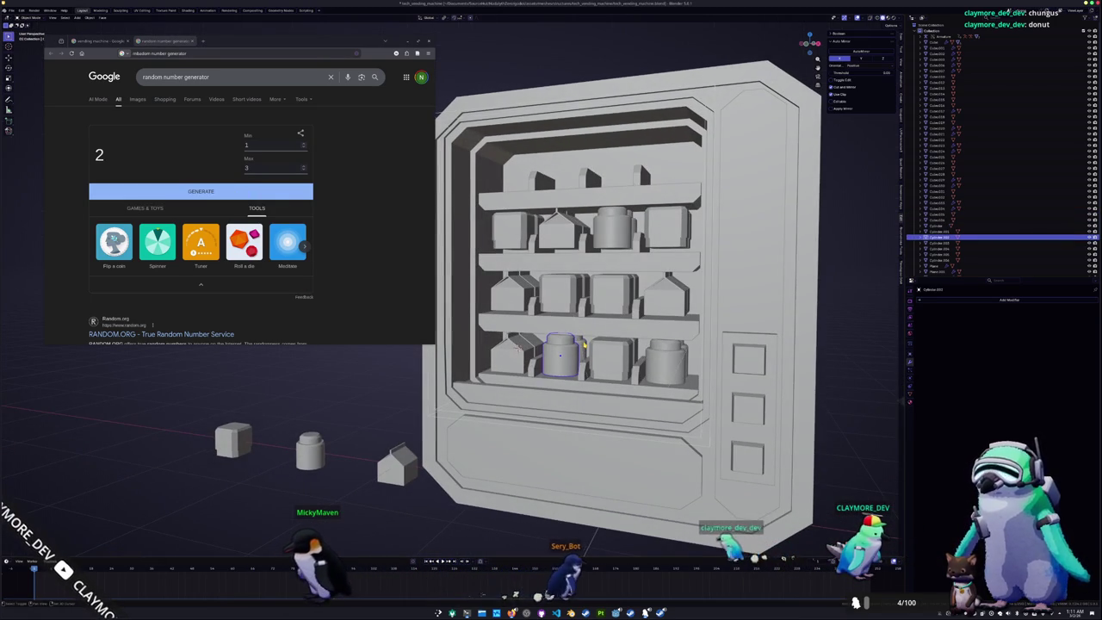
key(KP_1)
key(shift+d)
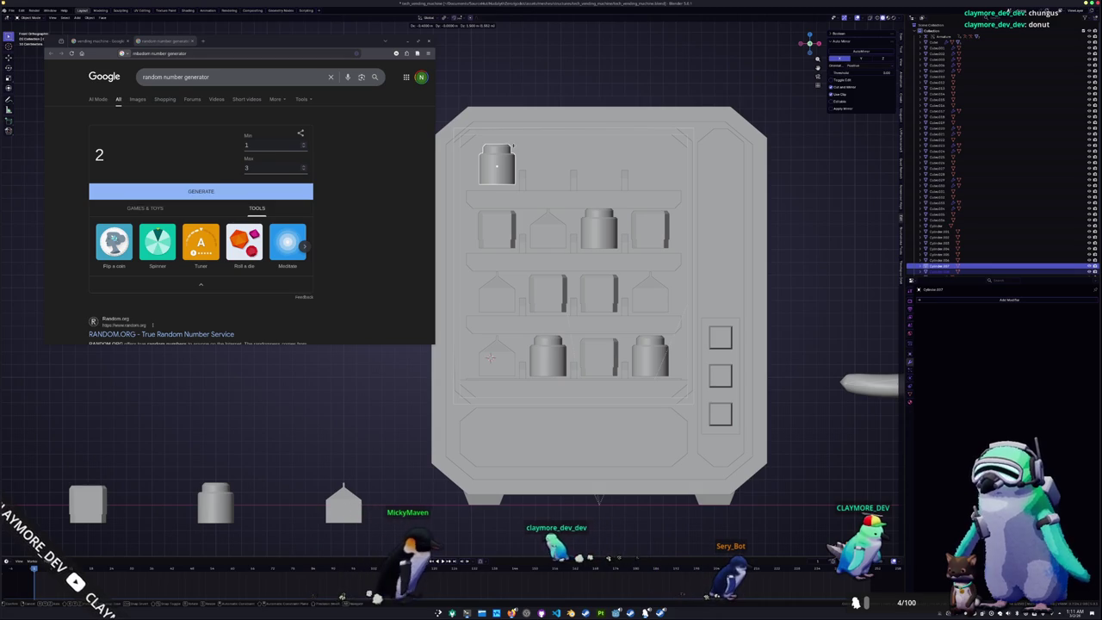
Drop the cylinder copy at the top shelf's left spot and select a third-shelf cube
click(513, 147)
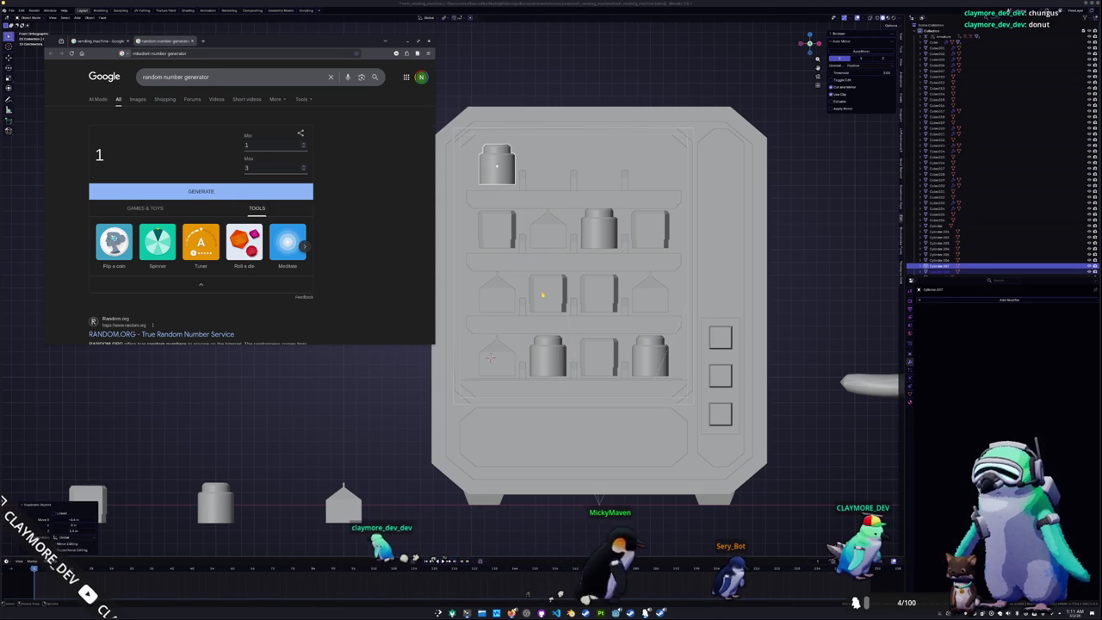
middle_drag(542, 294, 585, 281)
click(586, 282)
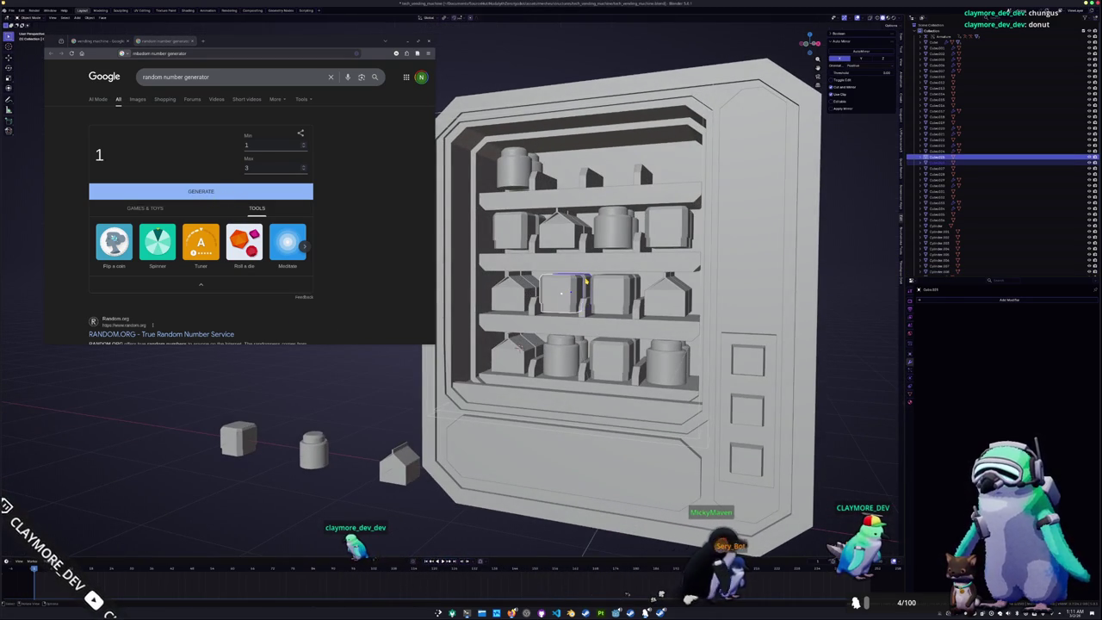
key(KP_1)
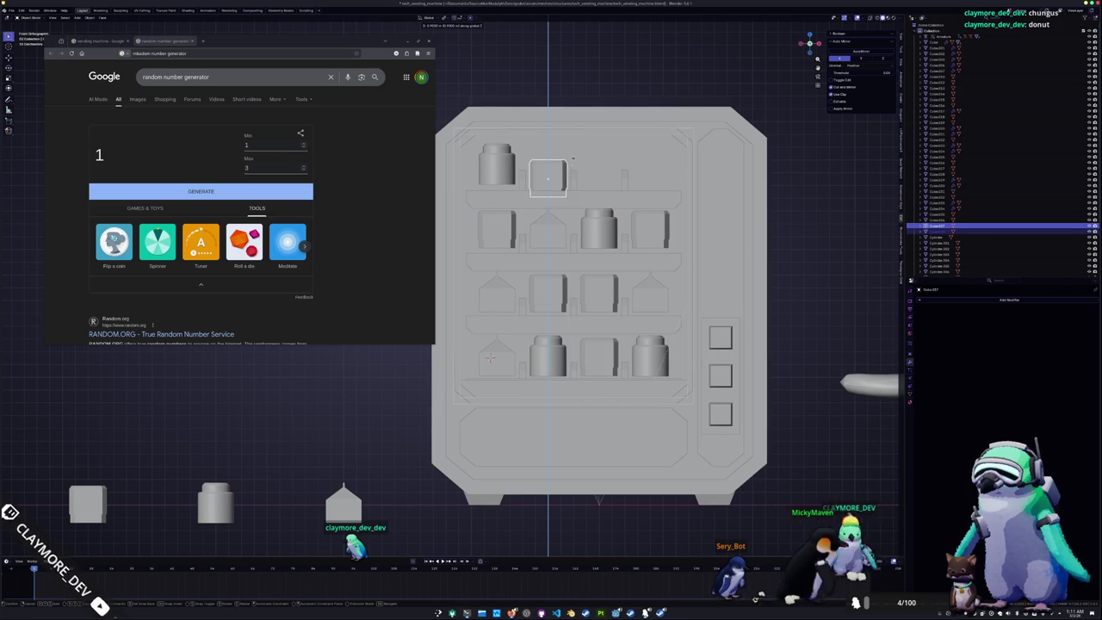
click(238, 191)
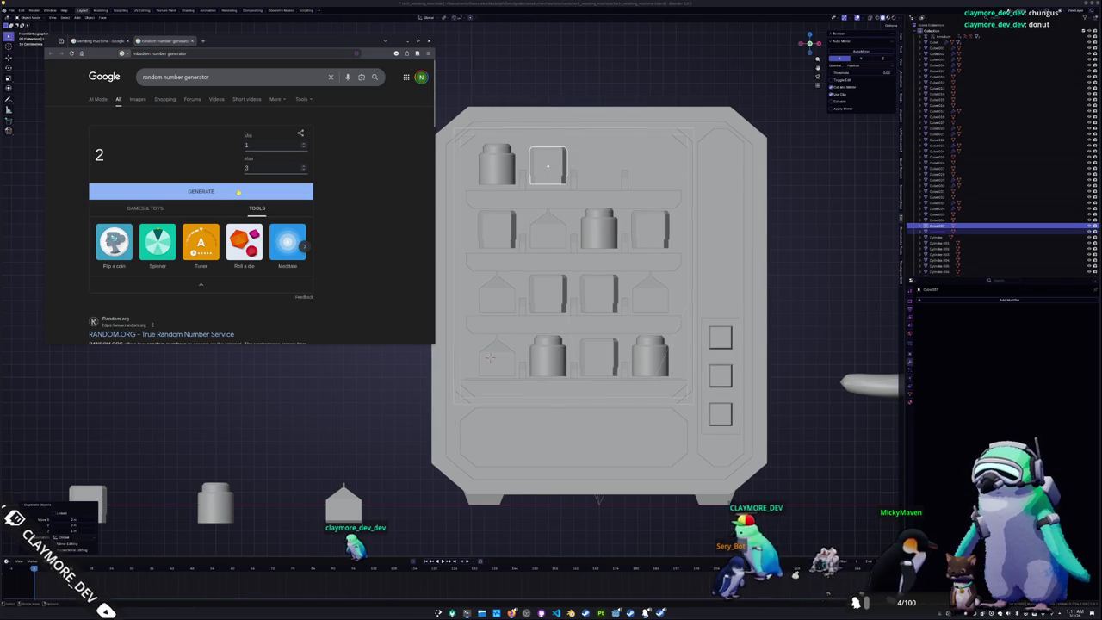
Copy a cylinder into the top shelf's third spot
middle_drag(560, 330, 531, 332)
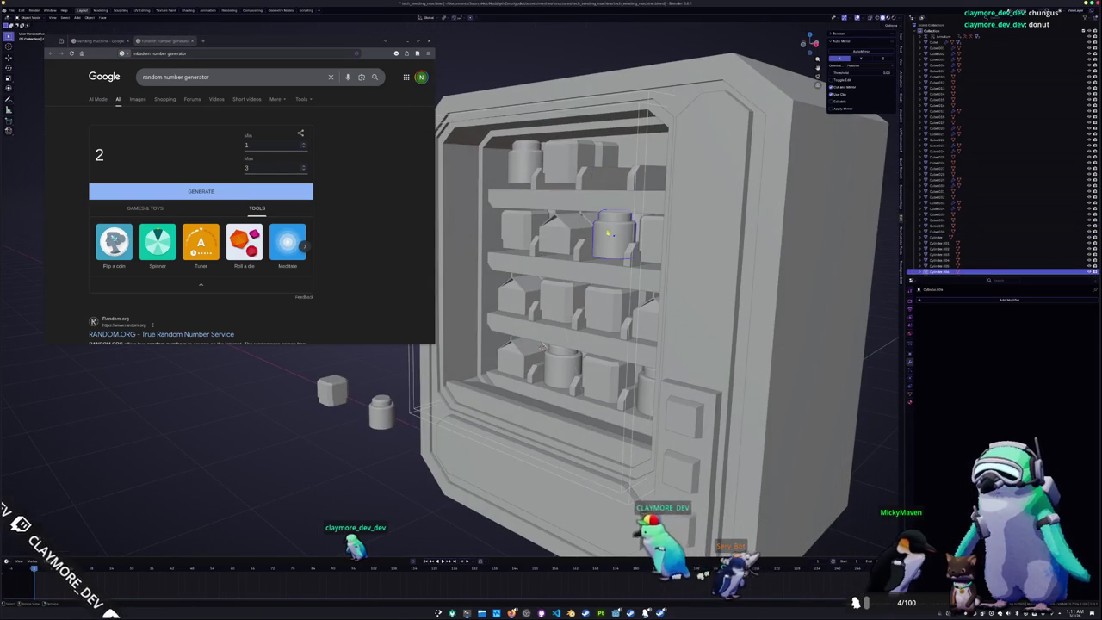
click(608, 232)
middle_drag(608, 232, 625, 228)
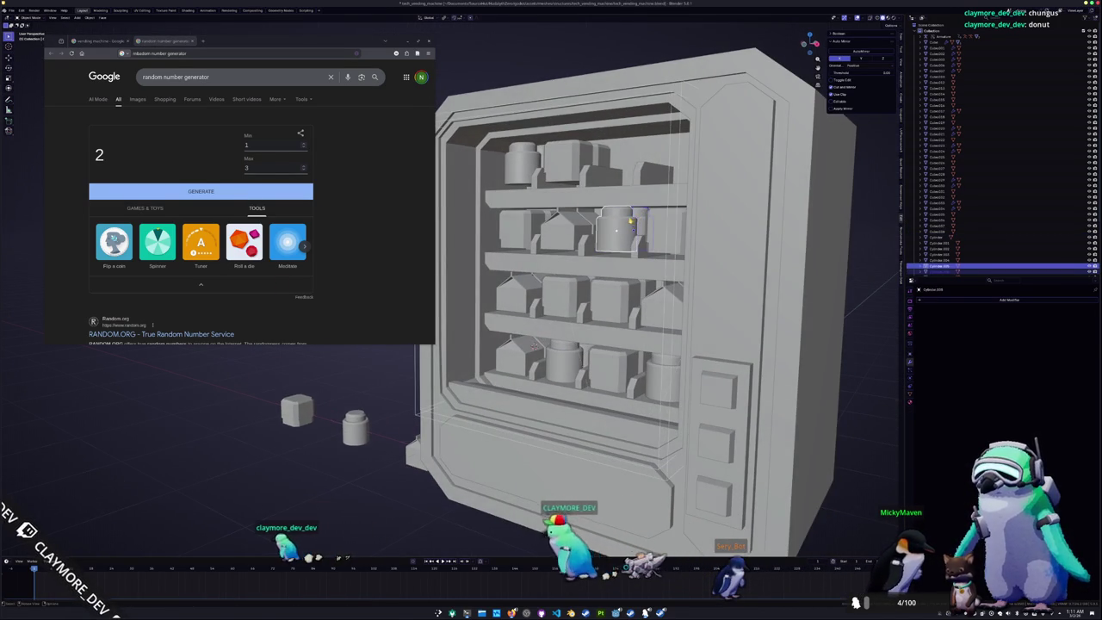
key(KP_1)
click(602, 177)
key(shift+d)
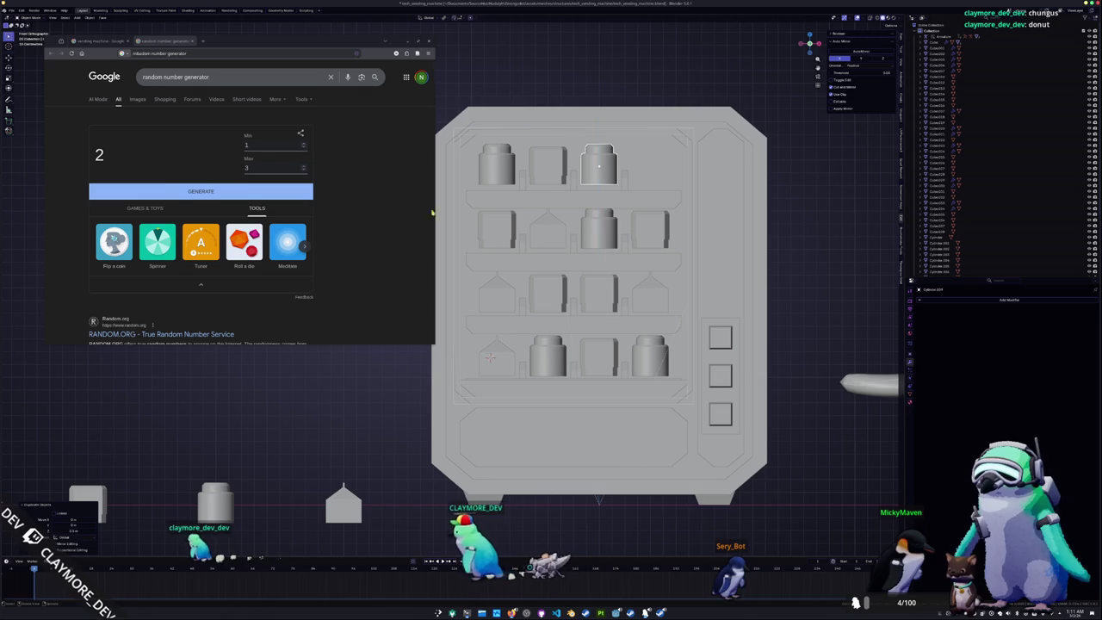
click(238, 191)
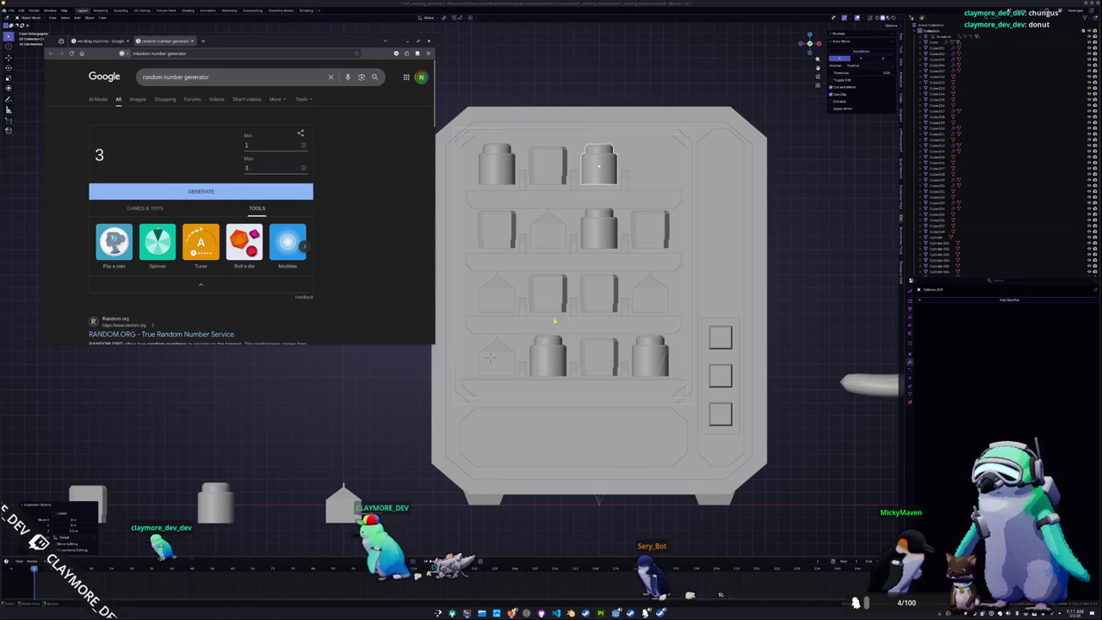
Duplicate the house carton vertically to the top shelf's right end
click(653, 298)
middle_drag(653, 298, 676, 293)
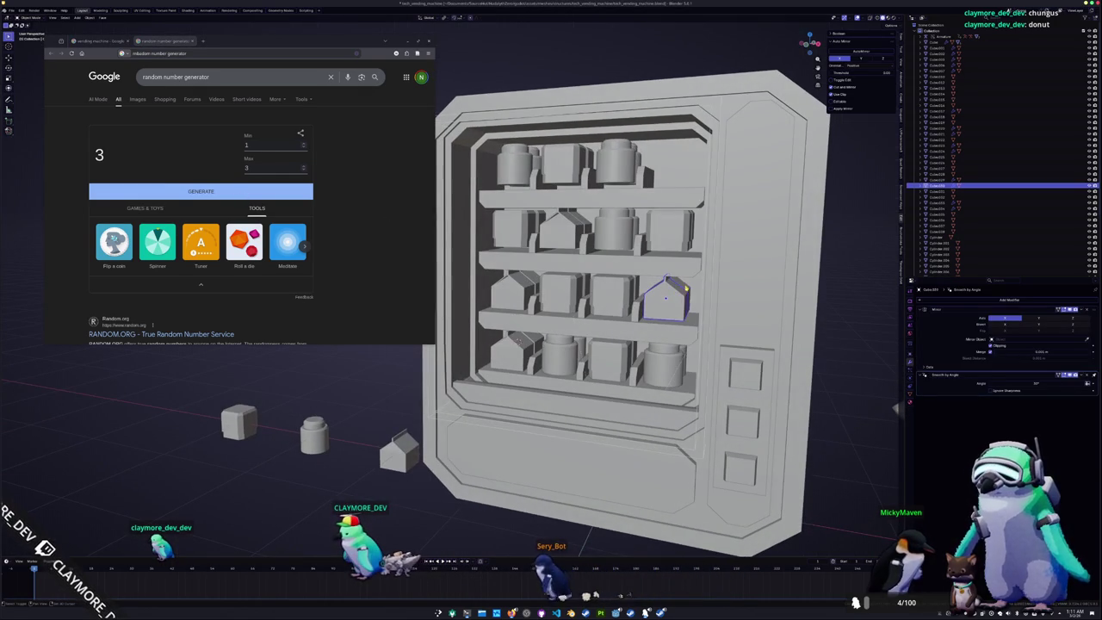
key(KP_1)
key(shift+d)
key(z)
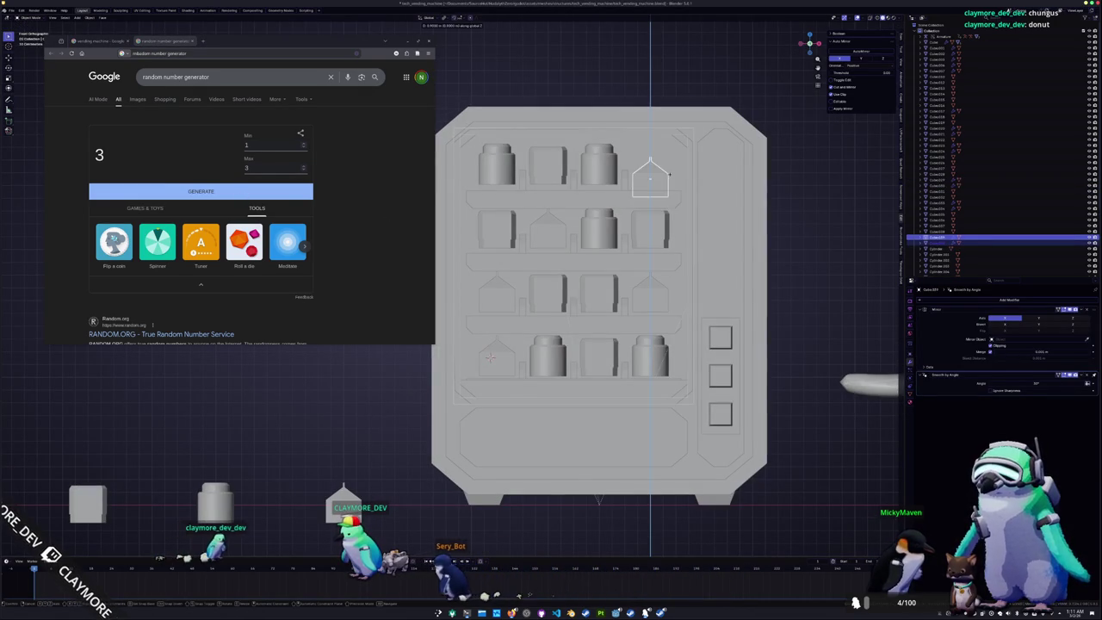
click(669, 168)
Select the top-shelf items and move them along Z to a common resting height
middle_drag(633, 186, 602, 195)
click(623, 161)
shift+click(569, 160)
shift+click(521, 159)
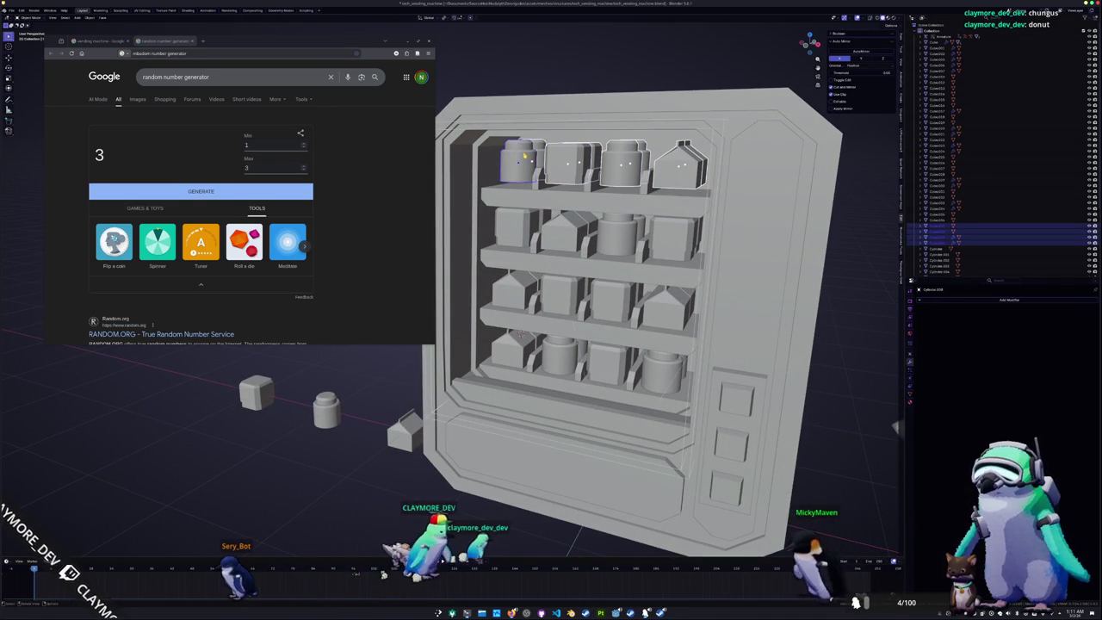
key(KP_1)
key(g)
key(z)
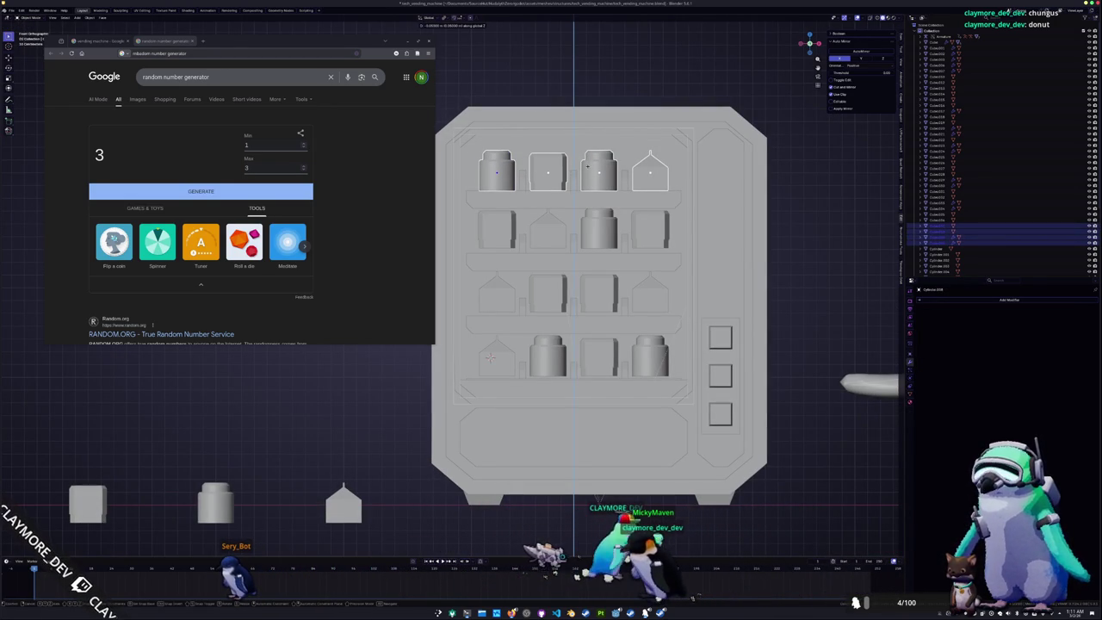
click(490, 358)
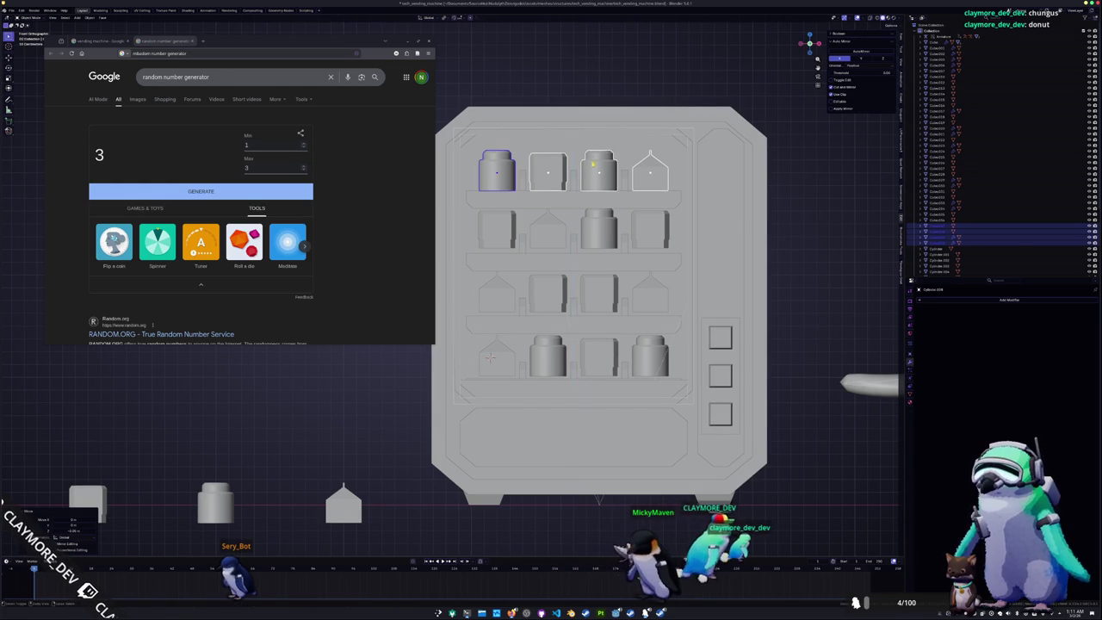
Select a second-shelf item together with the second-shelf house
middle_drag(522, 238, 569, 226)
click(514, 228)
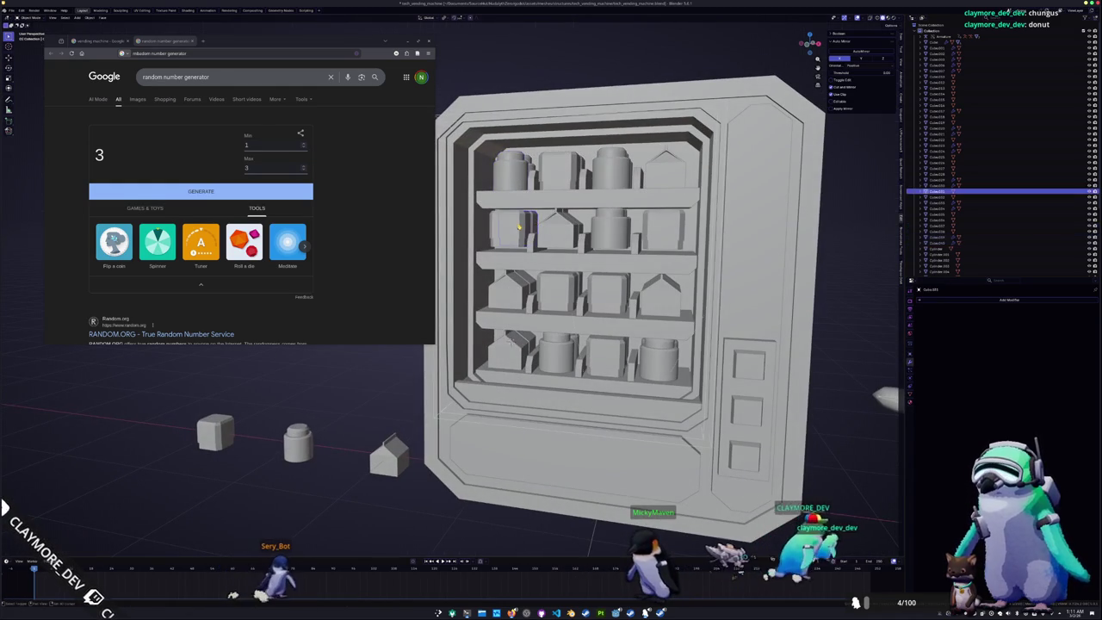
shift+click(568, 228)
middle_drag(572, 225, 693, 229)
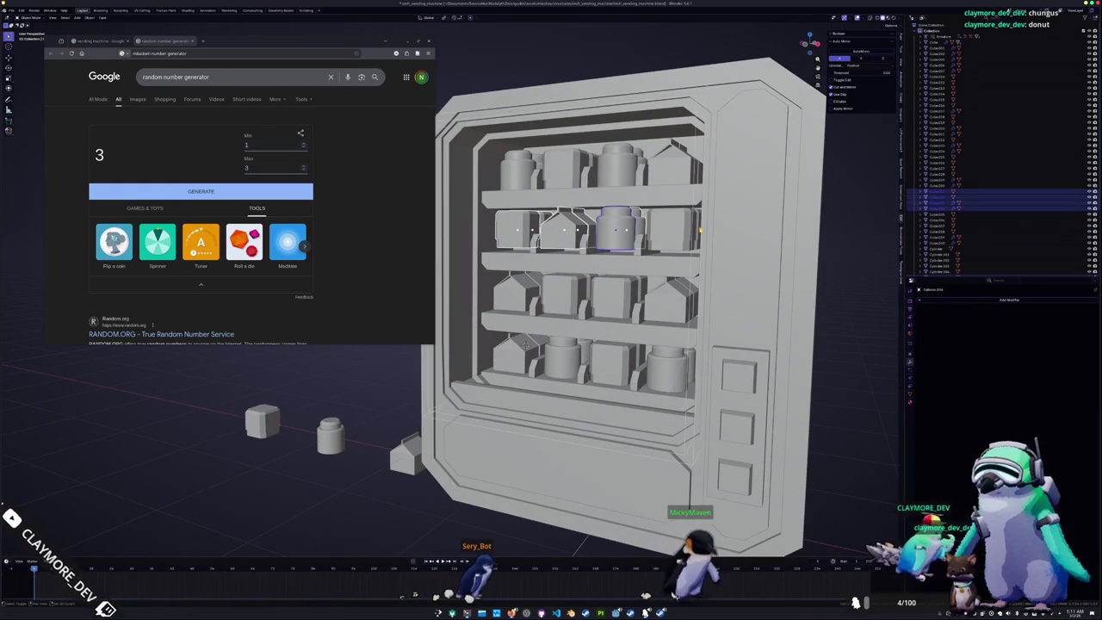
shift+click(702, 229)
shift+click(702, 229)
shift+click(682, 228)
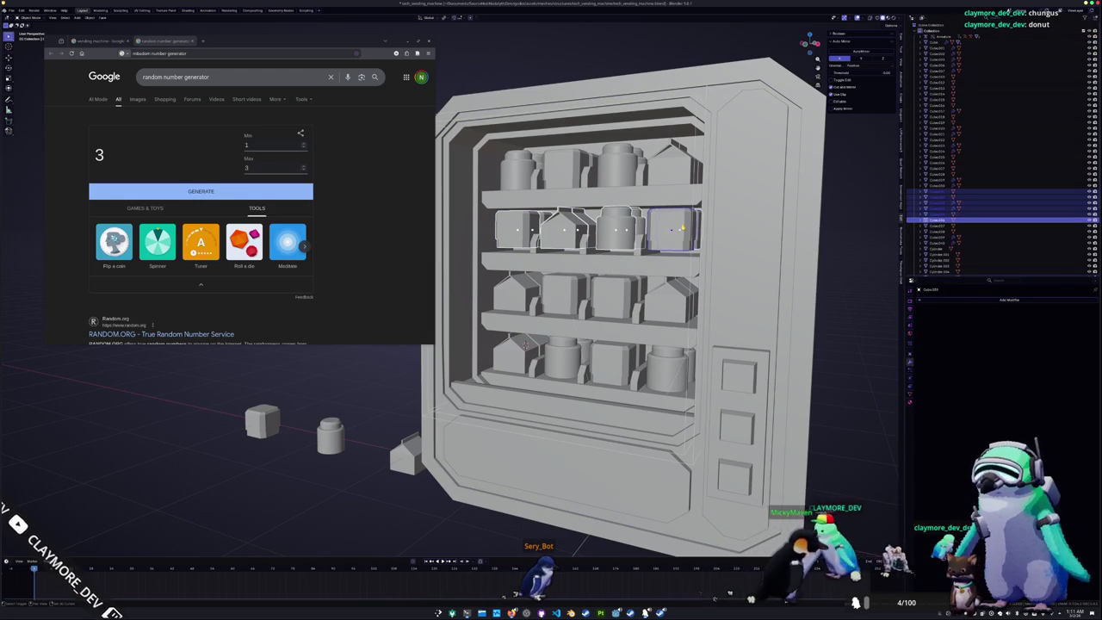
key(KP_1)
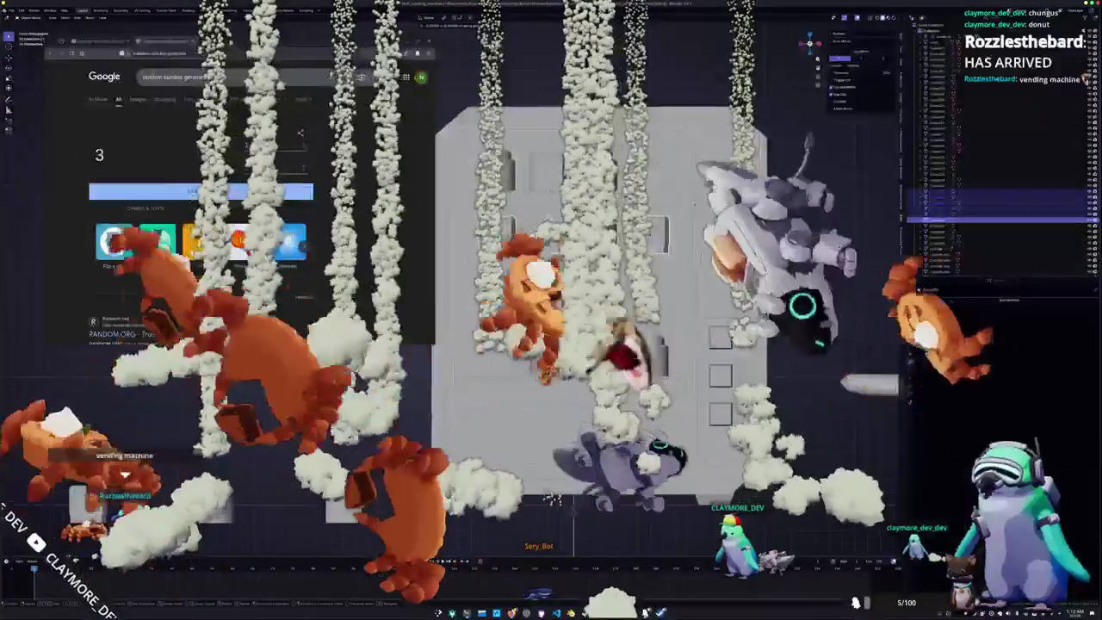
scroll(602, 301, up, 2)
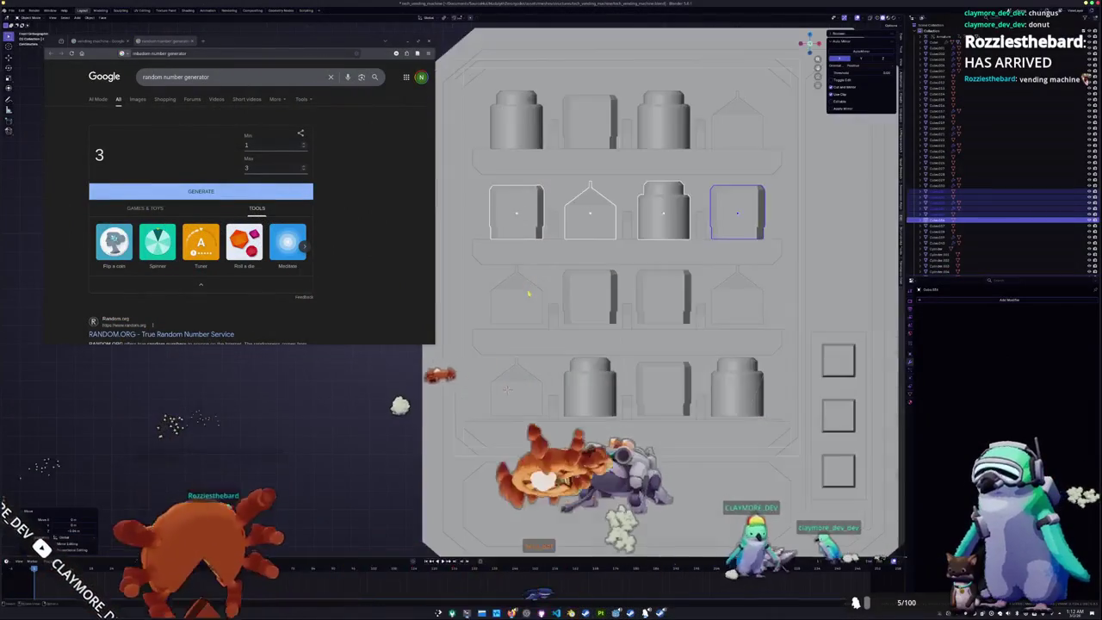
middle_drag(603, 302, 527, 366)
mouse_move(544, 295)
middle_down()
mouse_move(516, 288)
mouse_move(594, 284)
middle_up()
shift+click(549, 278)
shift+click(598, 284)
shift+click(702, 277)
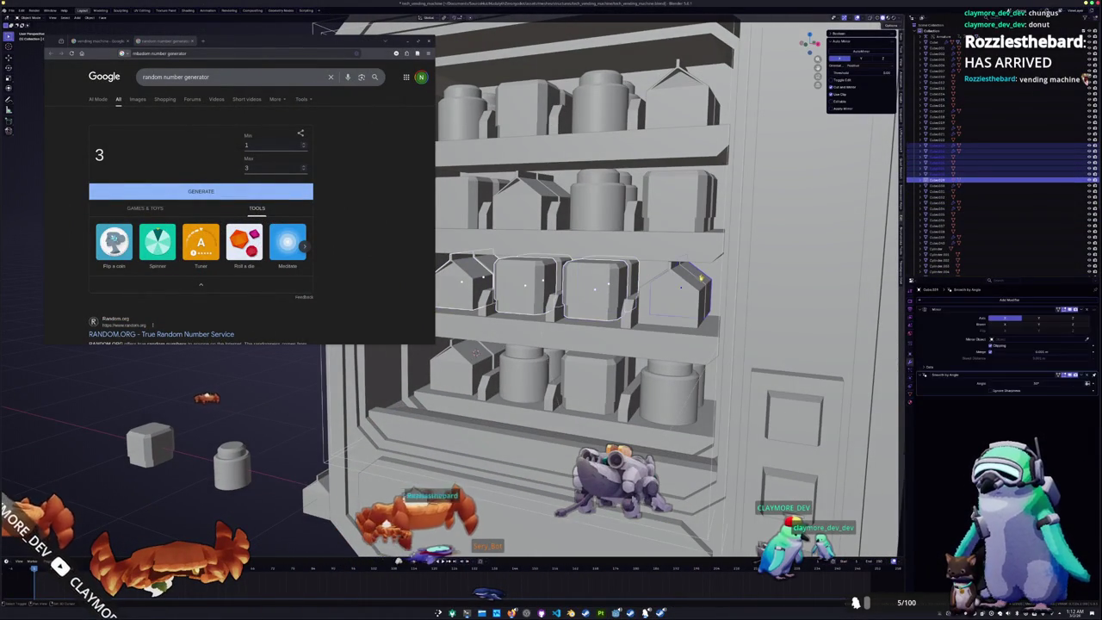
key(KP_1)
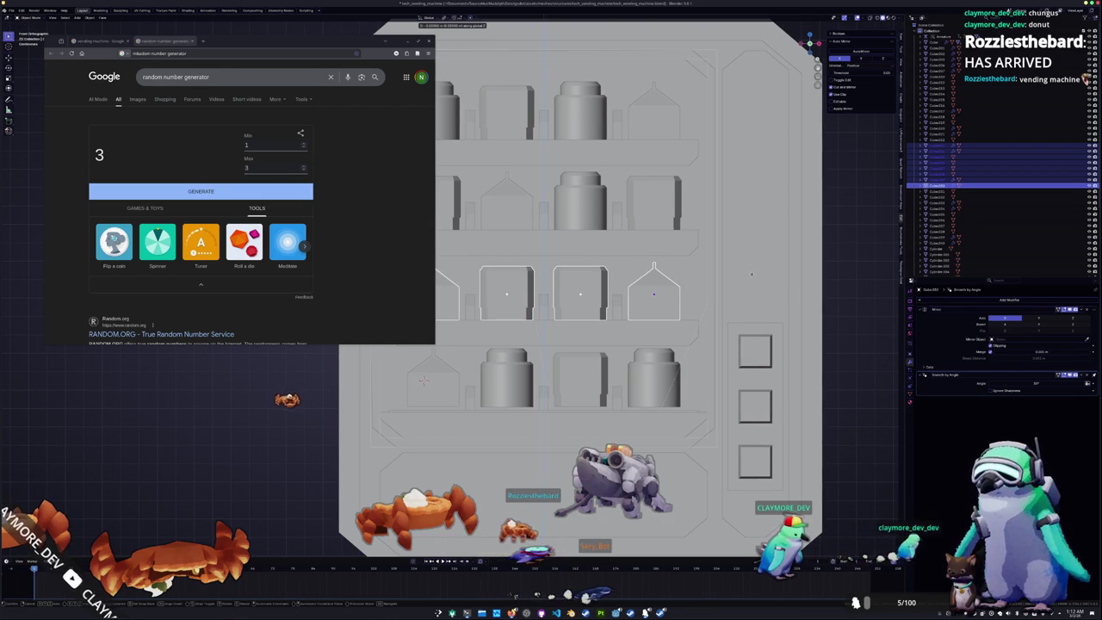
mouse_move(752, 273)
middle_down()
mouse_move(606, 346)
mouse_move(599, 318)
middle_up()
click(606, 346)
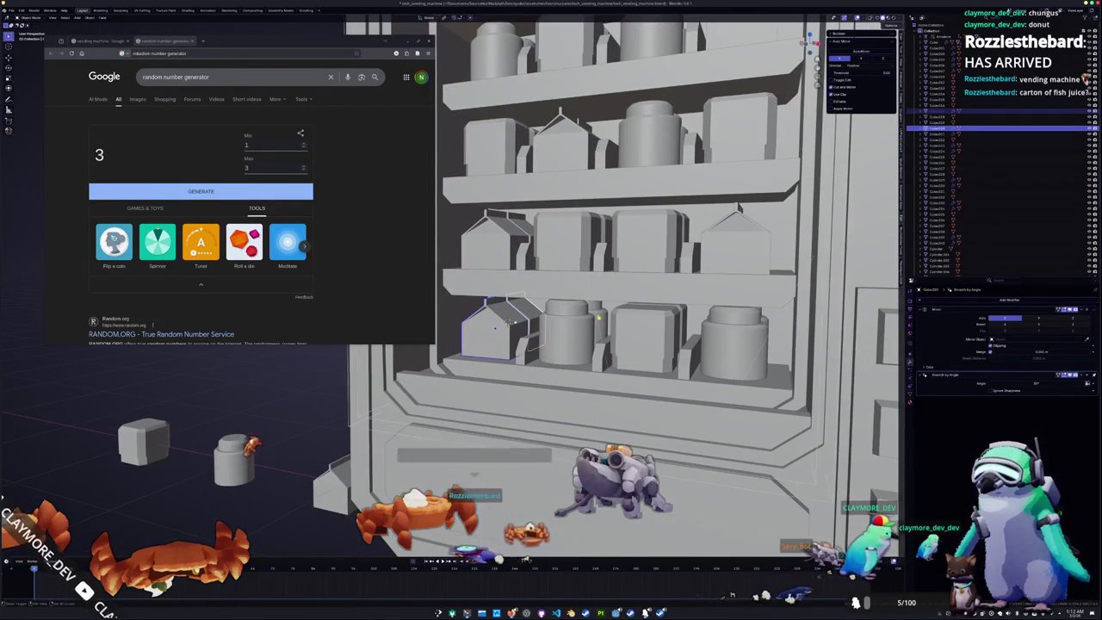
click(600, 318)
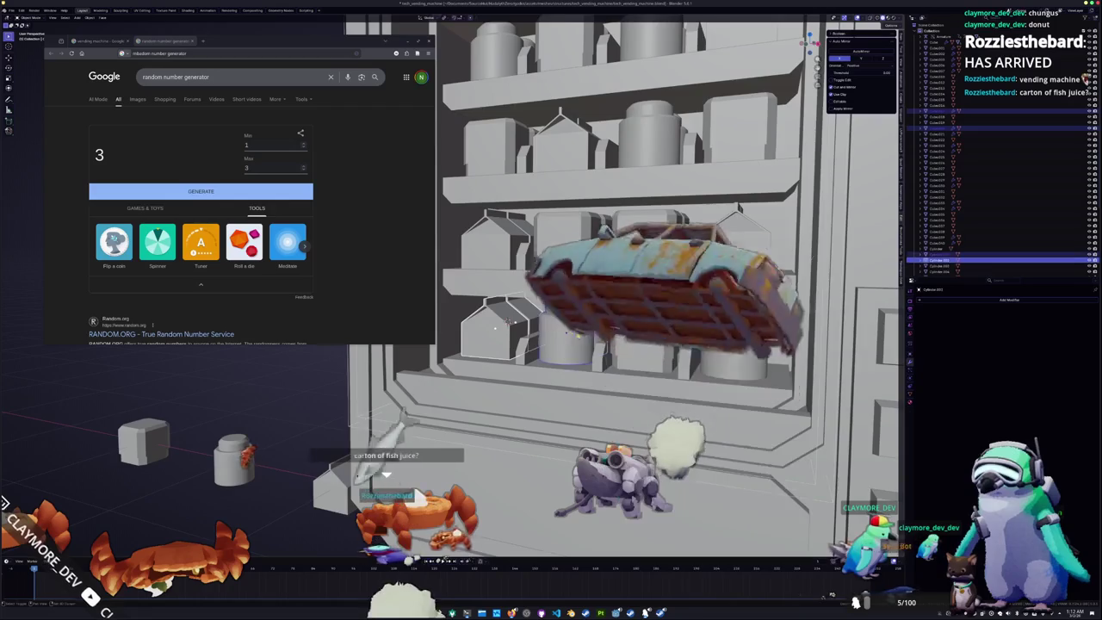
middle_drag(600, 318, 589, 332)
shift+click(590, 331)
shift+click(680, 328)
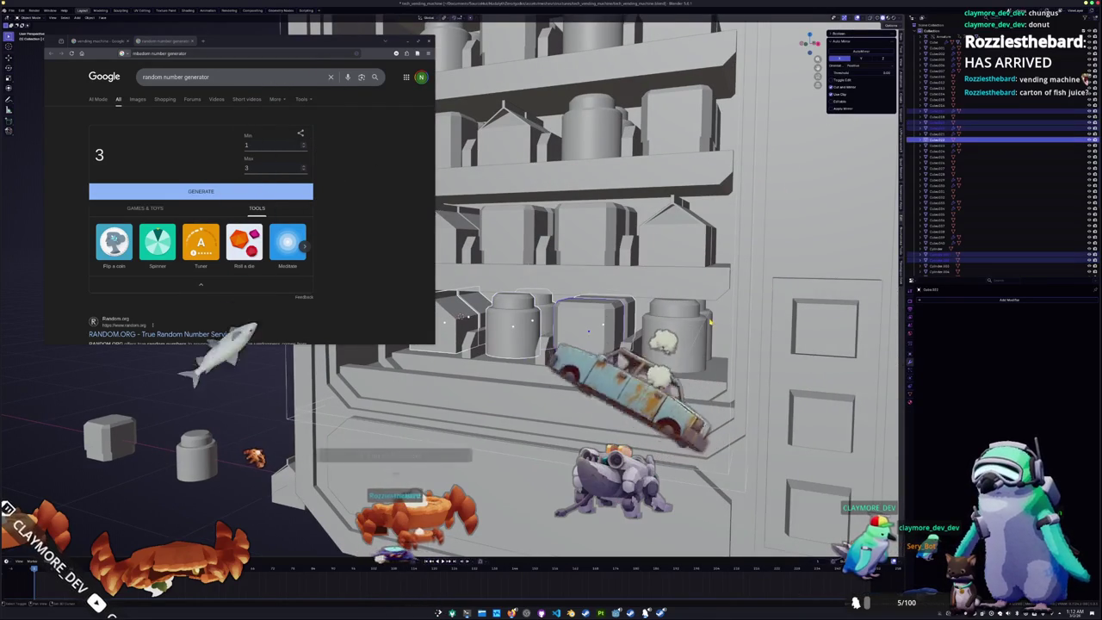
key(KP_1)
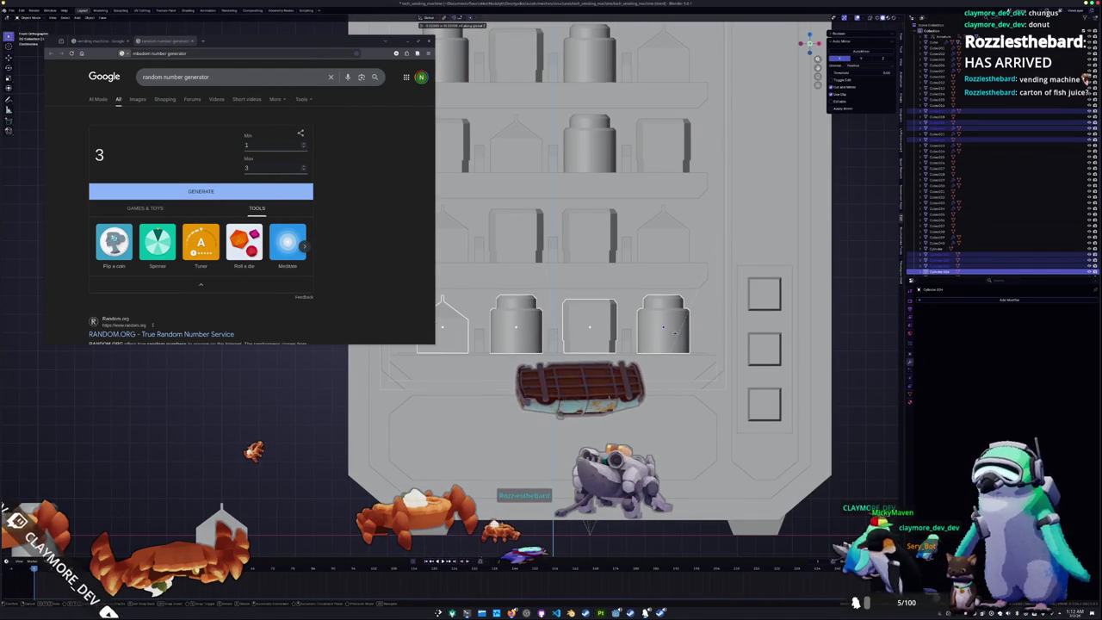
Clear the selection and orbit and zoom around the vending machine
scroll(676, 333, down, 2)
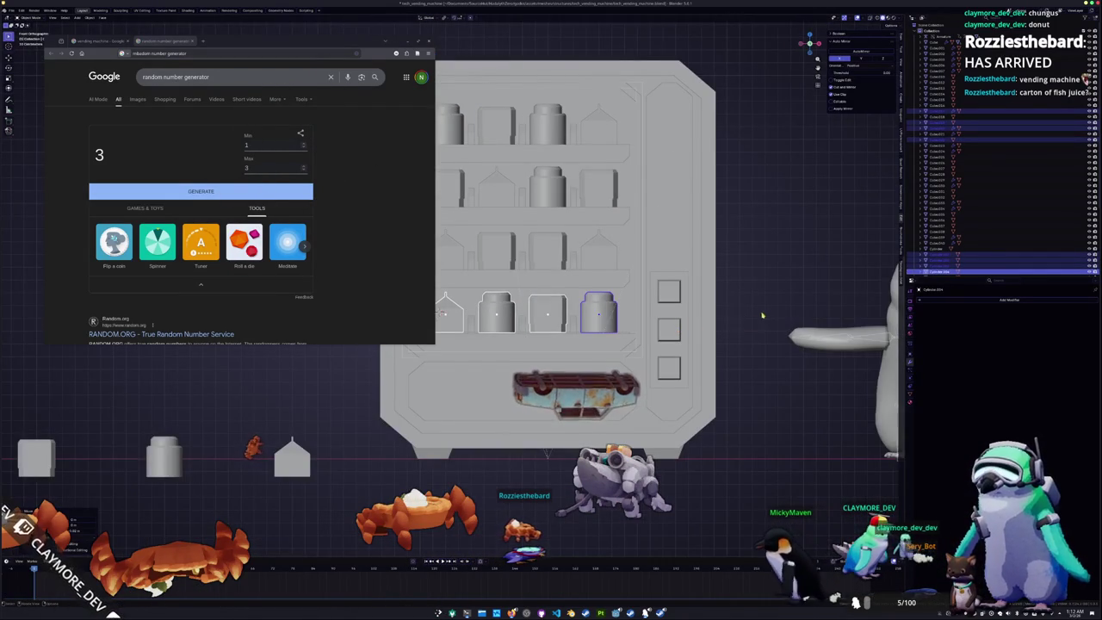
scroll(752, 317, down, 1)
click(705, 286)
scroll(705, 285, up, 3)
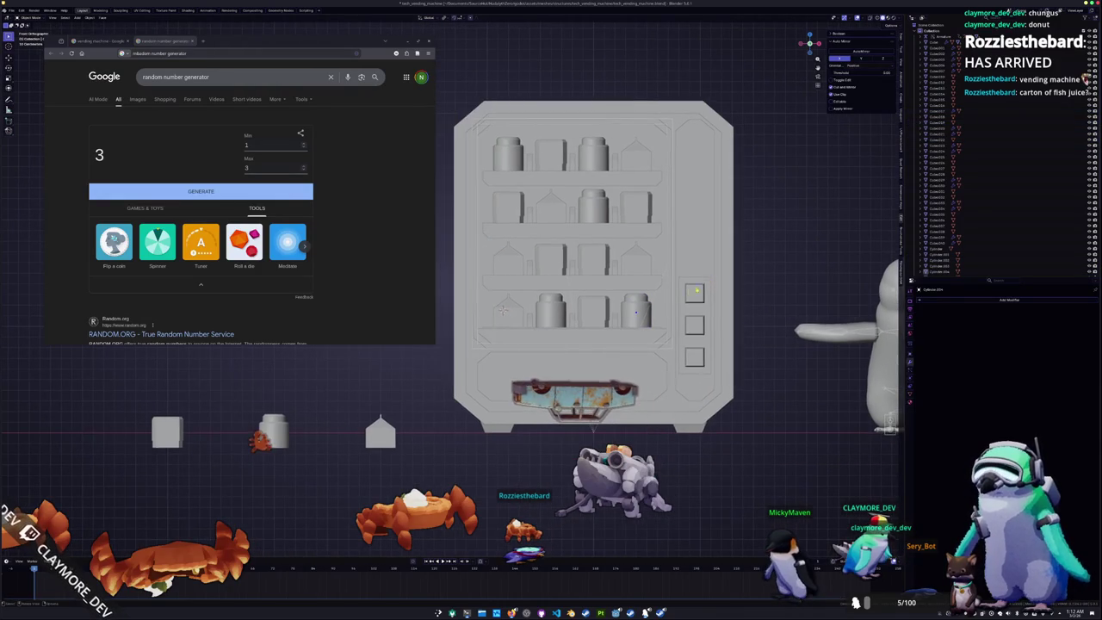
middle_drag(705, 286, 642, 301)
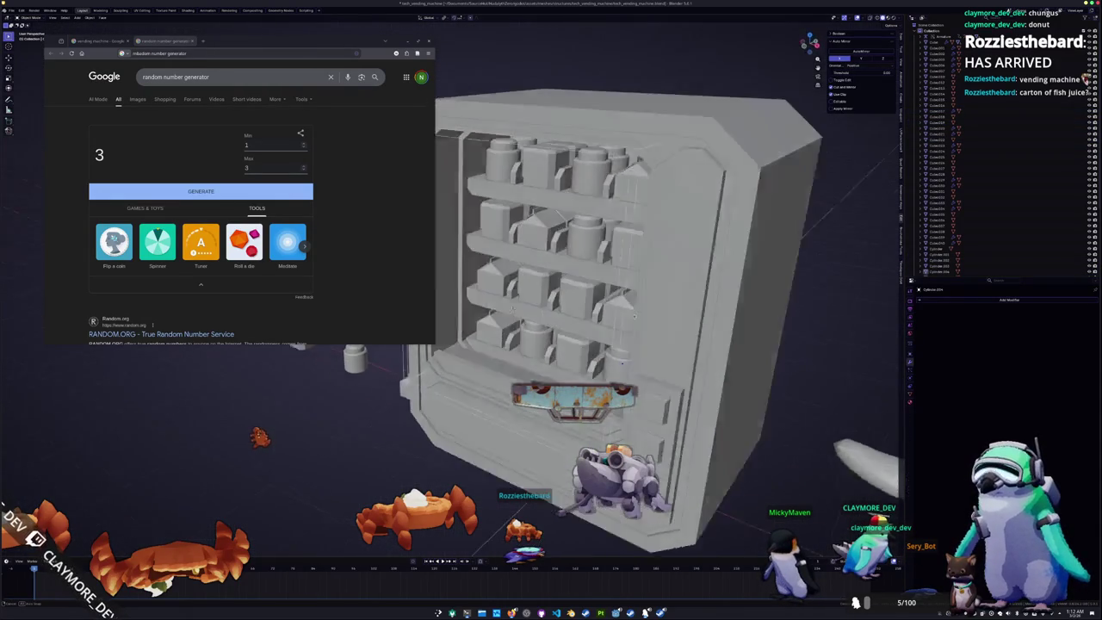
scroll(642, 306, down, 1)
scroll(642, 307, down, 3)
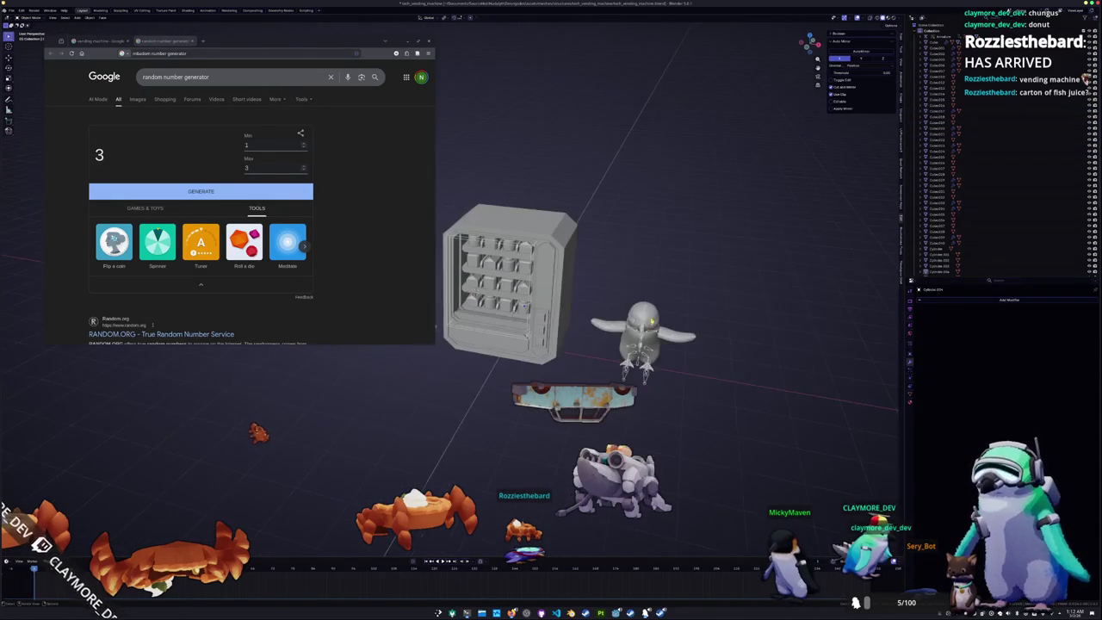
middle_drag(657, 285, 649, 287)
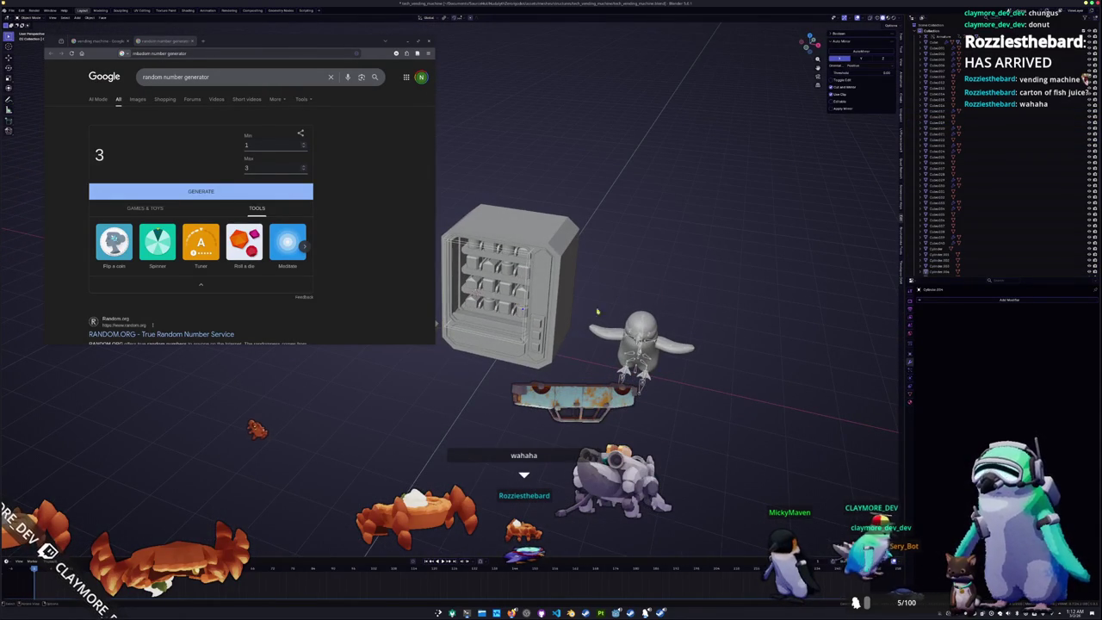
Minimize the browser, frame the vending machine, and pick its outer body
click(408, 40)
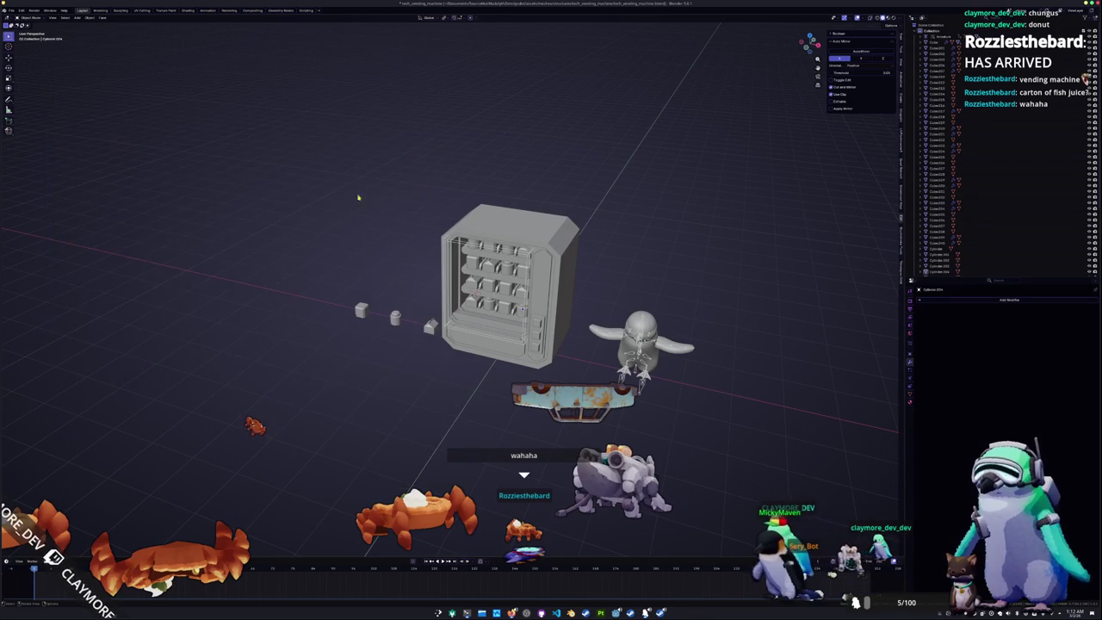
middle_drag(362, 198, 374, 246)
scroll(393, 317, up, 2)
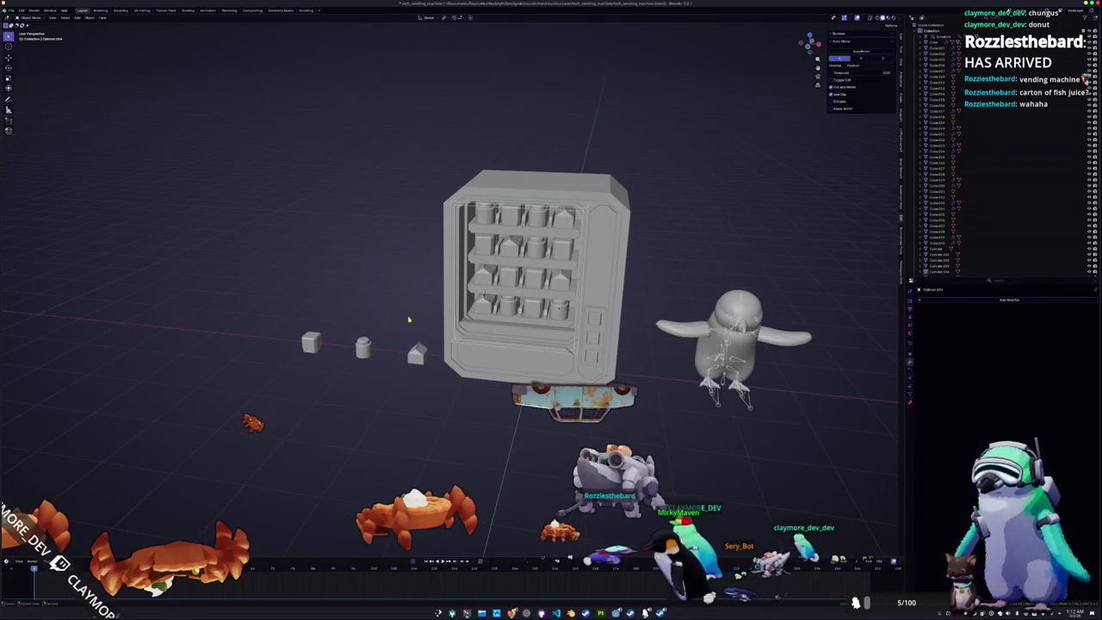
mouse_move(396, 318)
middle_down()
mouse_move(406, 298)
mouse_move(387, 336)
middle_up()
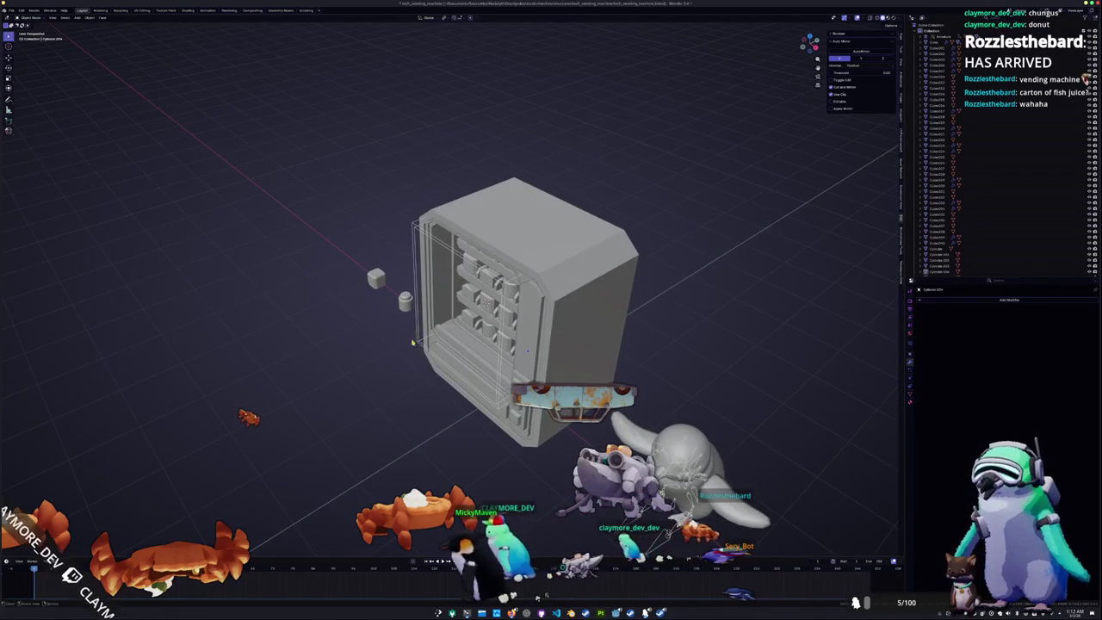
scroll(379, 344, up, 2)
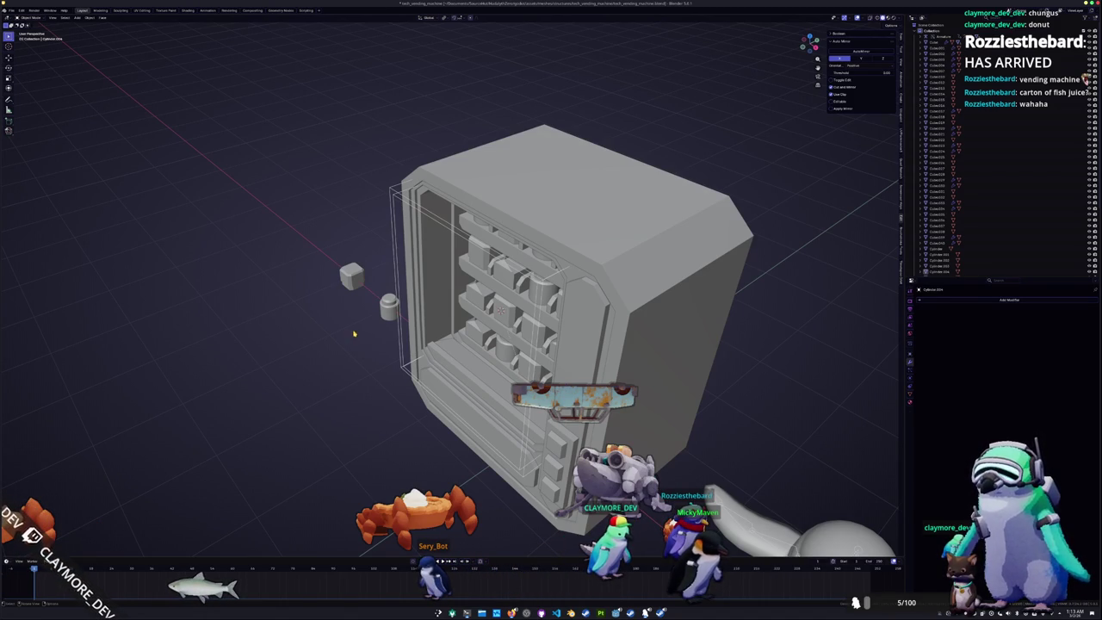
right_click(333, 360)
click(423, 316)
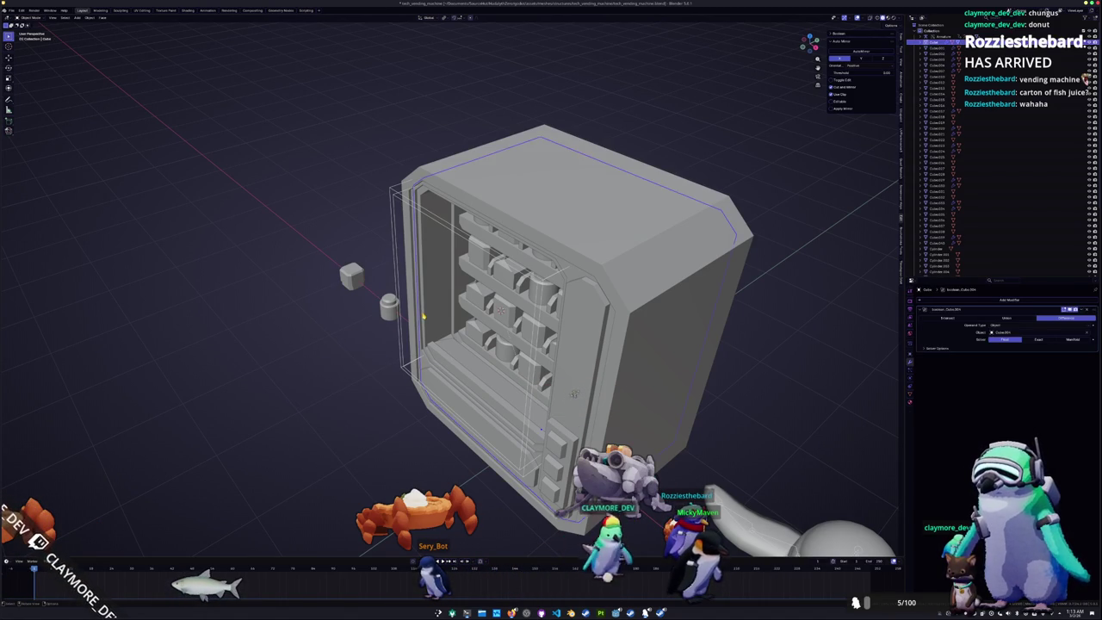
click(492, 342)
mouse_move(492, 342)
middle_down()
mouse_move(502, 310)
mouse_move(551, 315)
mouse_move(504, 312)
middle_up()
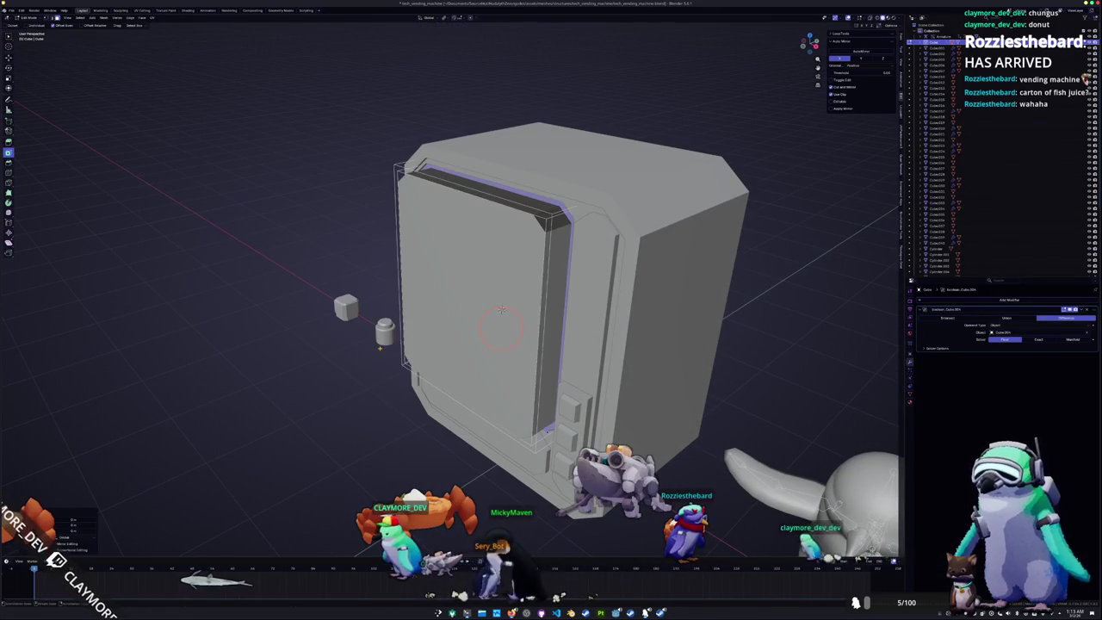
right_click(348, 362)
click(361, 439)
key(Tab)
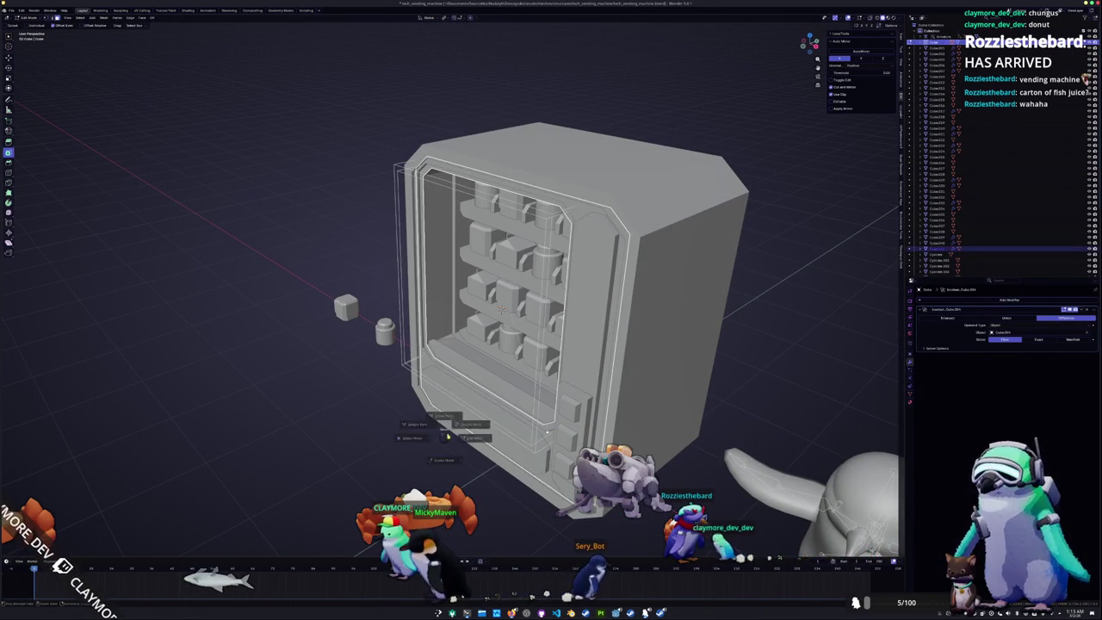
click(567, 222)
click(567, 222)
click(568, 222)
click(569, 222)
click(570, 222)
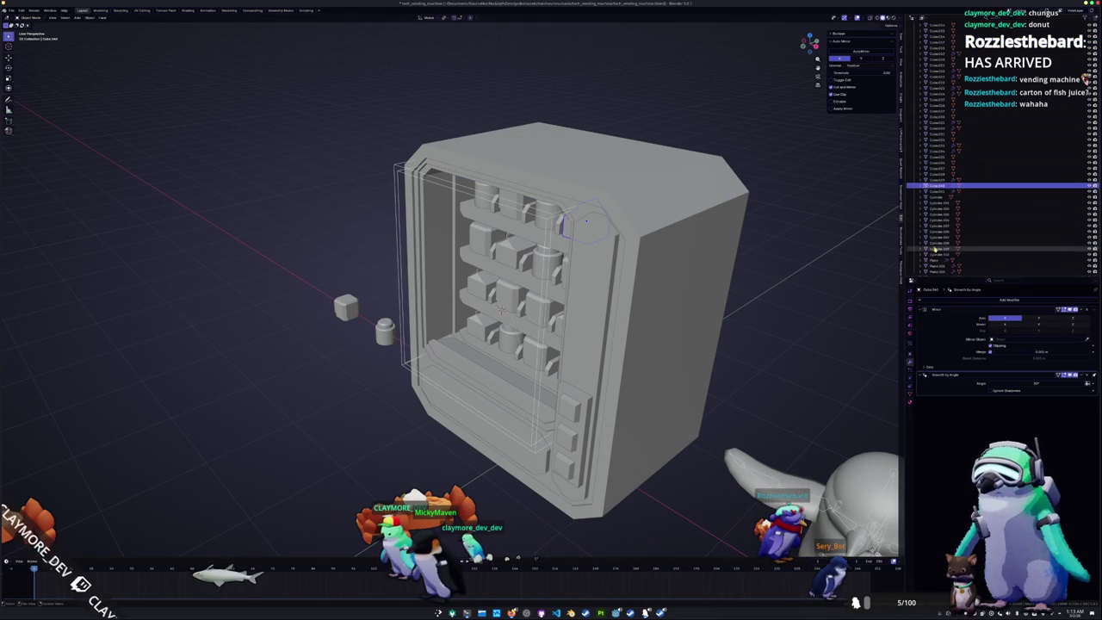
scroll(938, 249, down, 5)
click(944, 270)
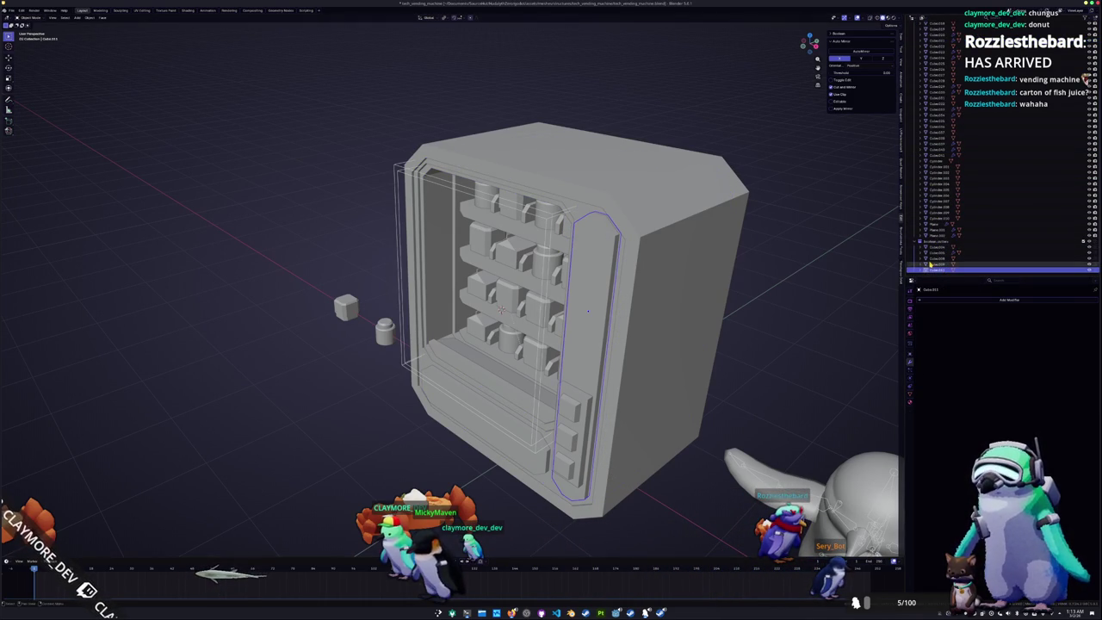
click(935, 250)
click(937, 236)
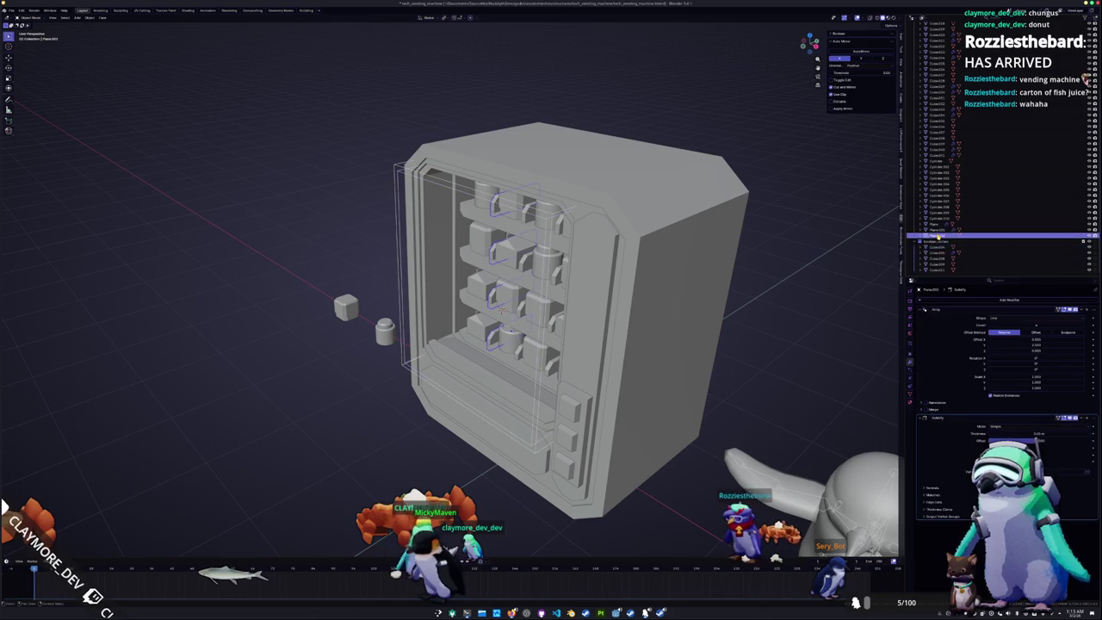
key(Up)
key(Up)
key(Up)
key(Up)
key(Up)
key(Up)
key(Up)
key(Up)
key(Up)
key(Up)
key(Up)
key(Up)
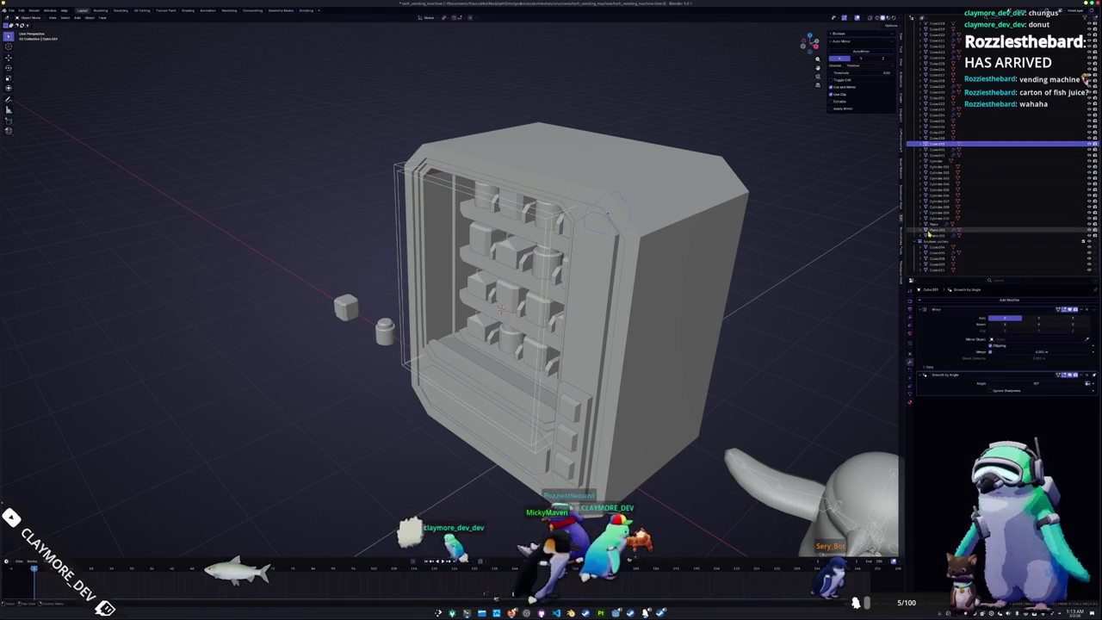
key(Up)
key(Up)
key(Up)
key(Up)
key(Up)
key(Up)
key(Up)
key(Up)
key(Up)
key(Up)
key(Up)
key(Up)
key(Up)
key(Up)
key(Up)
key(Up)
key(Up)
key(Up)
key(Up)
key(Up)
key(Up)
key(Up)
key(Up)
key(Up)
key(Up)
key(Up)
key(Up)
key(Up)
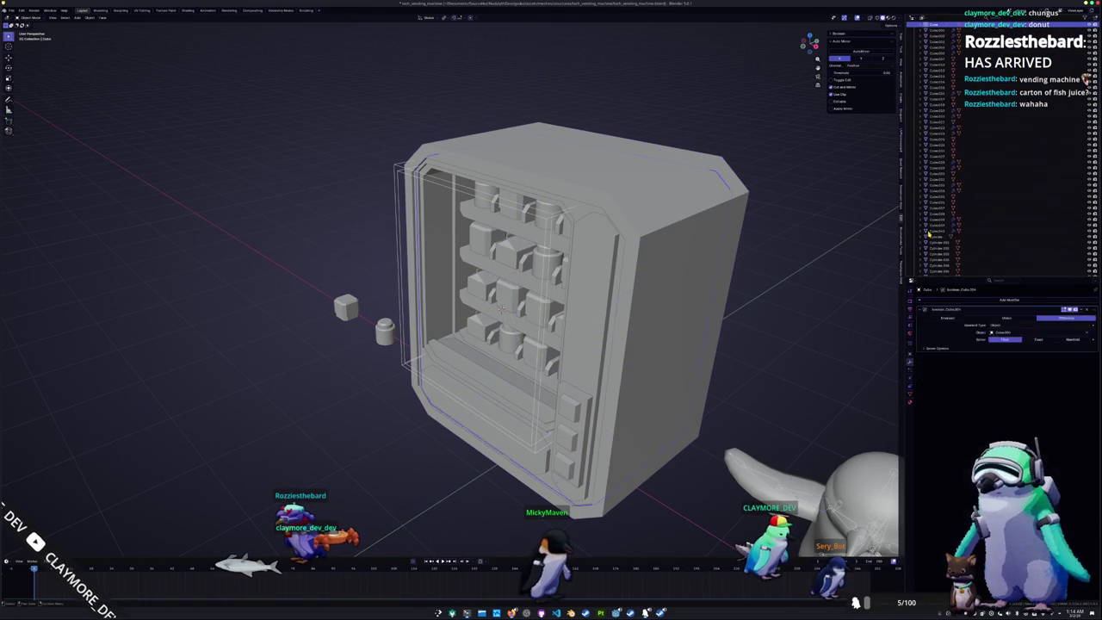
key(Up)
key(Up)
key(Down)
key(Down)
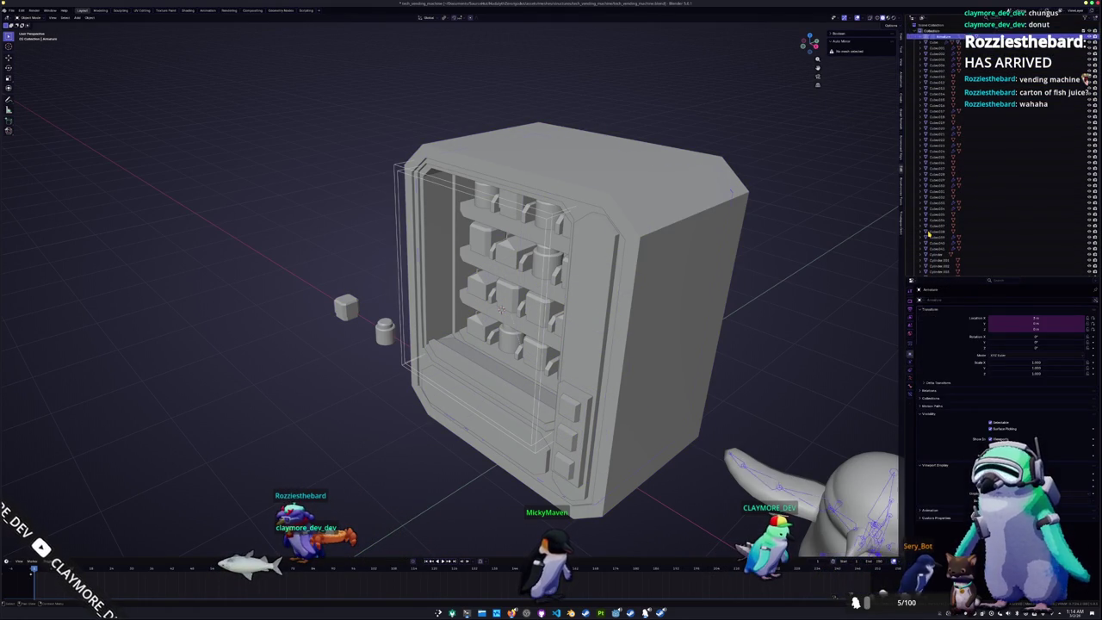
key(Down)
key(Down)
key(Down)
key(Down)
key(Down)
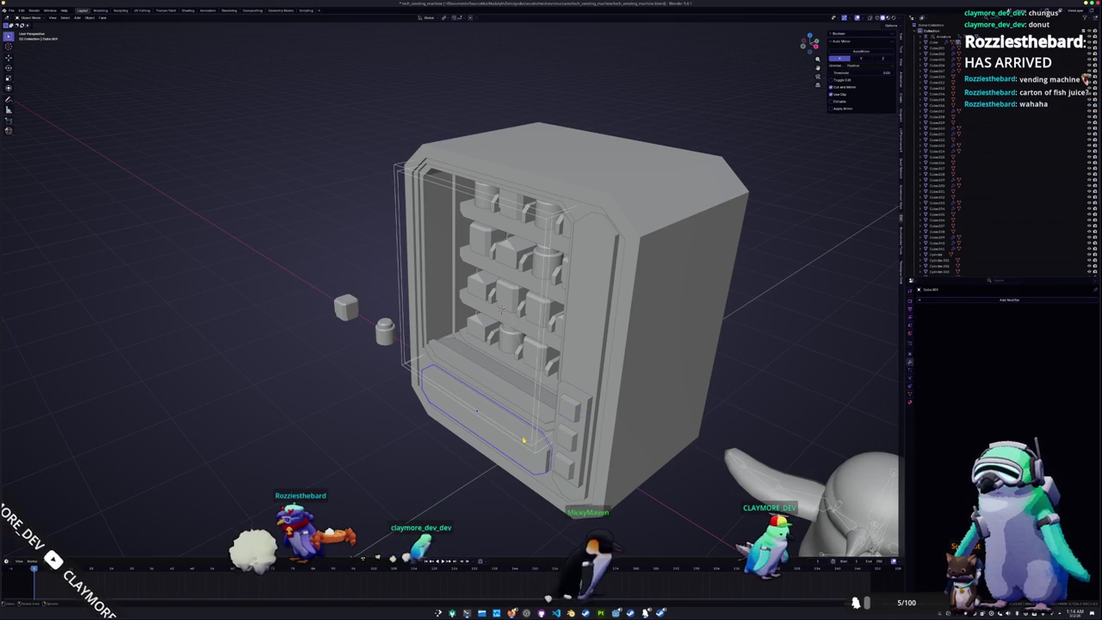
key(g)
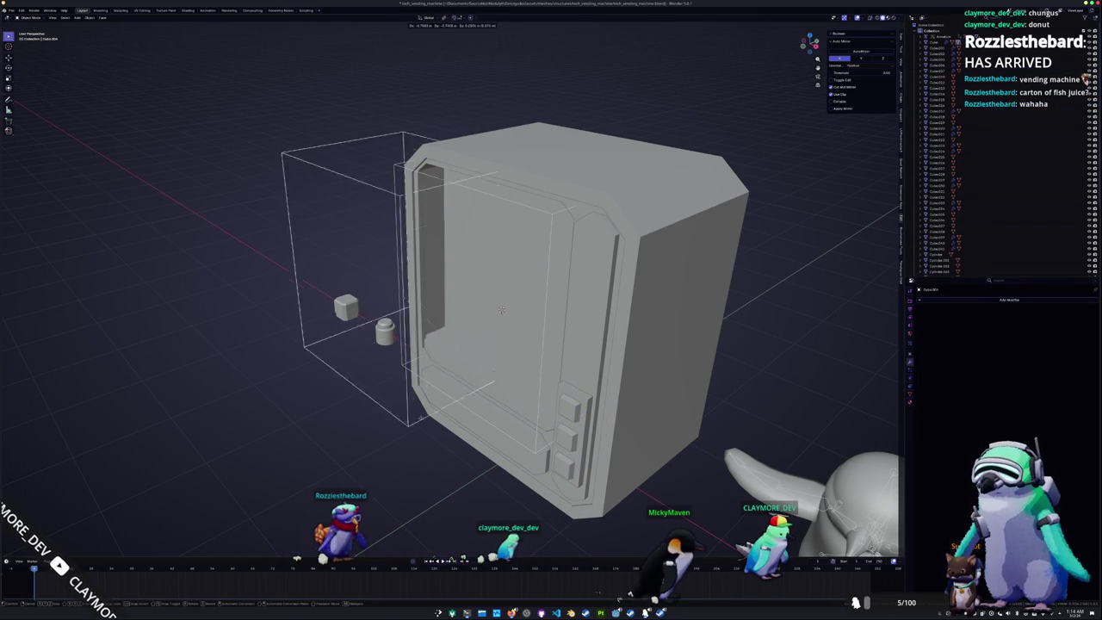
key(Escape)
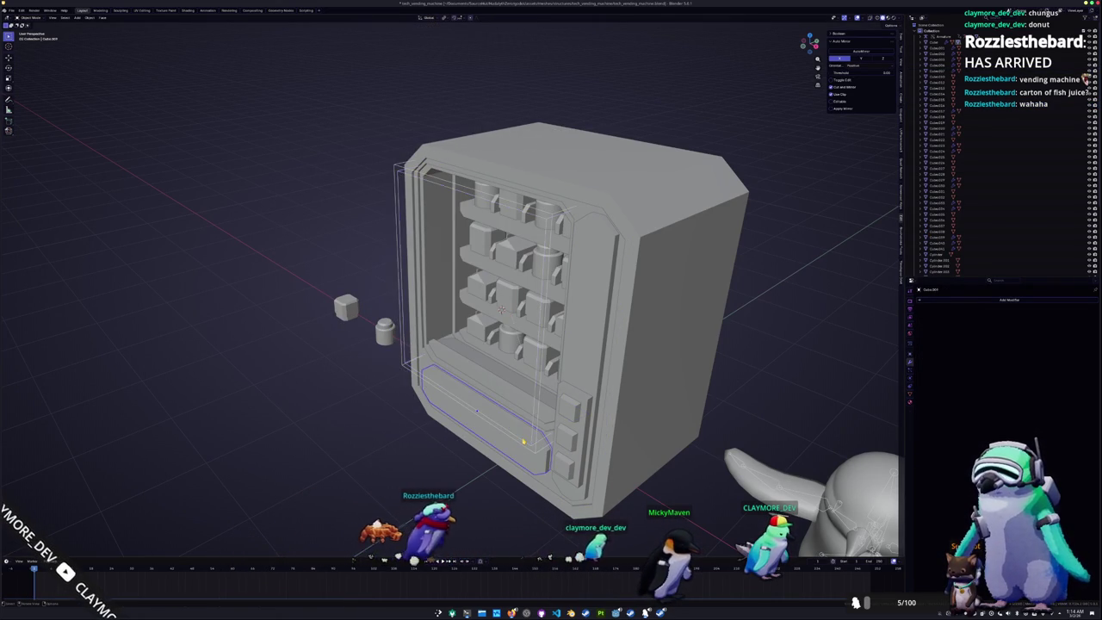
key(g)
key(Escape)
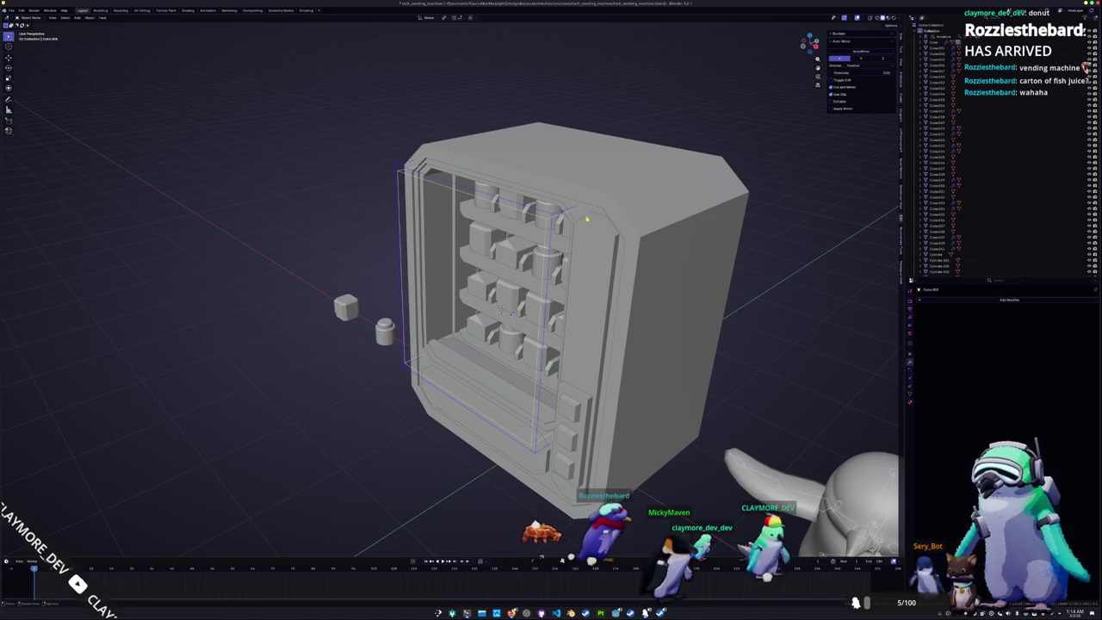
click(587, 221)
key(g)
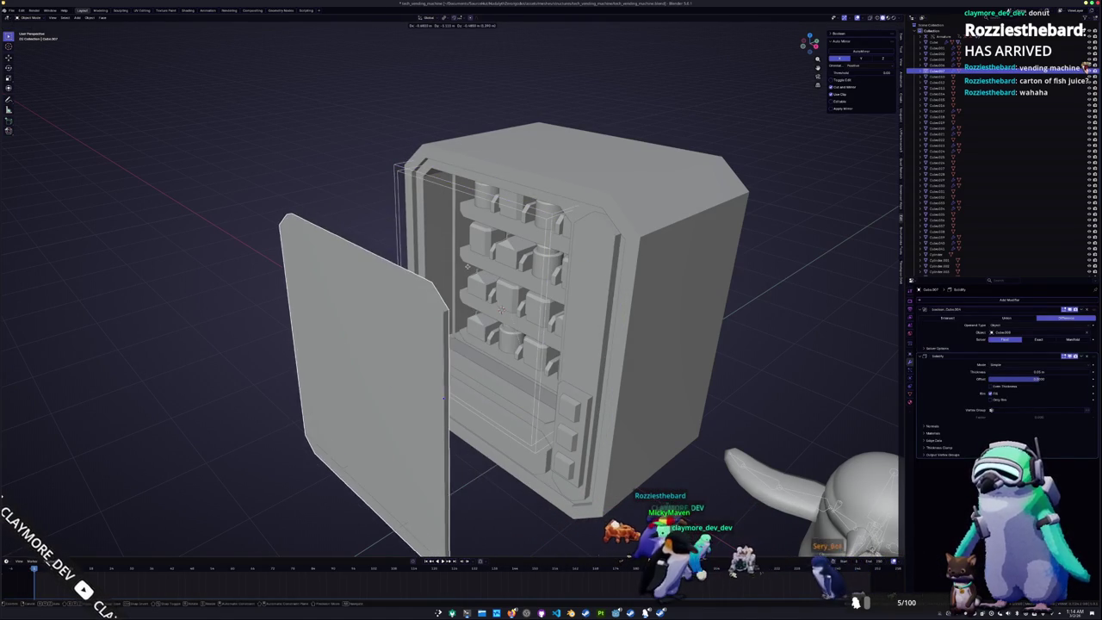
middle_drag(429, 269, 426, 284)
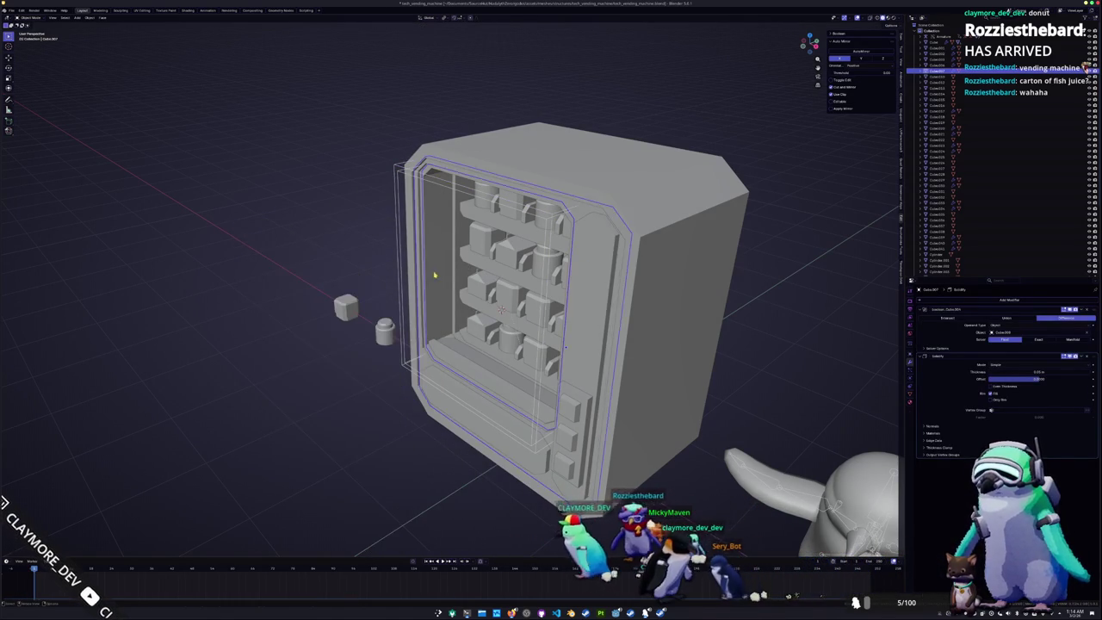
scroll(426, 284, up, 4)
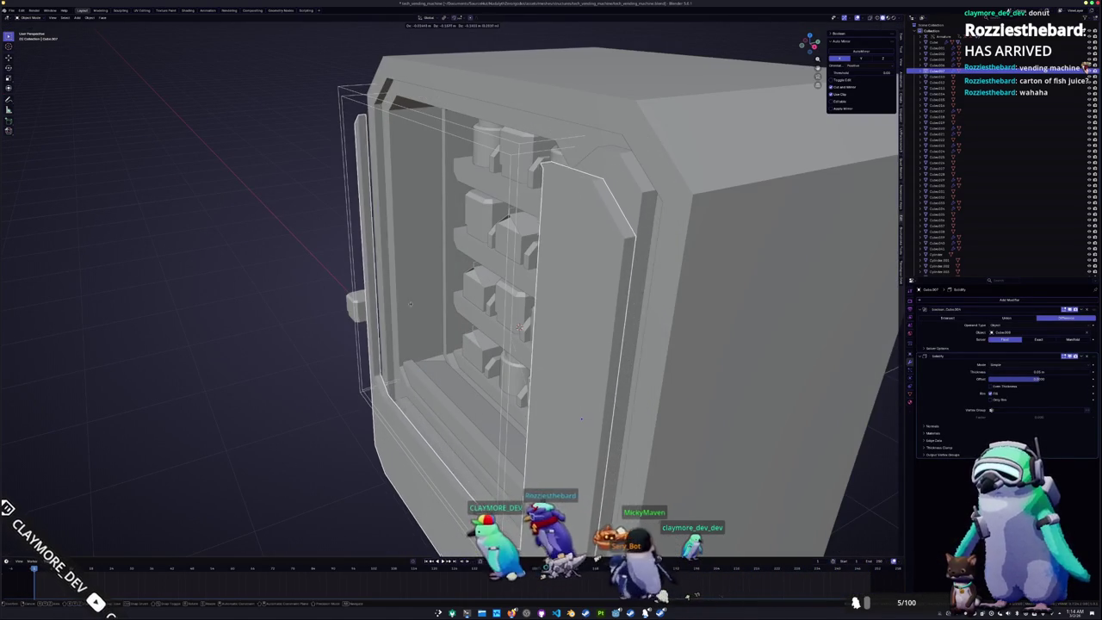
right_click(411, 269)
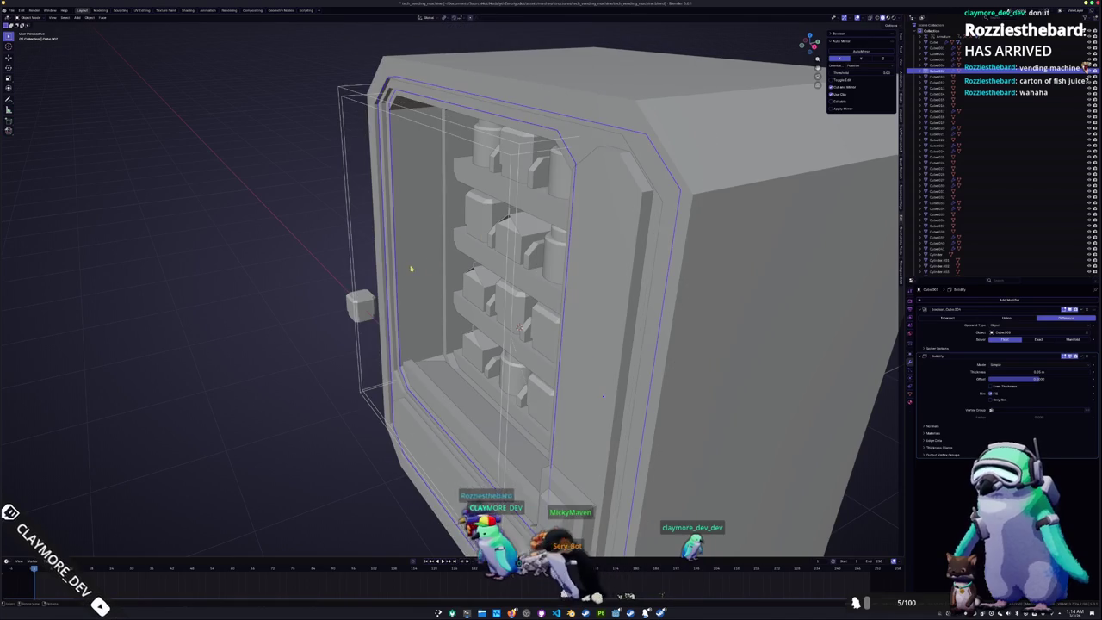
click(586, 141)
middle_drag(585, 140, 540, 156)
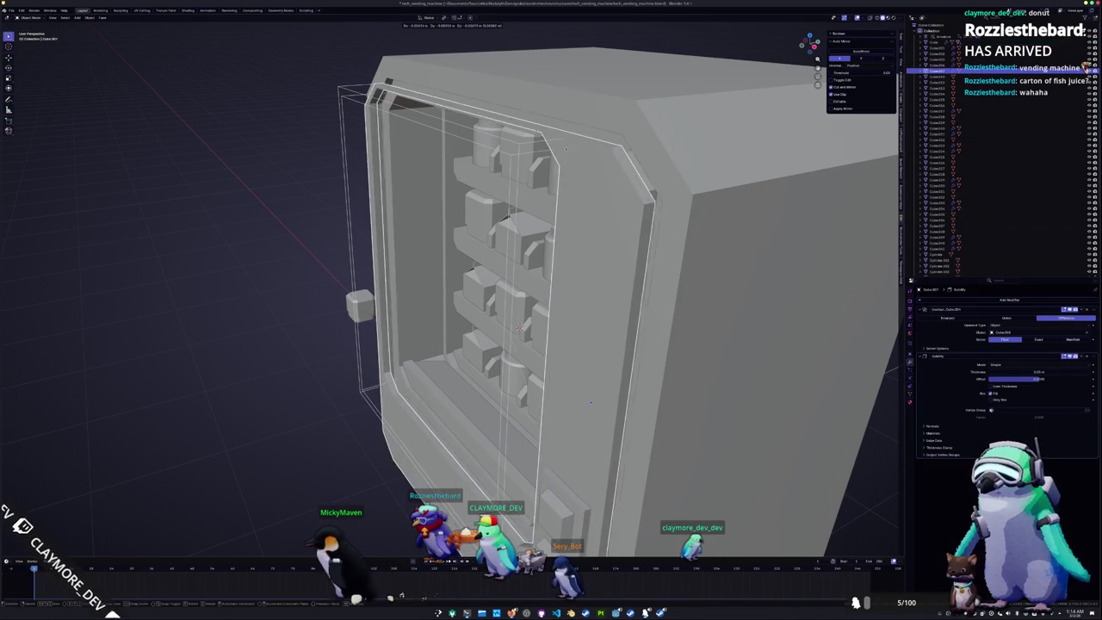
key(KP_Decimal)
scroll(569, 197, down, 5)
middle_drag(516, 197, 568, 197)
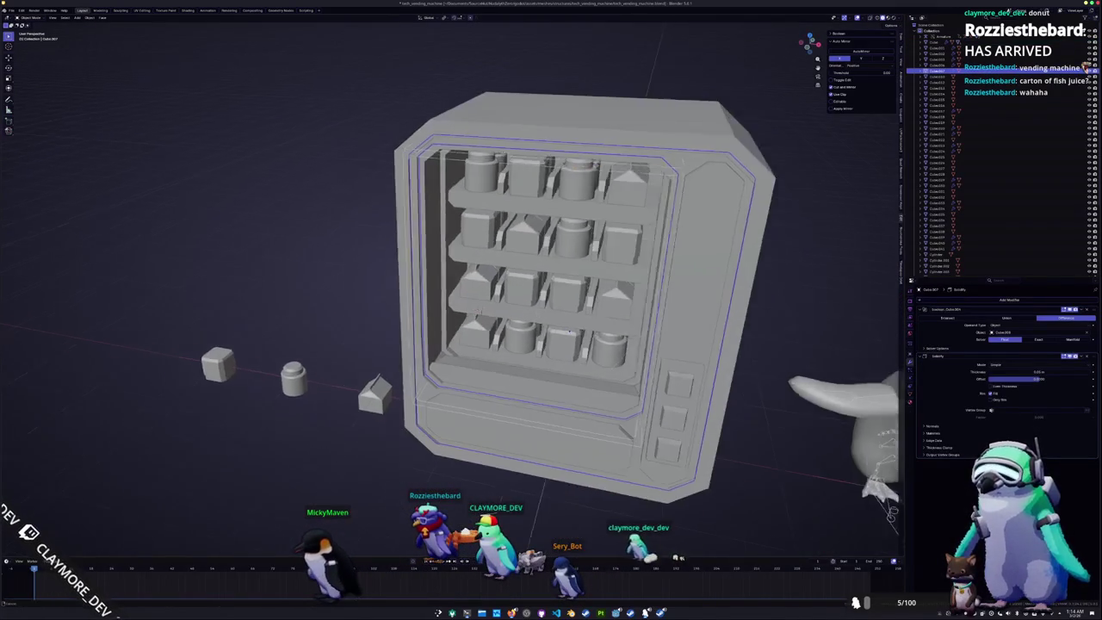
click(572, 218)
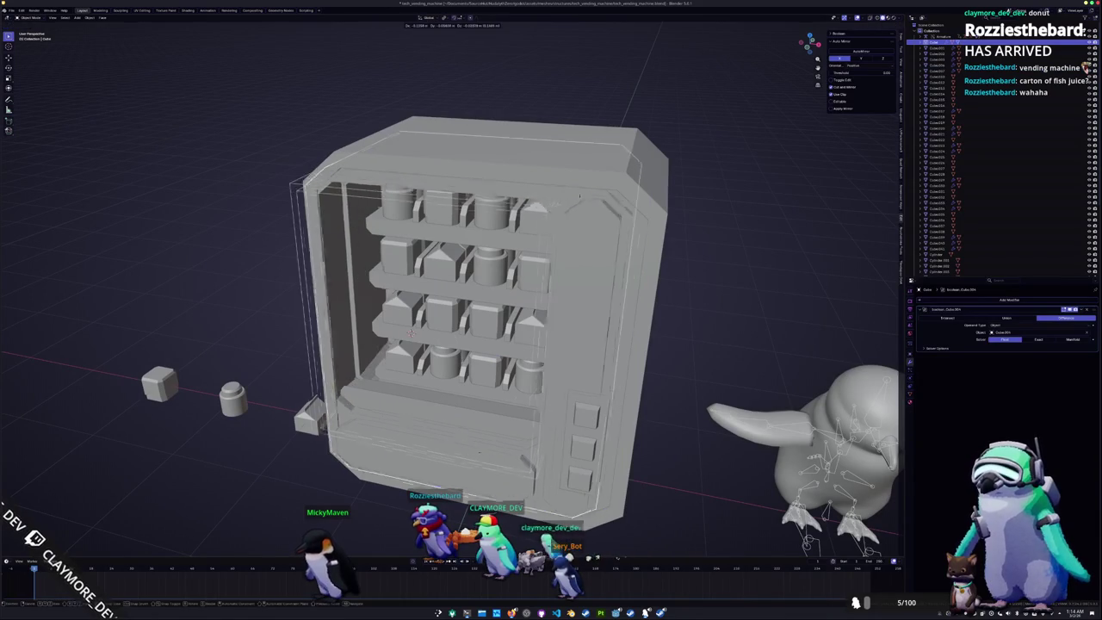
click(481, 413)
mouse_move(469, 419)
middle_down()
mouse_move(354, 410)
mouse_move(416, 302)
mouse_move(360, 310)
mouse_move(357, 332)
middle_up()
key(ctrl+a)
click(441, 409)
scroll(354, 410, up, 5)
scroll(416, 302, up, 3)
scroll(361, 309, up, 2)
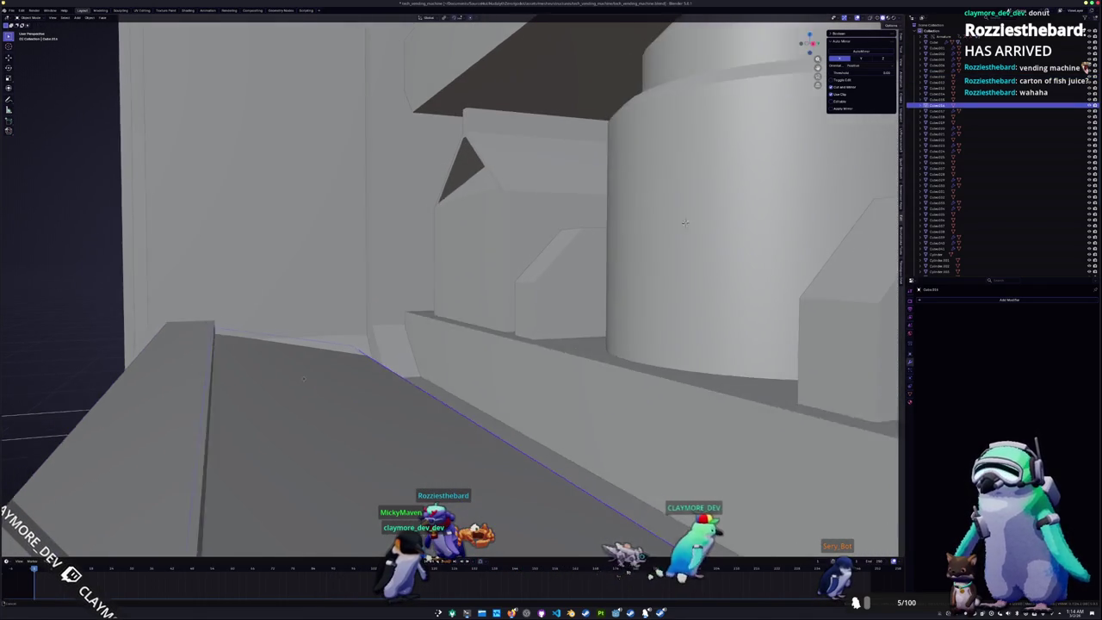
middle_drag(266, 460, 316, 377)
scroll(327, 377, down, 2)
scroll(344, 379, down, 3)
scroll(361, 380, down, 3)
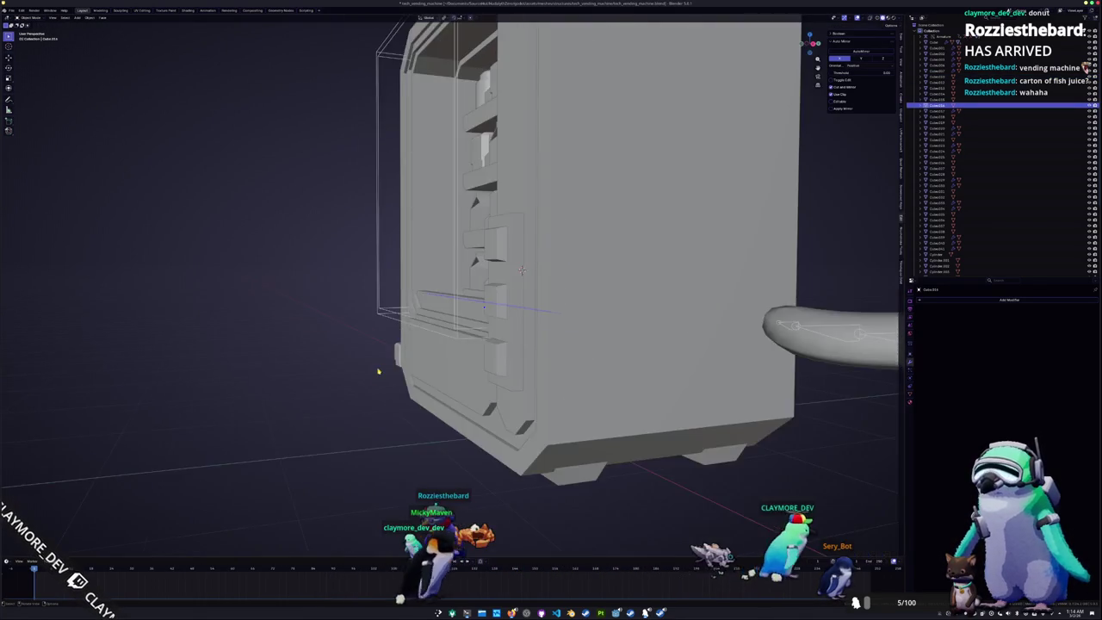
scroll(385, 382, down, 3)
middle_drag(385, 382, 518, 392)
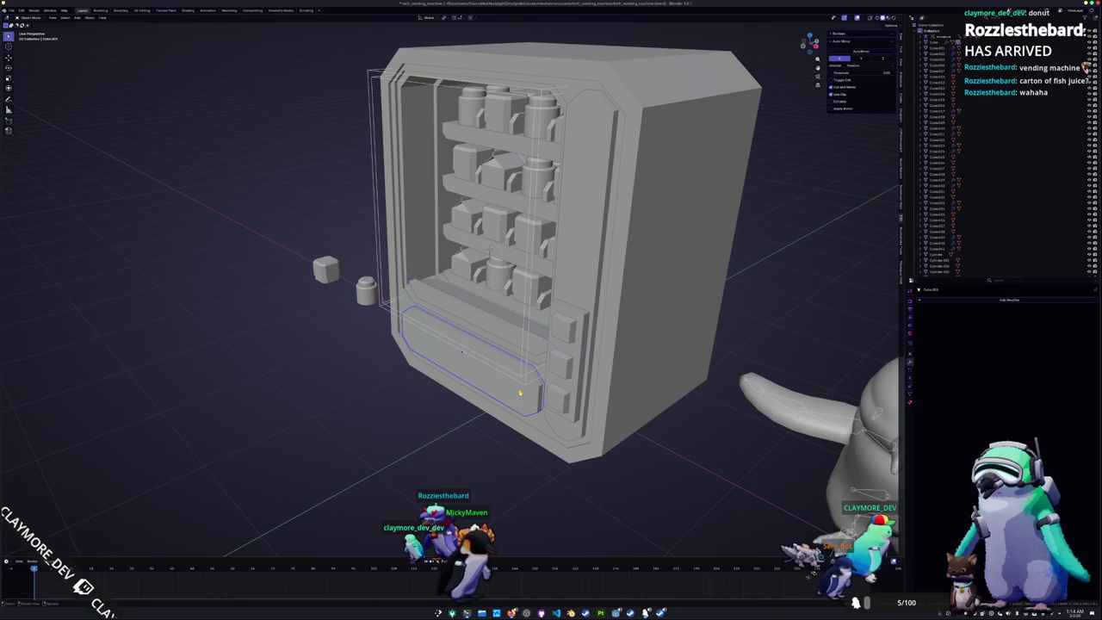
In Edit Mode on the front frame, separate the glass faces into their own object
click(573, 85)
key(Tab)
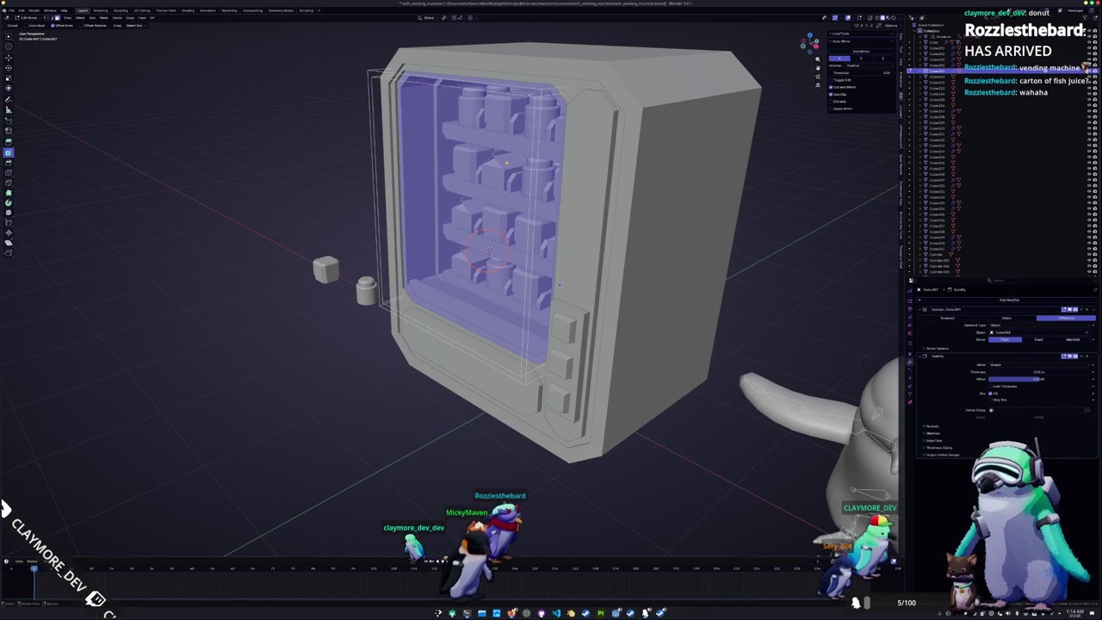
middle_drag(559, 285, 561, 299)
key(alt+z)
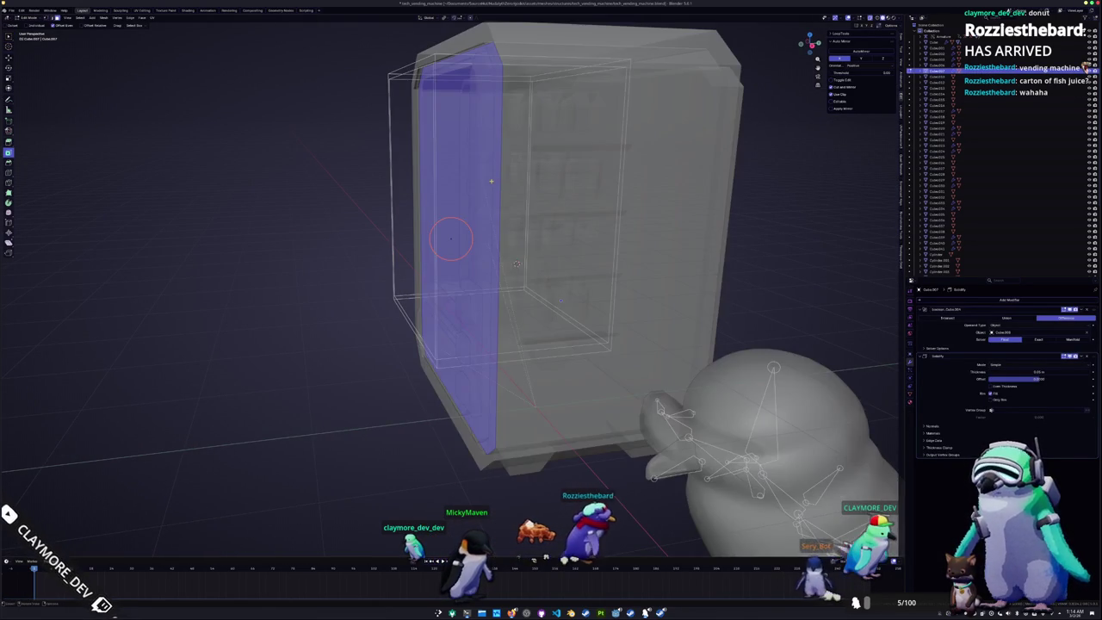
key(alt+z)
middle_drag(516, 264, 512, 250)
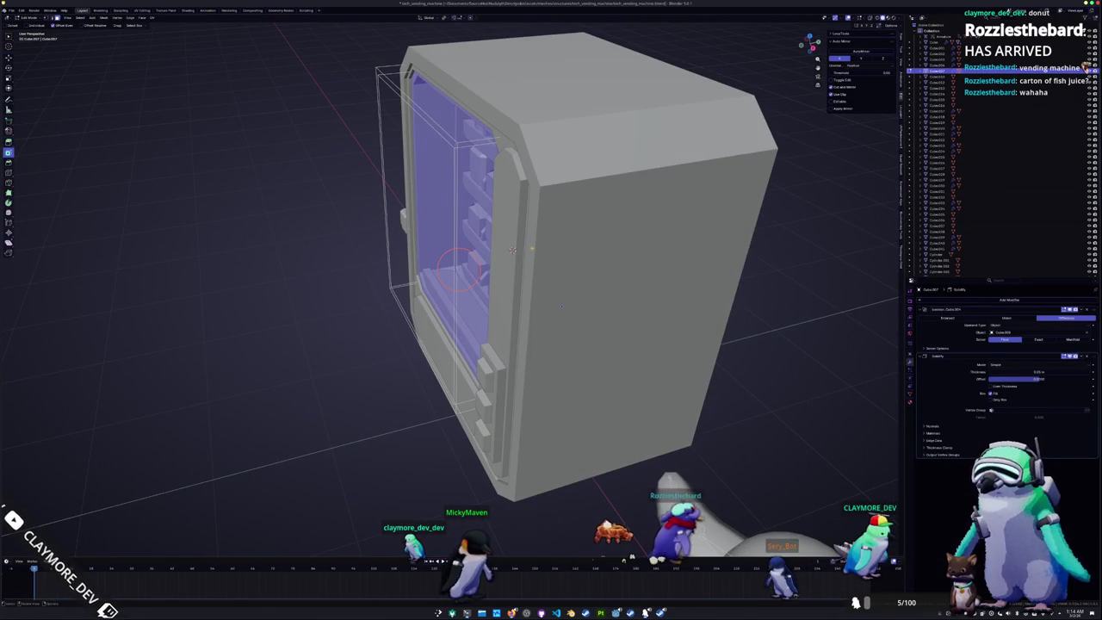
key(shift+d)
right_click(421, 255)
right_click(405, 261)
click(448, 263)
Try moving the separated glass 1 m along X, then undo it
click(284, 284)
key(g)
key(x)
key(Return)
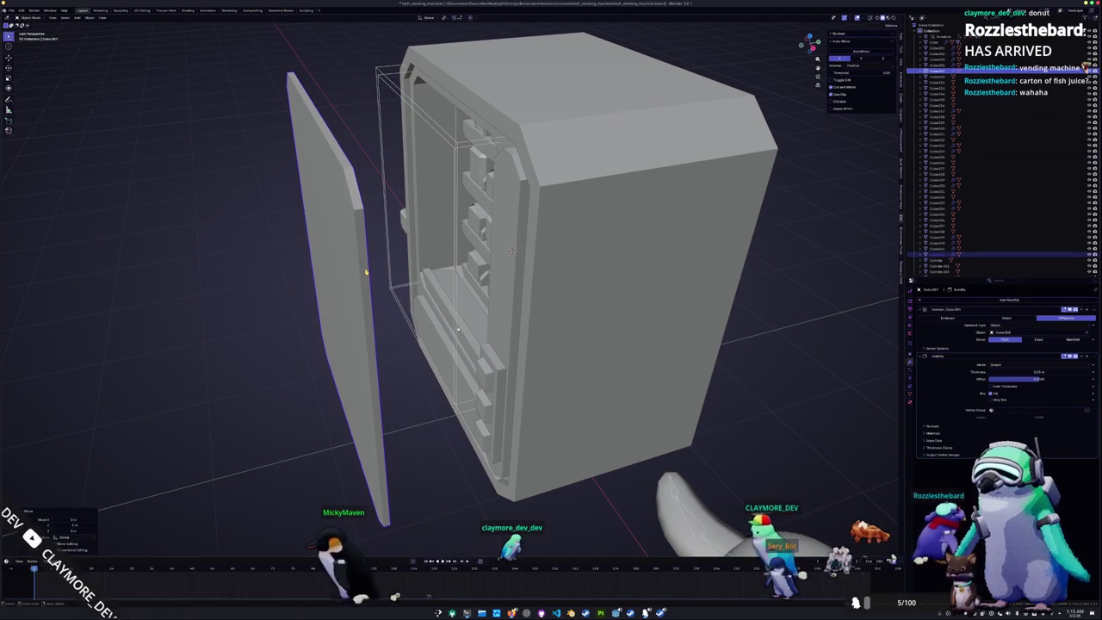
middle_drag(458, 330, 561, 299)
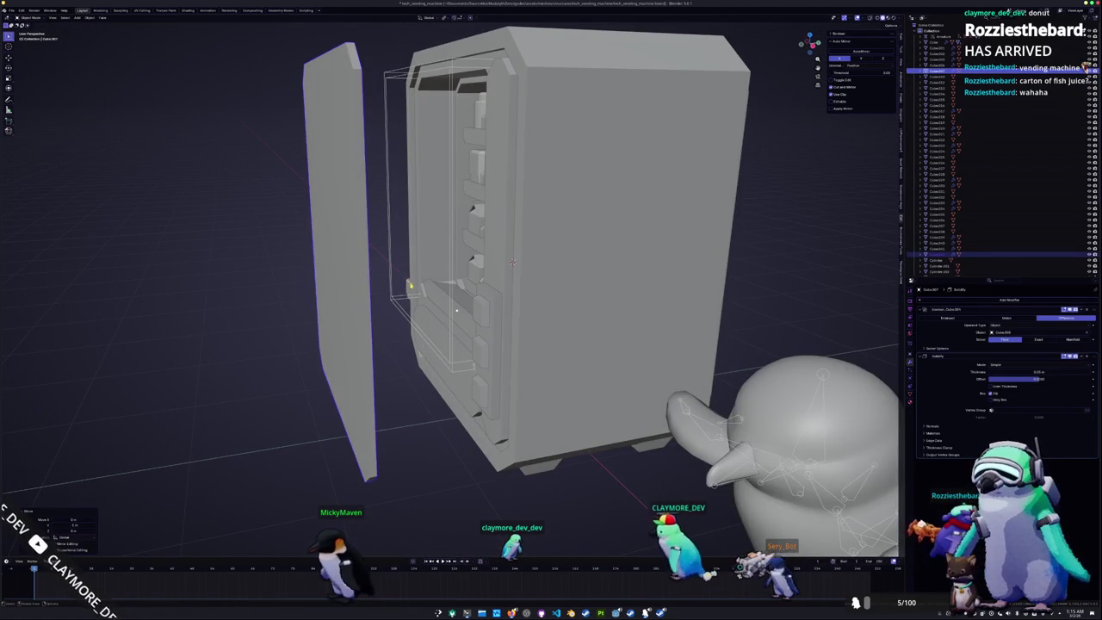
key(ctrl+z)
Move the glass panel out along Y and switch its boolean to Intersect
click(537, 403)
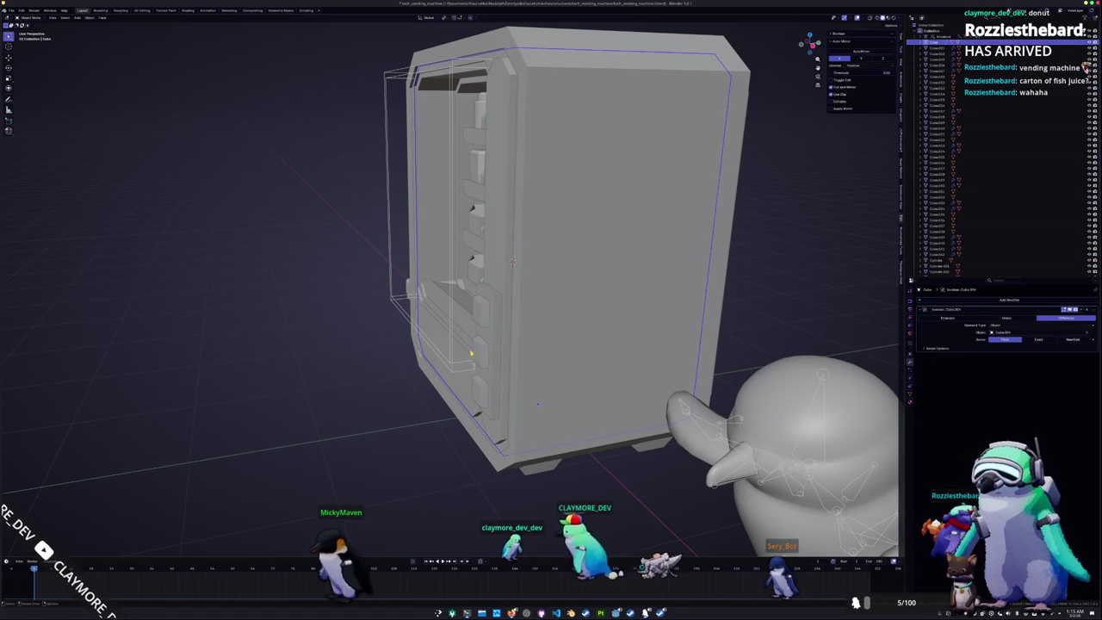
mouse_move(537, 402)
middle_down()
mouse_move(603, 387)
mouse_move(482, 258)
middle_up()
click(422, 258)
key(g)
key(y)
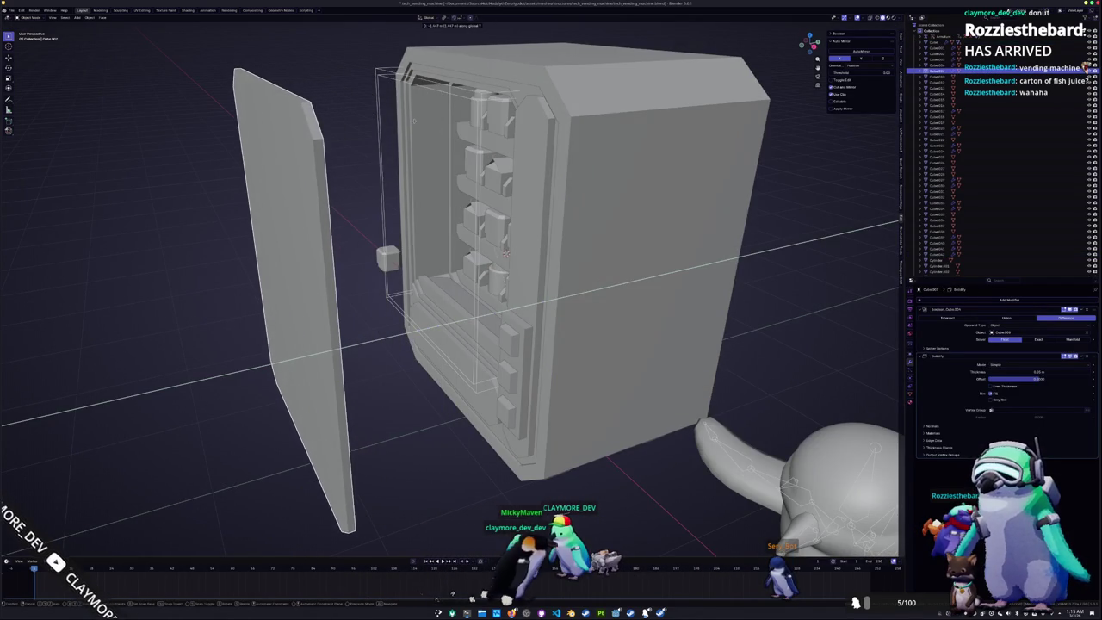
click(718, 349)
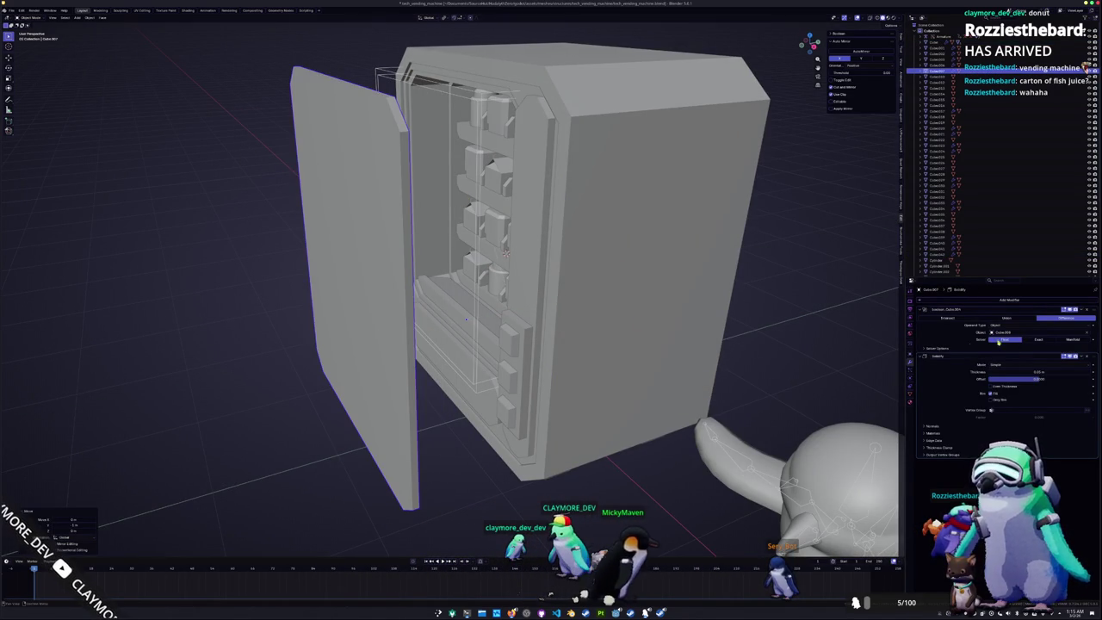
click(938, 319)
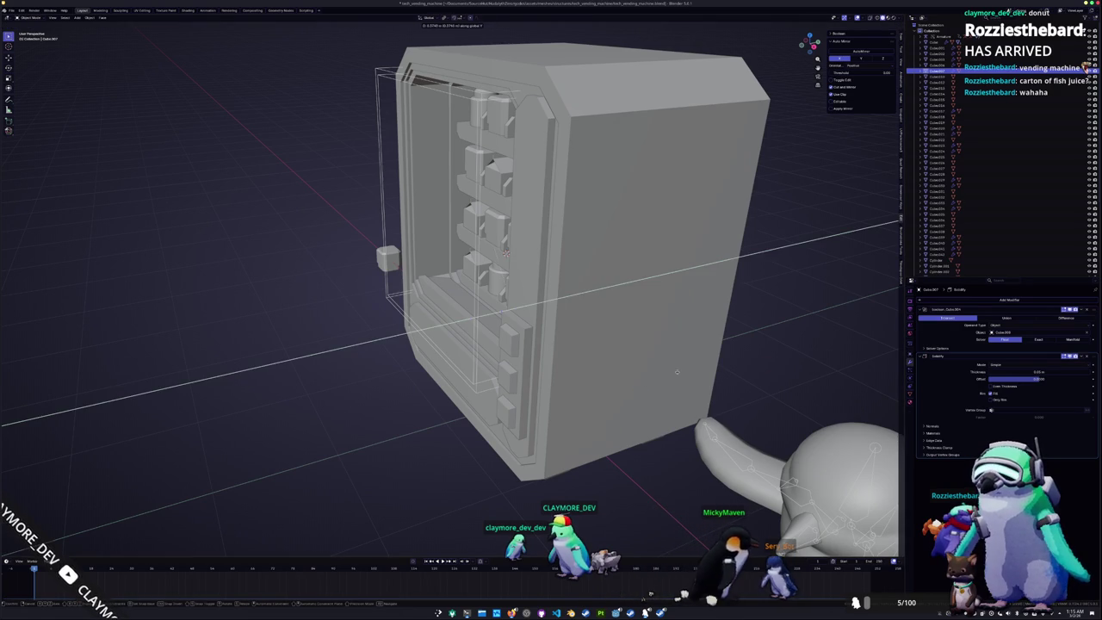
click(722, 353)
Apply the glass panel's Solidify, delete its Boolean modifier, and reseat it along Y
key(ctrl+a)
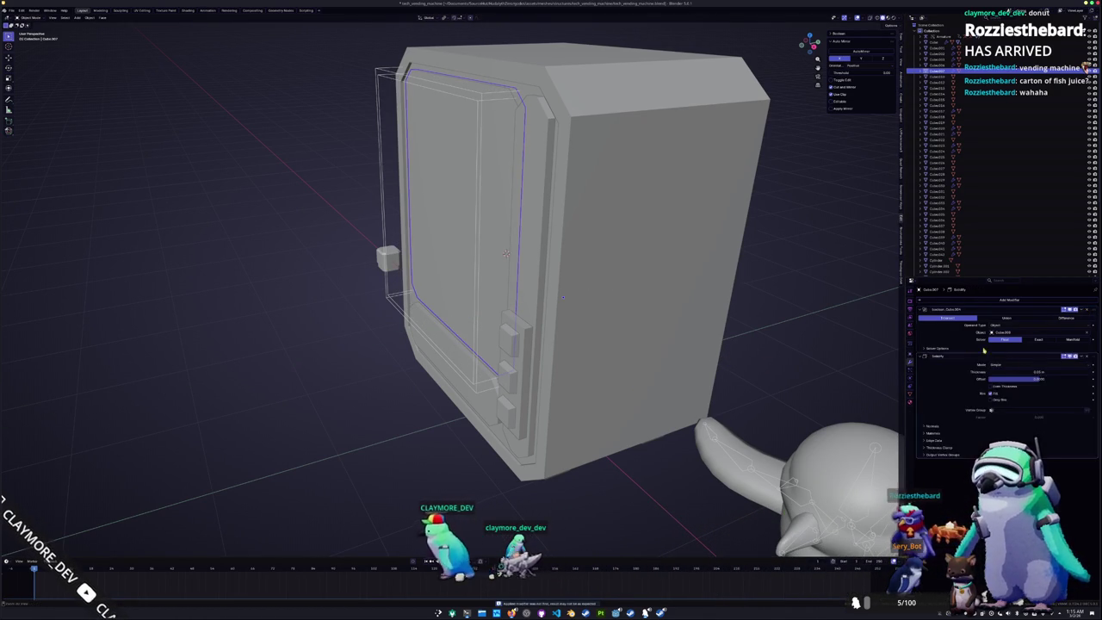
click(1086, 312)
middle_drag(562, 297, 594, 258)
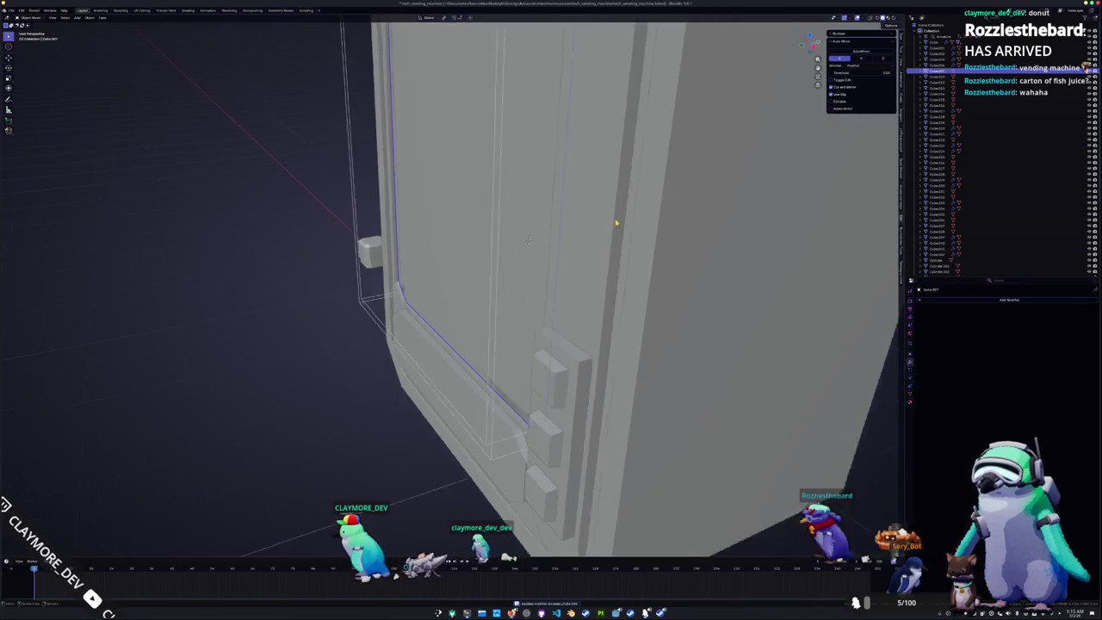
scroll(603, 248, up, 3)
key(g)
key(y)
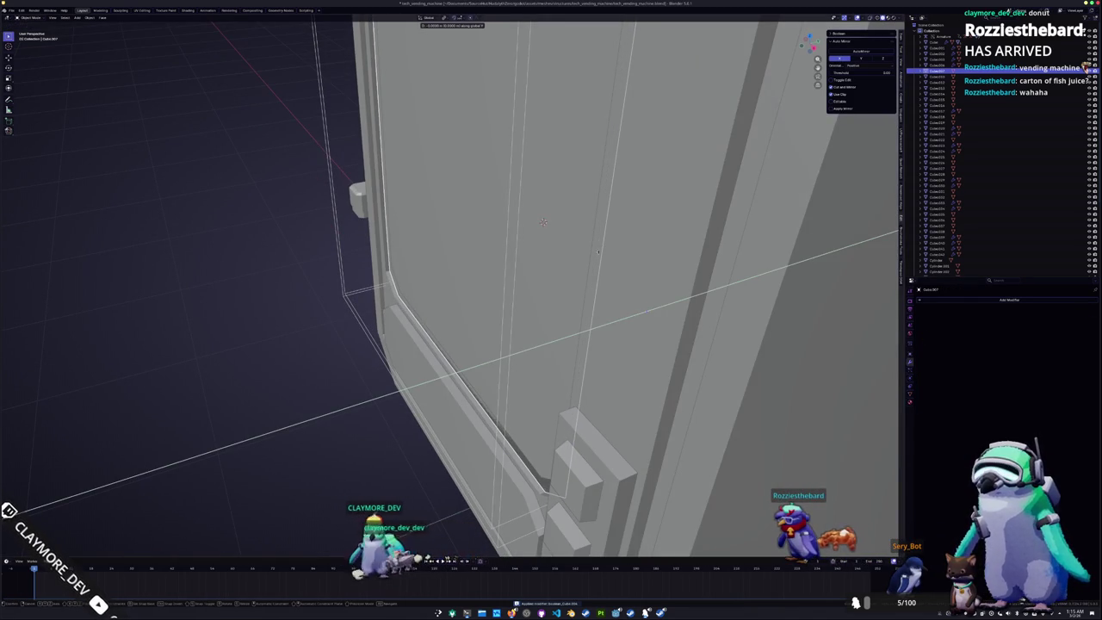
right_click(571, 289)
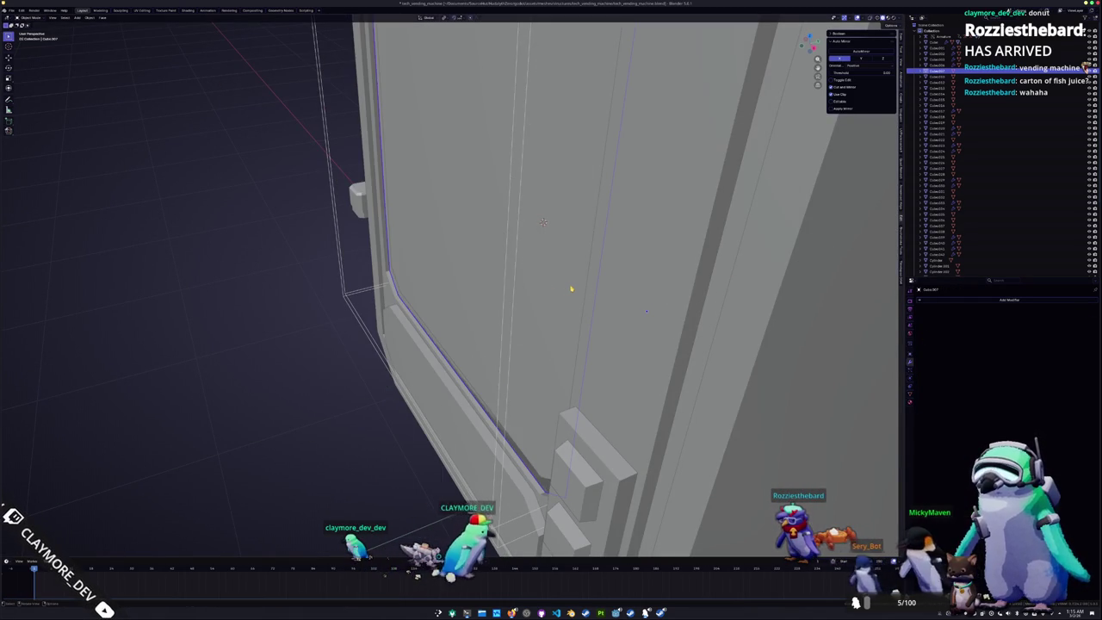
key(g)
key(y)
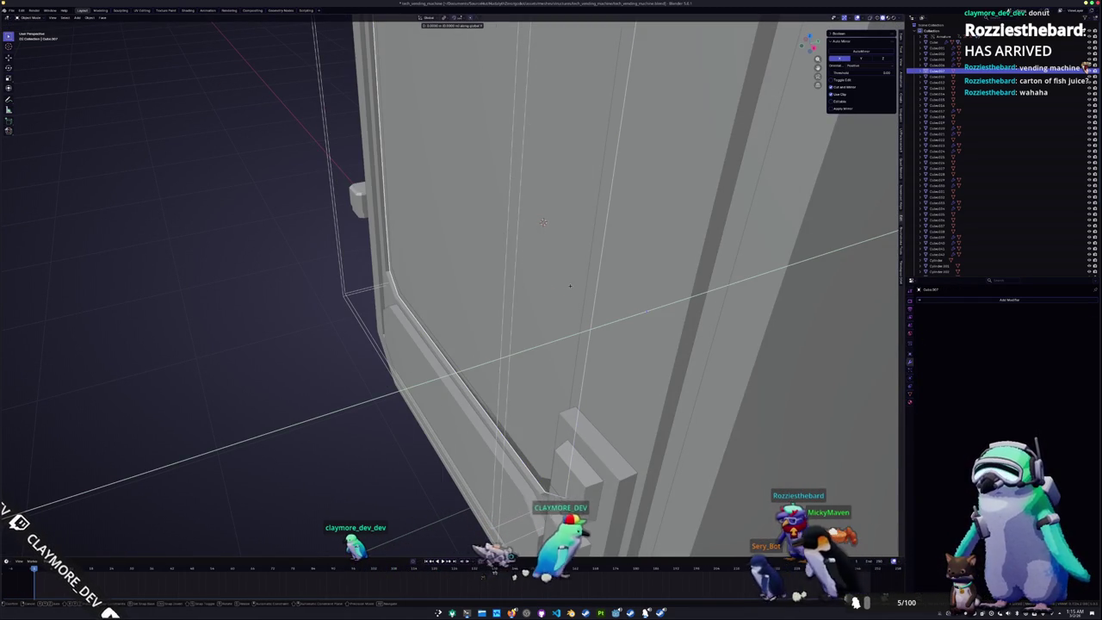
click(571, 289)
Rename the glass panel object to tech_vending_machine_glass
scroll(570, 289, down, 3)
scroll(571, 292, down, 3)
middle_drag(575, 293, 655, 278)
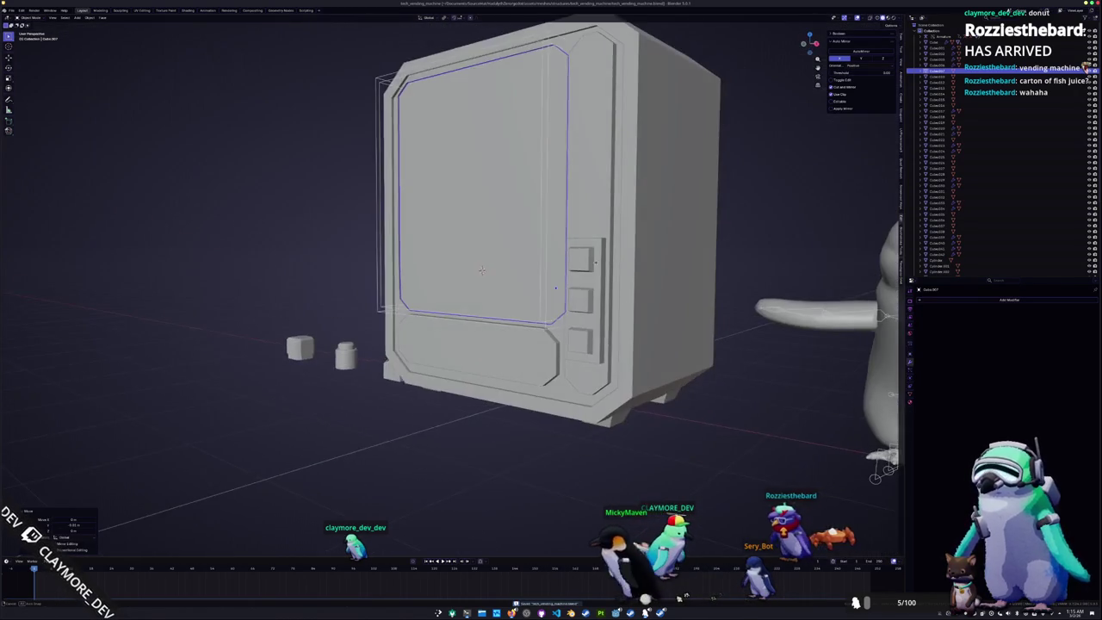
scroll(654, 278, down, 2)
key(F2)
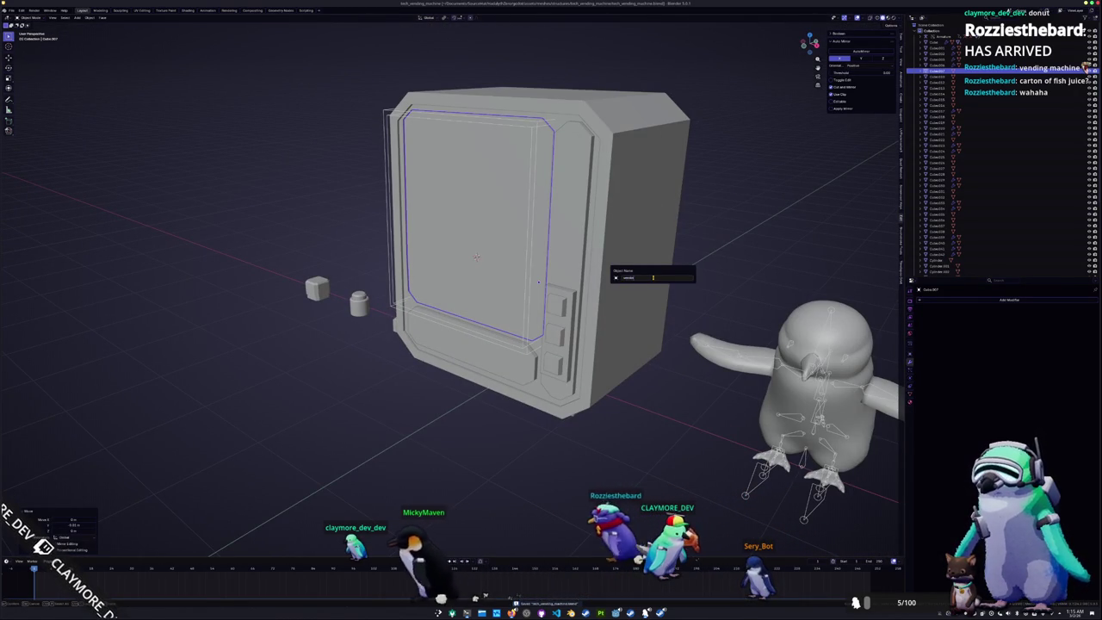
text(ding_)
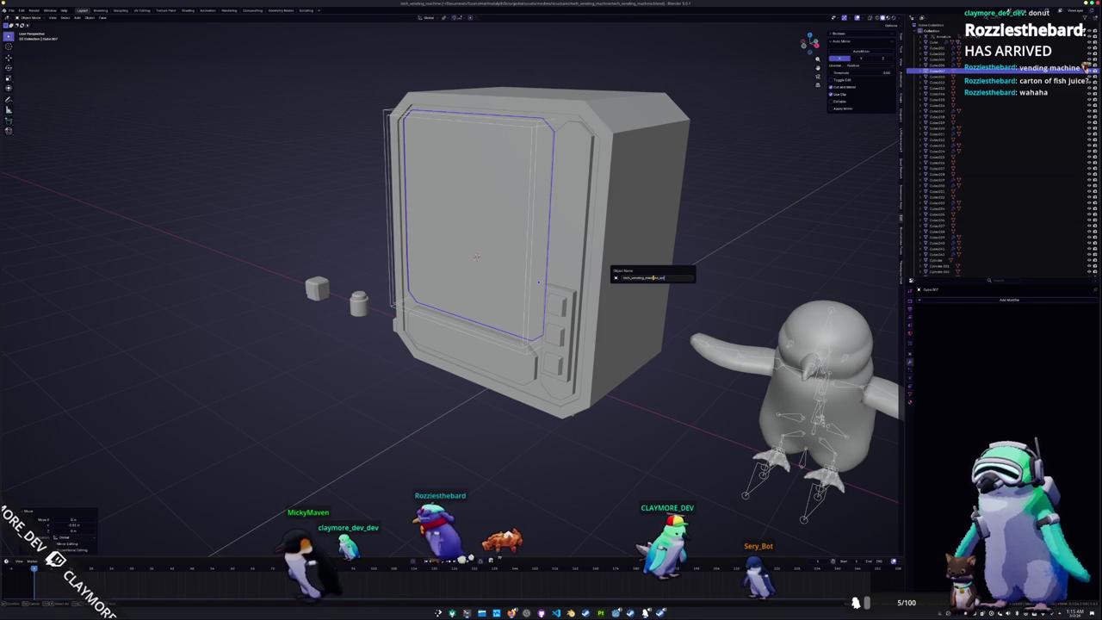
key(BackSpace)
key(BackSpace)
key(BackSpace)
text(gl)
key(Return)
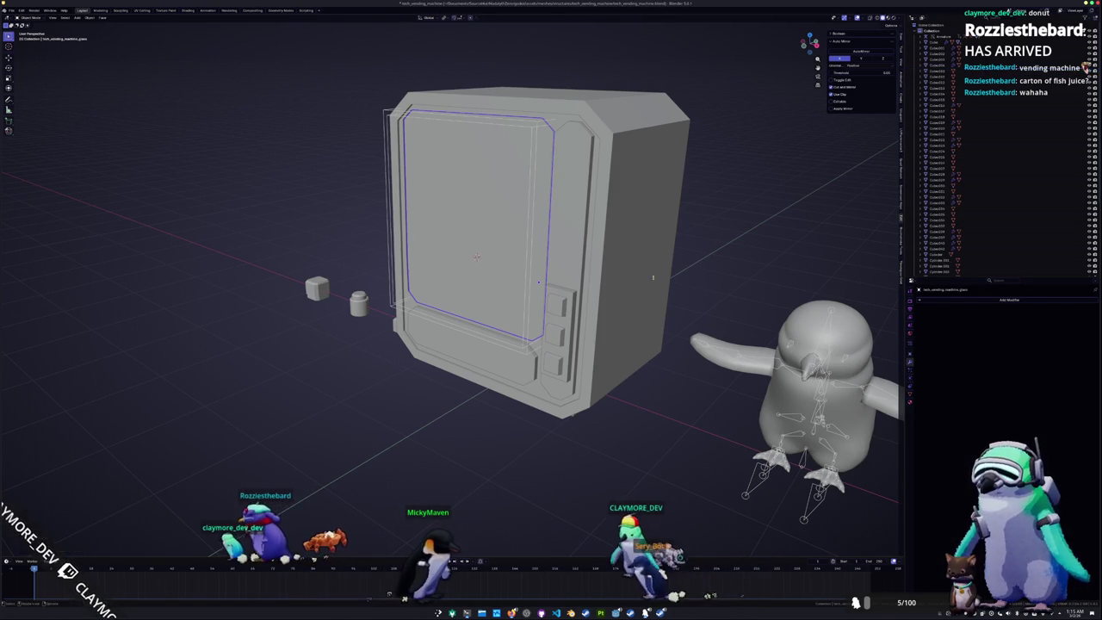
Check the glass panel's mesh data and material, then hide it to reveal the shelves
click(910, 381)
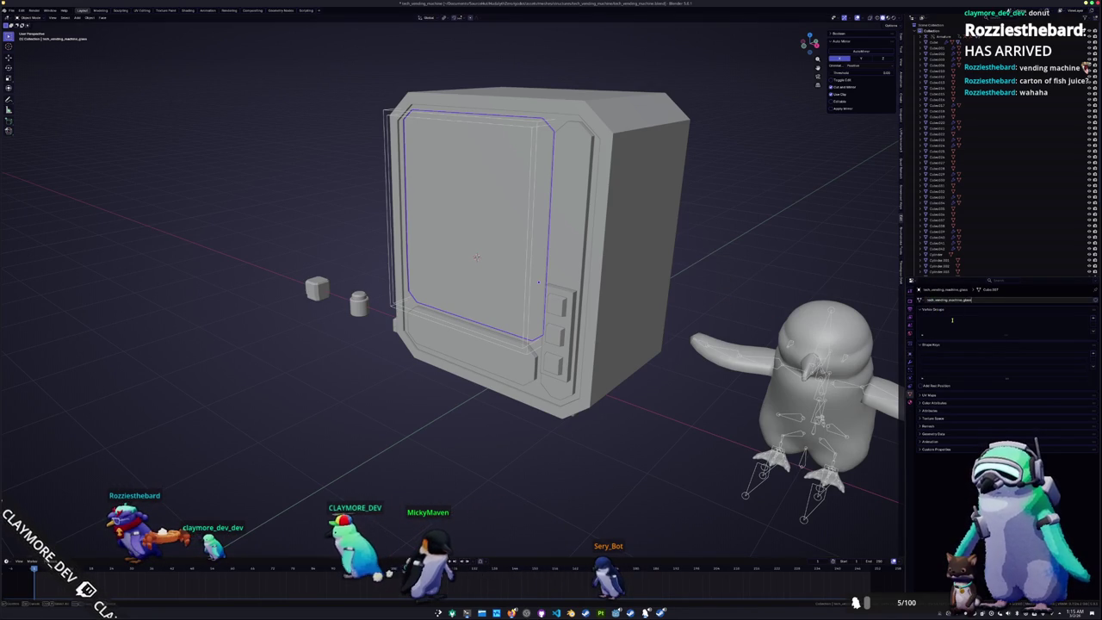
click(910, 401)
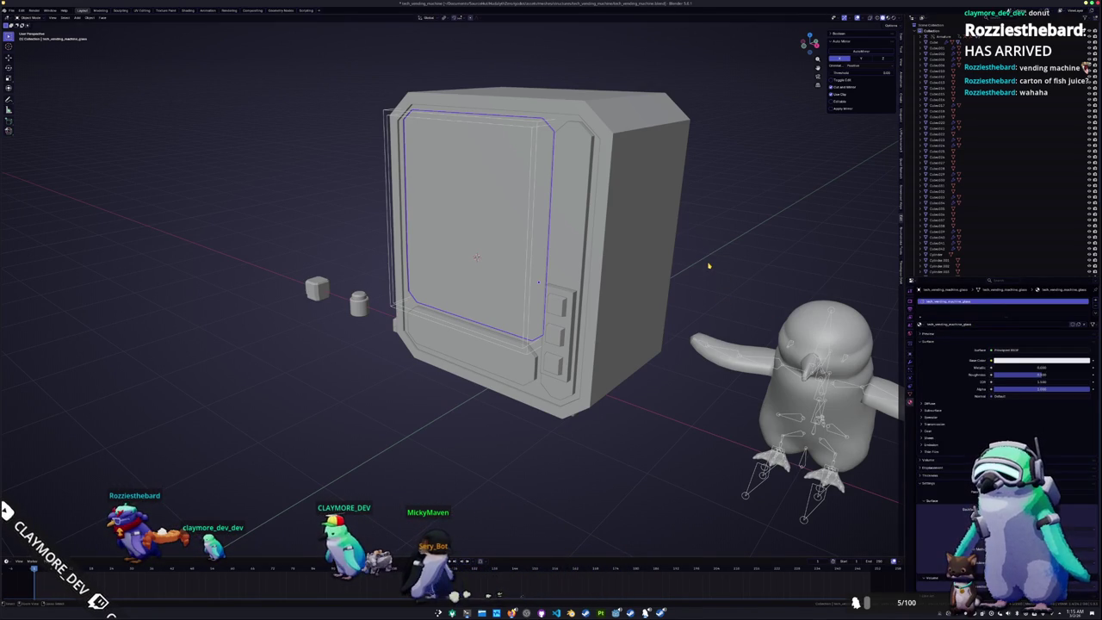
key(h)
scroll(707, 258, down, 2)
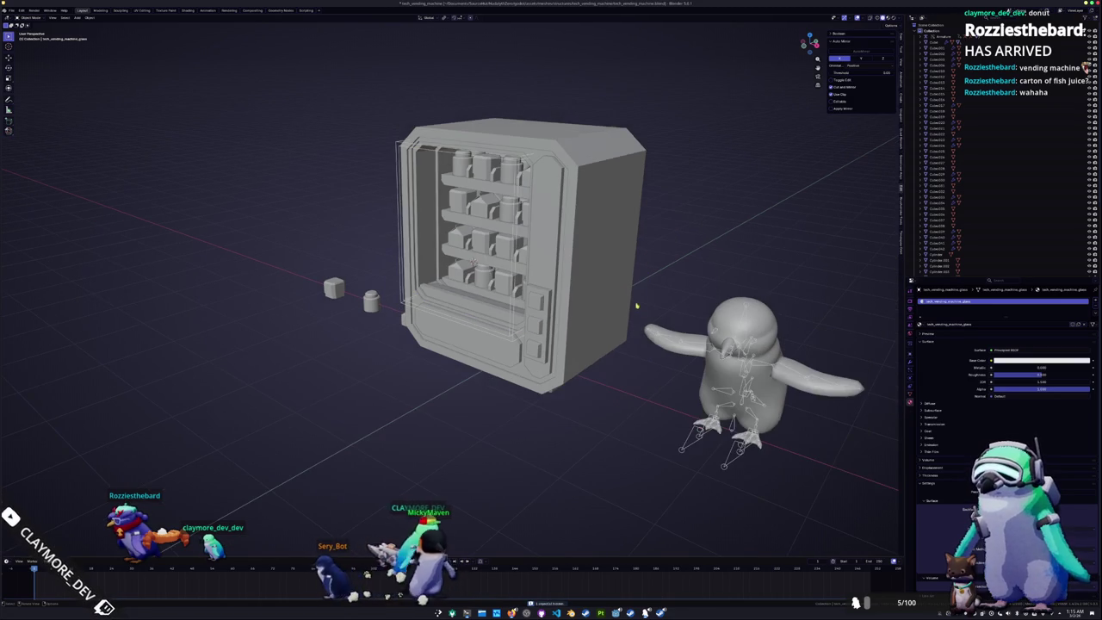
From the front view, box-select all vending machine parts and convert them to meshes
key(KP_1)
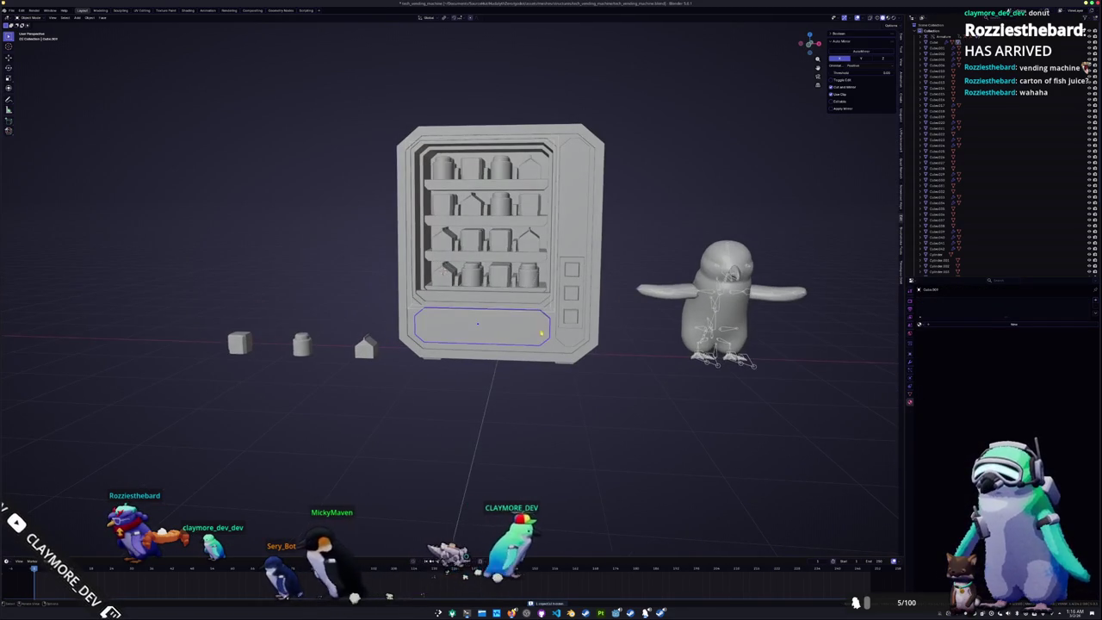
drag(603, 389, 389, 95)
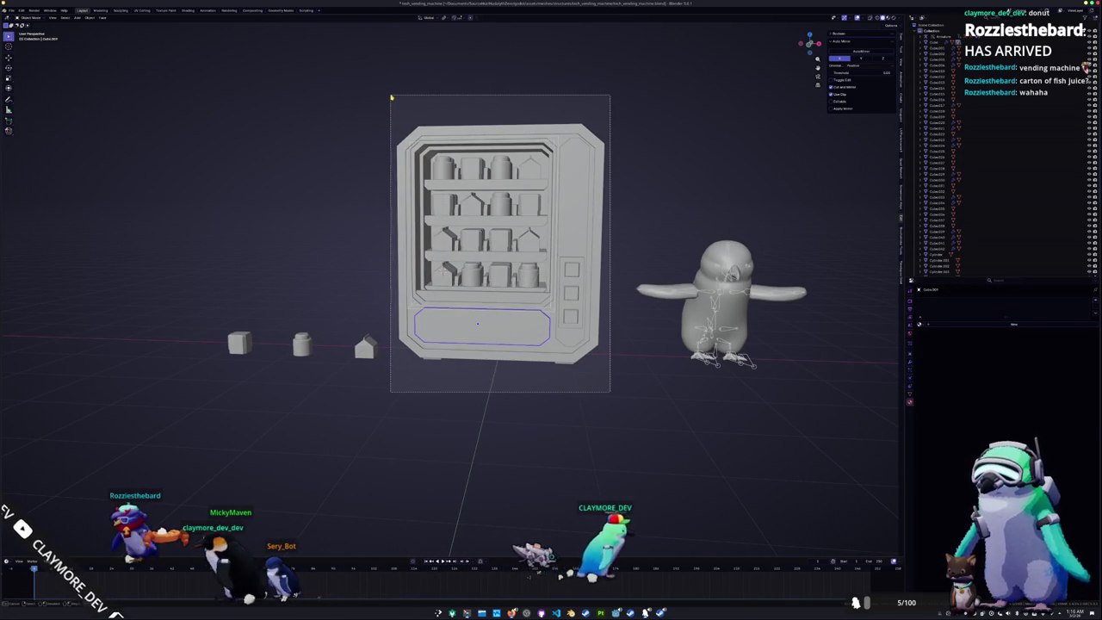
right_click(366, 220)
mouse_move(331, 216)
click(402, 217)
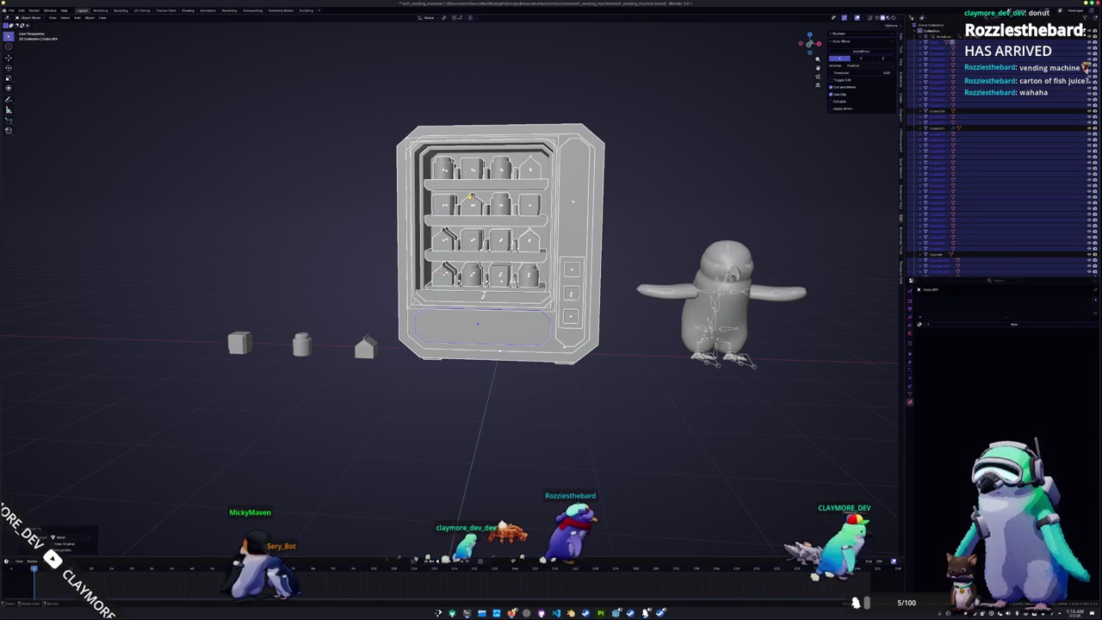
Select the bottom-shelf cylinder and the middle-shelf cube, item and carton
scroll(482, 275, up, 2)
scroll(482, 275, up, 3)
click(494, 268)
middle_drag(494, 268, 513, 256)
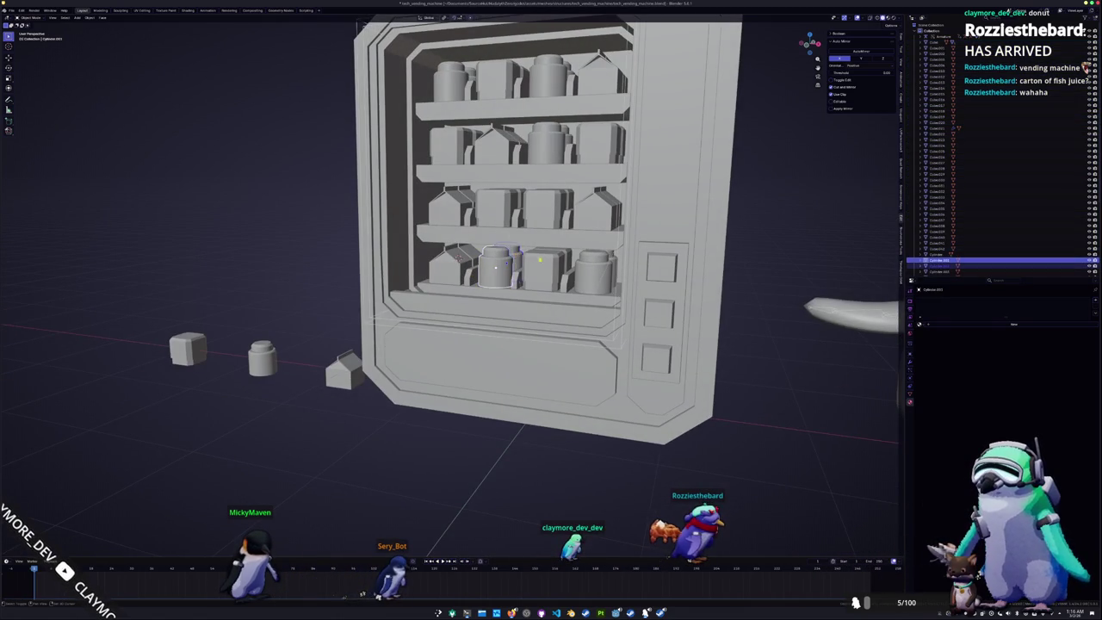
scroll(531, 256, up, 2)
middle_drag(653, 266, 680, 247)
middle_drag(582, 250, 605, 243)
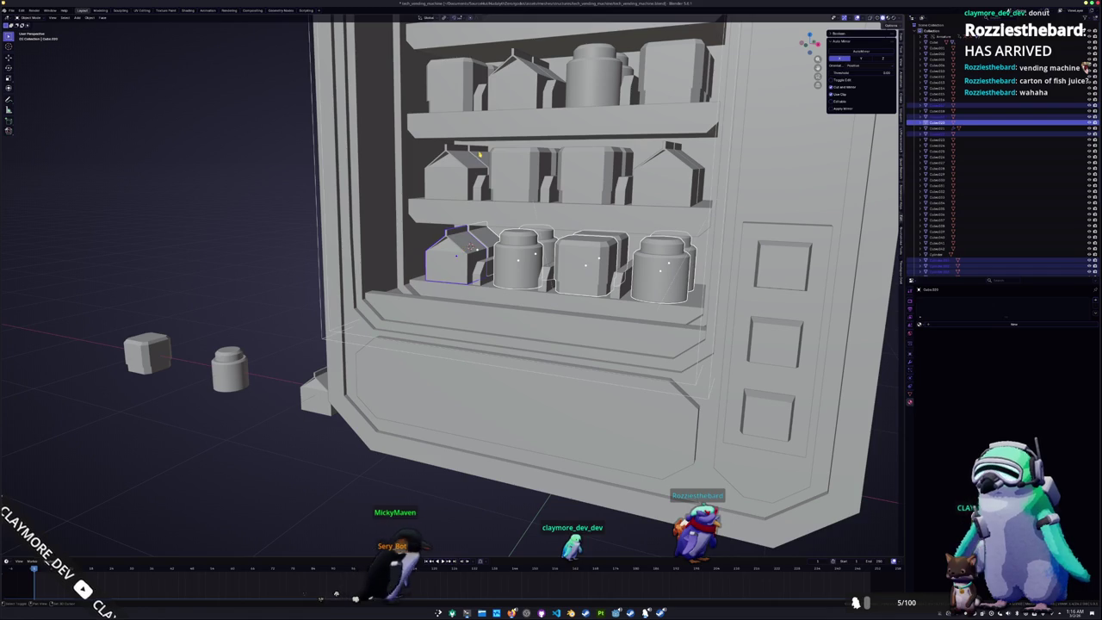
middle_drag(464, 167, 517, 172)
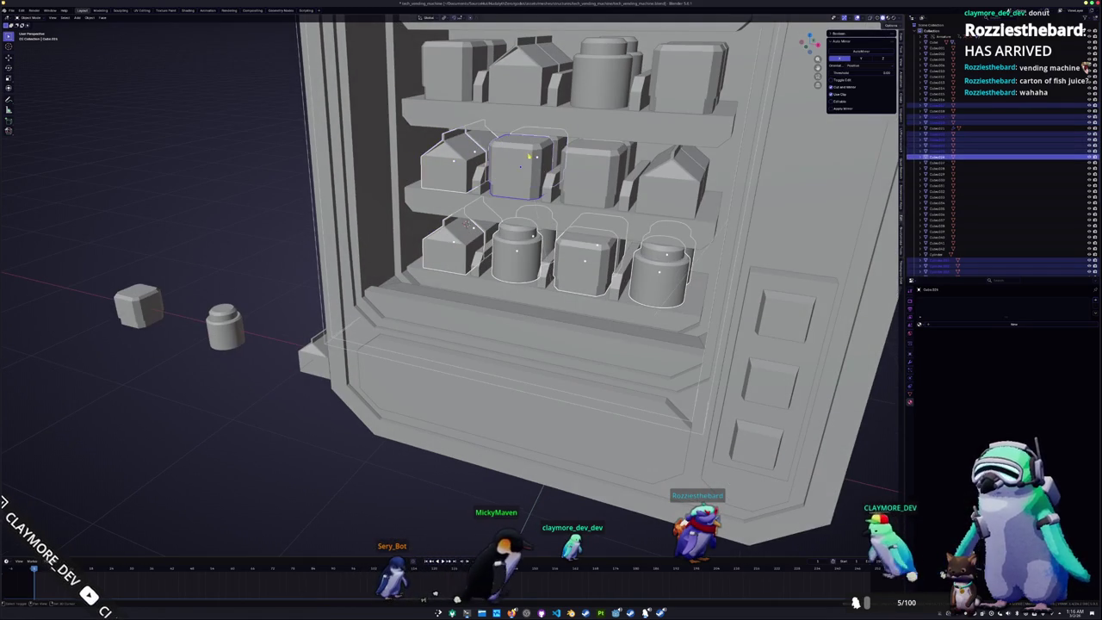
shift+click(527, 165)
shift+click(600, 170)
shift+click(676, 179)
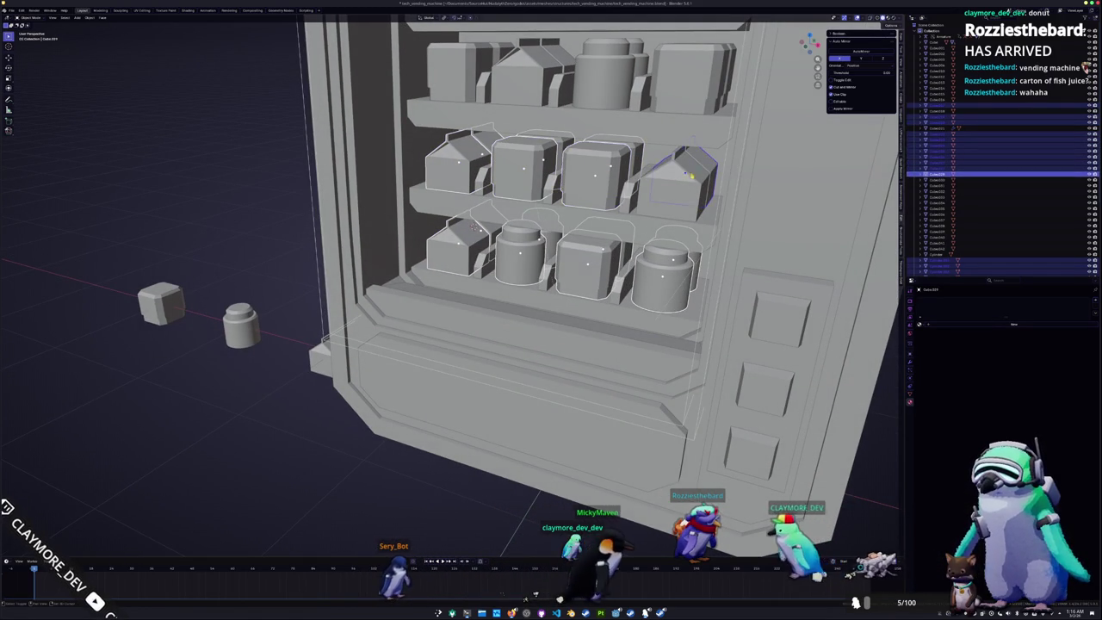
Add the upper-shelf cubes, cylinder and house-shaped carton, then join all shelf items
middle_drag(676, 180, 644, 207)
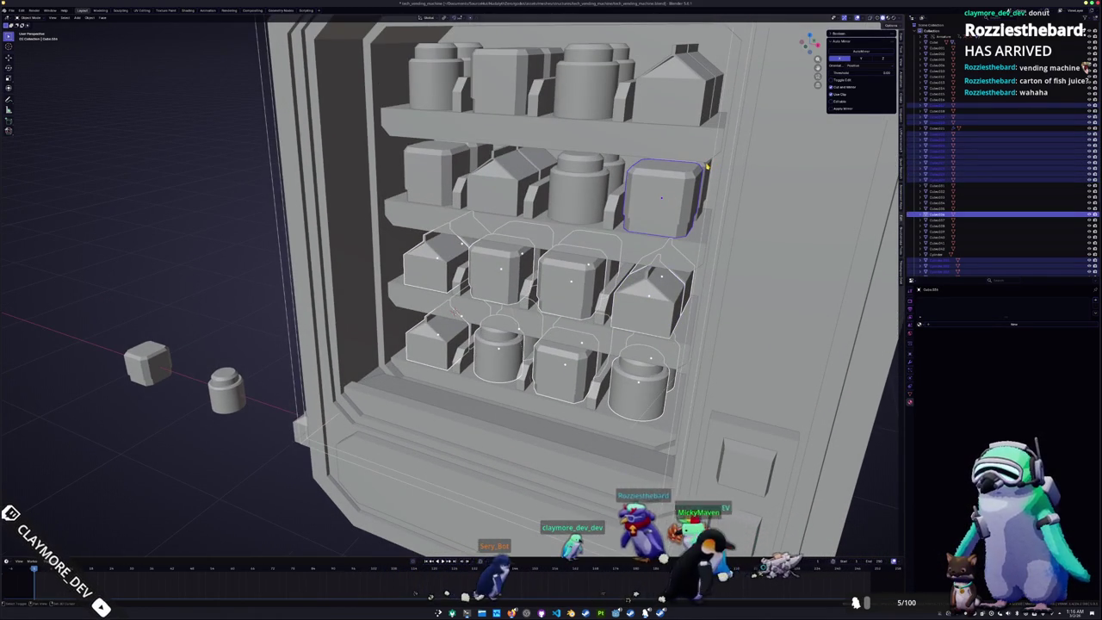
shift+click(644, 207)
shift+click(606, 171)
shift+click(475, 150)
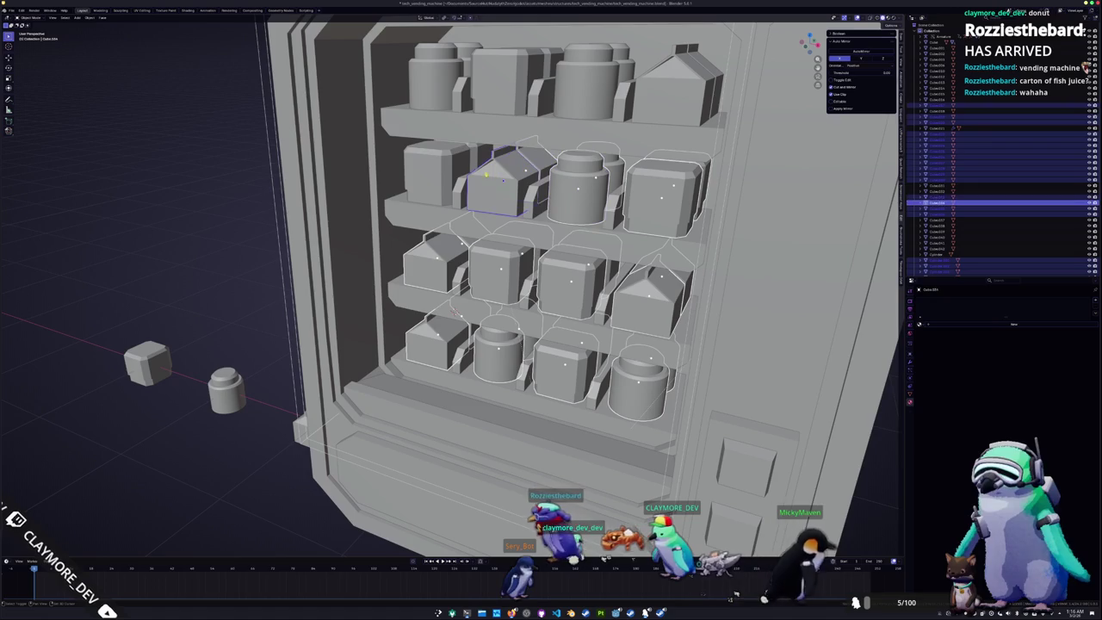
middle_drag(444, 144, 460, 87)
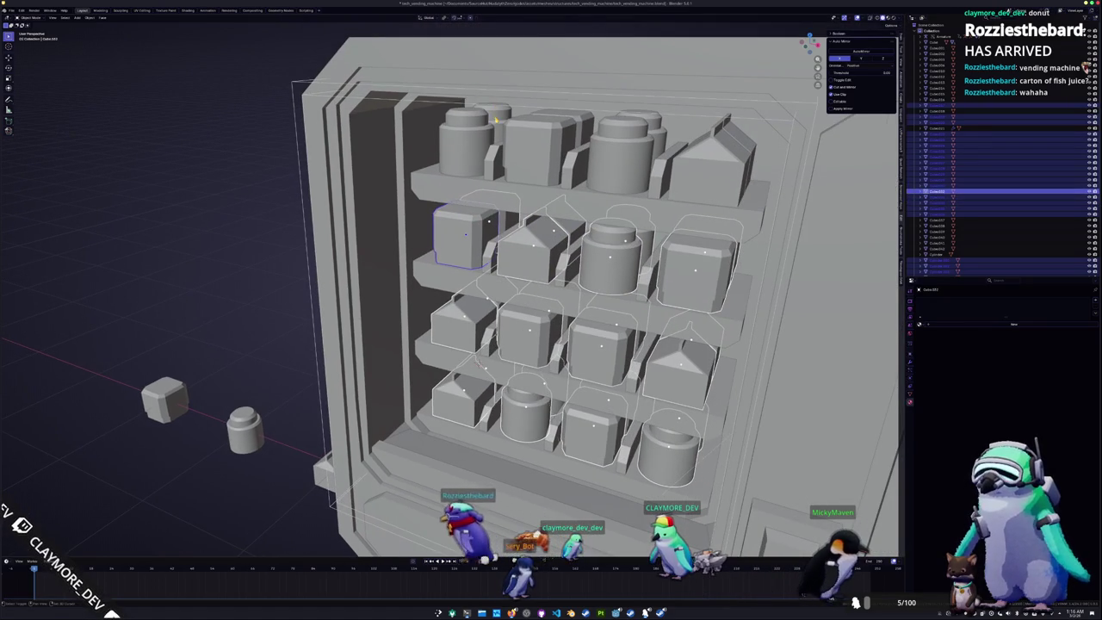
shift+click(584, 125)
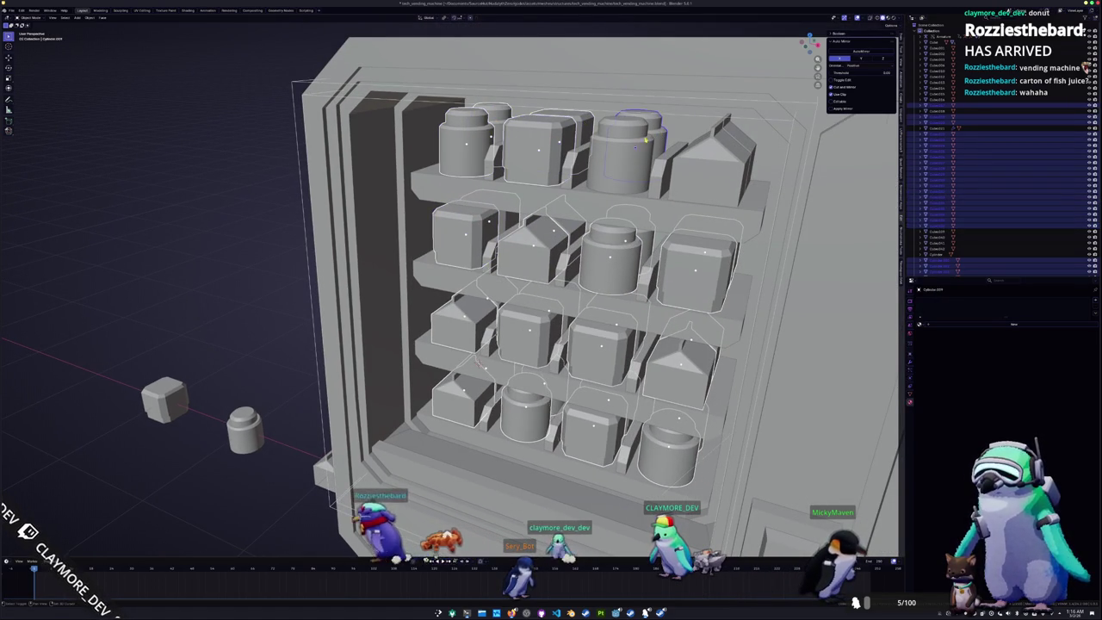
middle_drag(680, 164, 651, 177)
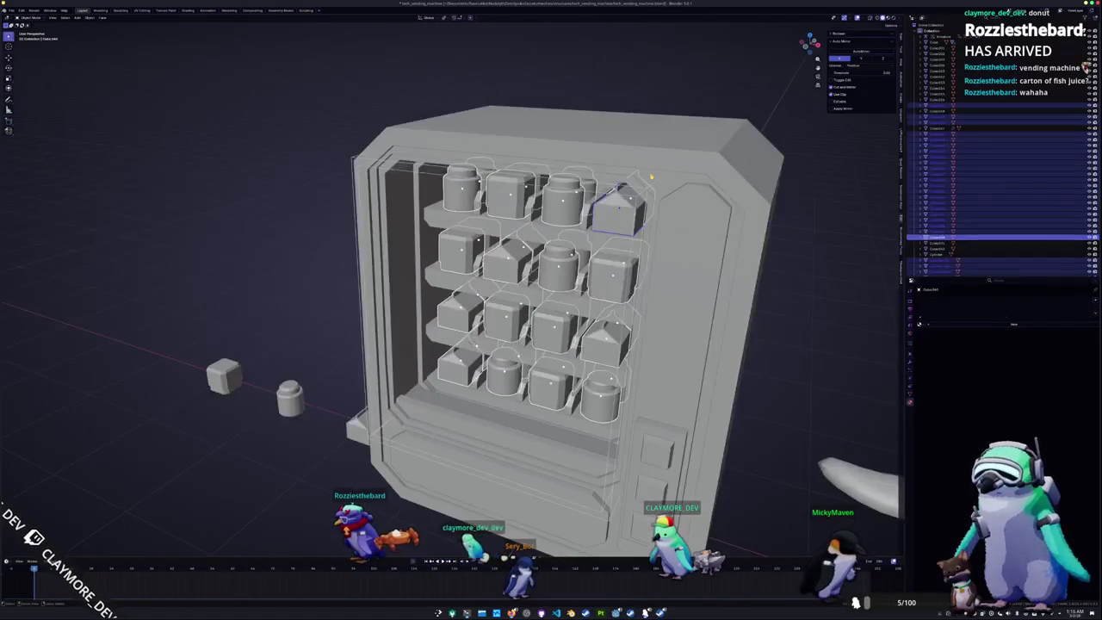
key(ctrl+j)
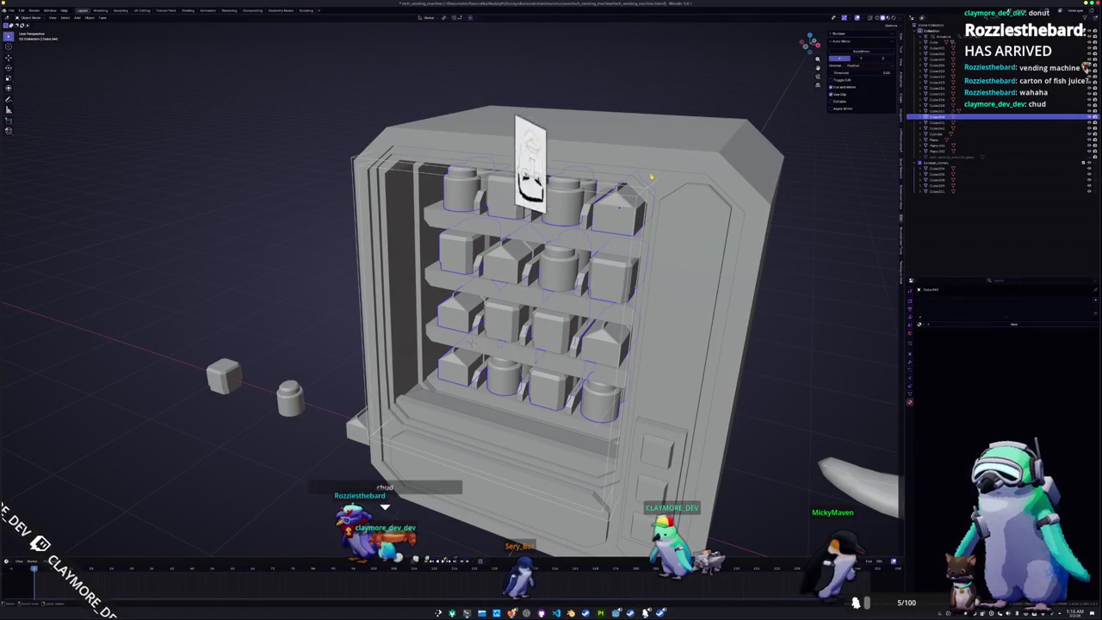
Apply all transforms to the joined shelf items and name them tech_vending_machine_base
key(ctrl+a)
click(651, 176)
mouse_move(651, 176)
middle_down()
mouse_move(624, 188)
mouse_move(722, 187)
middle_up()
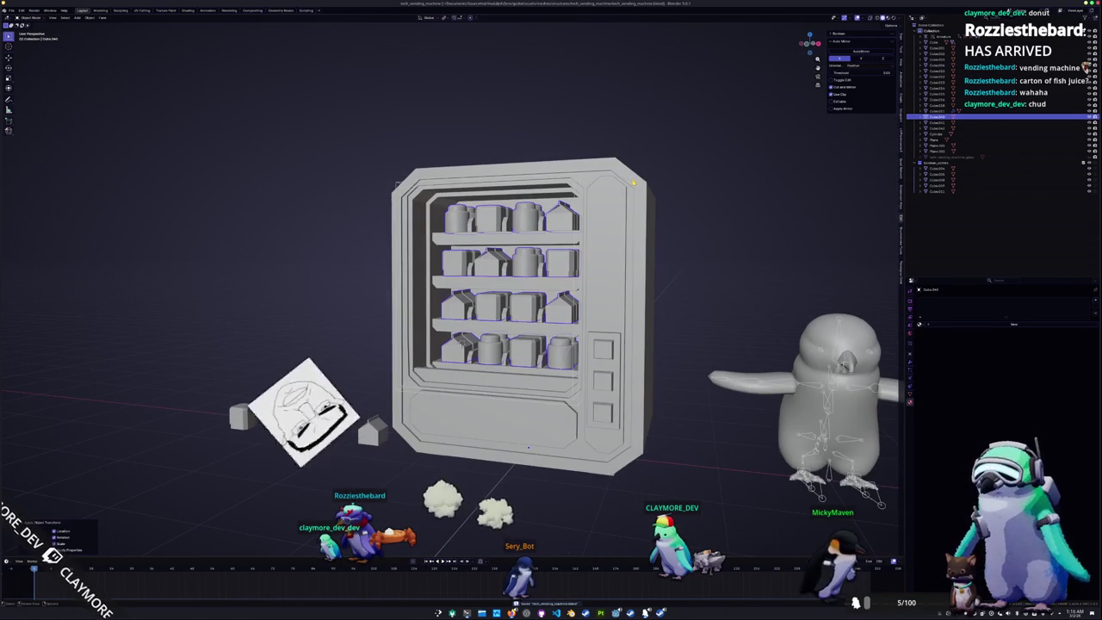
key(F2)
text(tech)
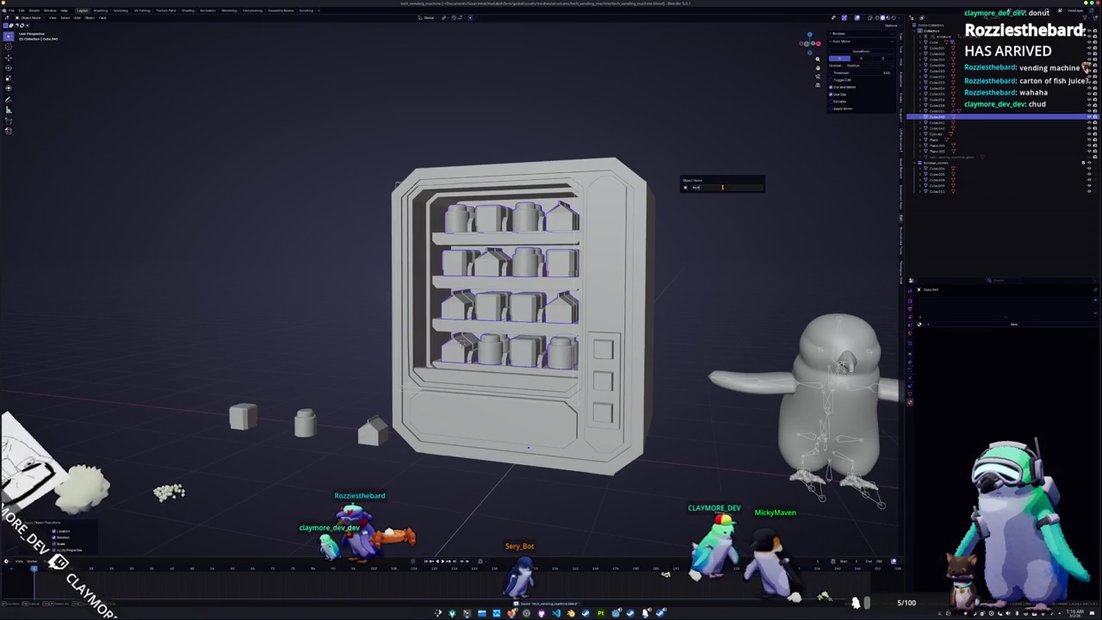
text(_vending_machine_base)
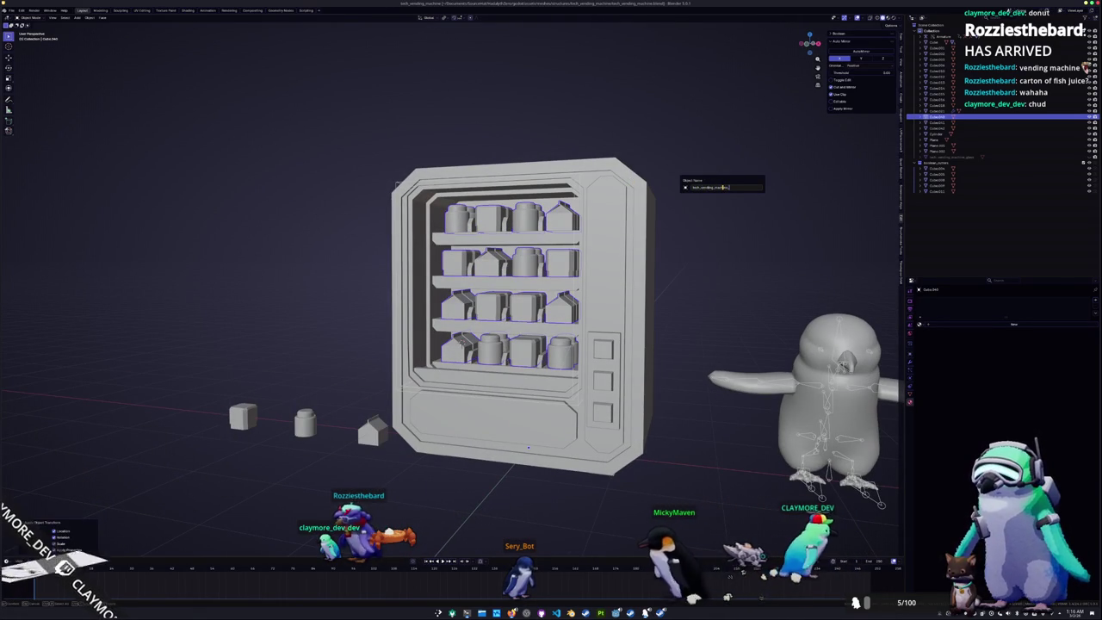
key(Return)
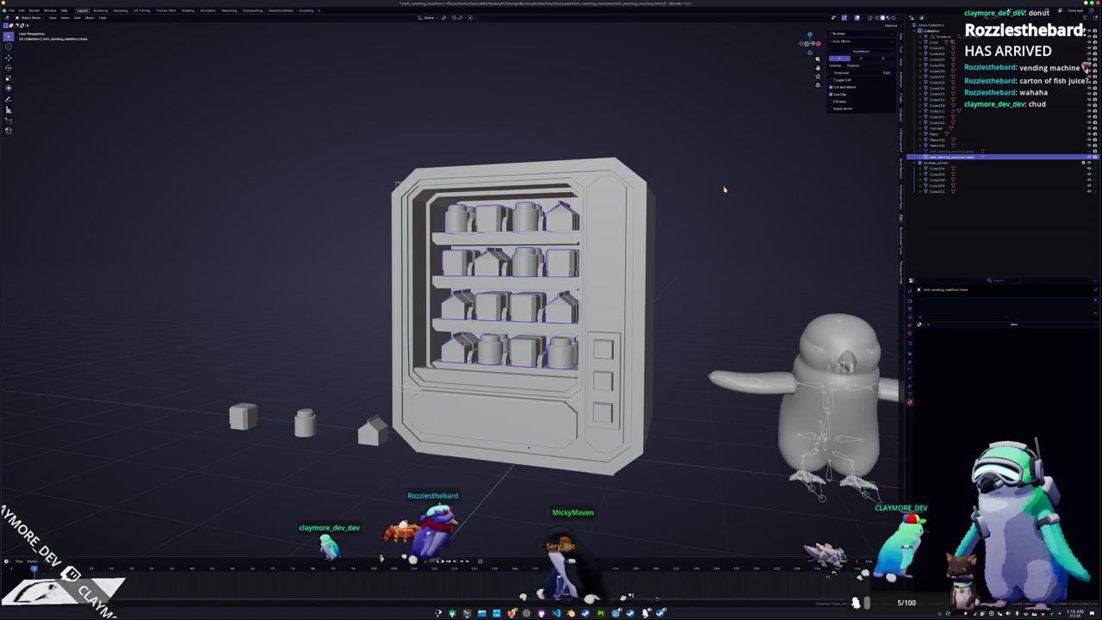
key(F2)
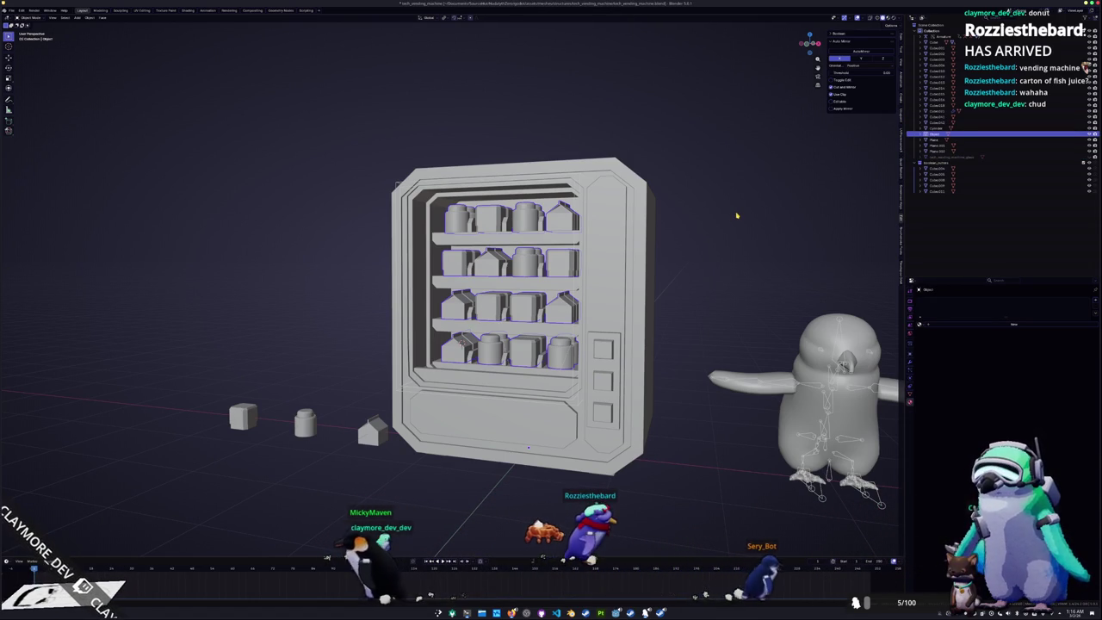
key(ctrl+z)
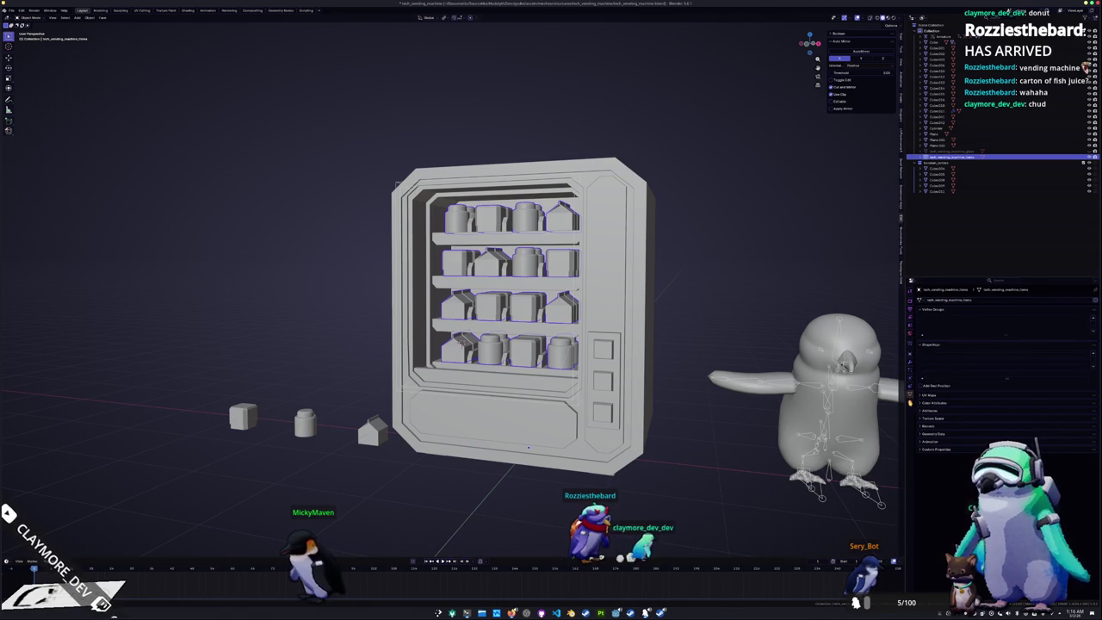
Check the object's material, save the blend file, and hide the shelf items
key(ctrl+Tab)
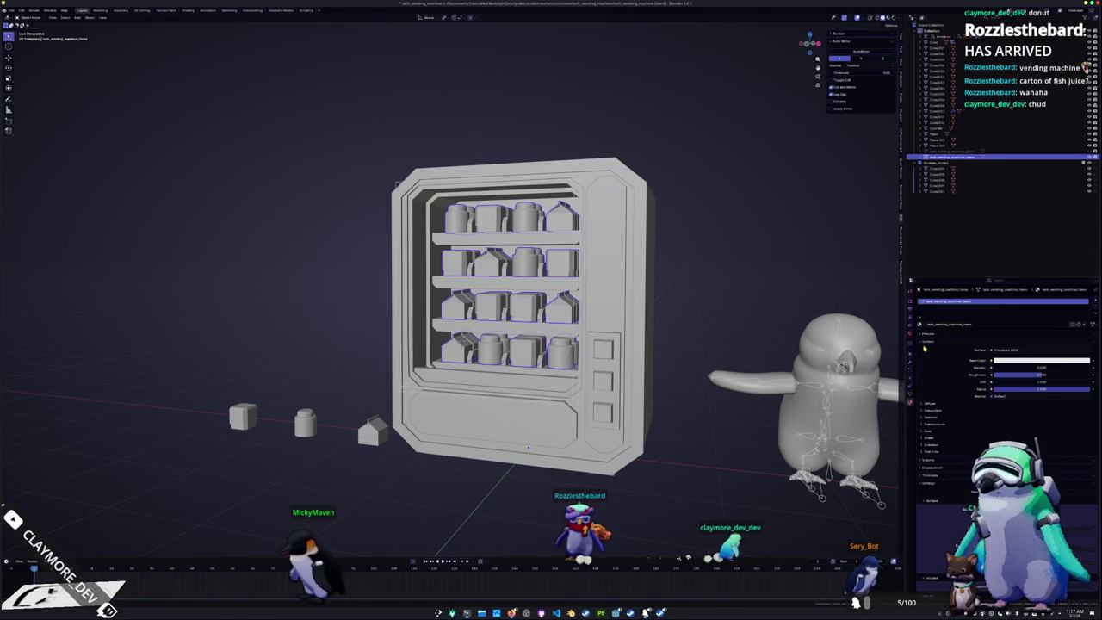
click(725, 273)
key(ctrl+s)
click(947, 156)
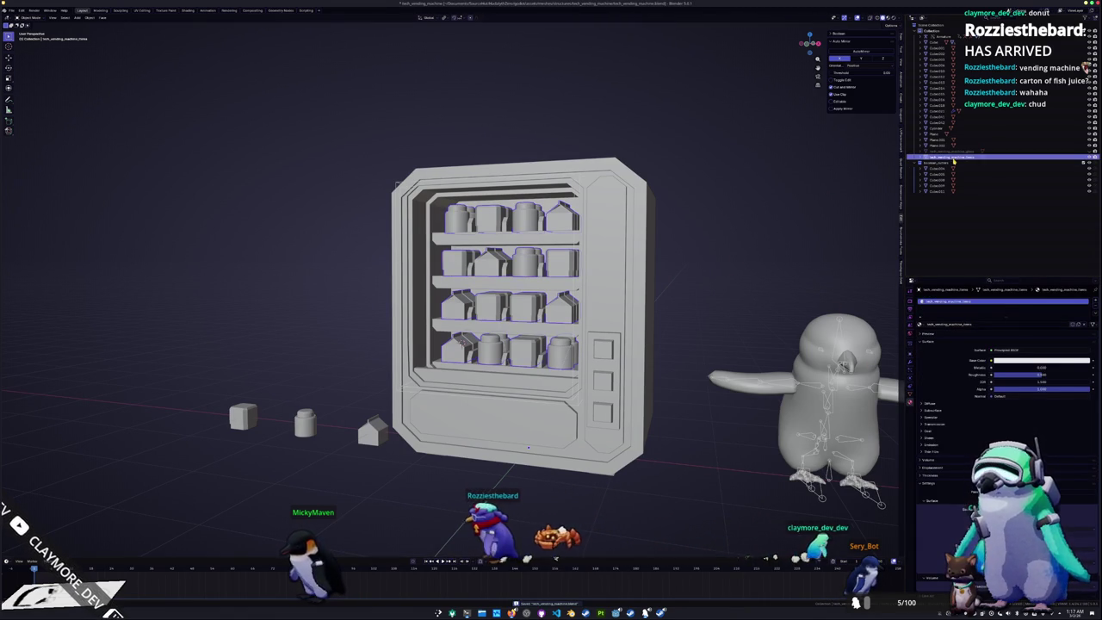
key(h)
middle_drag(678, 255, 307, 596)
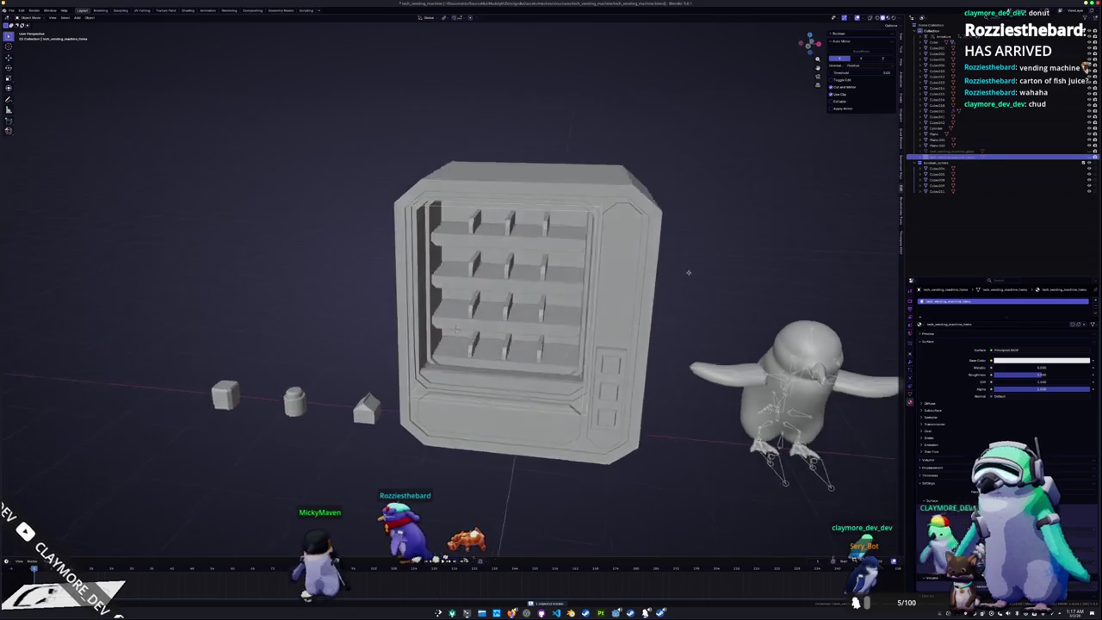
click(581, 375)
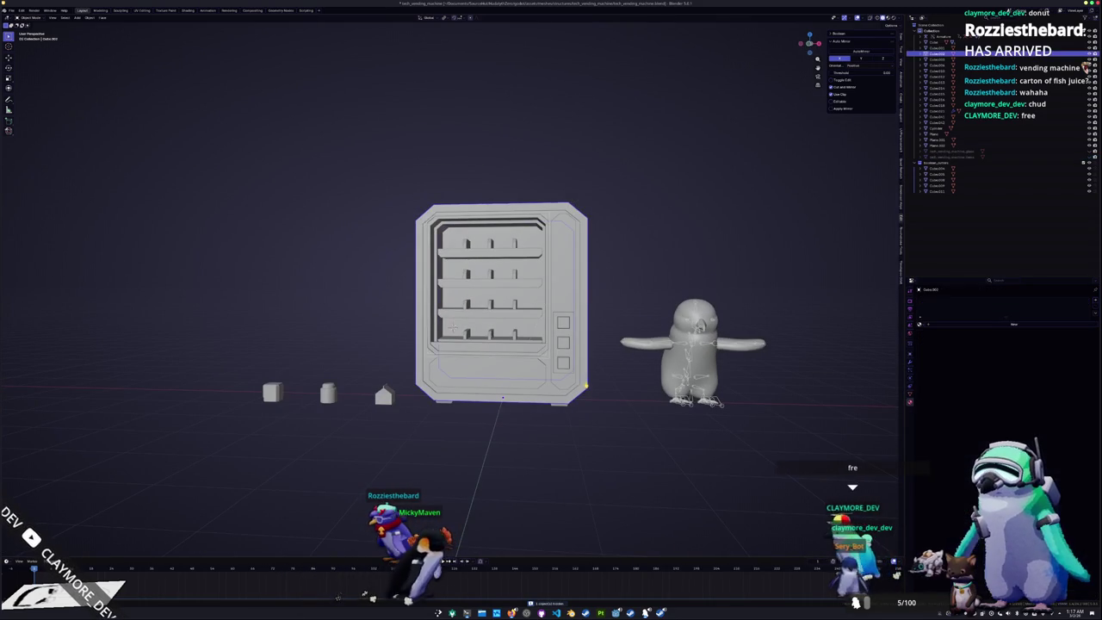
middle_drag(594, 375, 573, 384)
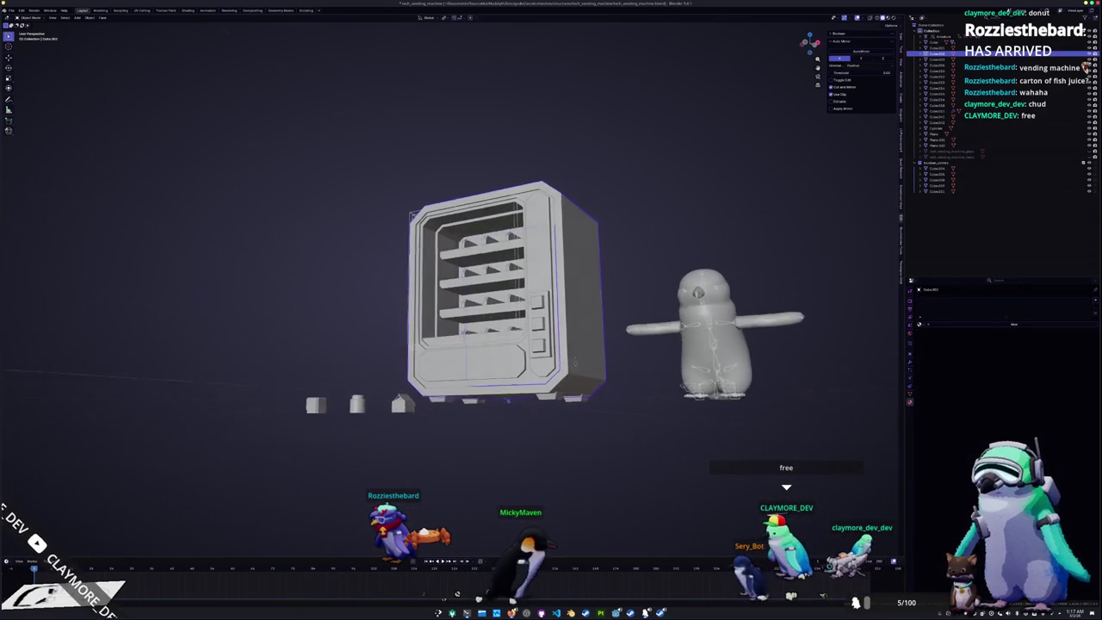
scroll(573, 383, up, 2)
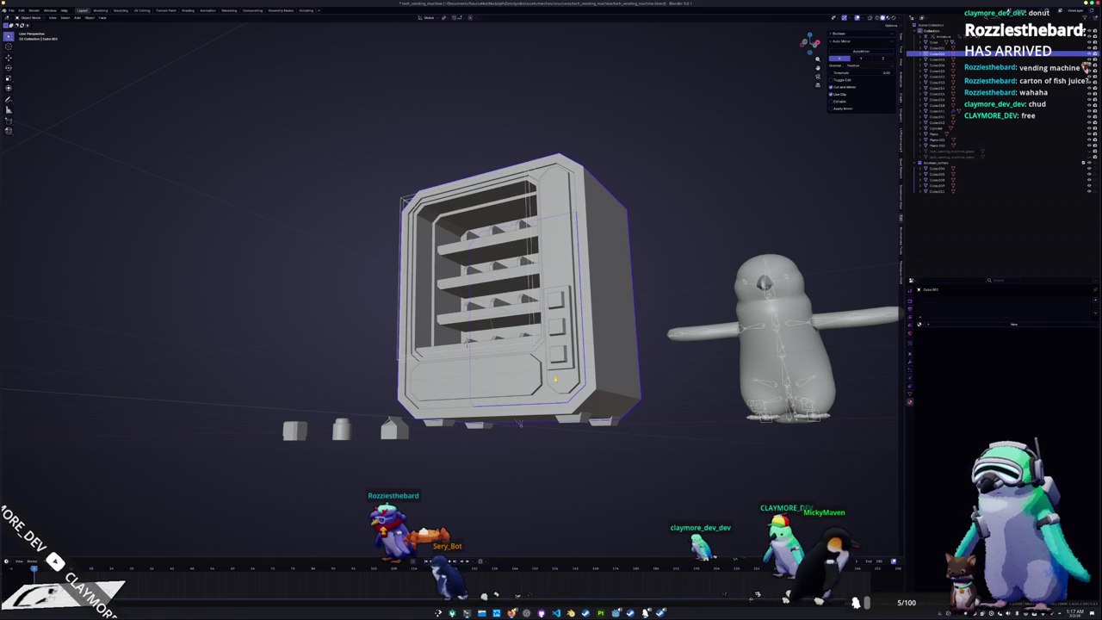
click(520, 424)
click(540, 379)
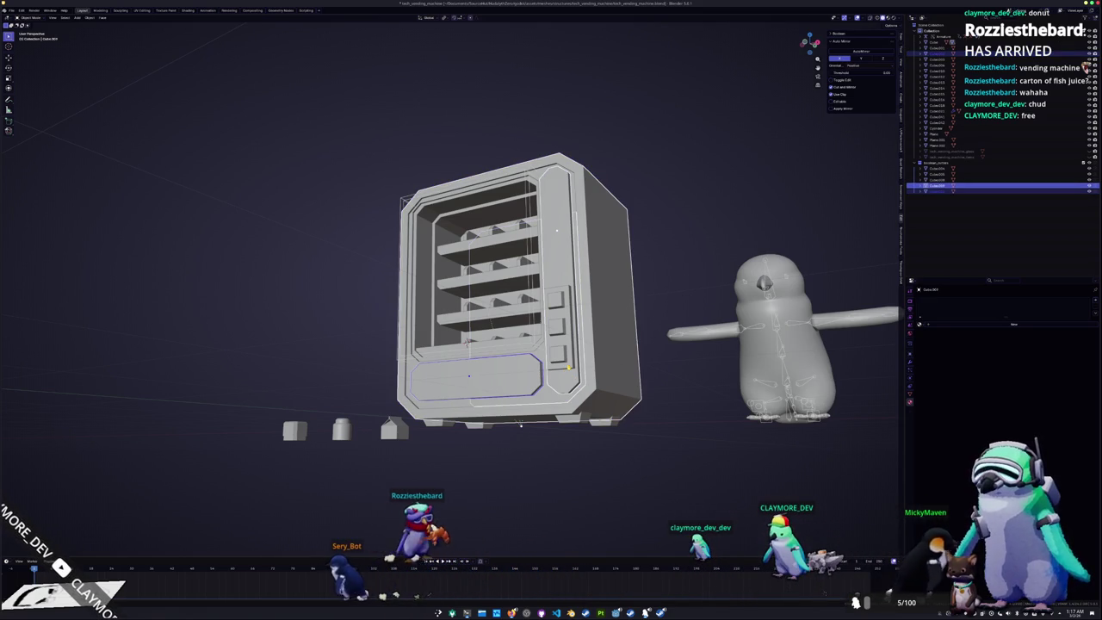
click(556, 301)
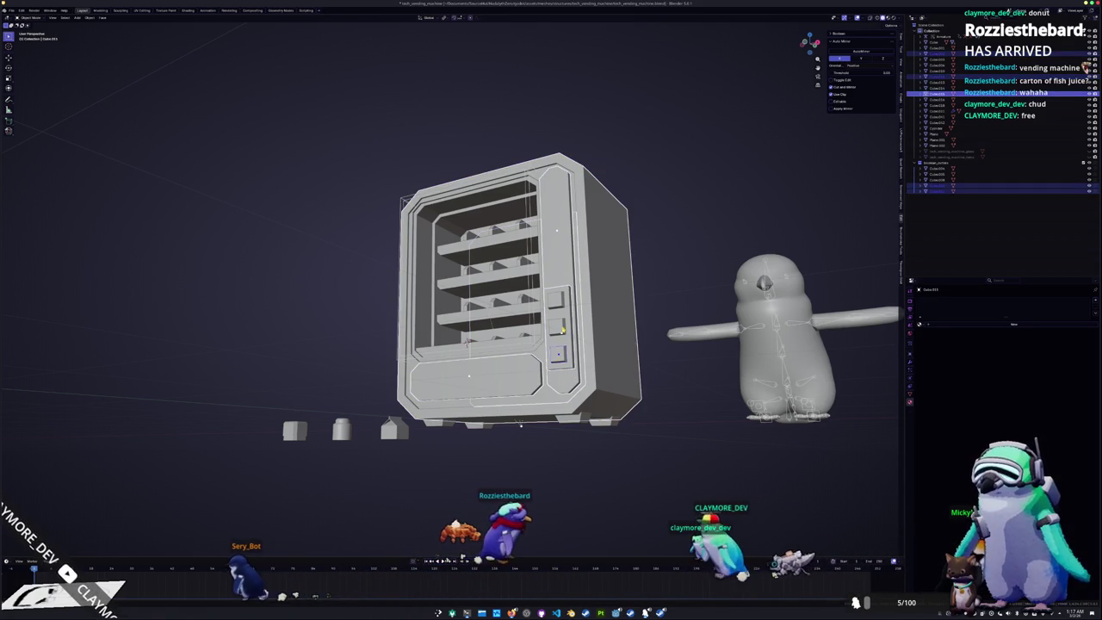
scroll(520, 426, up, 3)
middle_drag(520, 425, 494, 437)
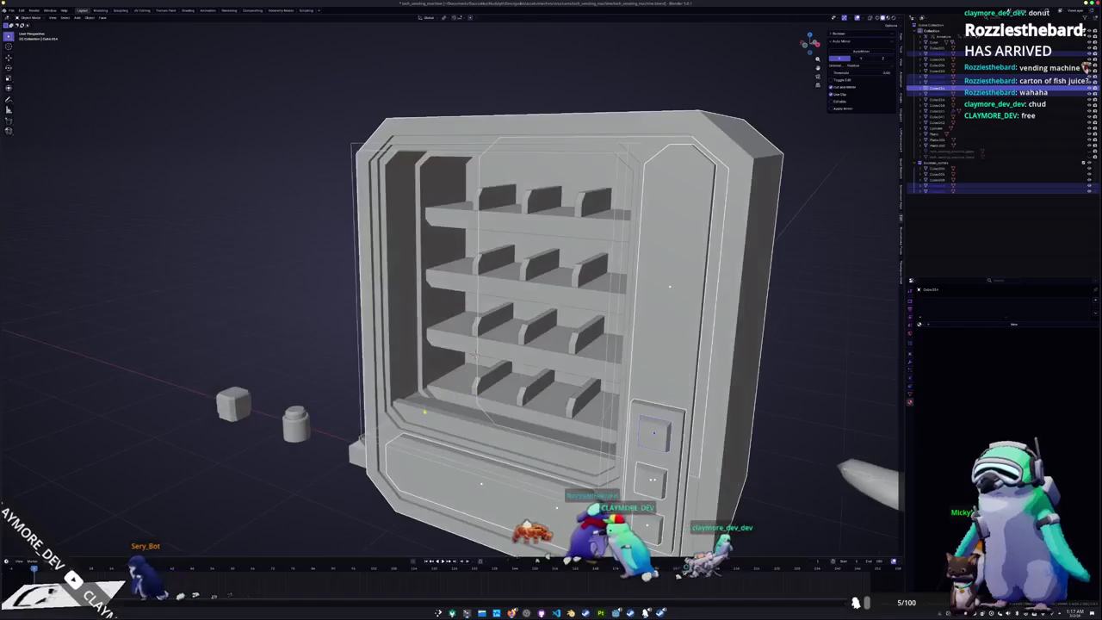
click(398, 412)
click(516, 344)
click(538, 387)
middle_drag(532, 402, 289, 407)
scroll(447, 405, down, 4)
mouse_move(435, 436)
middle_down()
mouse_move(361, 426)
mouse_move(404, 424)
middle_up()
key(g)
key(x)
key(Escape)
click(523, 420)
mouse_move(522, 420)
middle_down()
mouse_move(534, 460)
mouse_move(500, 456)
mouse_move(465, 430)
middle_up()
key(g)
key(x)
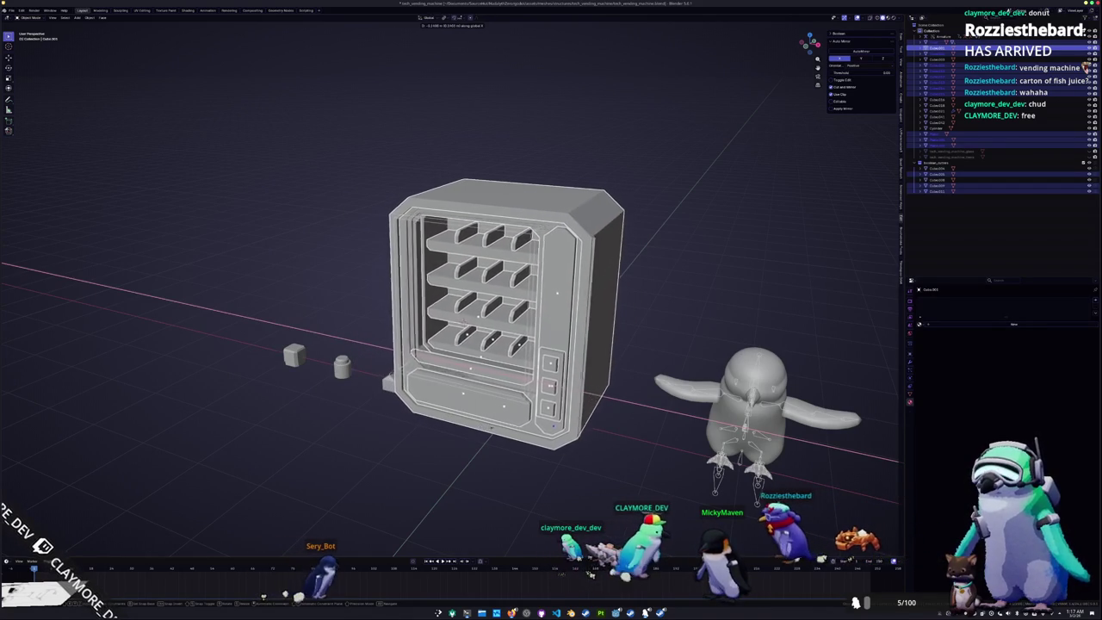
click(349, 351)
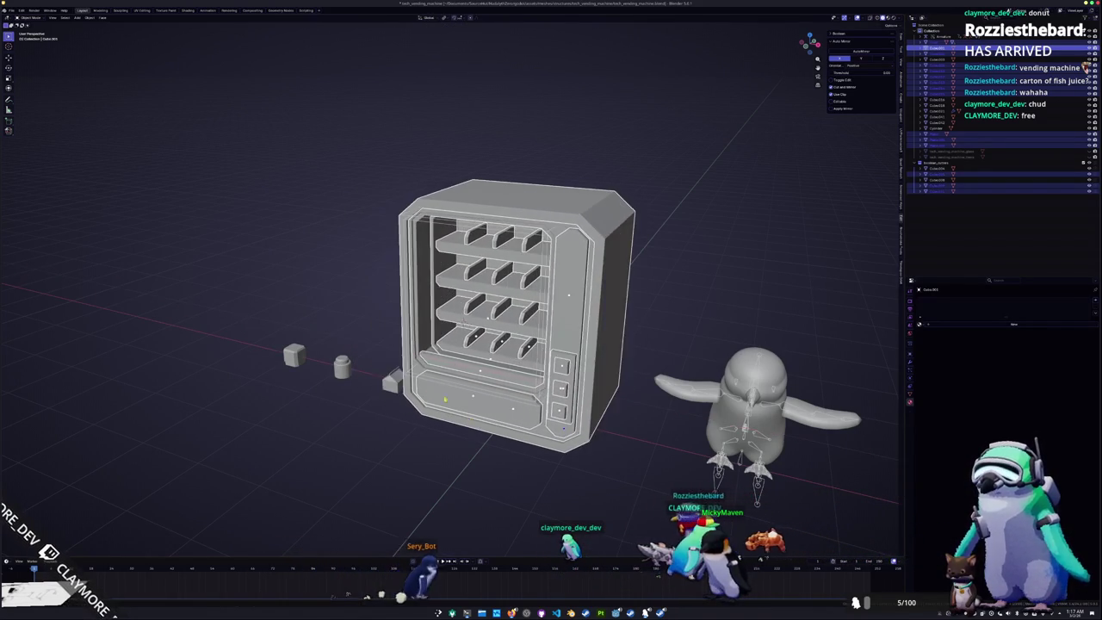
scroll(348, 352, up, 3)
key(KP_0)
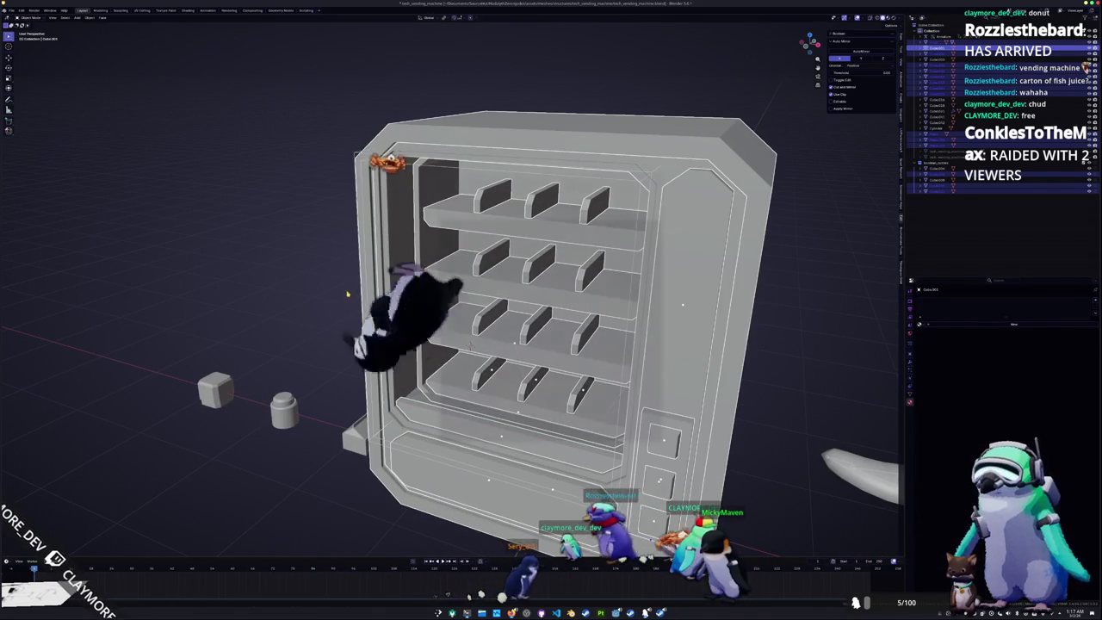
key(KP_0)
middle_drag(681, 304, 728, 288)
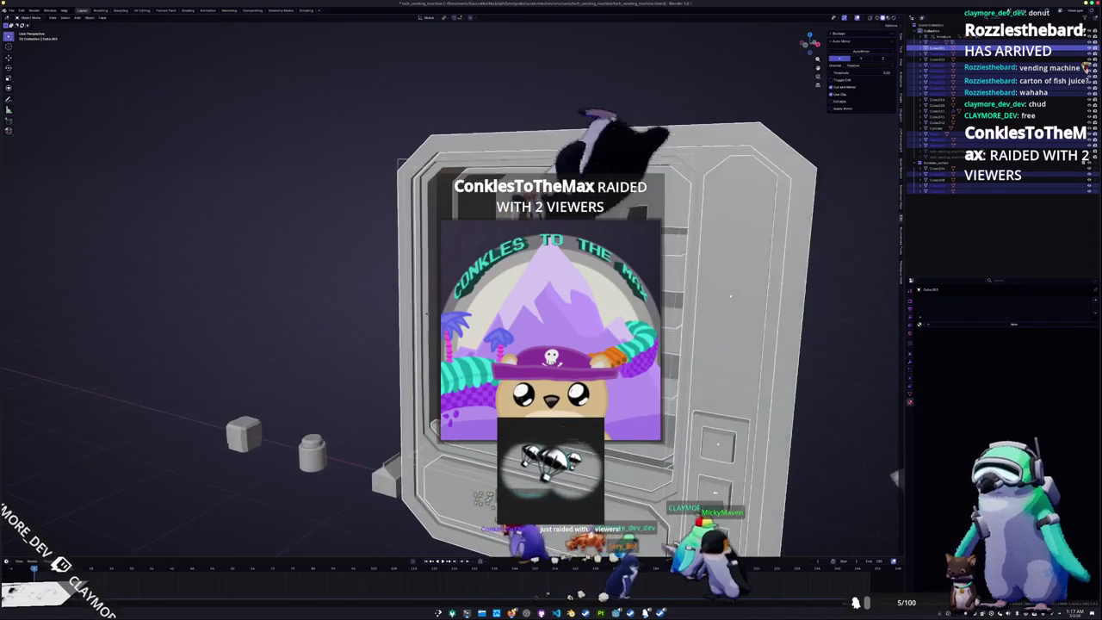
key(r)
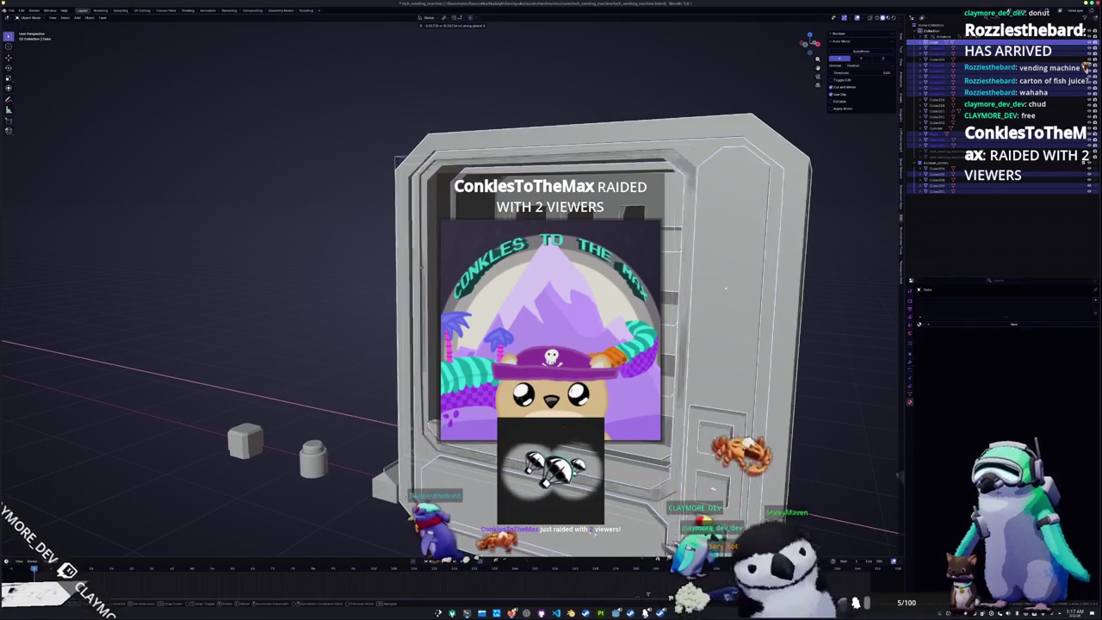
key(Escape)
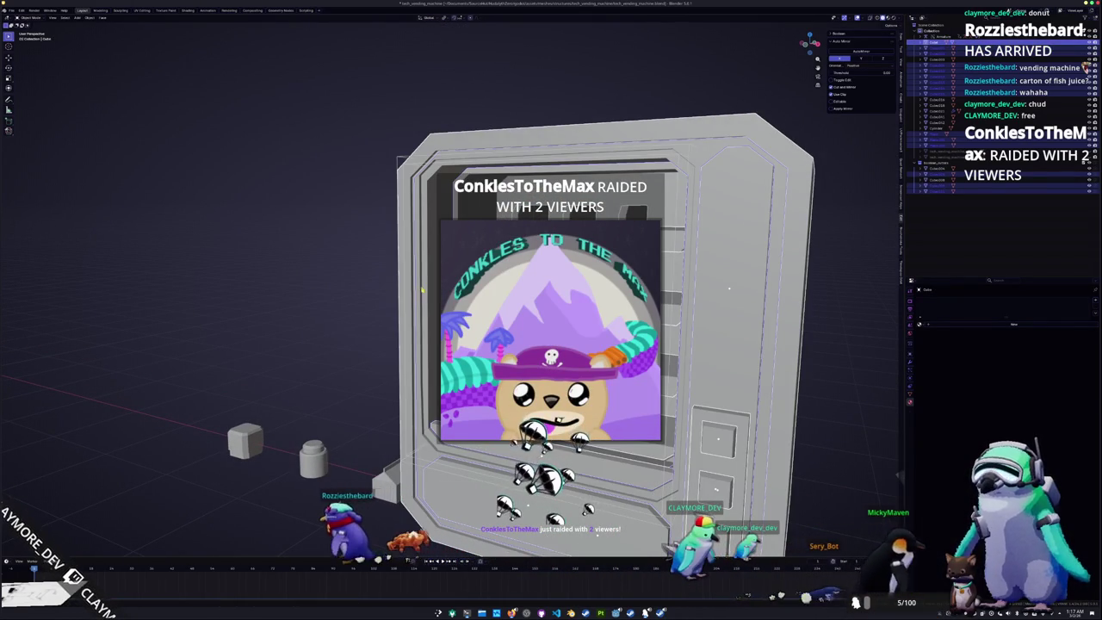
key(r)
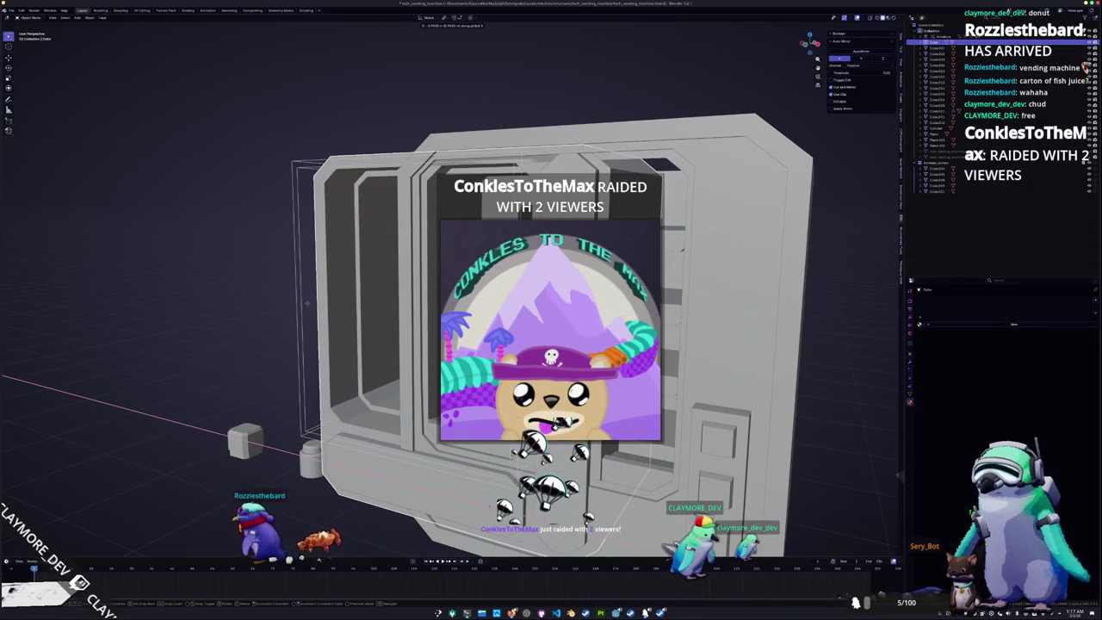
key(Escape)
key(r)
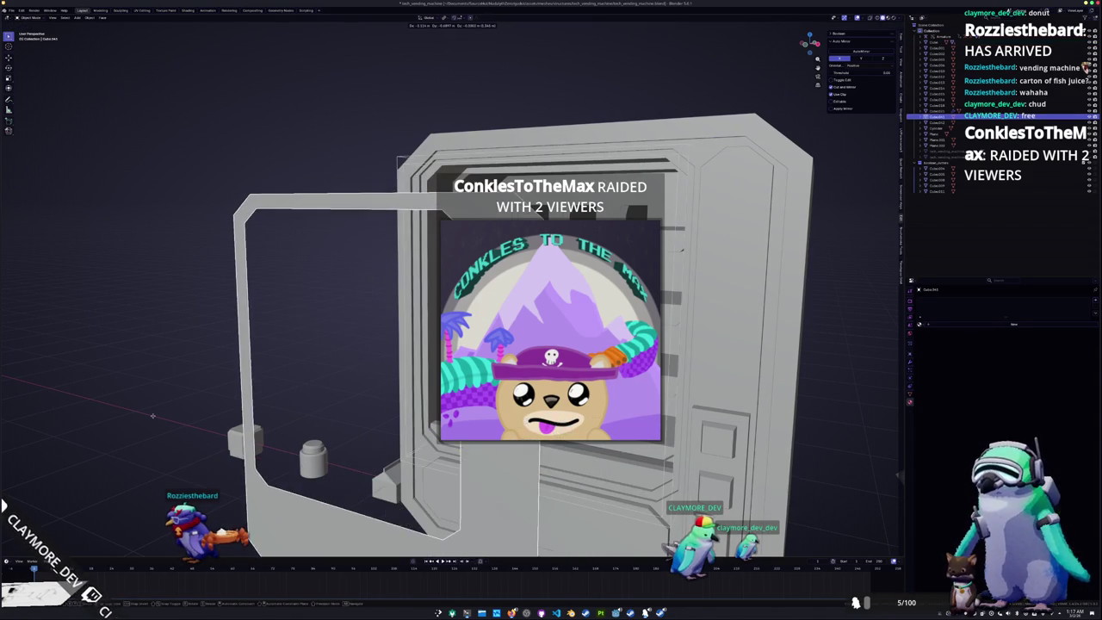
middle_drag(152, 416, 37, 408)
scroll(37, 408, down, 2)
key(Escape)
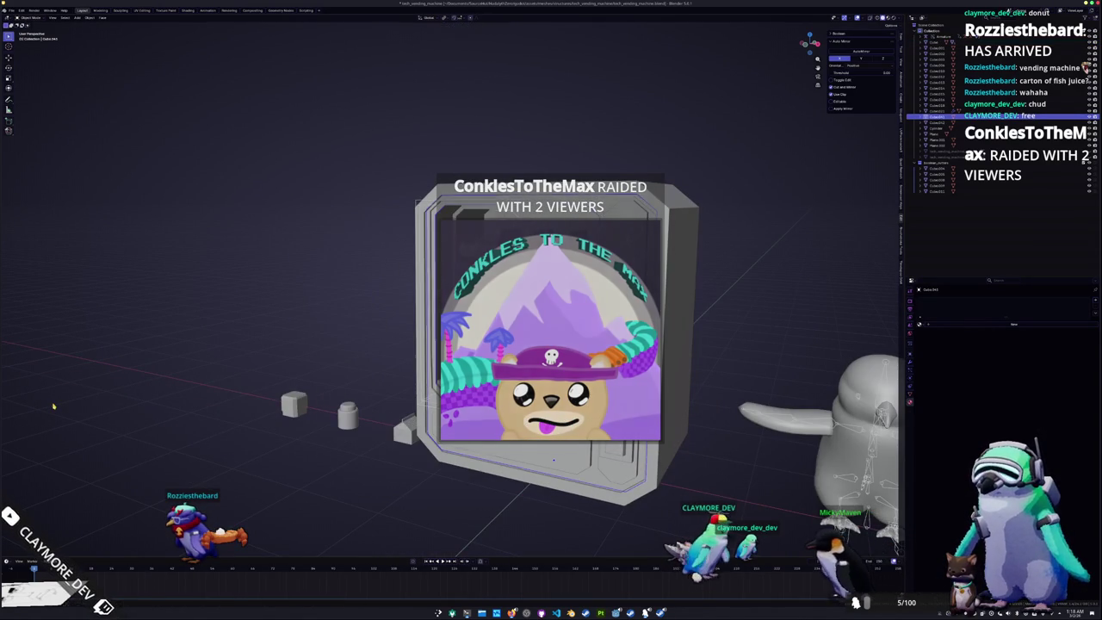
key(x)
click(48, 404)
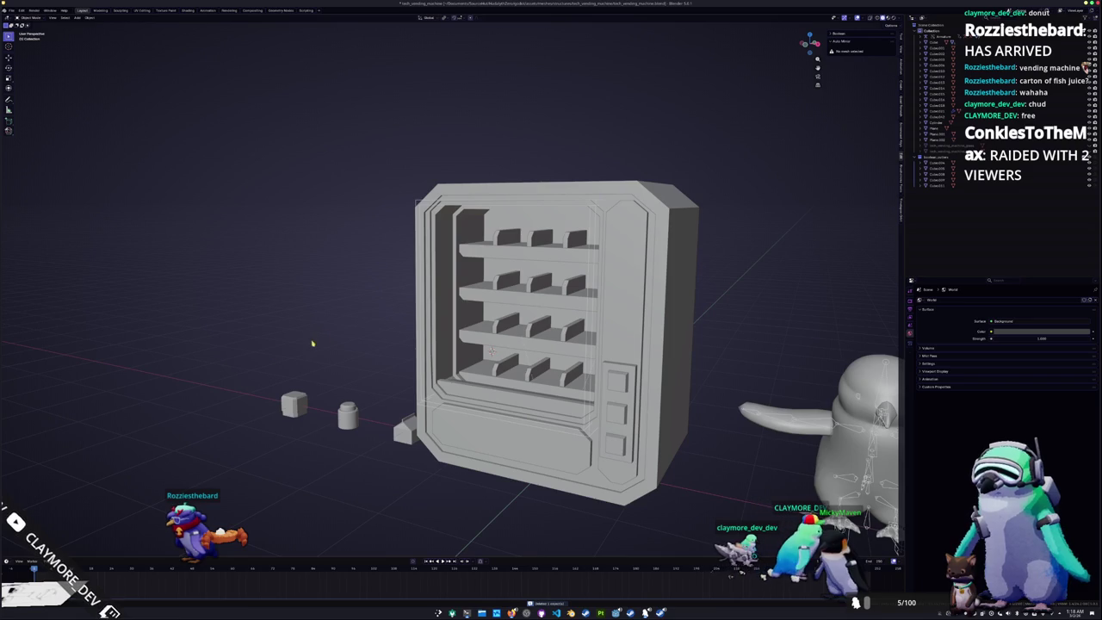
scroll(340, 336, up, 2)
key(ctrl+z)
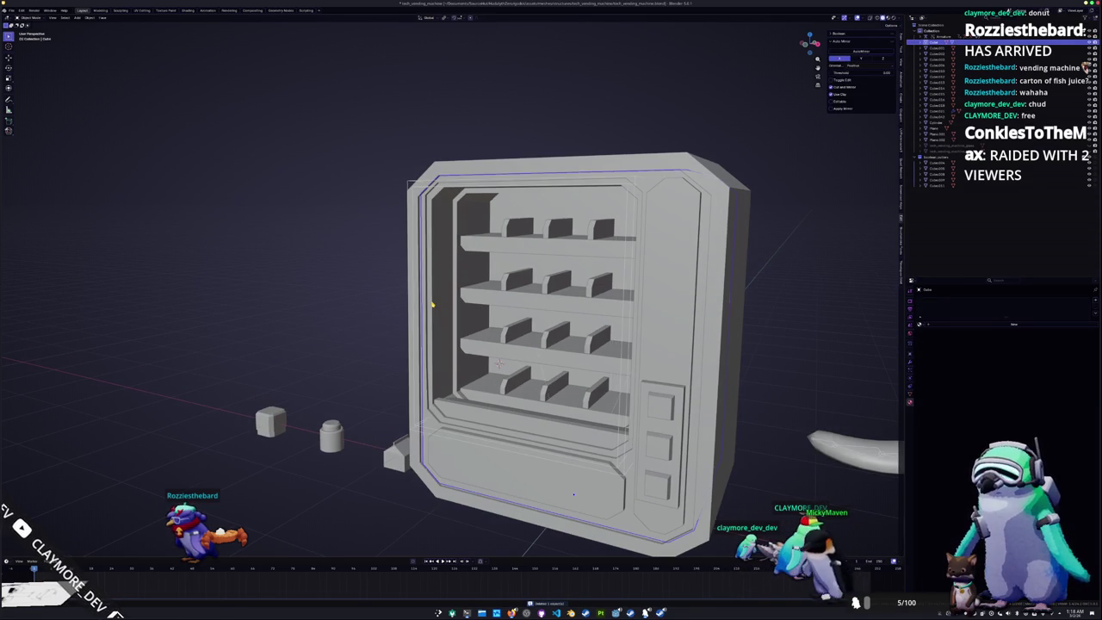
key(g)
key(Escape)
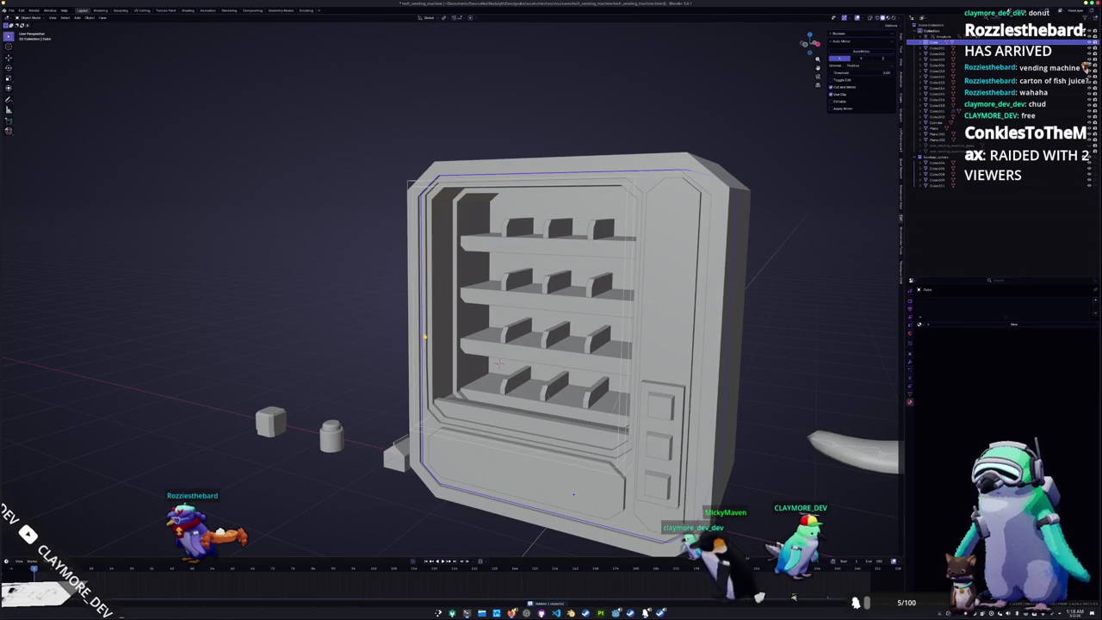
key(g)
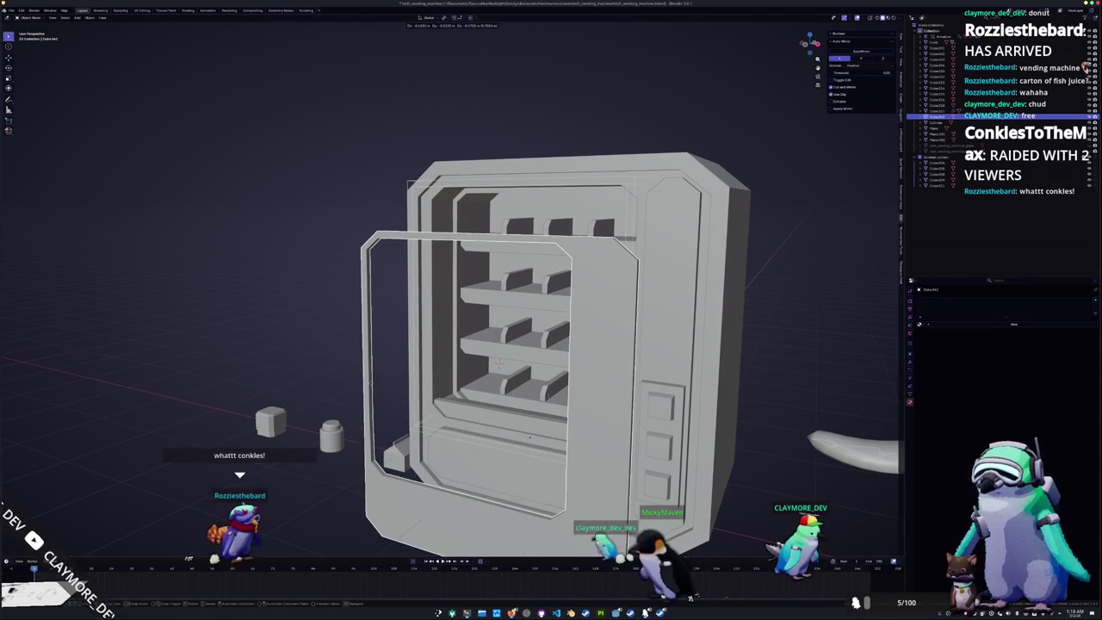
key(Escape)
key(ctrl+z)
key(ctrl+z)
key(ctrl+shift+z)
key(ctrl+z)
key(ctrl+shift+z)
click(430, 427)
mouse_move(431, 427)
middle_down()
mouse_move(393, 439)
mouse_move(482, 431)
middle_up()
click(490, 431)
middle_drag(497, 360, 488, 356)
click(490, 360)
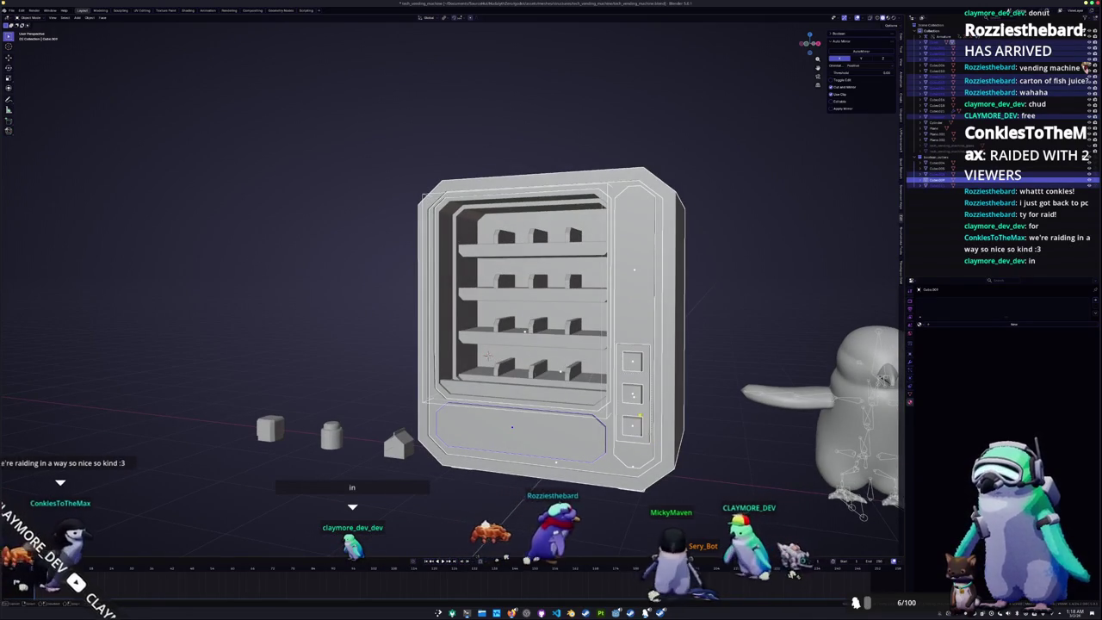
Select the inner shelf frame and add a Bevel modifier to it
click(487, 356)
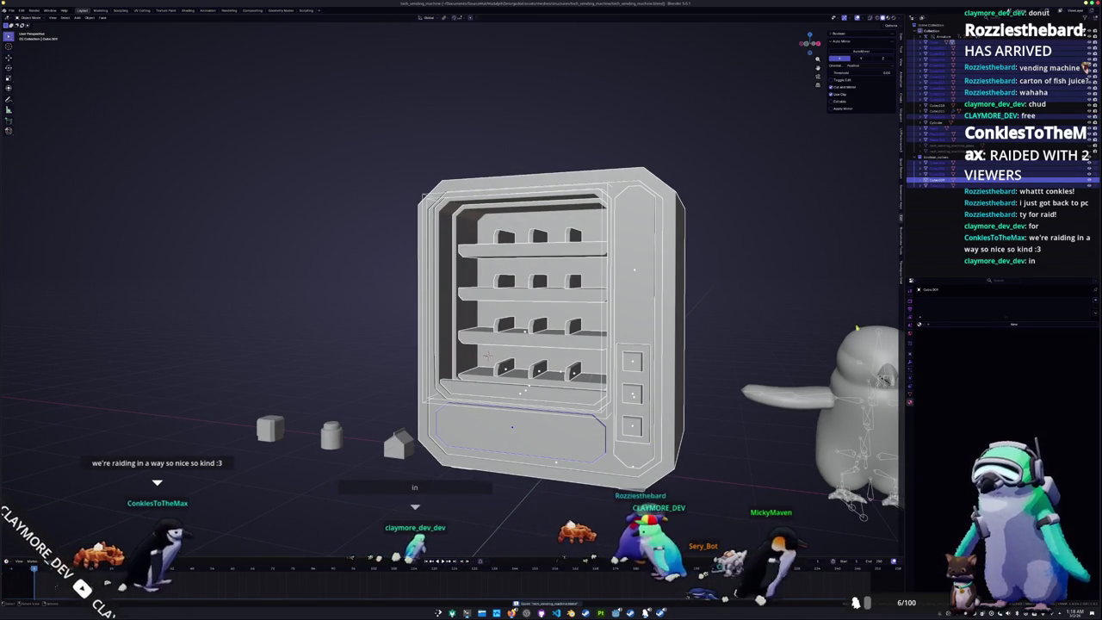
click(958, 299)
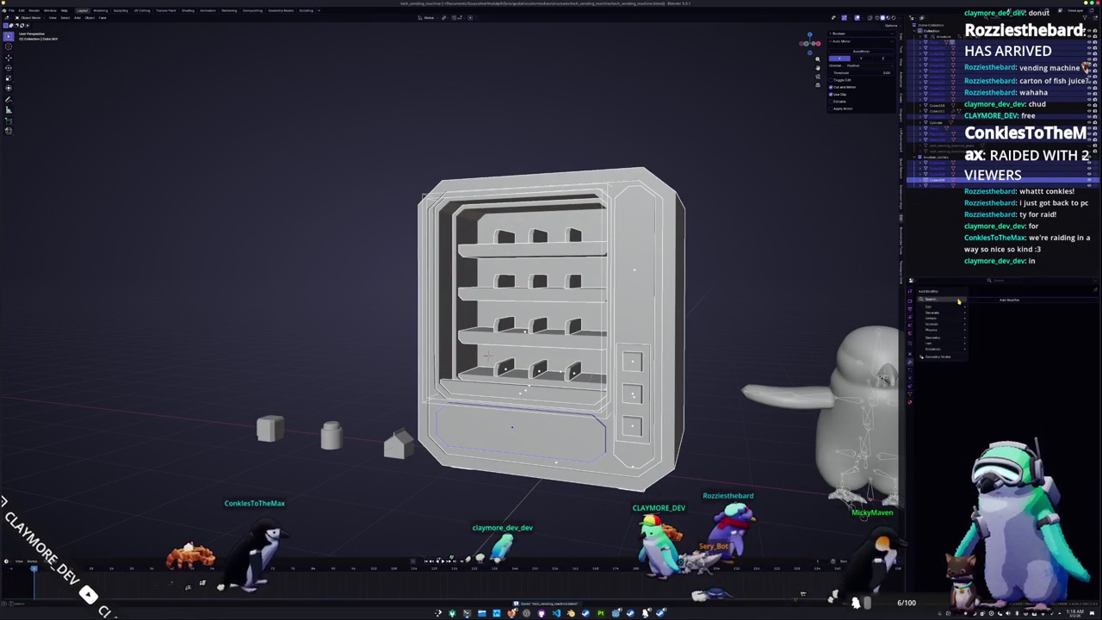
text(bool)
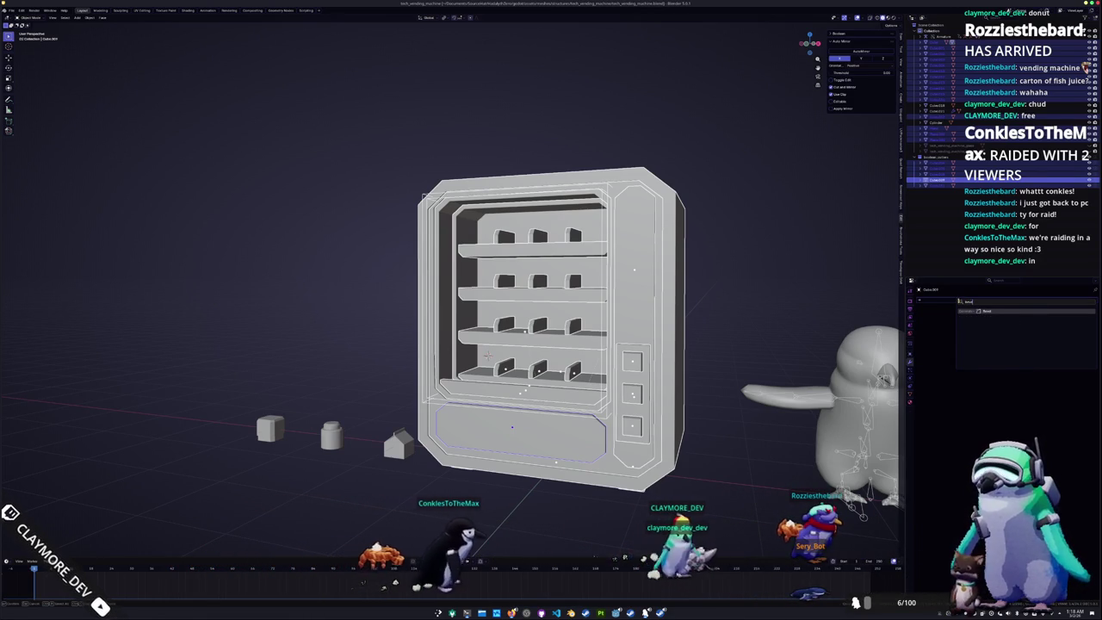
click(970, 310)
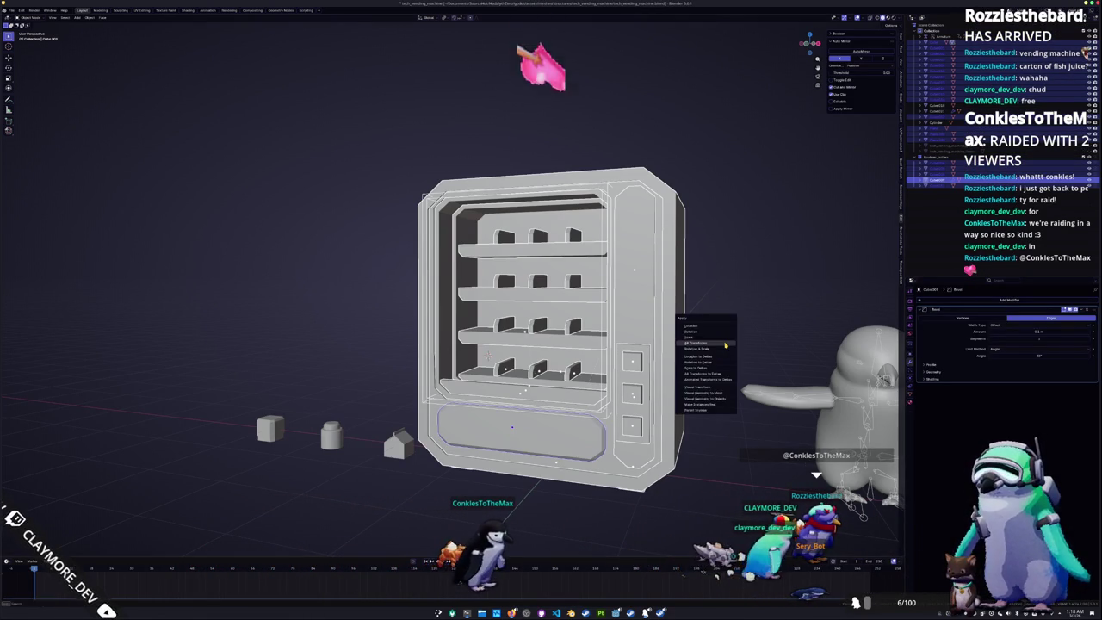
Apply the shelf frame's transforms and add Smooth by Angle shading
middle_drag(726, 345, 744, 406)
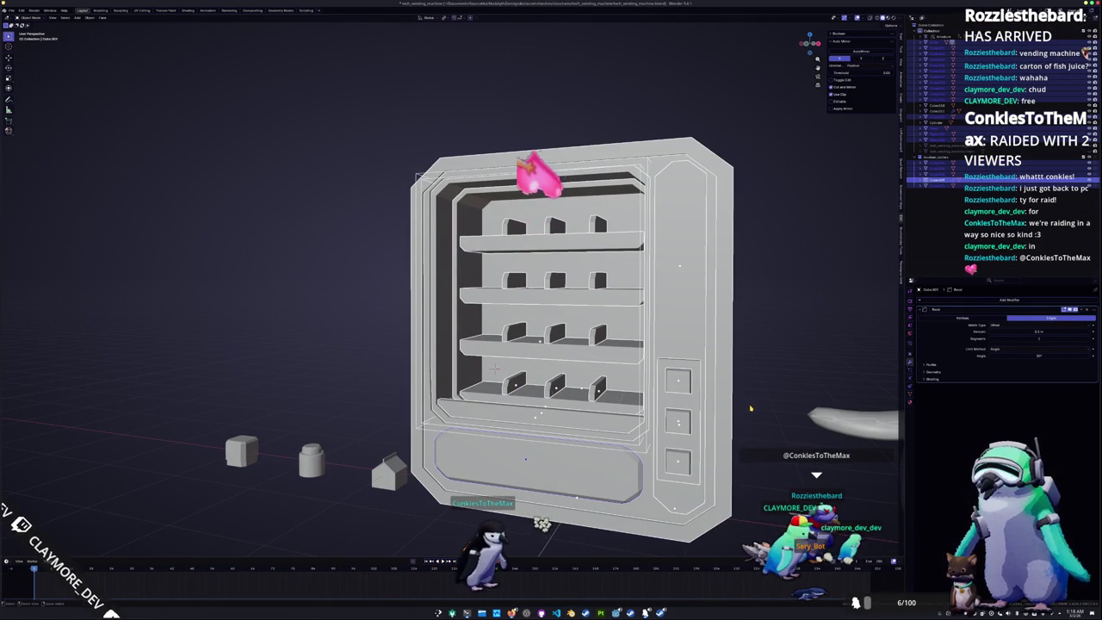
click(749, 404)
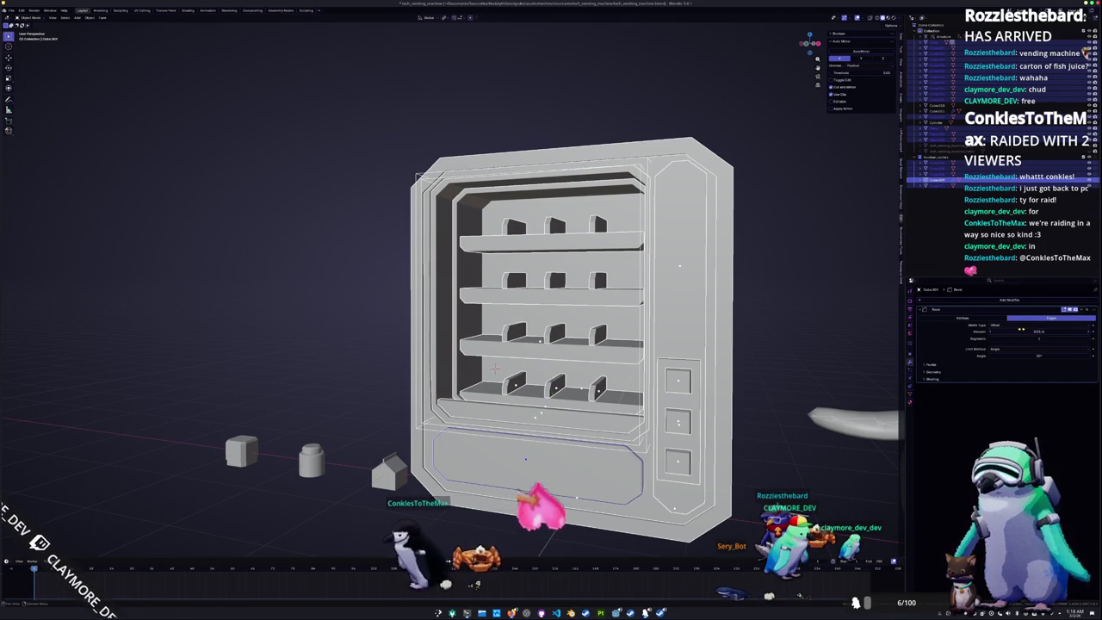
key(Escape)
right_click(766, 311)
key(Escape)
mouse_move(766, 311)
middle_down()
mouse_move(676, 301)
mouse_move(681, 294)
middle_up()
right_click(762, 308)
click(766, 290)
key(ctrl+a)
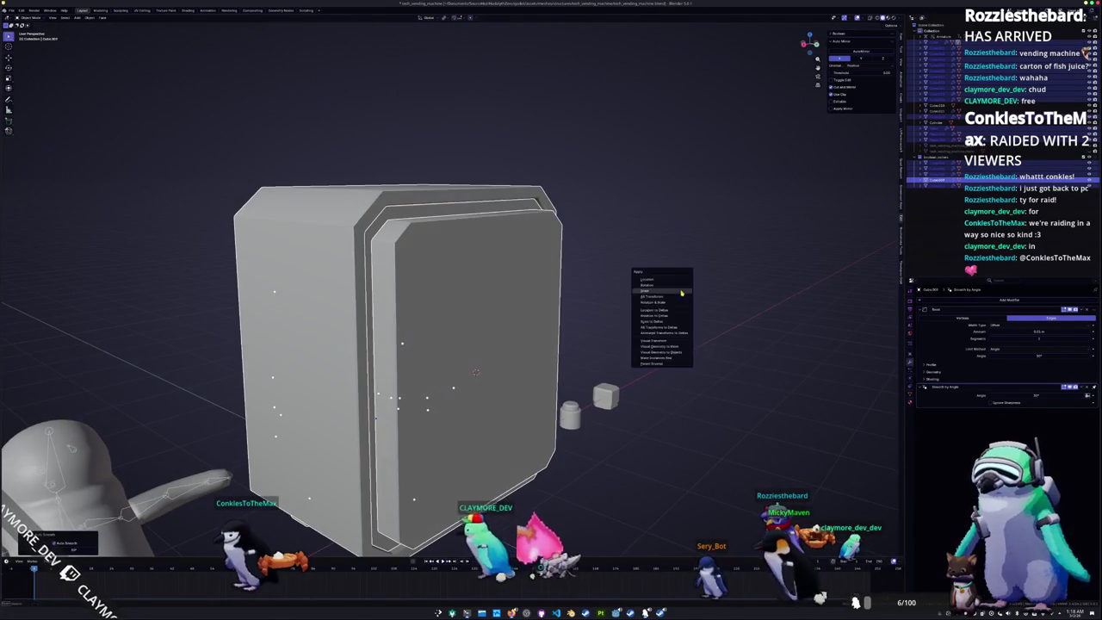
Select the front door panel and apply all transforms to the machine parts
click(452, 276)
scroll(392, 284, up, 4)
scroll(395, 290, up, 3)
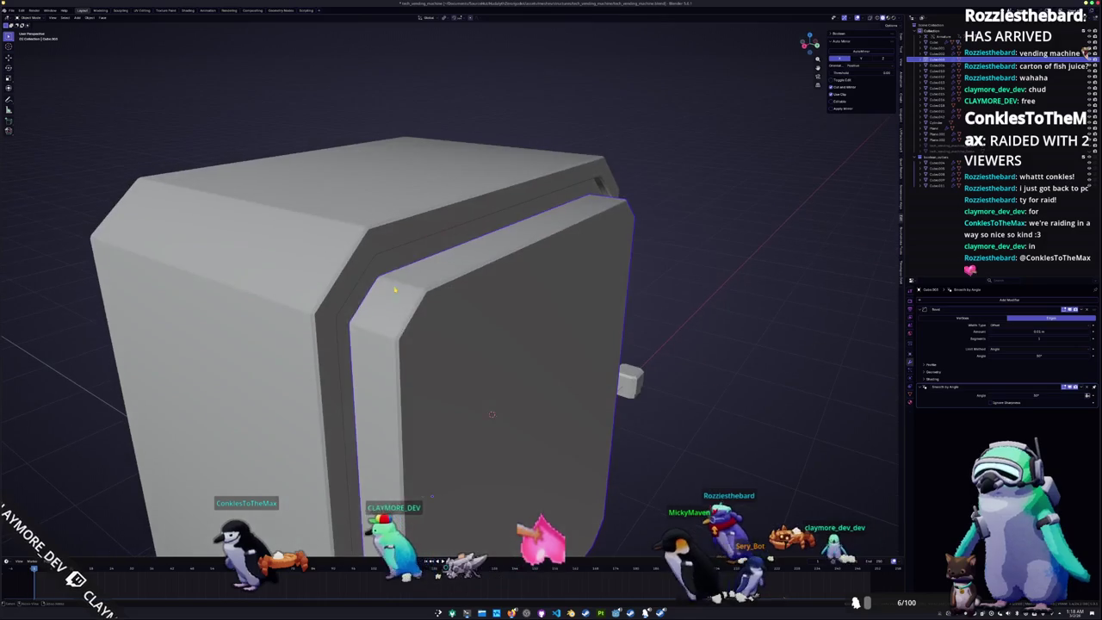
click(395, 290)
scroll(395, 290, down, 3)
mouse_move(395, 290)
middle_down()
mouse_move(486, 338)
mouse_move(447, 224)
mouse_move(413, 316)
middle_up()
key(ctrl+a)
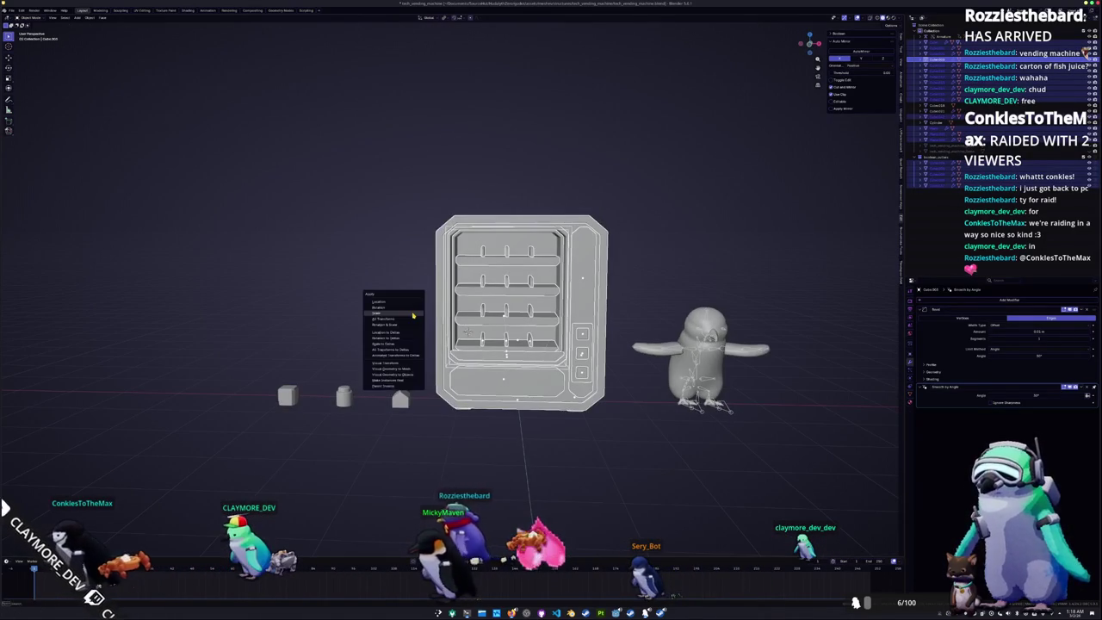
click(410, 319)
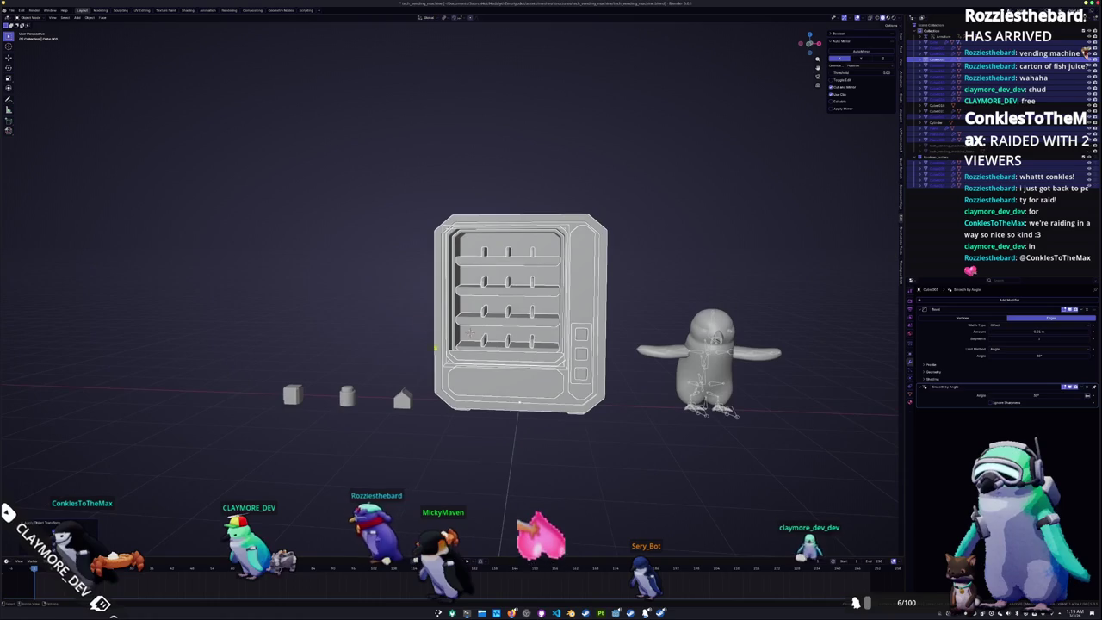
middle_drag(480, 385, 458, 367)
Delete the stray part below the lower front panel
right_click(458, 367)
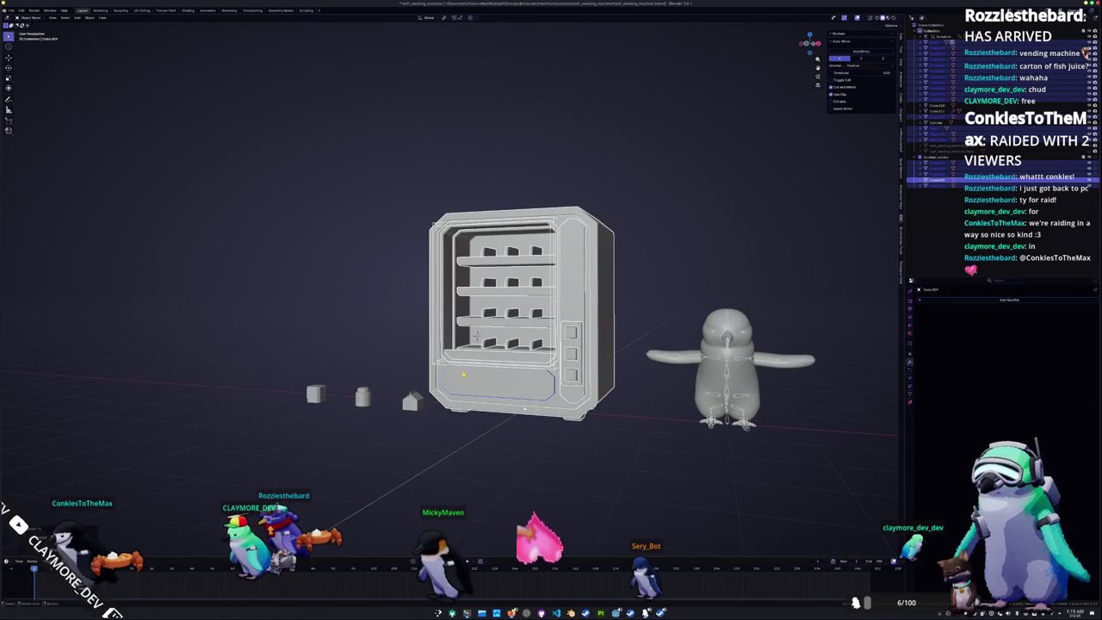
scroll(275, 255, up, 4)
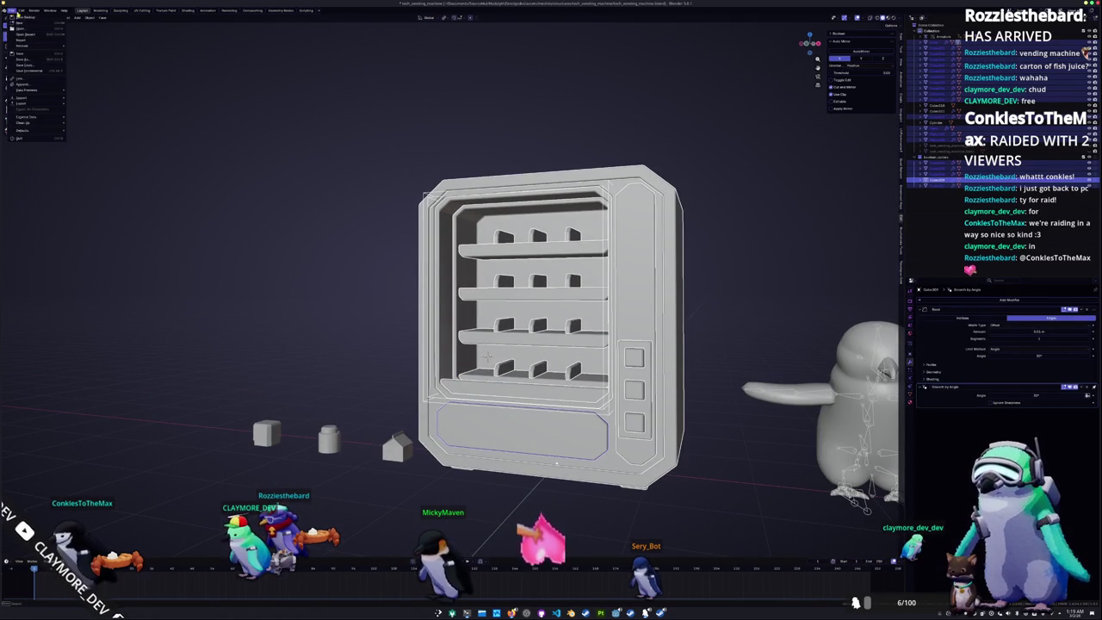
click(435, 207)
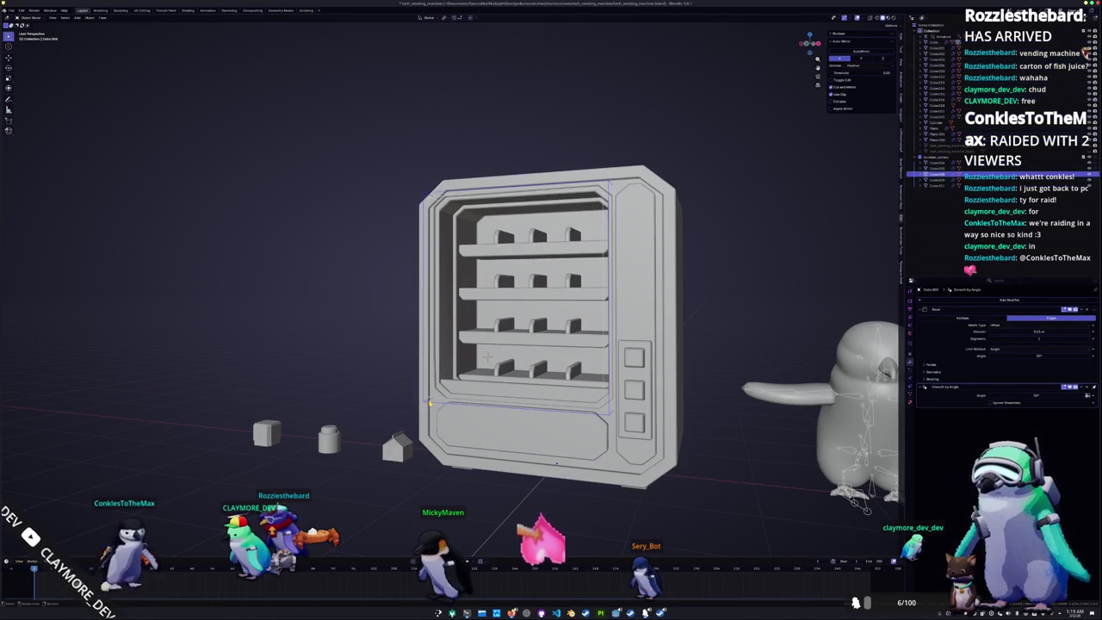
click(484, 427)
right_click(431, 394)
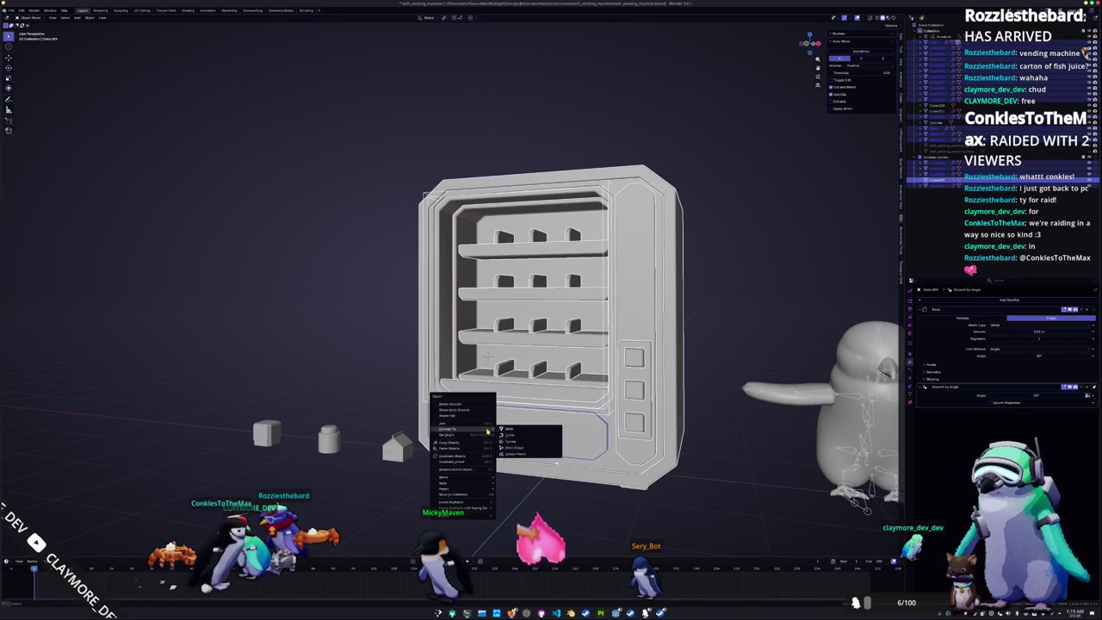
key(Escape)
click(437, 398)
key(x)
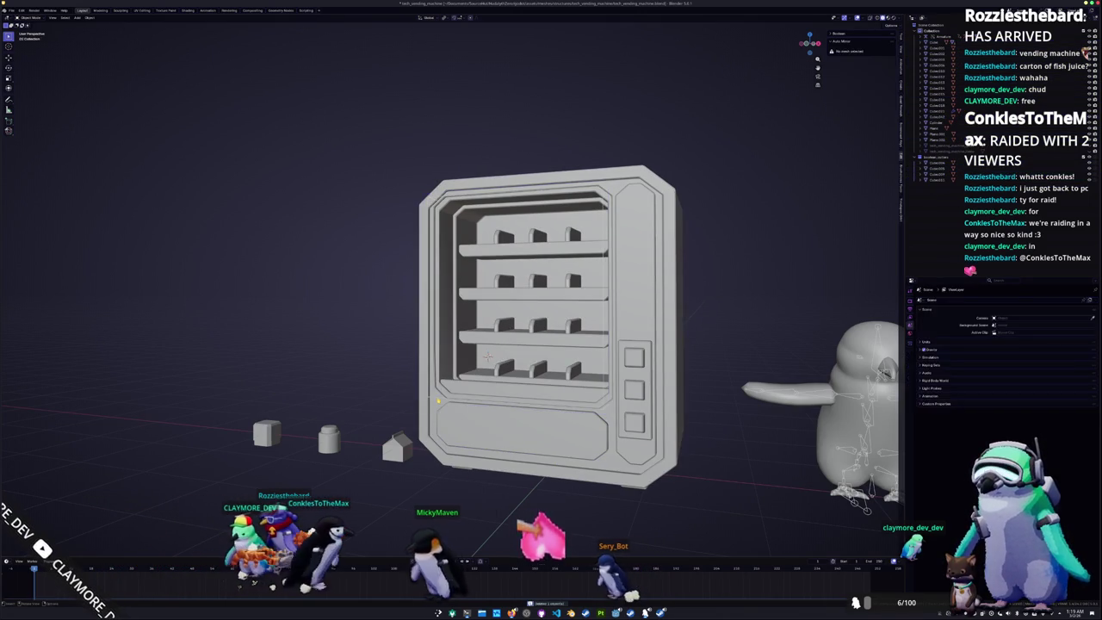
click(438, 398)
Box-select all machine parts, join them into one object, and set its origin
scroll(438, 397, down, 3)
drag(604, 440, 429, 180)
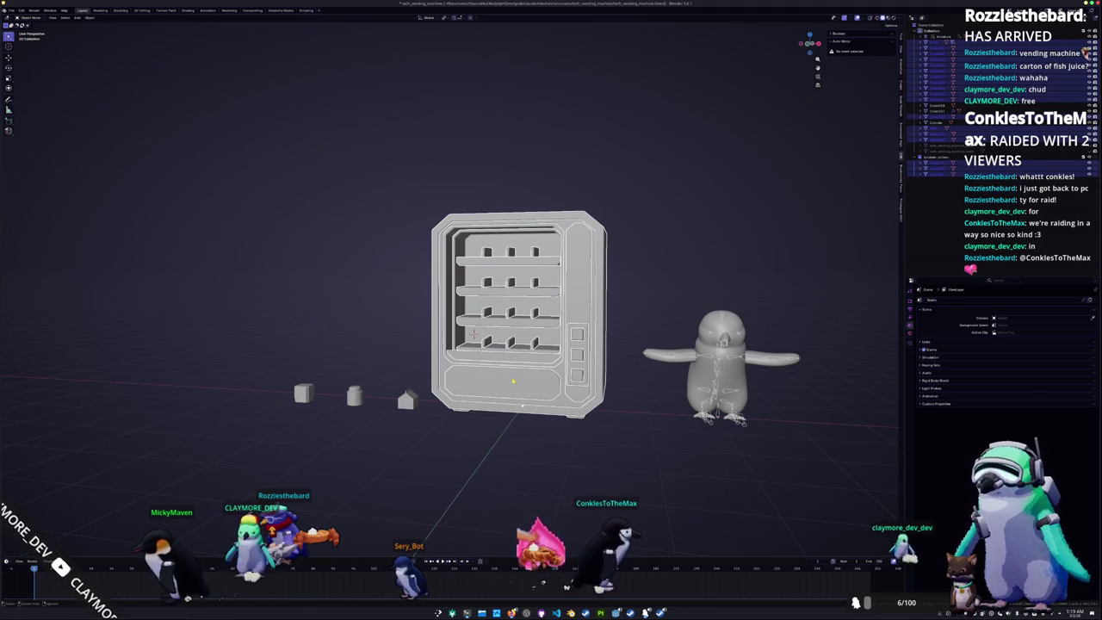
key(ctrl+j)
key(ctrl+alt+shift+c)
click(495, 379)
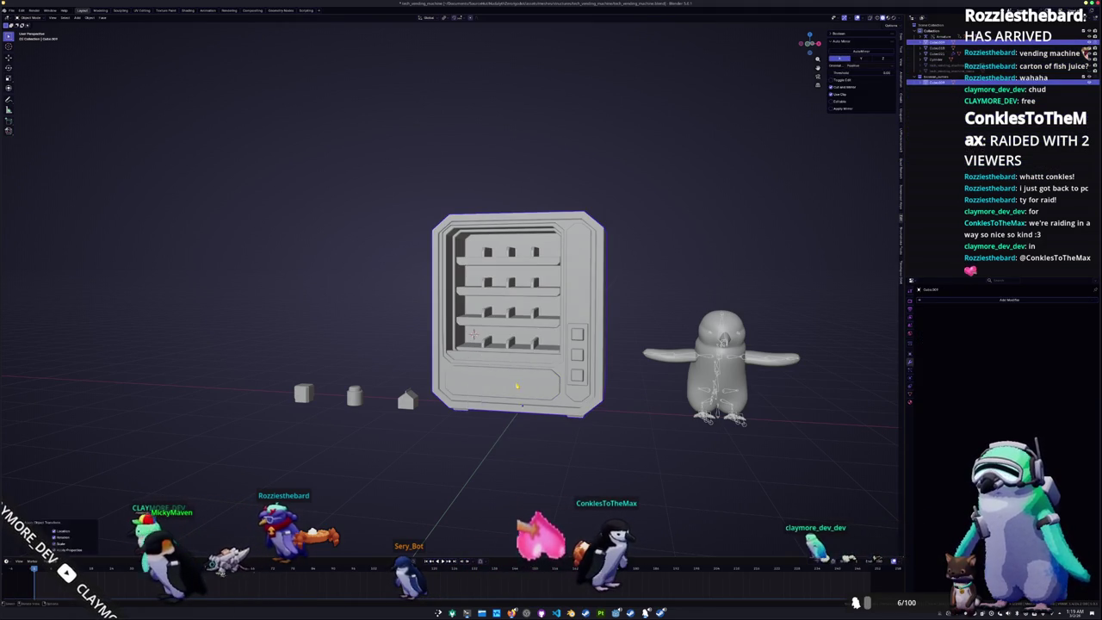
key(Tab)
key(alt+z)
key(KP_Decimal)
key(KP_1)
key(KP_3)
key(KP_1)
key(Tab)
key(alt+z)
key(alt+z)
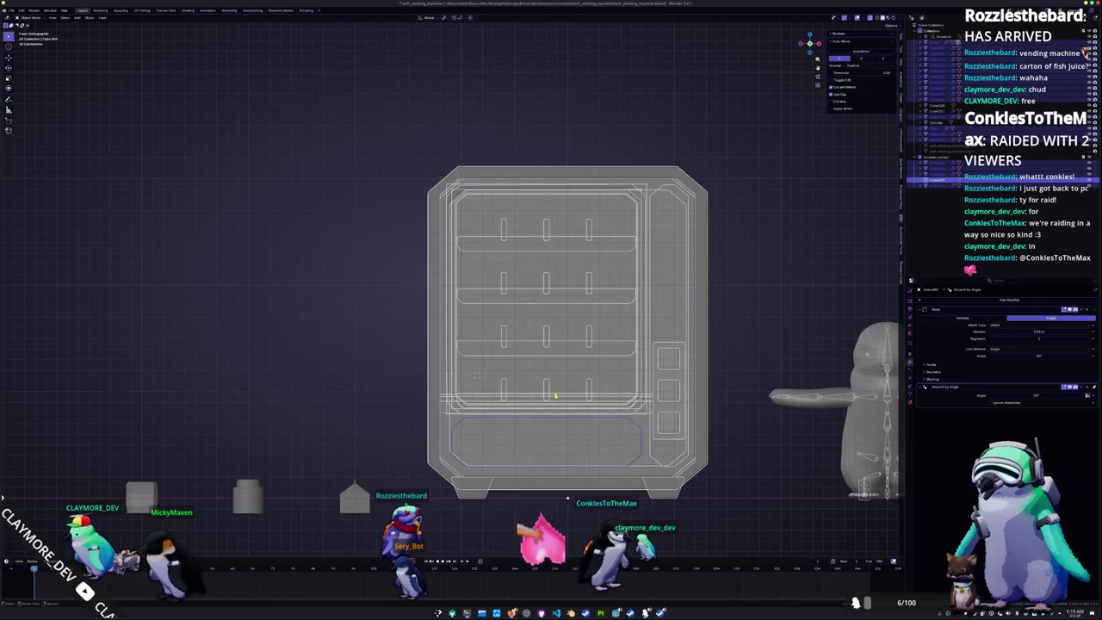
key(alt+z)
key(Tab)
middle_drag(506, 448, 471, 399)
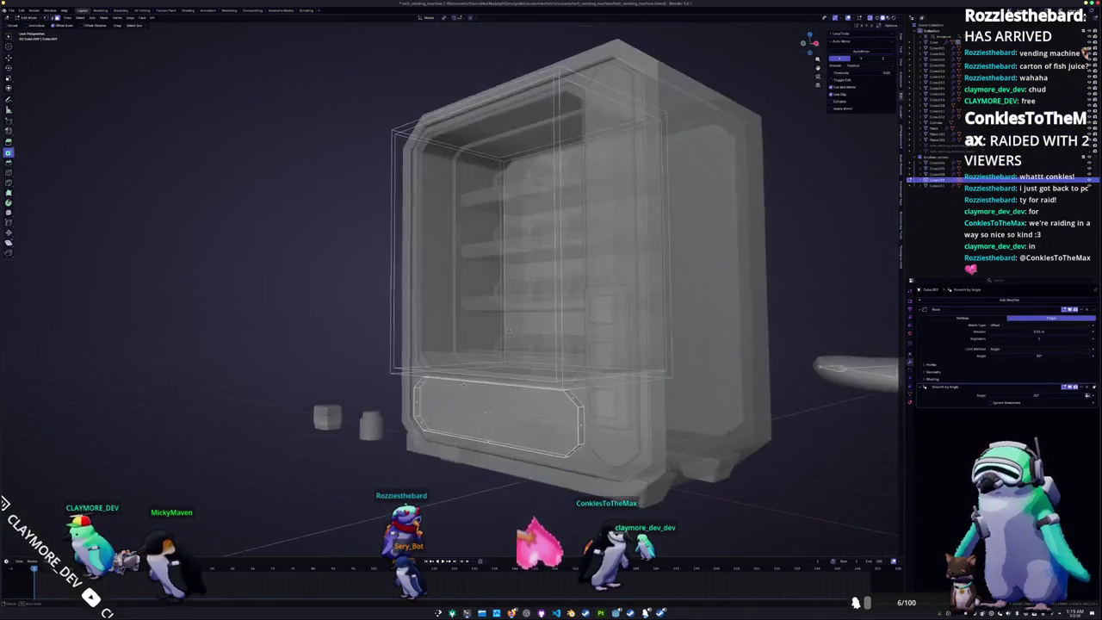
key(c)
click(471, 397)
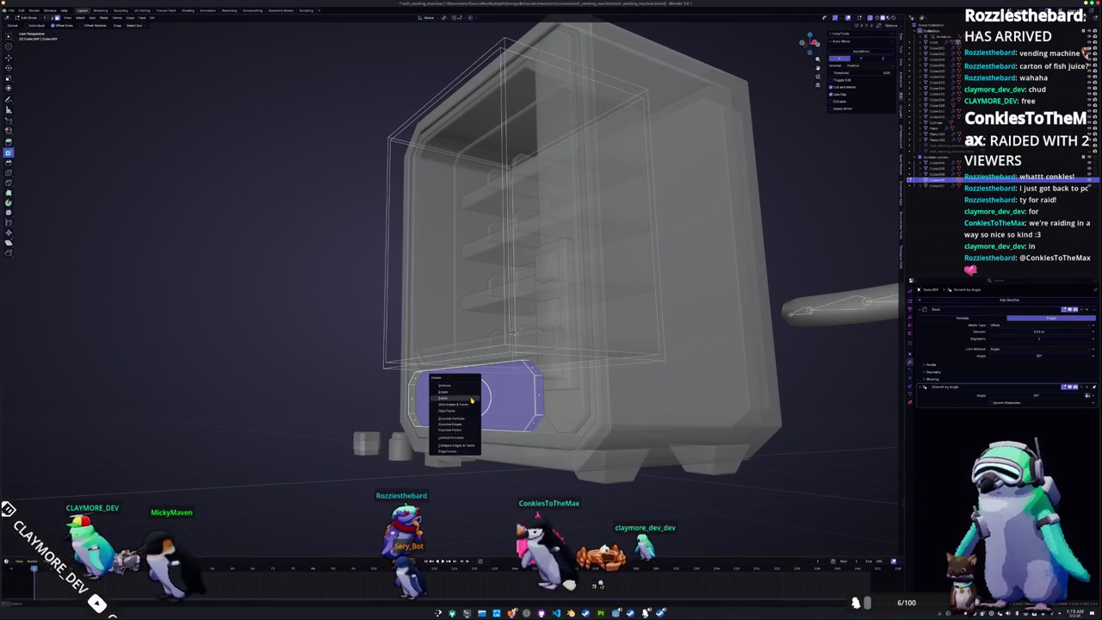
click(471, 399)
middle_drag(472, 401, 589, 430)
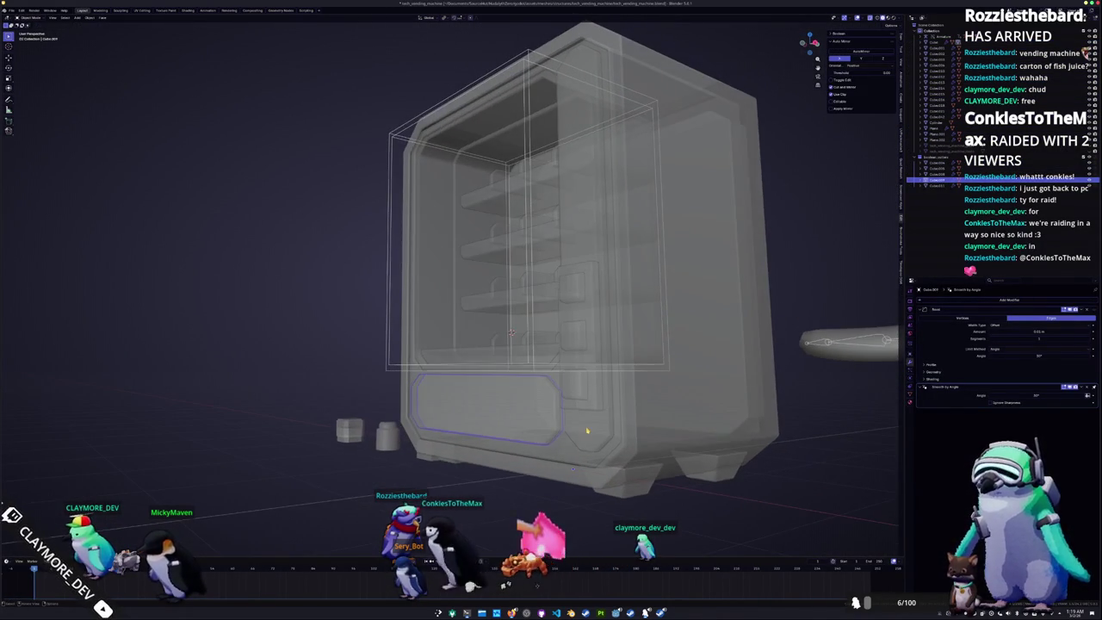
click(588, 430)
key(Tab)
key(a)
key(m)
click(575, 297)
key(Tab)
click(596, 402)
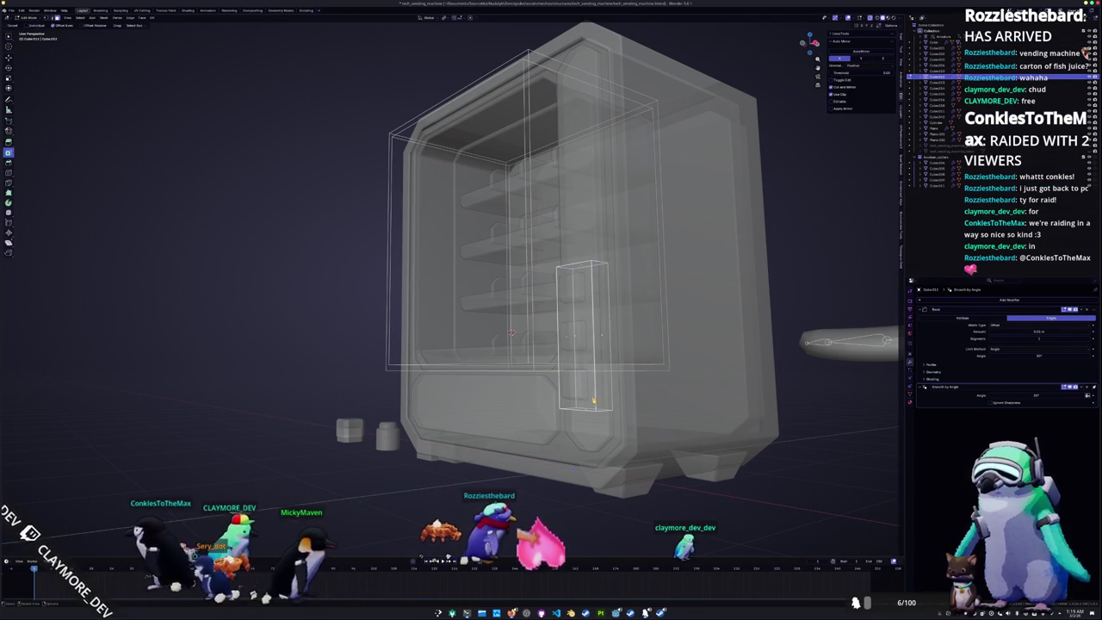
key(Tab)
key(c)
key(Escape)
click(574, 337)
key(Tab)
key(alt+z)
click(576, 342)
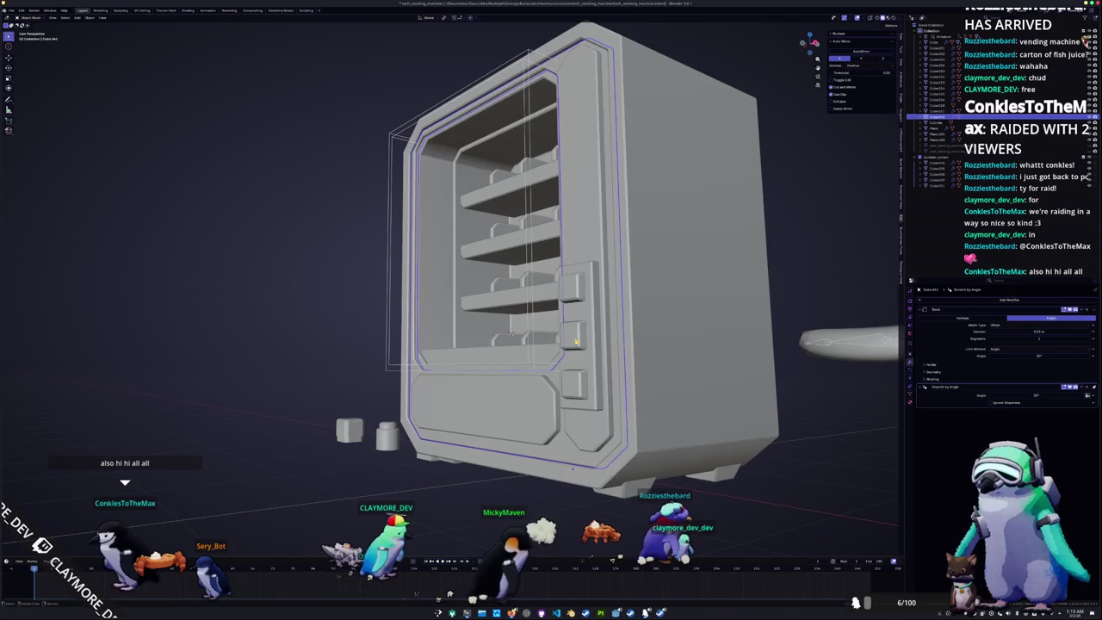
click(575, 375)
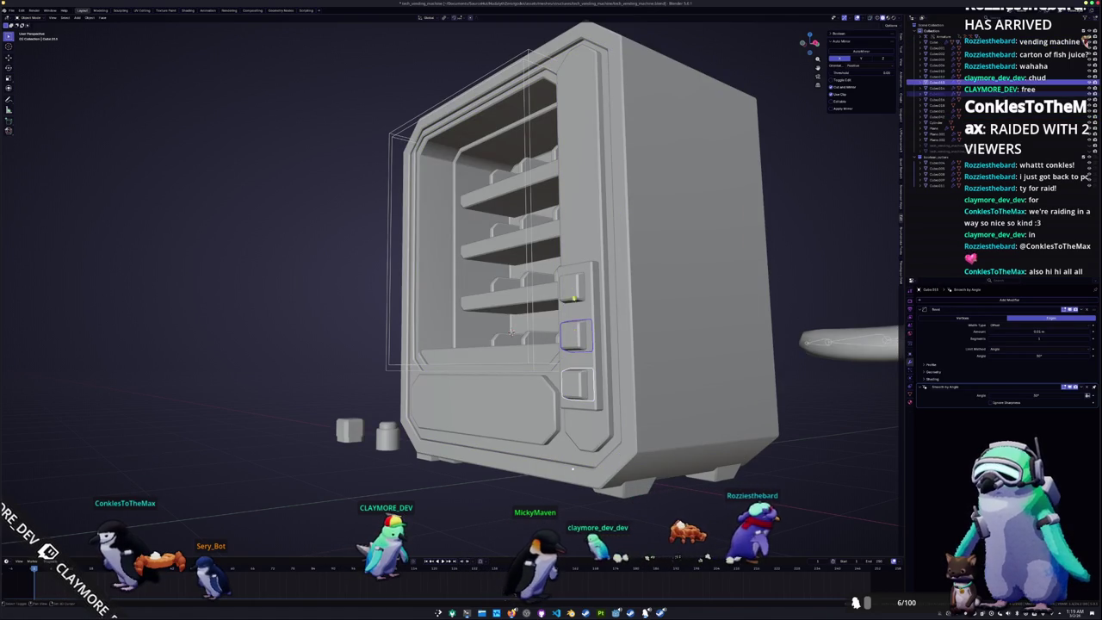
shift+click(574, 297)
key(Tab)
key(alt+z)
scroll(512, 332, down, 5)
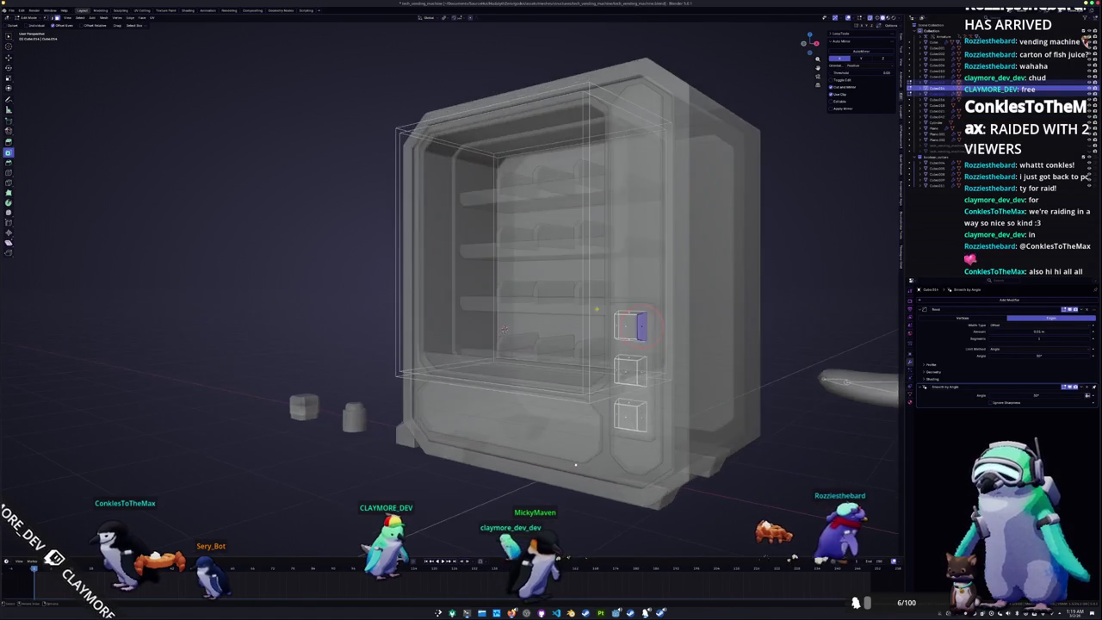
key(Tab)
key(alt+z)
click(488, 316)
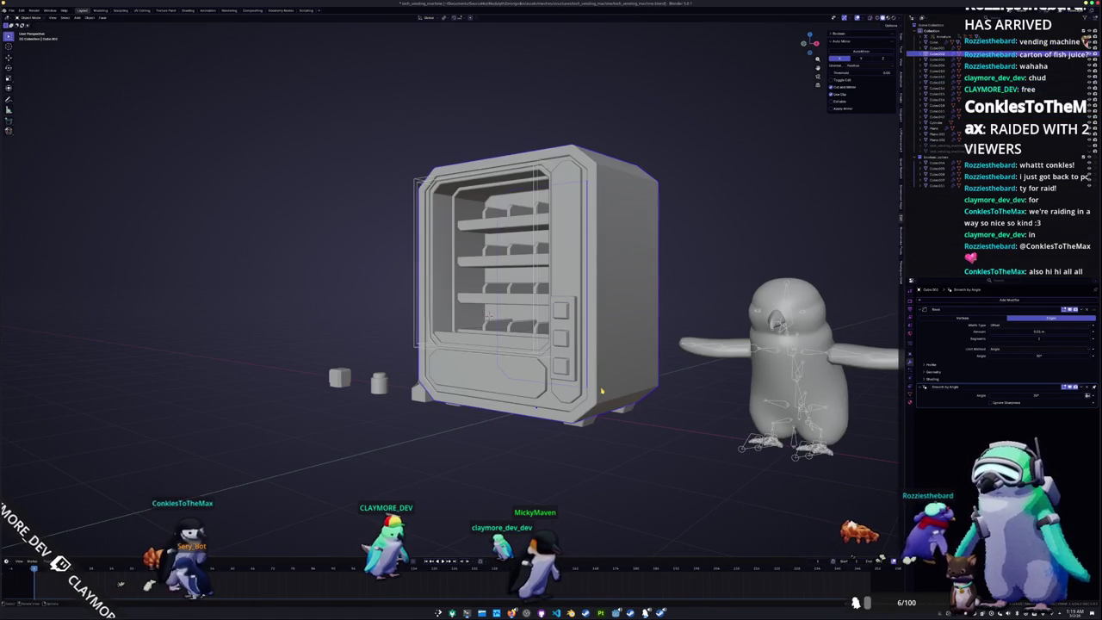
key(alt+z)
key(Tab)
mouse_move(488, 316)
middle_down()
mouse_move(565, 280)
mouse_move(552, 421)
mouse_move(521, 389)
middle_up()
key(Tab)
key(alt+z)
key(alt+z)
key(Tab)
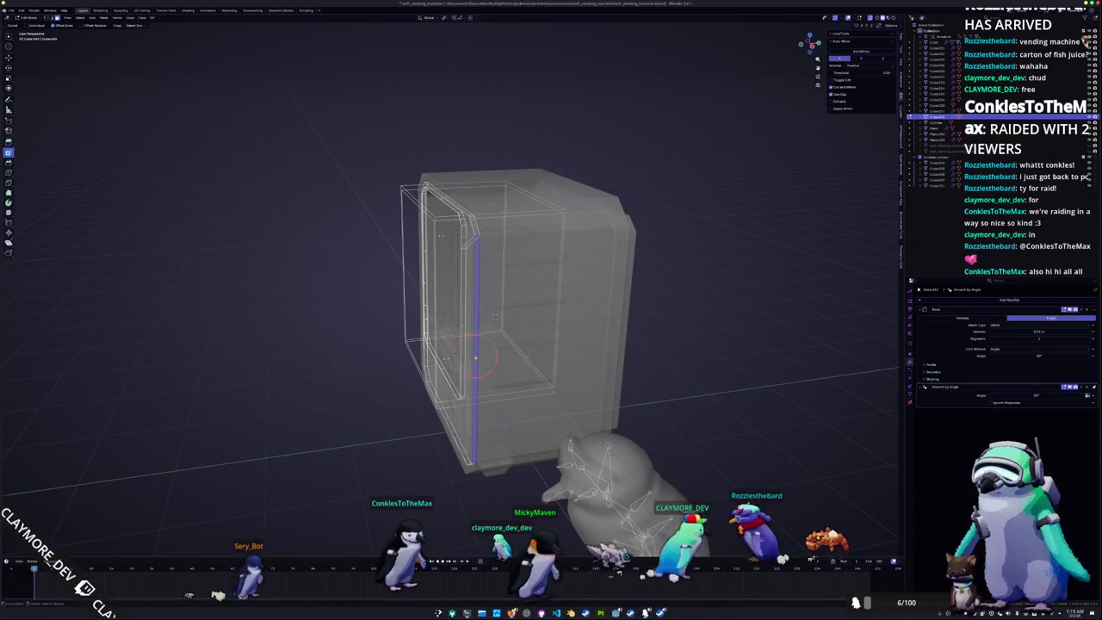
Orbit and zoom to an eye-level front view, toggling X-ray to inspect the frame
mouse_move(493, 317)
middle_down()
mouse_move(495, 252)
mouse_move(516, 231)
mouse_move(523, 194)
mouse_move(559, 258)
middle_up()
middle_drag(452, 301, 522, 266)
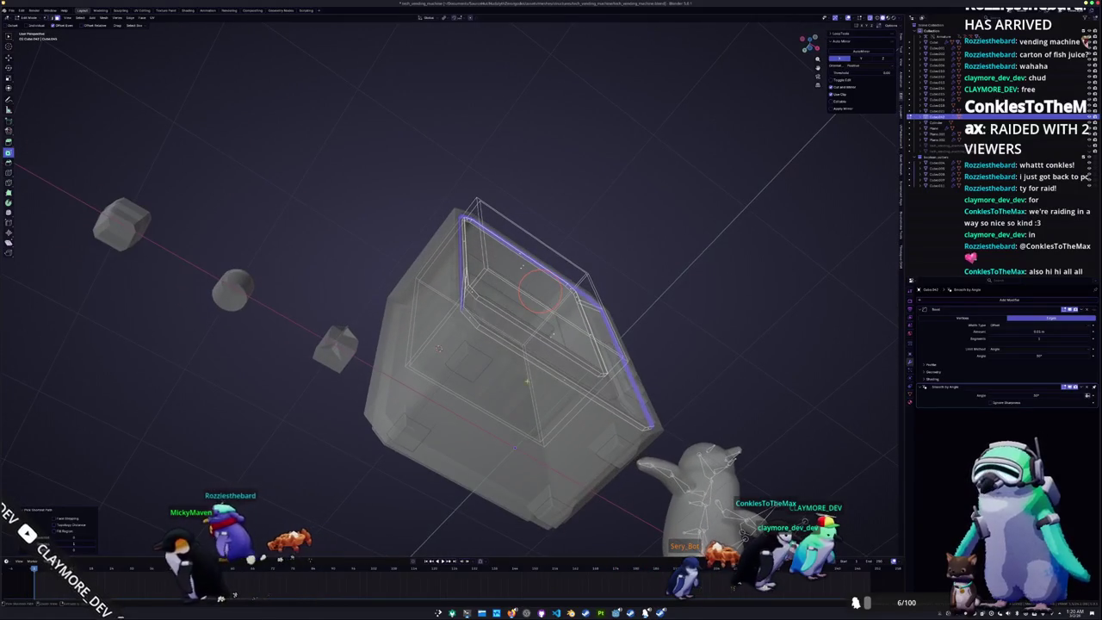
key(KP_1)
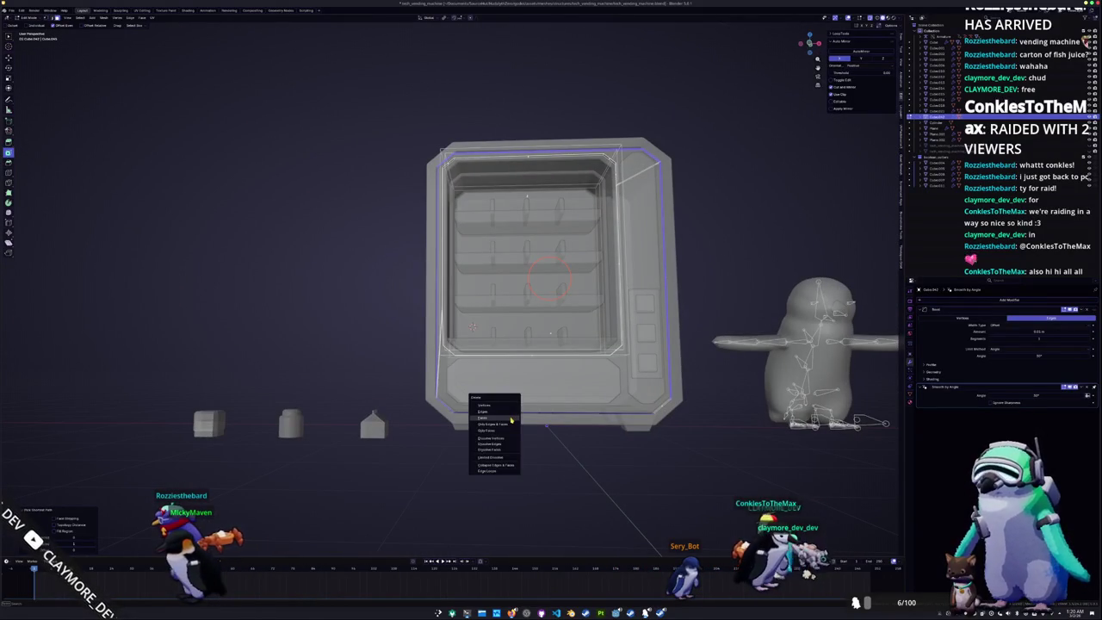
scroll(550, 285, up, 2)
mouse_move(476, 323)
middle_down()
mouse_move(496, 330)
mouse_move(481, 340)
mouse_move(454, 324)
mouse_move(489, 327)
mouse_move(437, 326)
mouse_move(556, 363)
mouse_move(554, 323)
middle_up()
key(alt+z)
scroll(482, 328, up, 5)
key(alt+z)
key(alt+z)
middle_drag(513, 413, 491, 370)
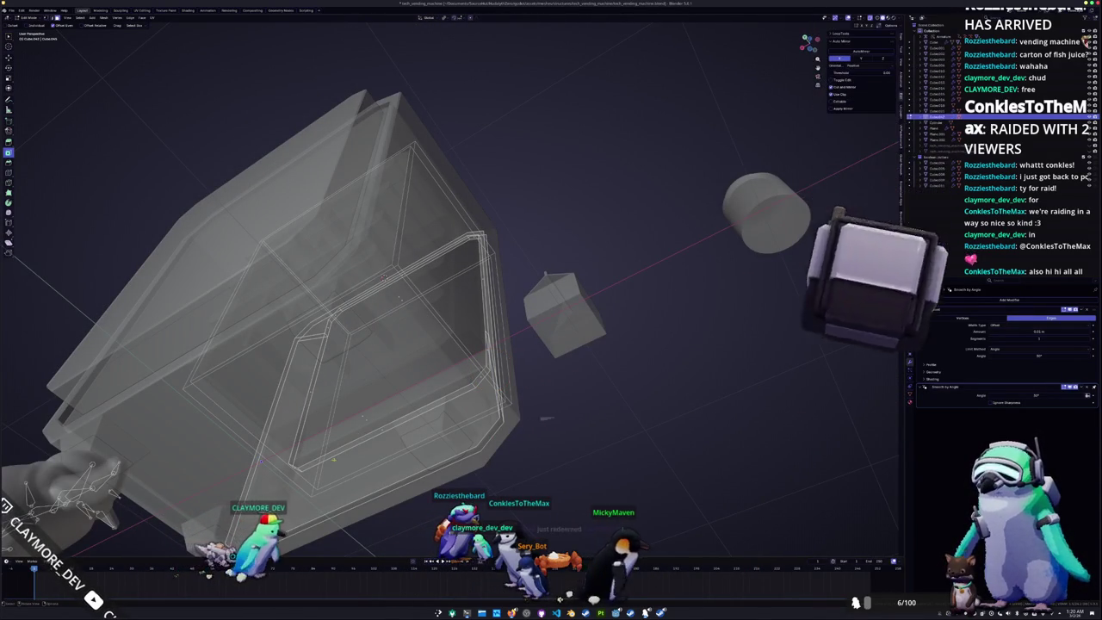
mouse_move(379, 362)
middle_down()
mouse_move(397, 328)
mouse_move(444, 290)
mouse_move(334, 277)
mouse_move(448, 349)
middle_up()
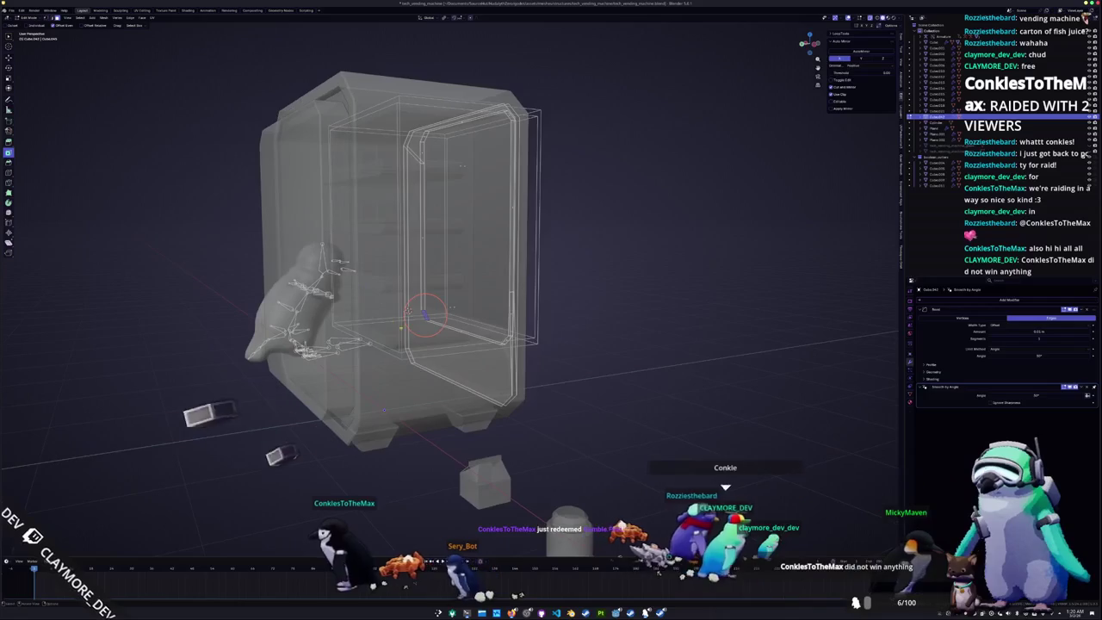
scroll(396, 293, up, 2)
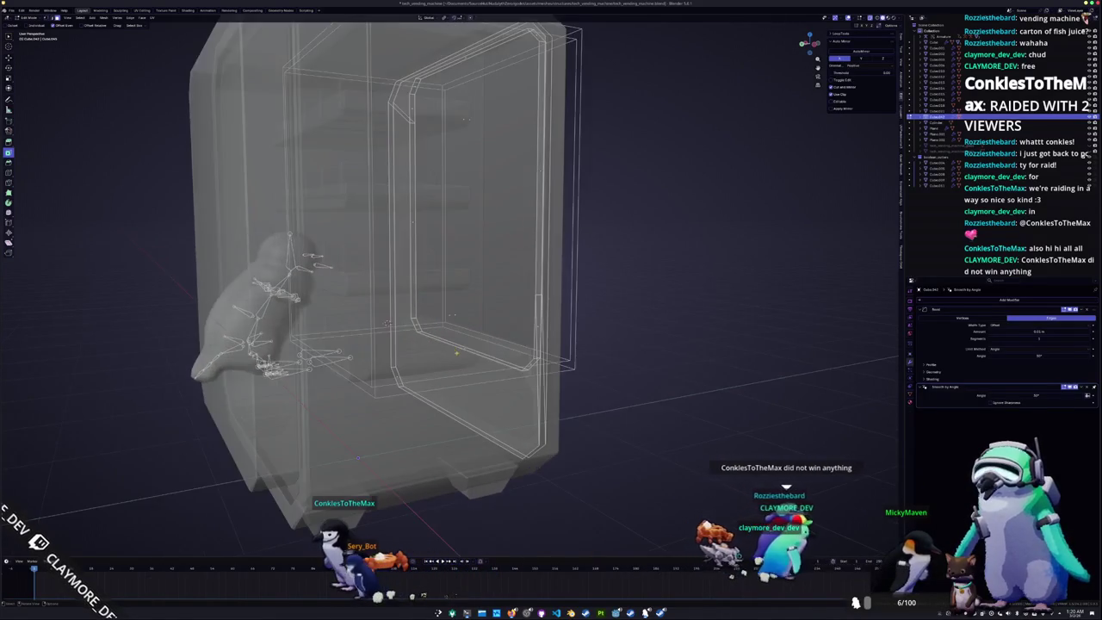
scroll(396, 293, up, 2)
scroll(396, 292, up, 1)
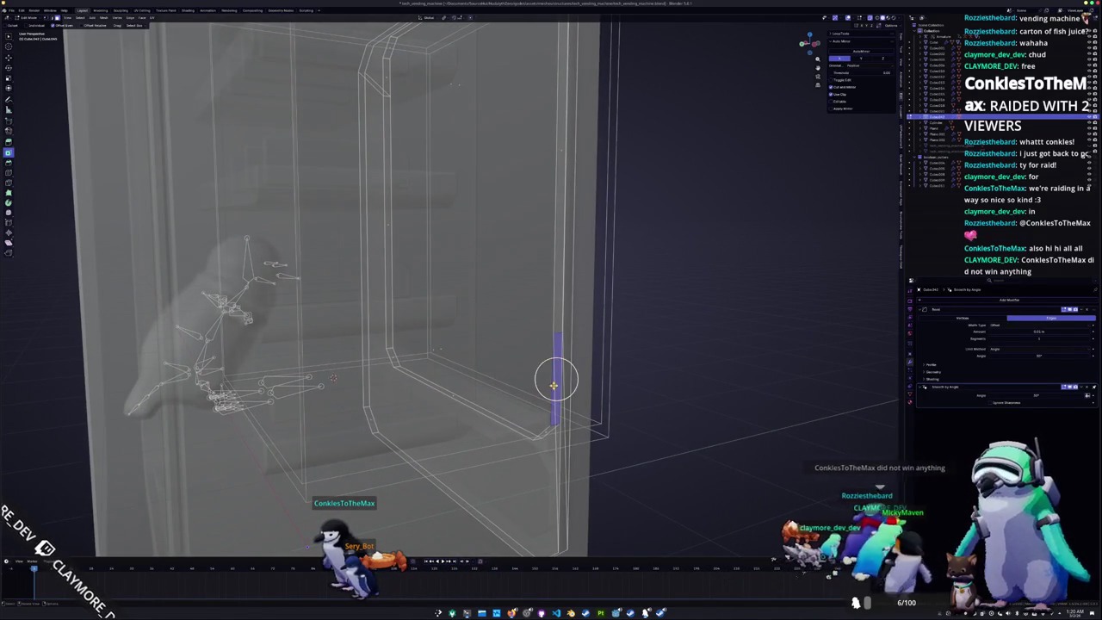
scroll(555, 380, up, 2)
scroll(555, 379, up, 2)
scroll(557, 378, up, 1)
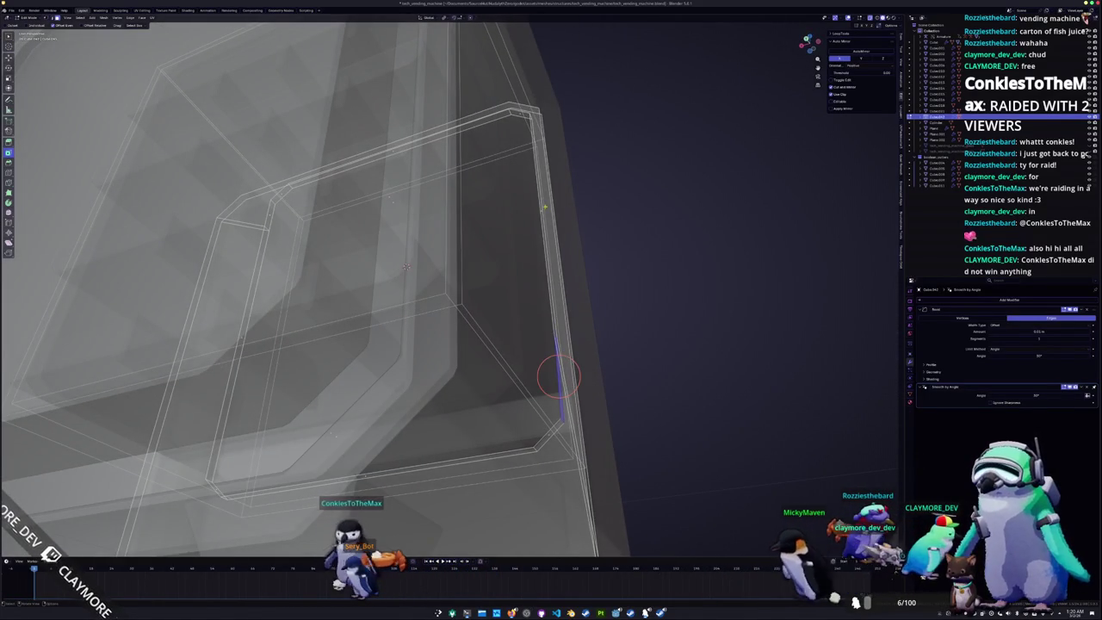
scroll(545, 206, down, 4)
scroll(522, 209, up, 1)
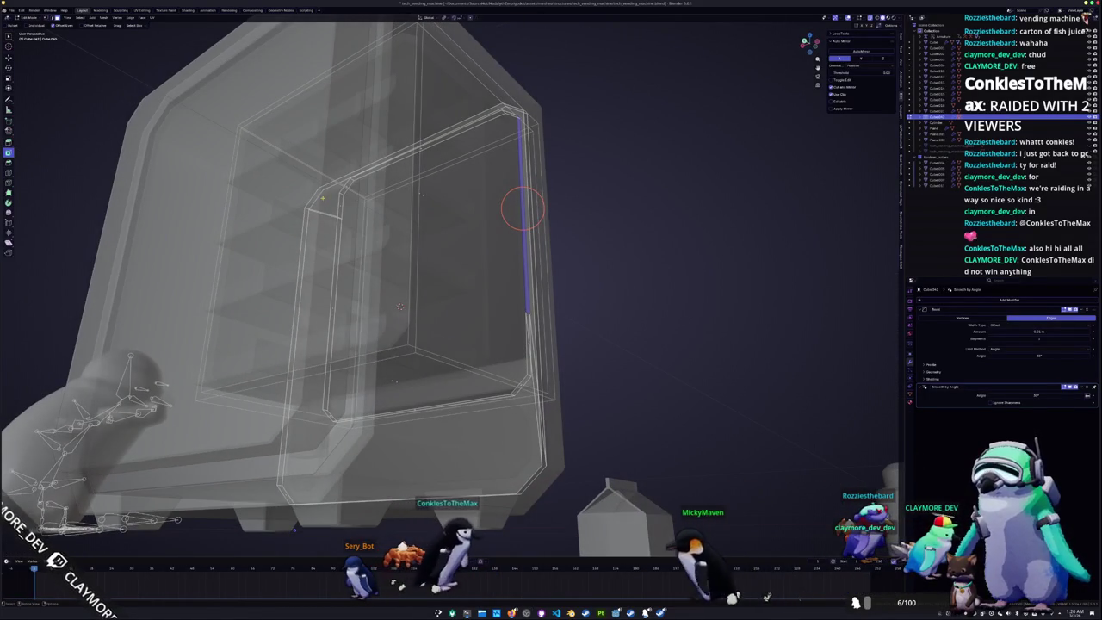
Select the edge loop along the frame's top and right sides and verify it in solid view
key(alt+z)
alt+click(339, 202)
key(alt+z)
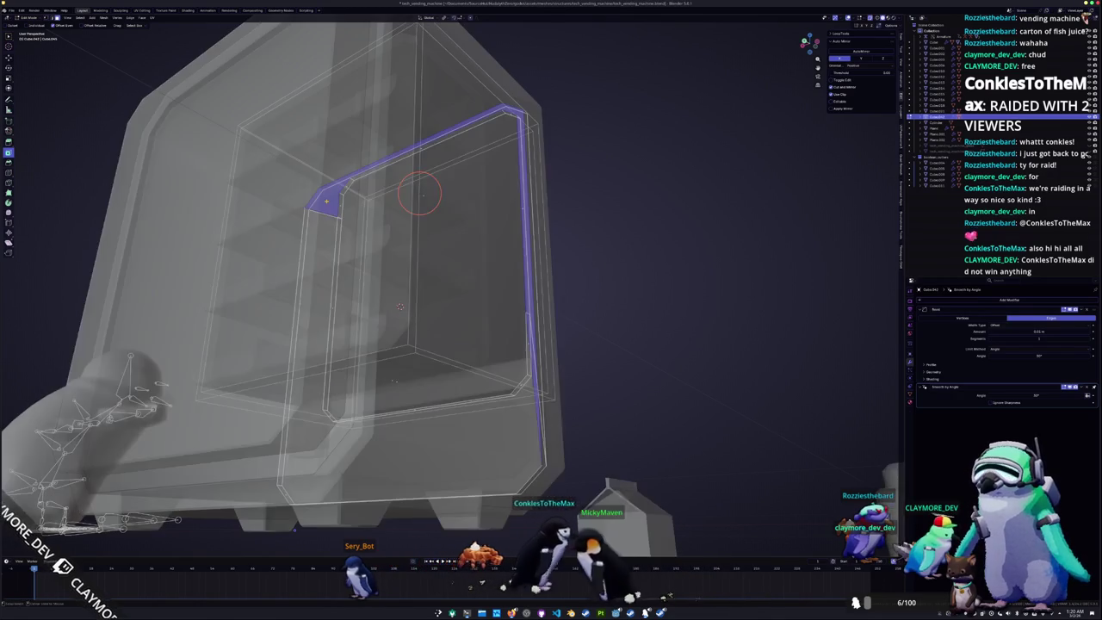
key(alt+z)
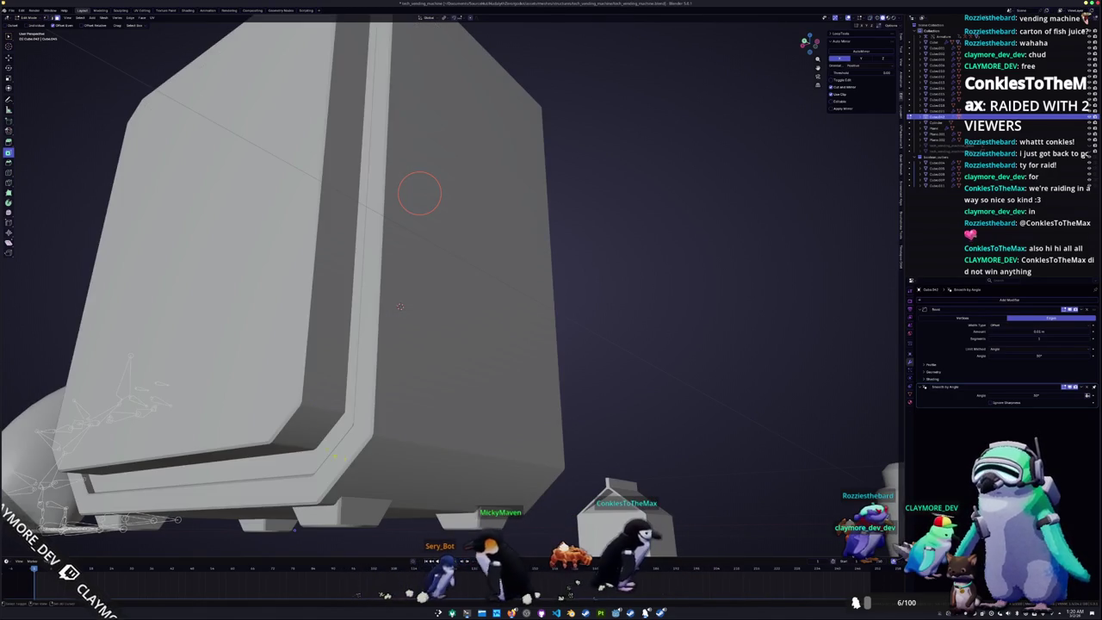
key(alt+z)
mouse_move(419, 193)
middle_down()
mouse_move(486, 225)
mouse_move(533, 228)
mouse_move(508, 233)
middle_up()
right_click(441, 389)
mouse_move(441, 389)
middle_down()
mouse_move(405, 392)
mouse_move(426, 401)
mouse_move(398, 397)
mouse_move(439, 390)
middle_up()
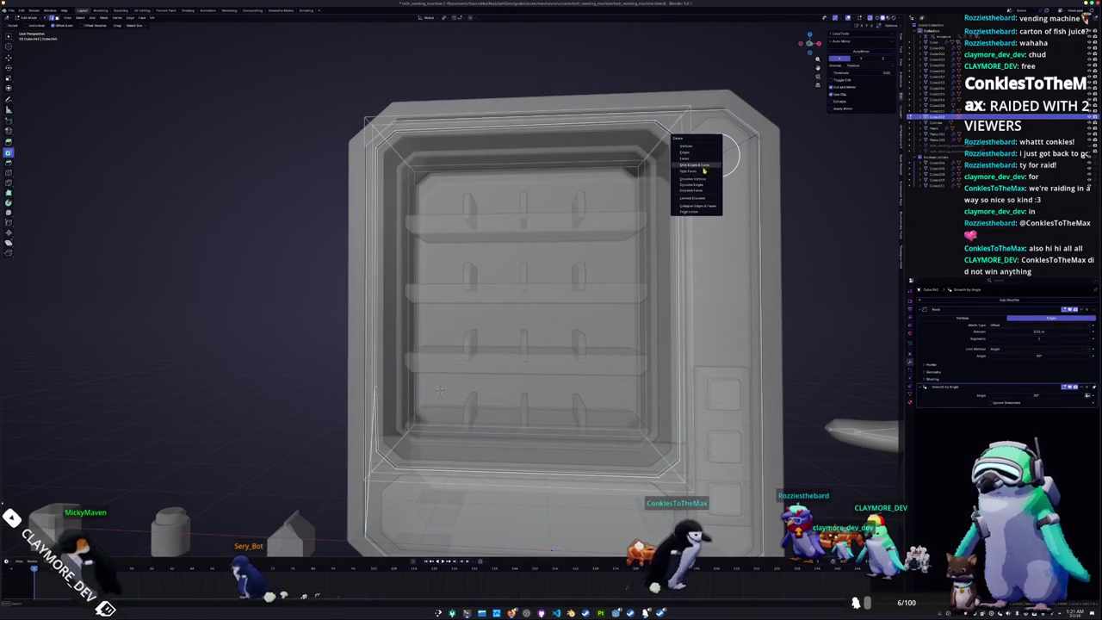
key(Escape)
Dissolve the selected edge loop on the cabinet's front frame
scroll(680, 206, down, 2)
key(x)
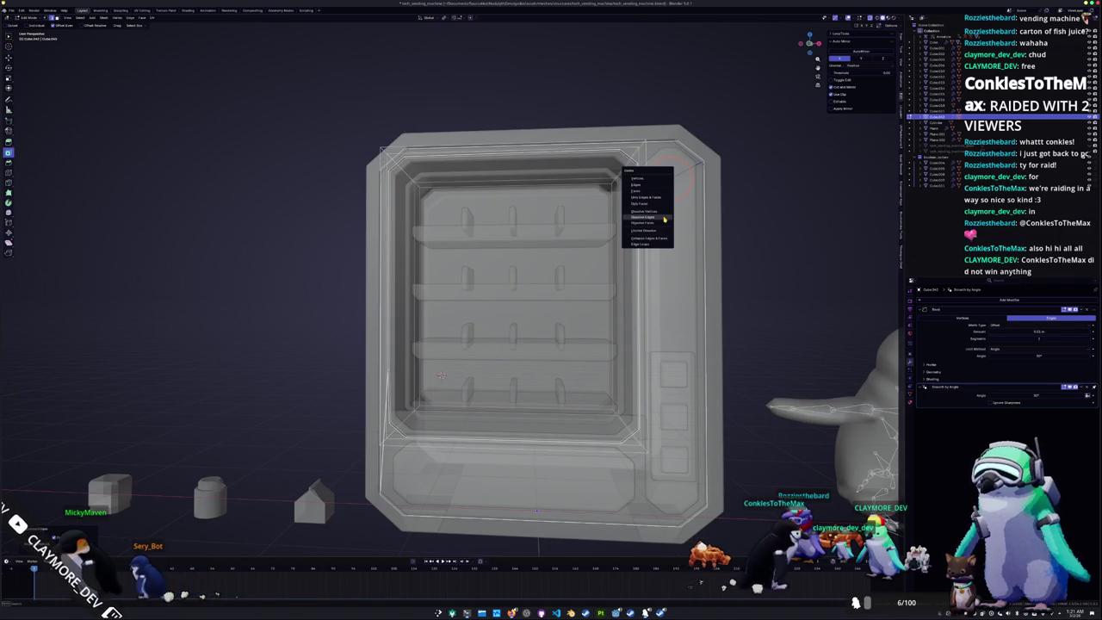
click(663, 219)
middle_drag(663, 220, 575, 196)
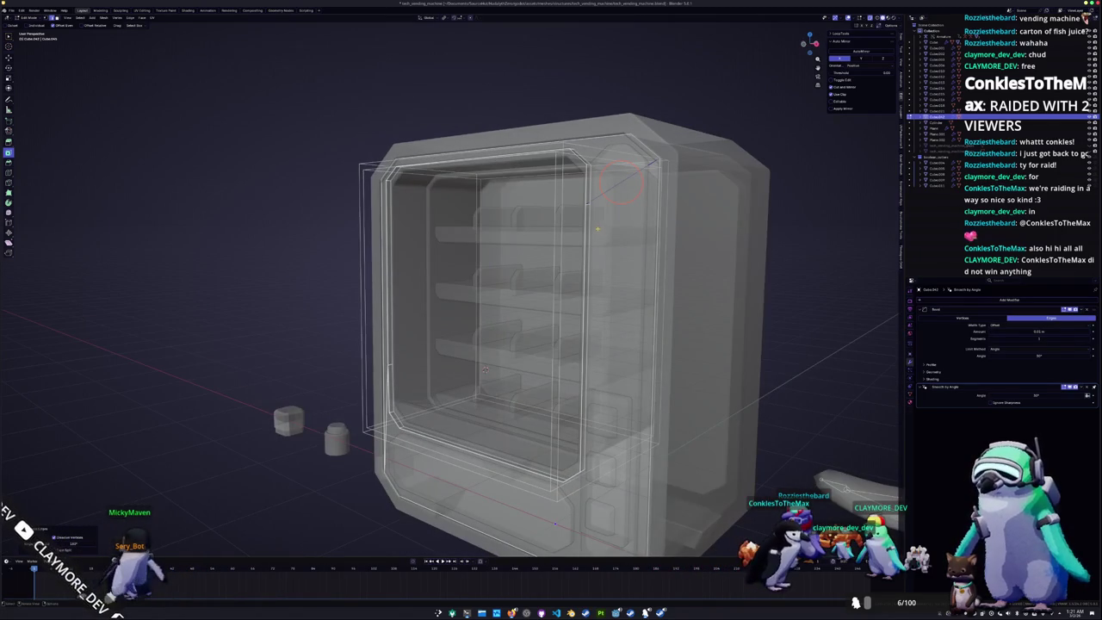
right_click(620, 182)
key(Escape)
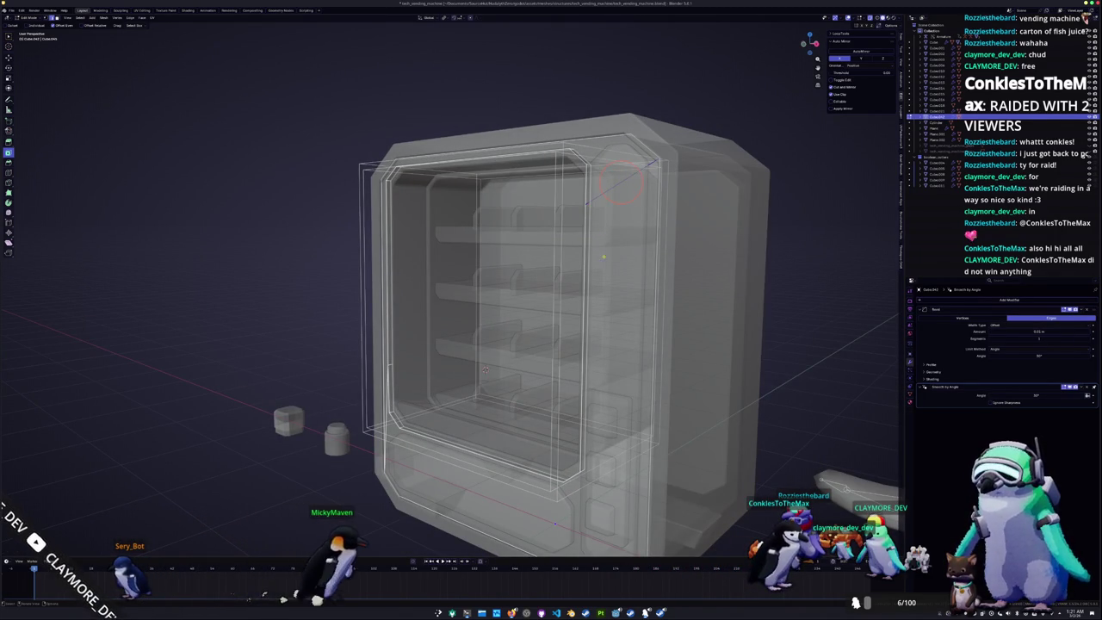
Select the bottom faces of both front foot blocks in Edit Mode and delete them
key(Tab)
key(alt+z)
scroll(658, 307, down, 5)
mouse_move(657, 306)
middle_down()
mouse_move(584, 315)
mouse_move(500, 397)
middle_up()
key(alt+z)
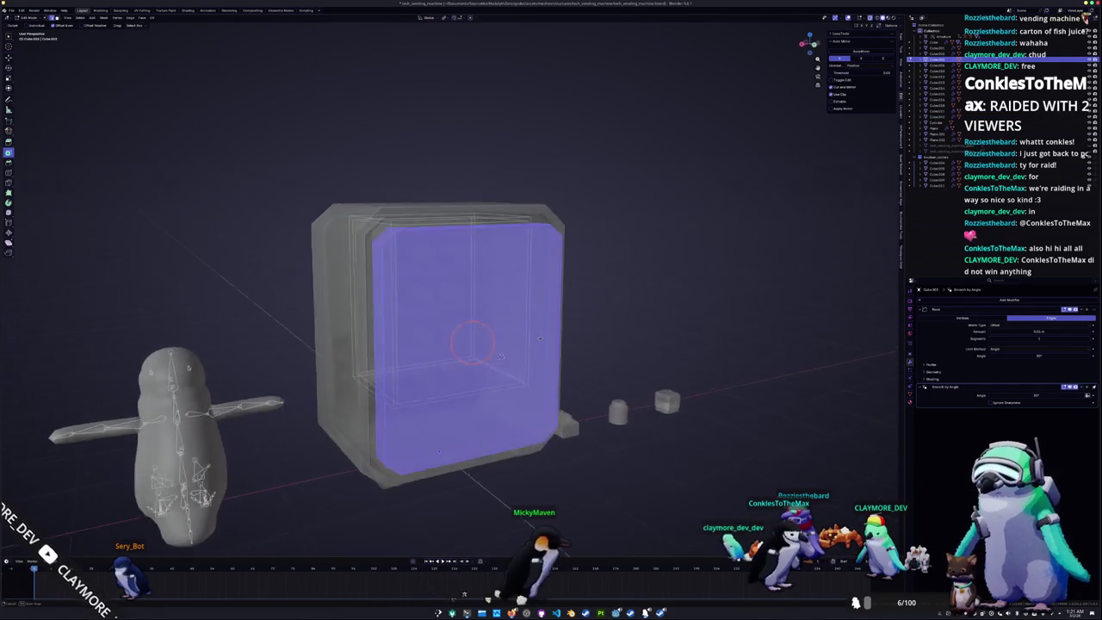
click(469, 443)
key(Tab)
key(a)
key(x)
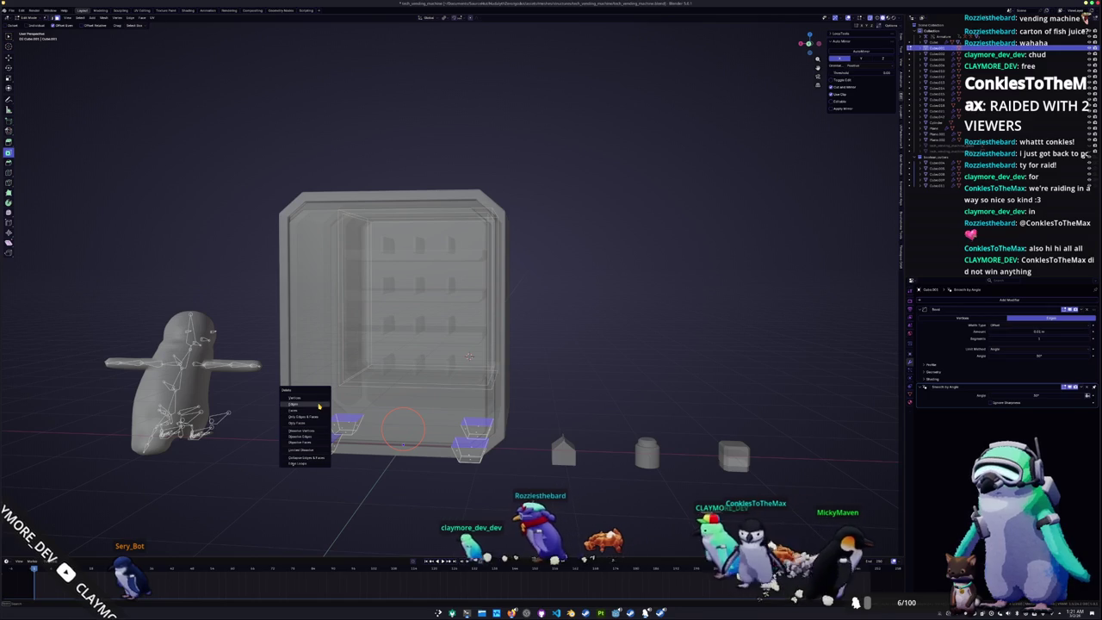
click(306, 430)
Return to Object Mode in solid shading and save the blend file
key(Tab)
key(alt+z)
mouse_move(441, 415)
middle_down()
mouse_move(336, 386)
mouse_move(449, 419)
middle_up()
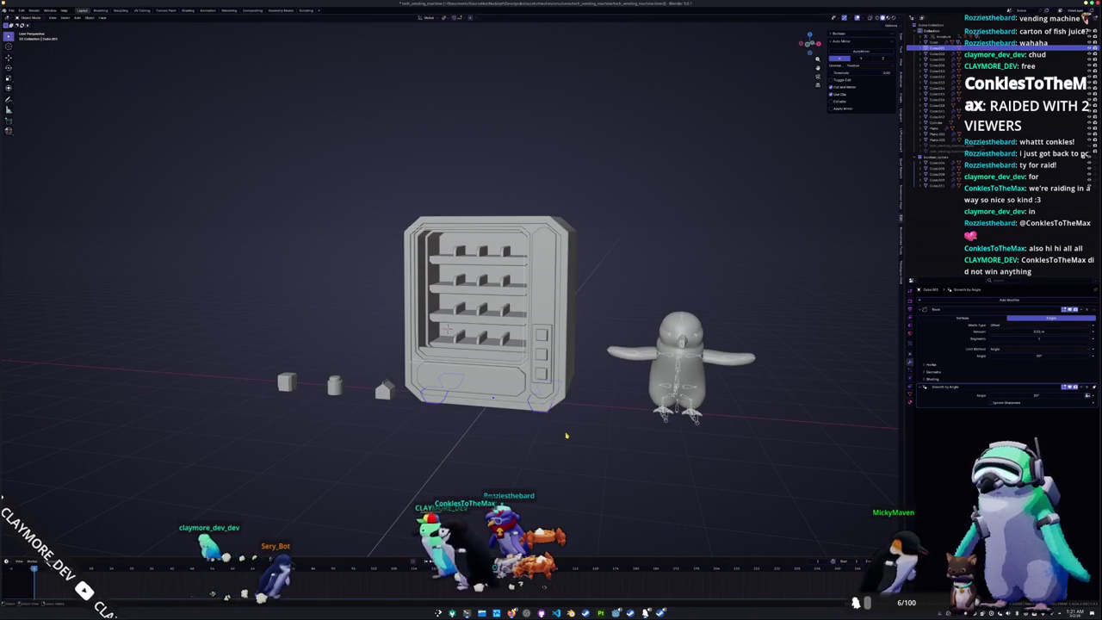
key(ctrl+s)
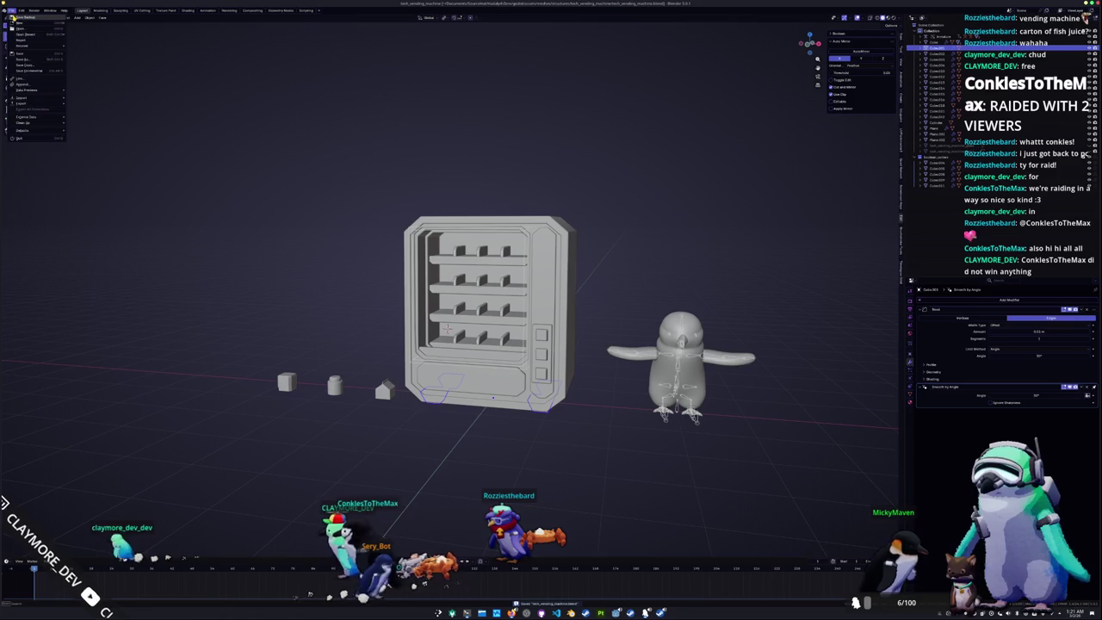
Convert all the vending machine's parts to meshes and join them into one object
click(490, 416)
drag(595, 455, 395, 184)
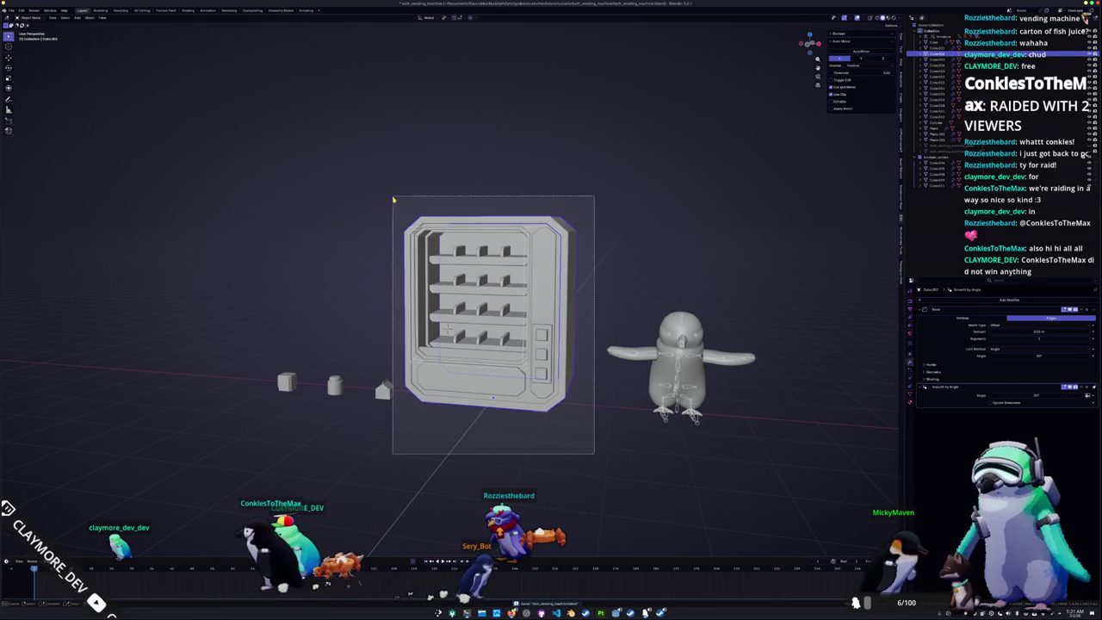
right_click(334, 255)
mouse_move(297, 256)
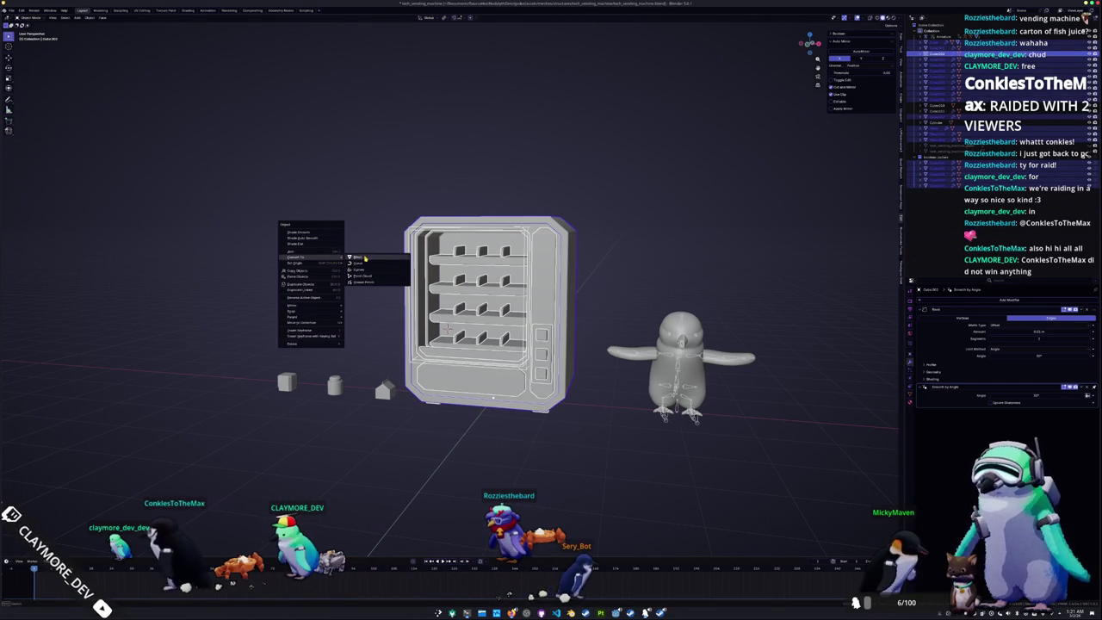
click(364, 258)
key(alt+a)
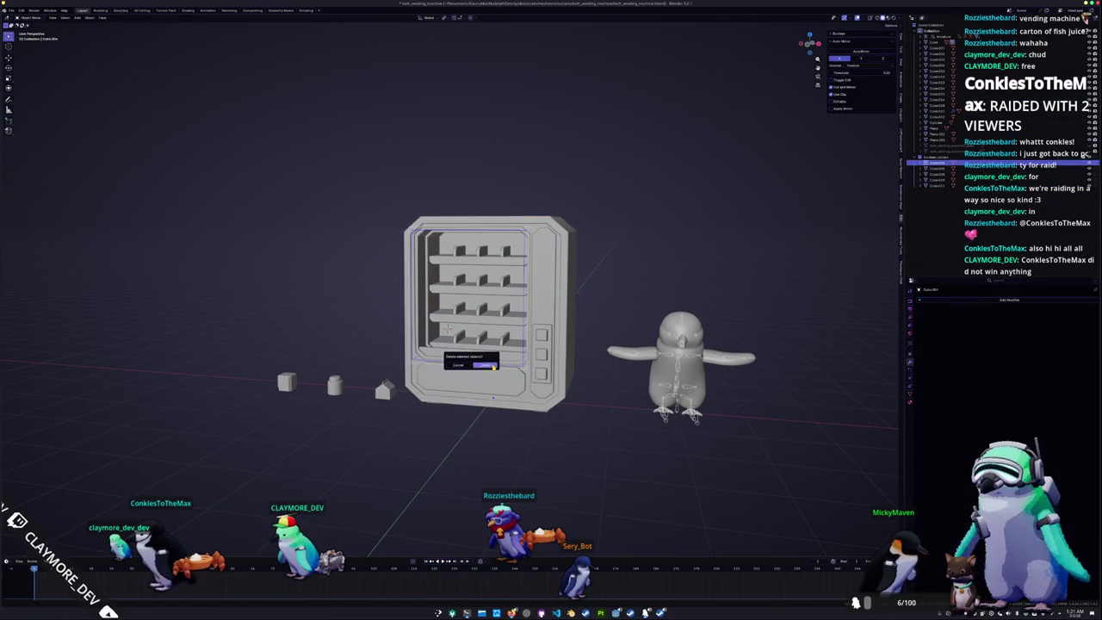
middle_drag(504, 374, 521, 381)
drag(571, 430, 399, 178)
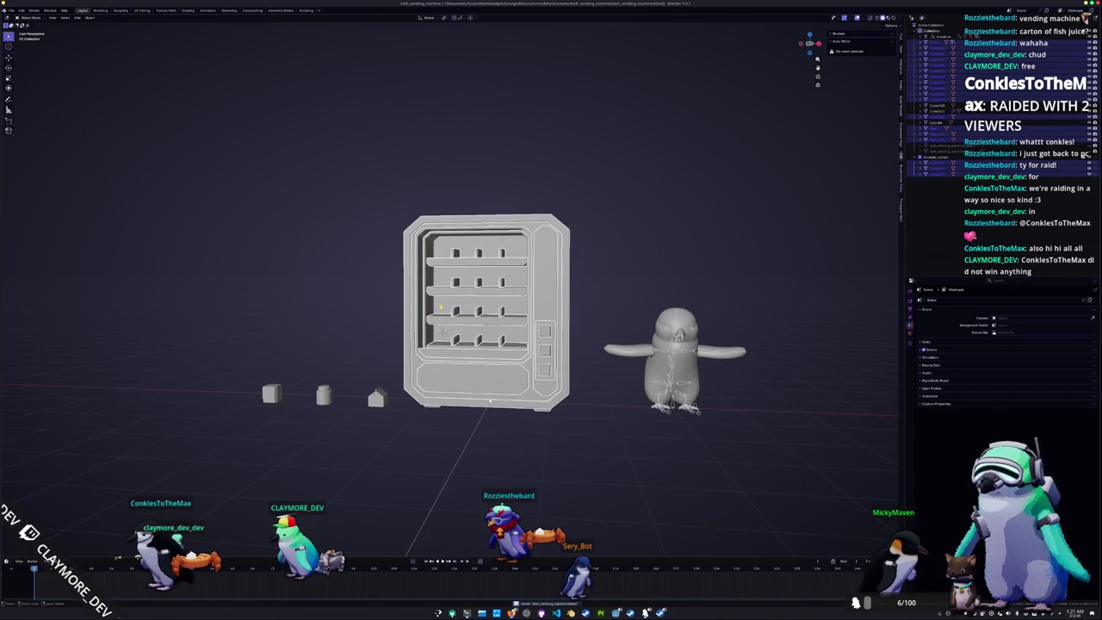
key(ctrl+j)
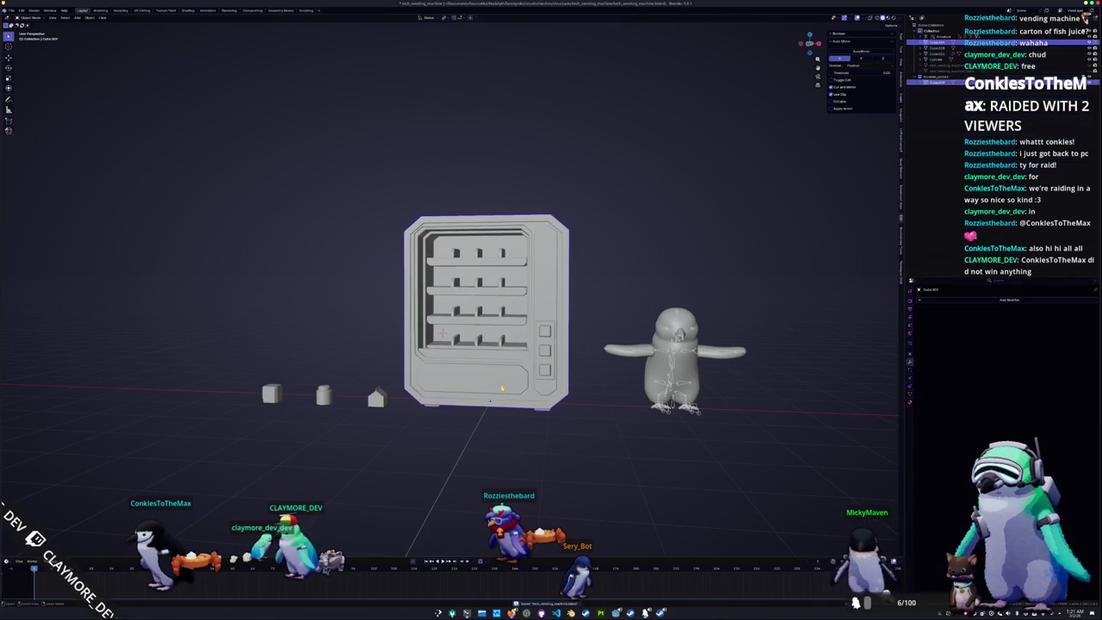
Apply the joined object's transforms, reposition it, and move it into another collection
key(ctrl+a)
click(488, 403)
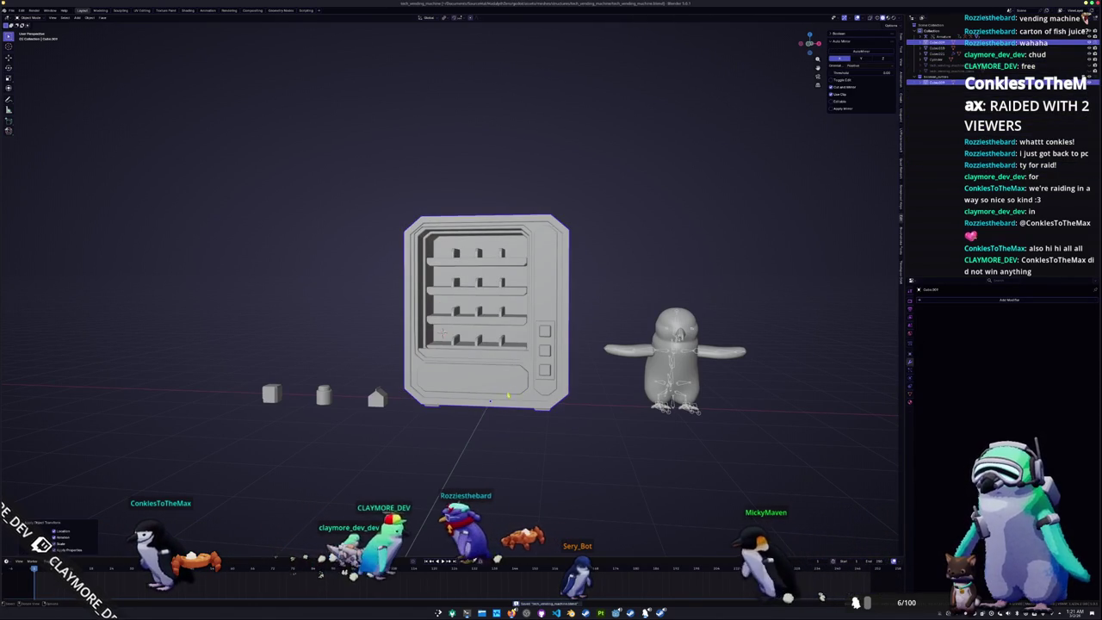
middle_drag(525, 411, 482, 362)
key(g)
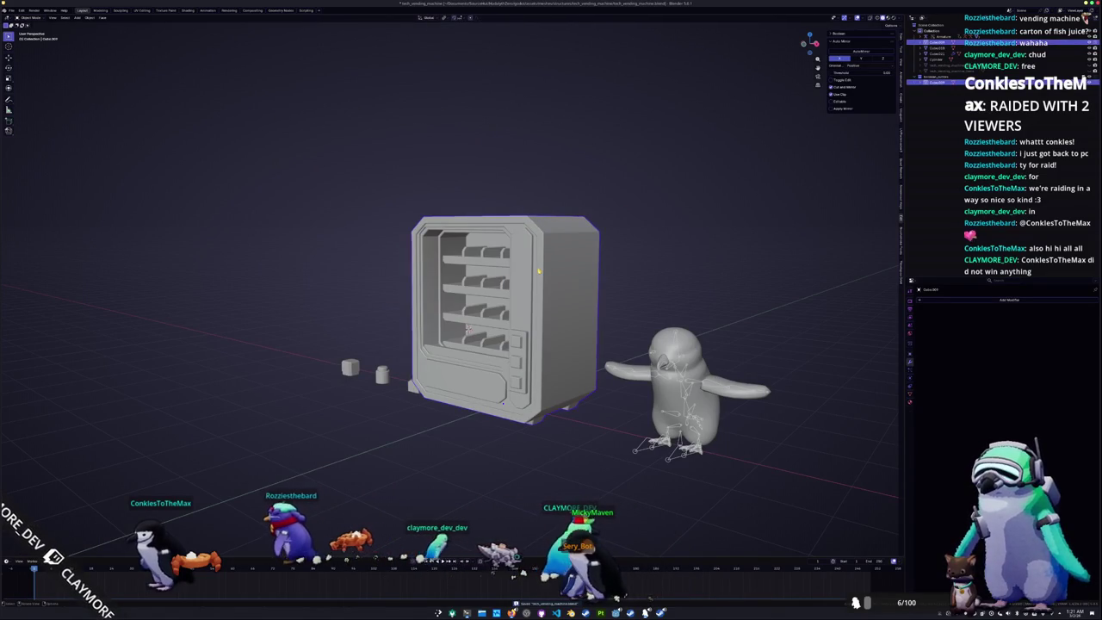
click(618, 235)
key(m)
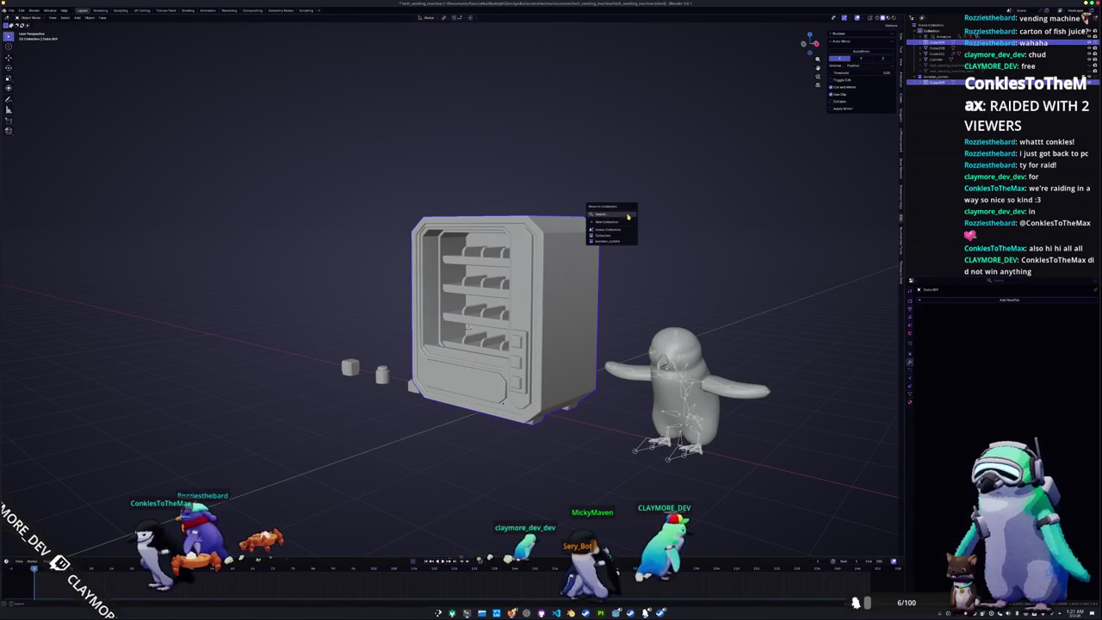
click(618, 235)
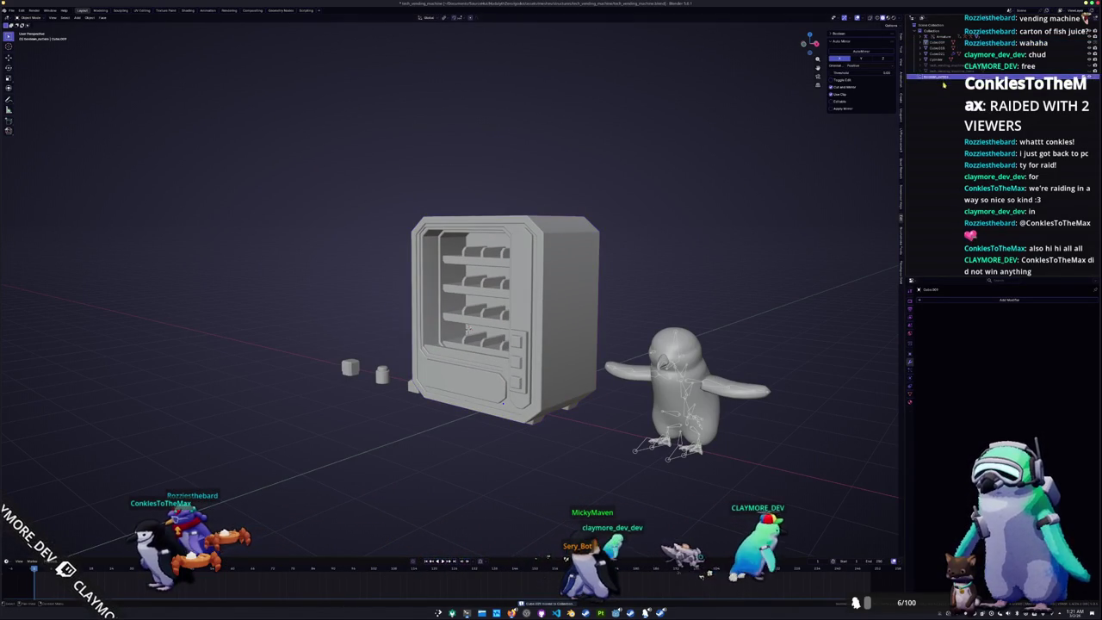
middle_drag(592, 288, 561, 293)
Rename the object tech_vending_machine, check its mesh data and material, then enter Edit Mode
key(F2)
text(tech_vending_mac)
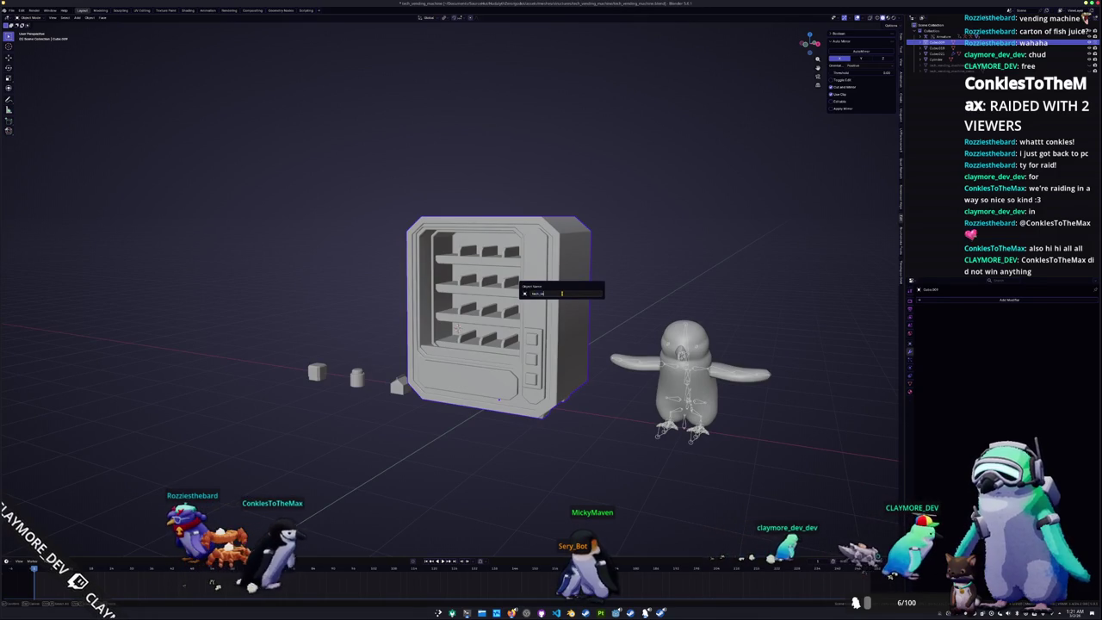
key(Return)
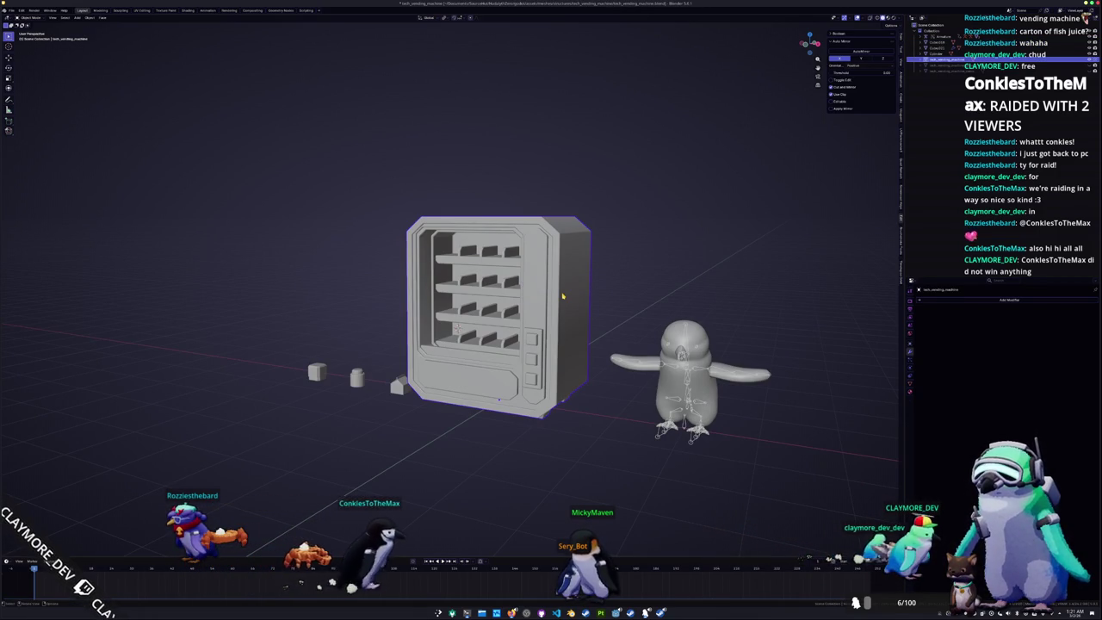
key(F2)
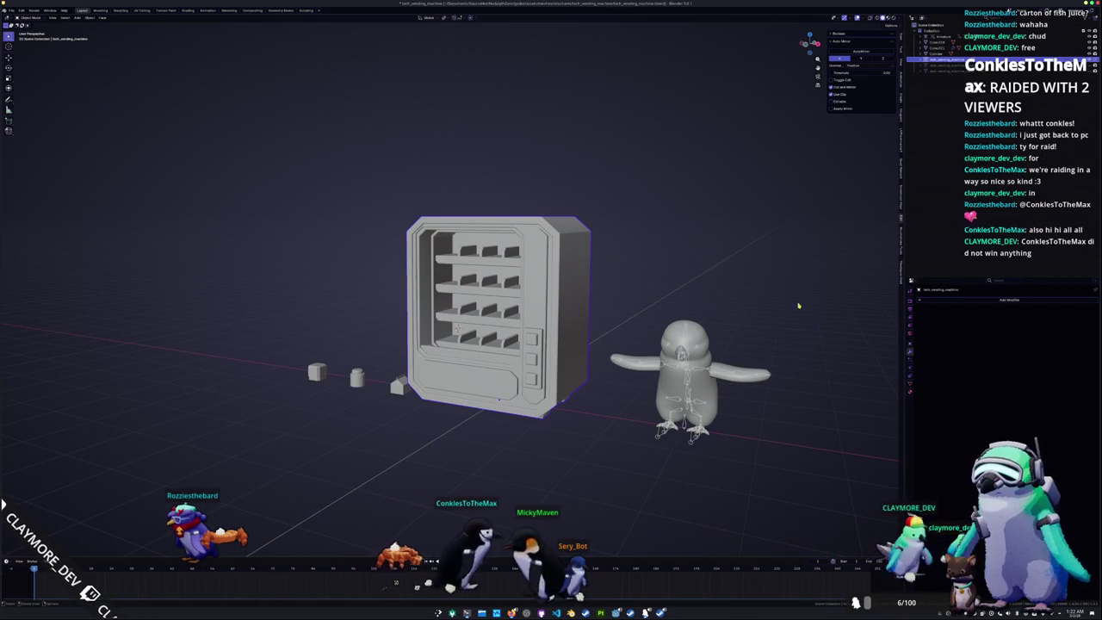
click(909, 384)
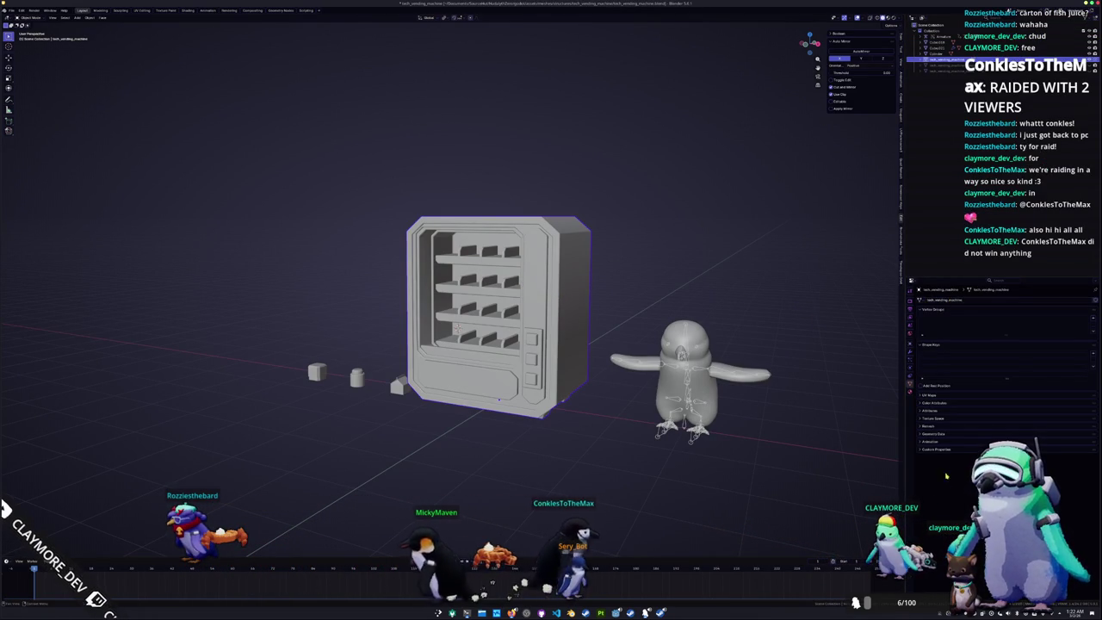
click(909, 391)
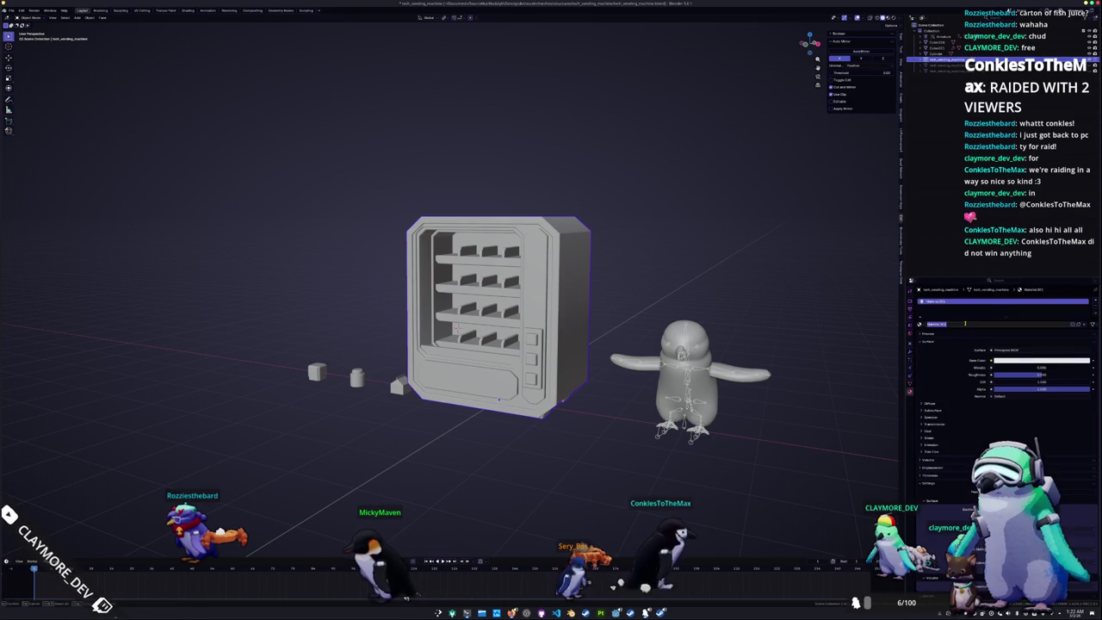
key(Tab)
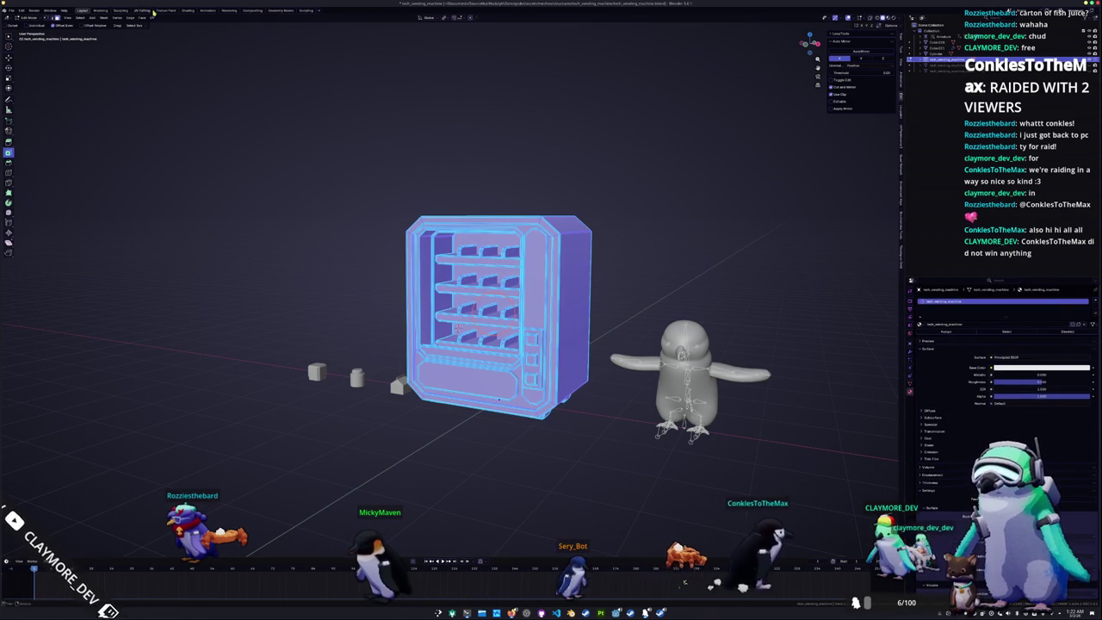
Unwrap the whole mesh with Smart UV Project in the UV Editing workspace
click(145, 10)
scroll(319, 232, up, 8)
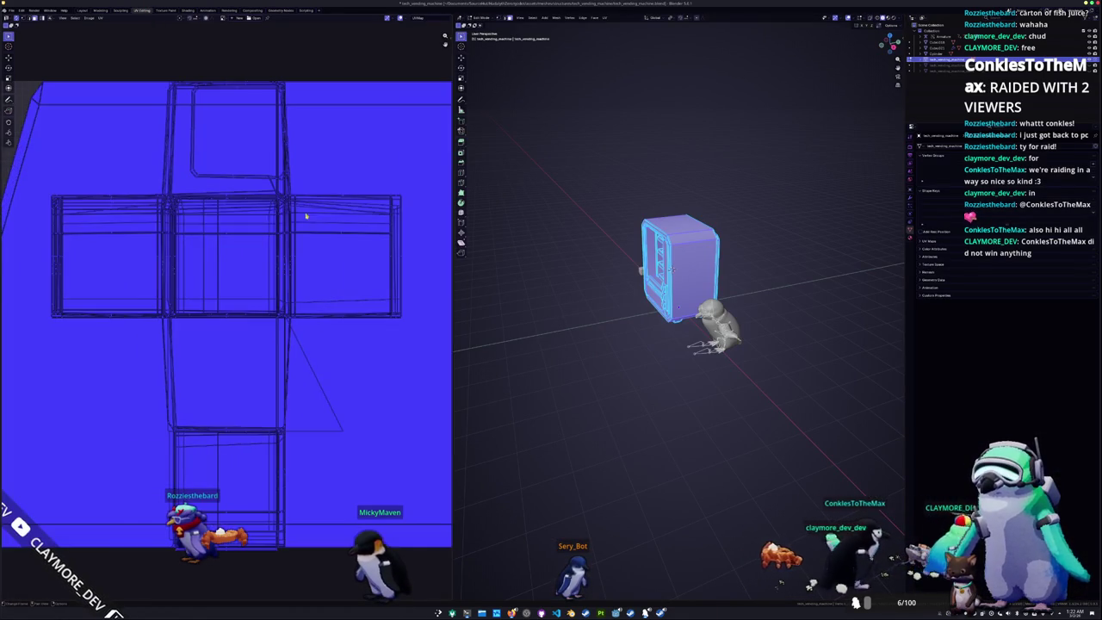
scroll(337, 192, down, 2)
click(605, 18)
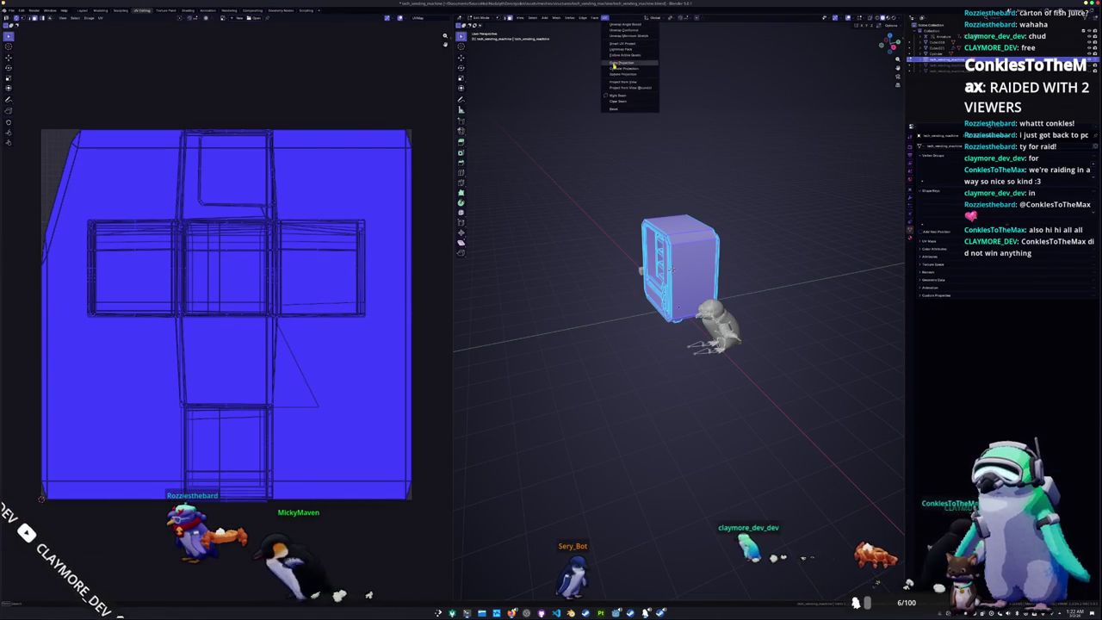
click(621, 42)
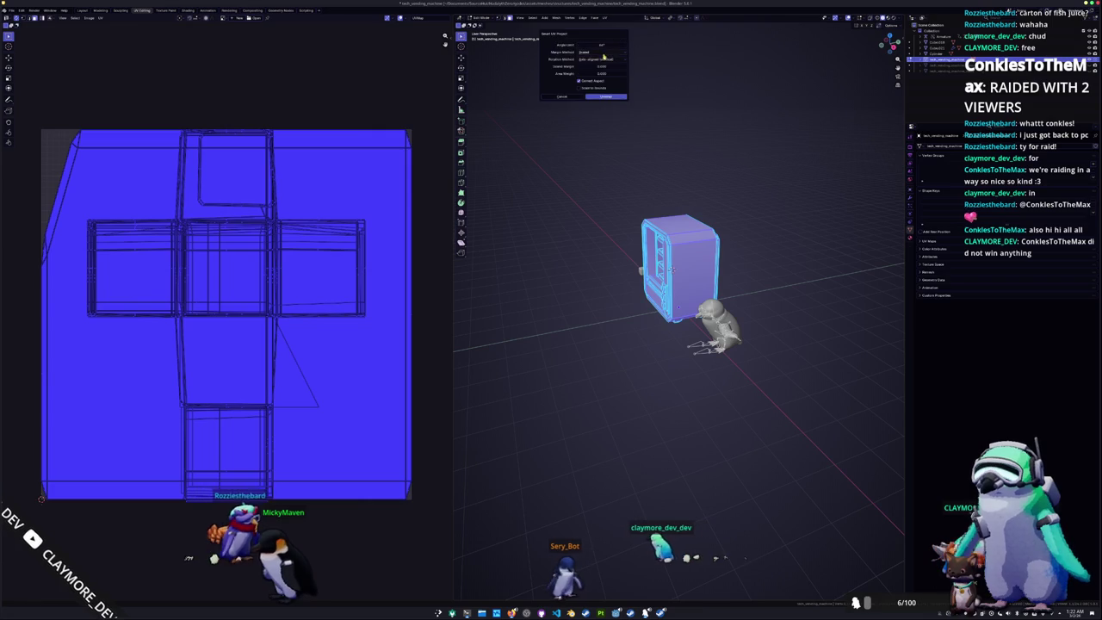
click(608, 97)
Pack the UV islands with UVPackmaster, then return to Object Mode and deselect
key(n)
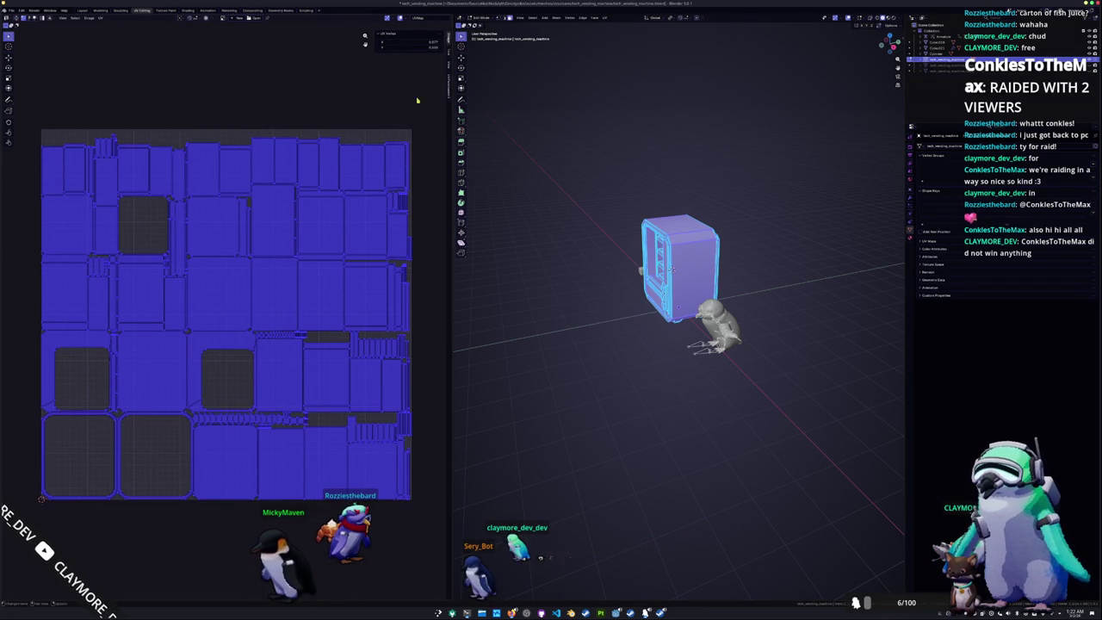
click(450, 90)
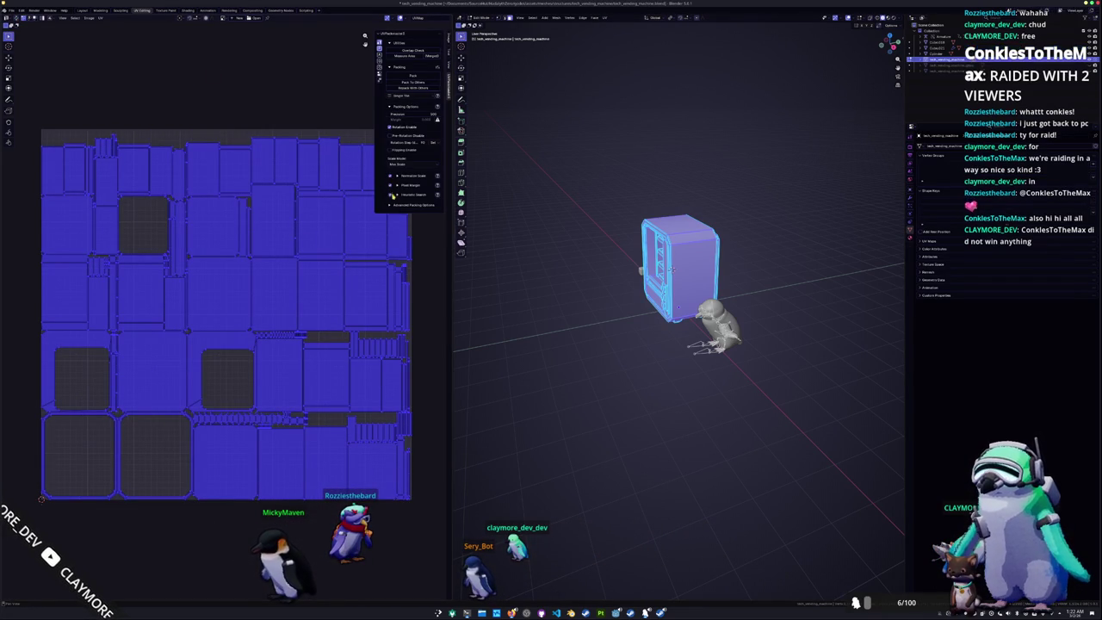
click(413, 76)
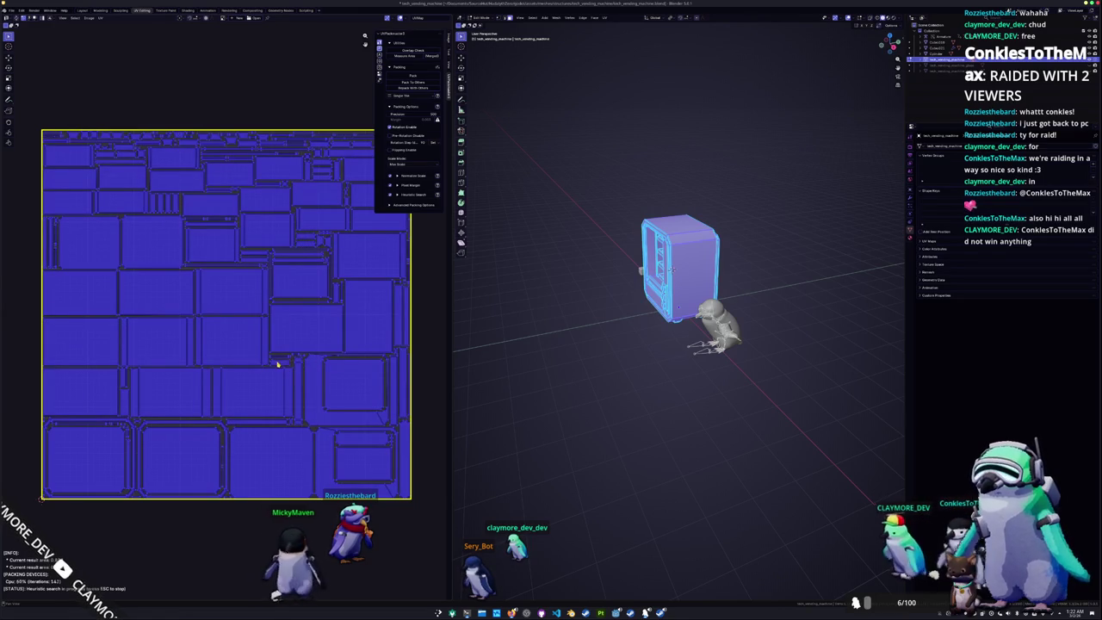
key(Tab)
middle_drag(560, 339, 583, 332)
click(614, 308)
scroll(614, 308, up, 2)
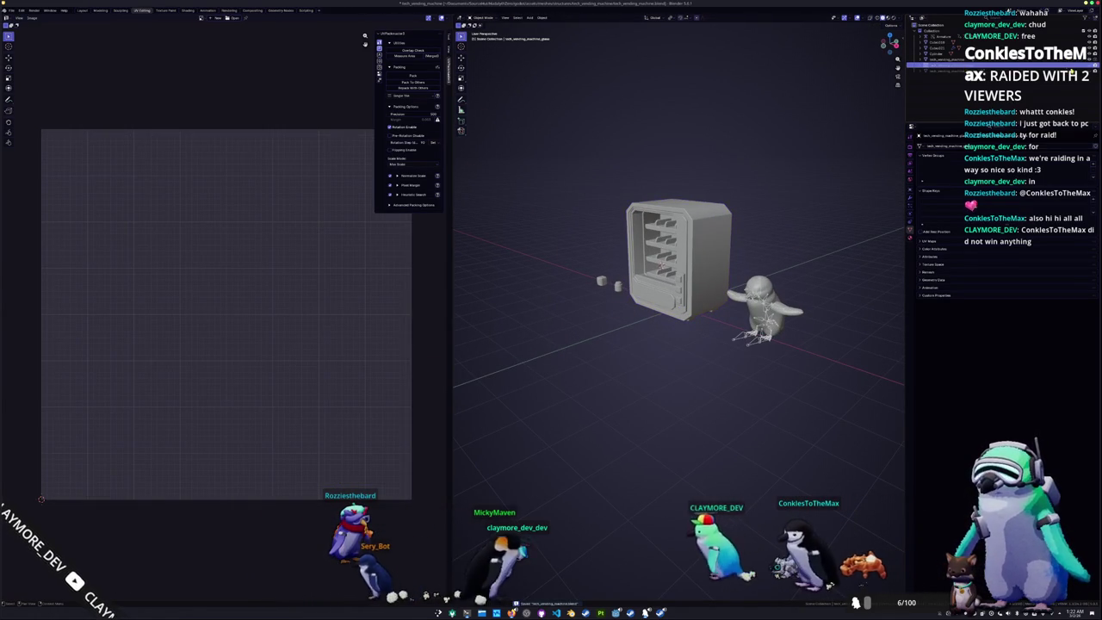
Select the machine's glass panel and all of its mesh in Edit Mode
click(660, 266)
key(Tab)
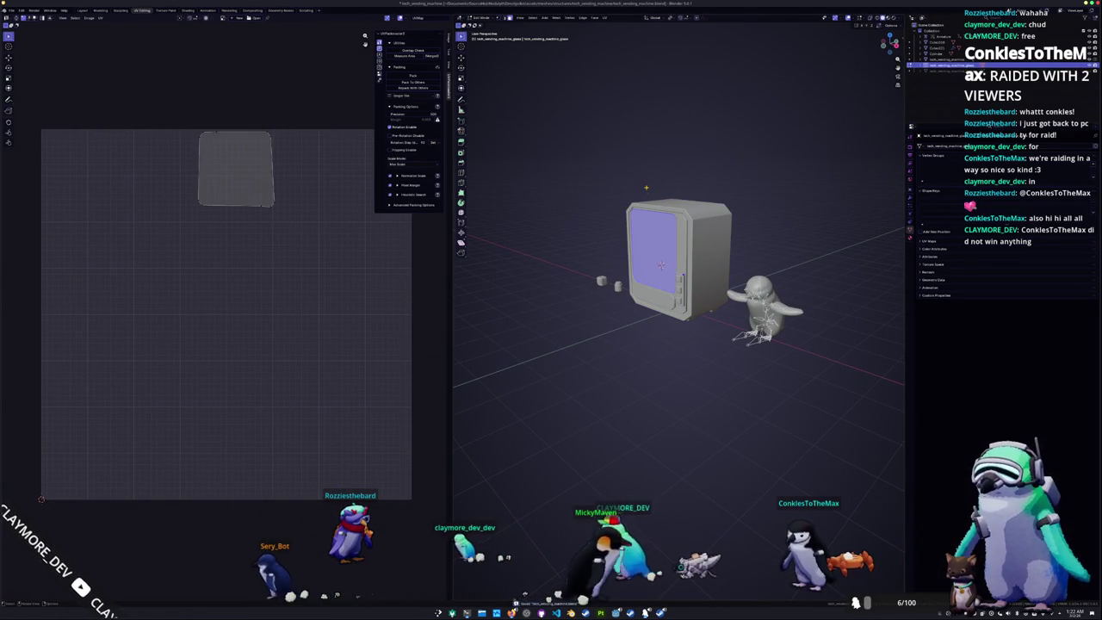
key(a)
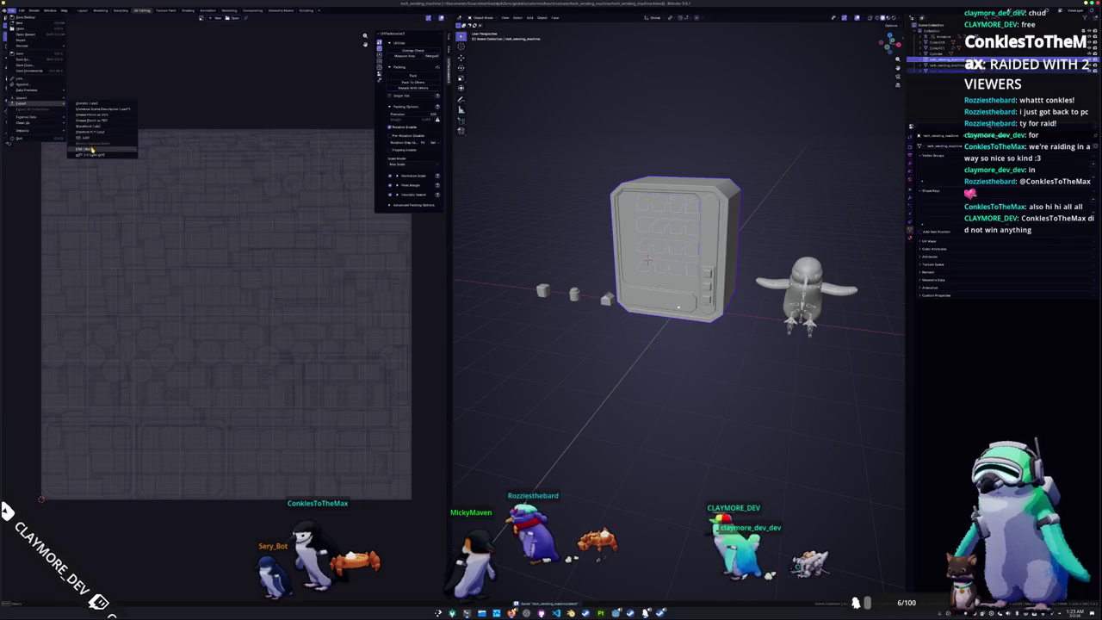
Export the model as FBX into a newly created folder
click(91, 149)
text(m)
key(Return)
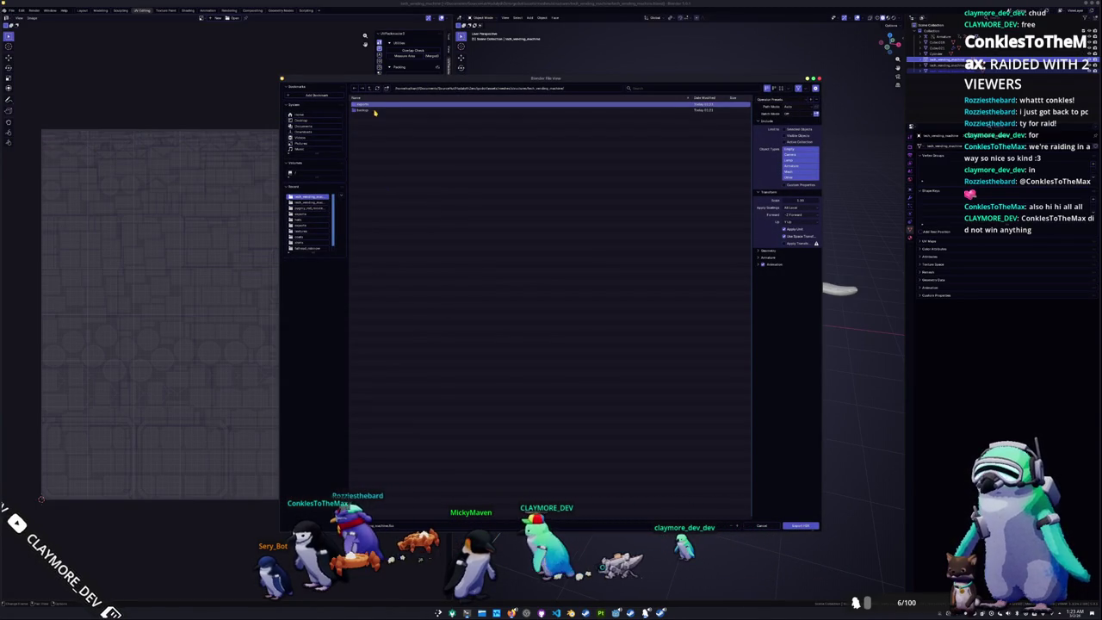
double_click(365, 104)
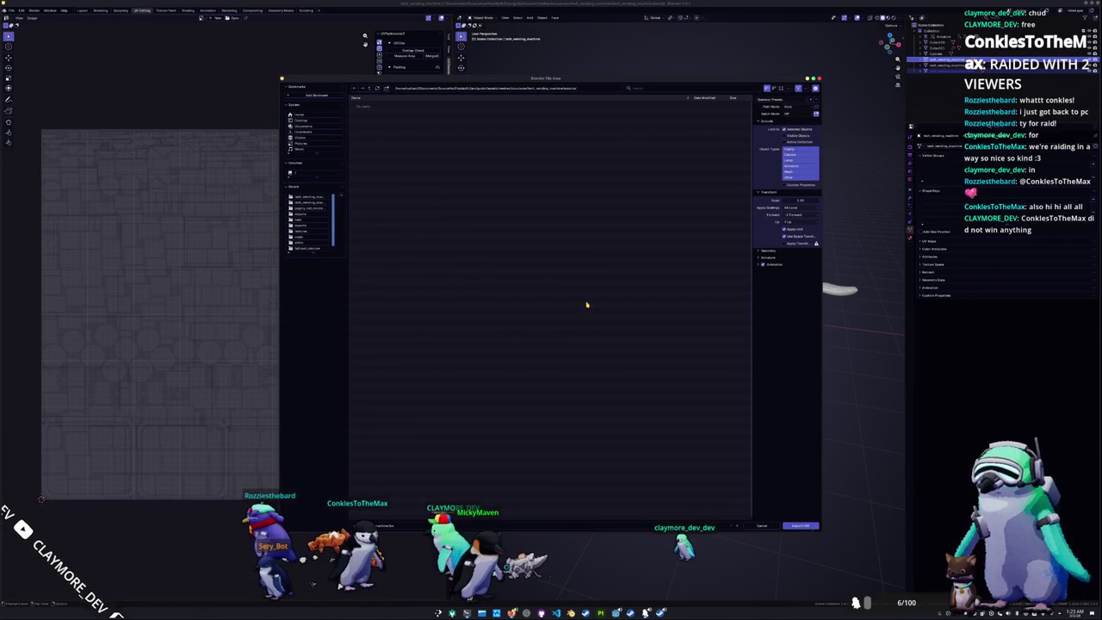
click(804, 526)
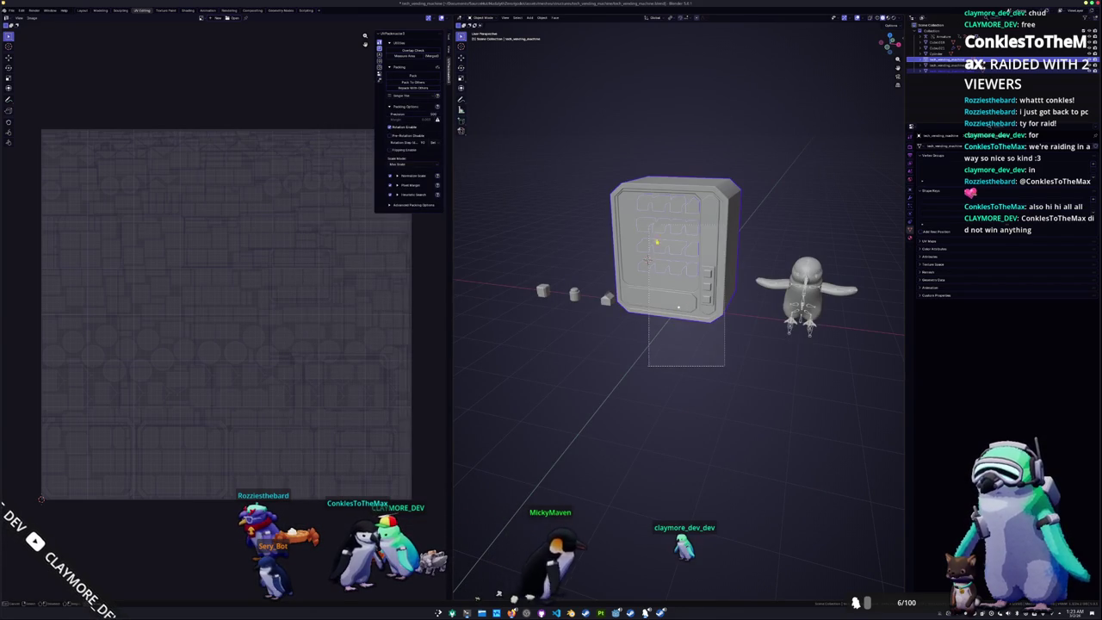
Apply all transforms and export as glTF after reviewing the Include, Data and Material settings
key(ctrl+a)
click(598, 170)
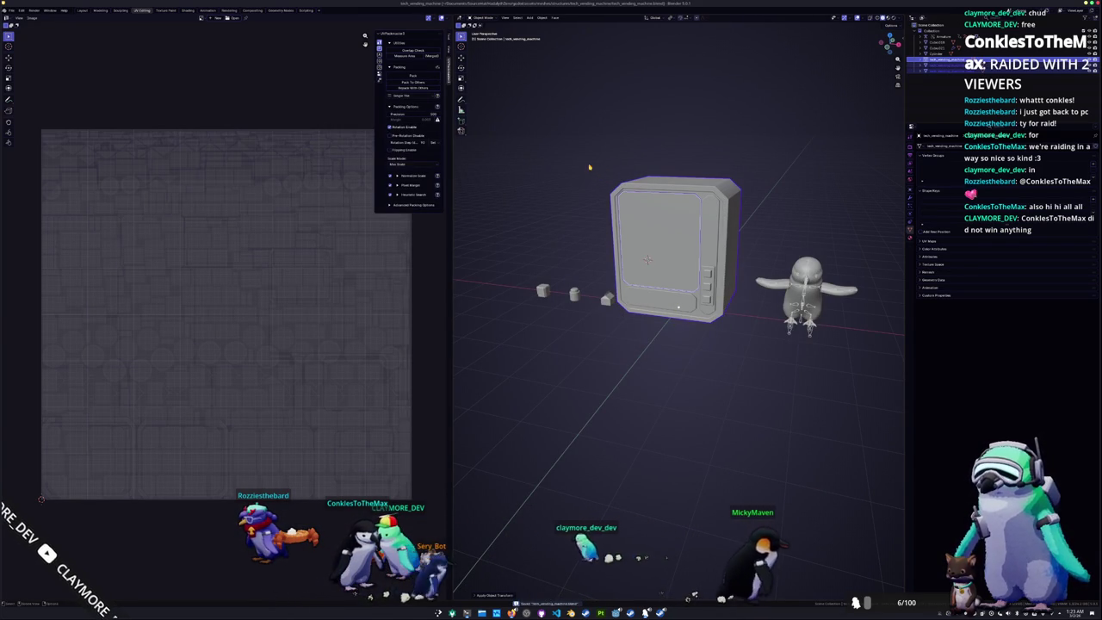
click(10, 10)
mouse_move(22, 105)
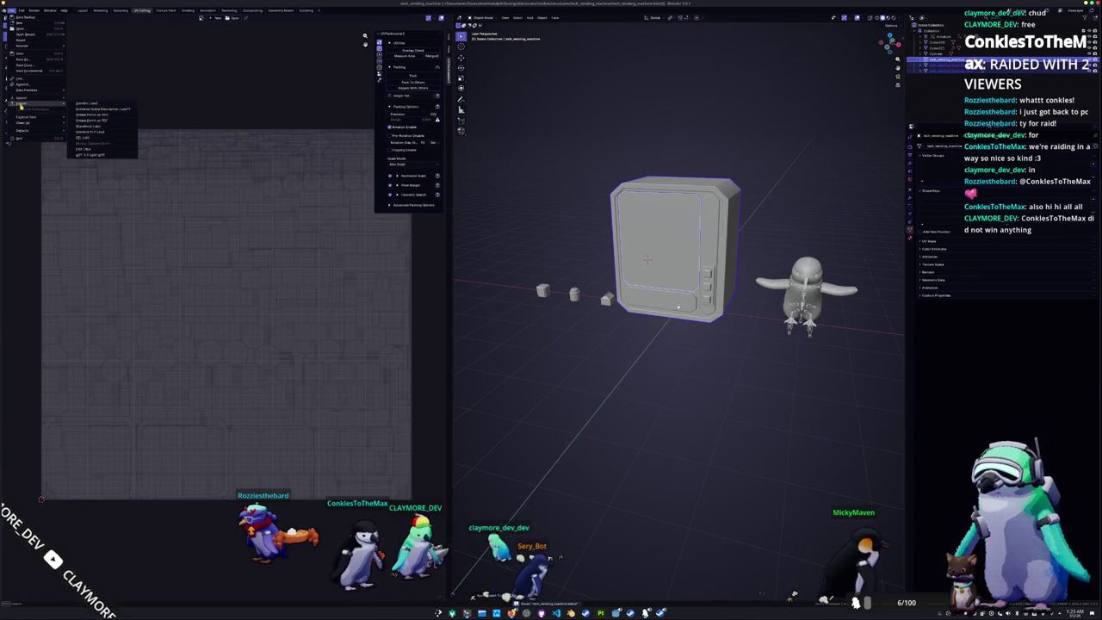
click(94, 155)
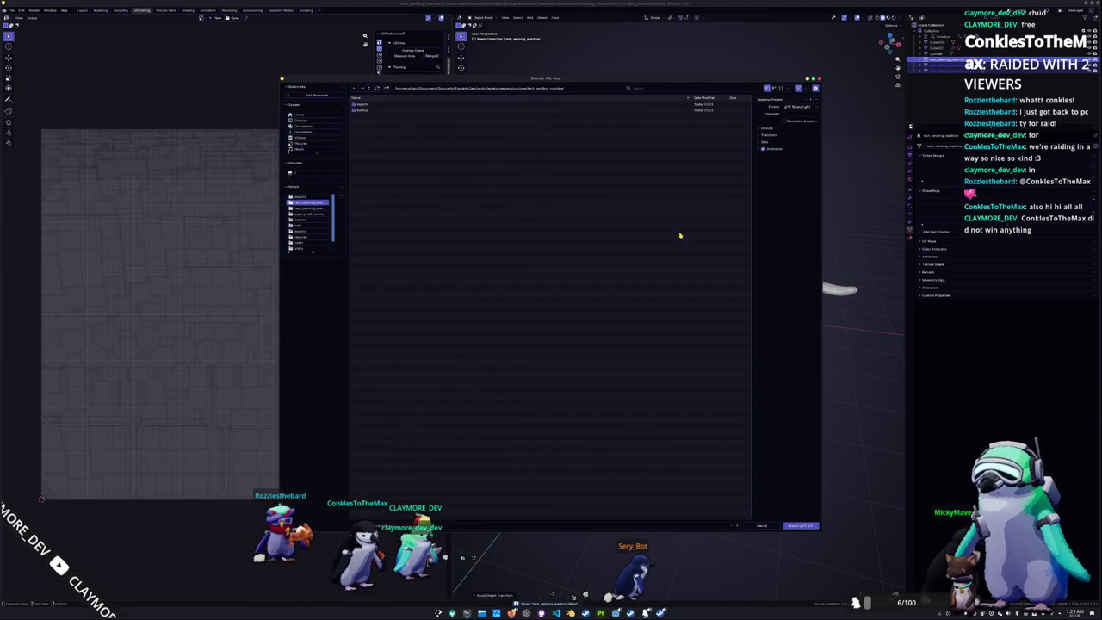
click(766, 128)
click(763, 192)
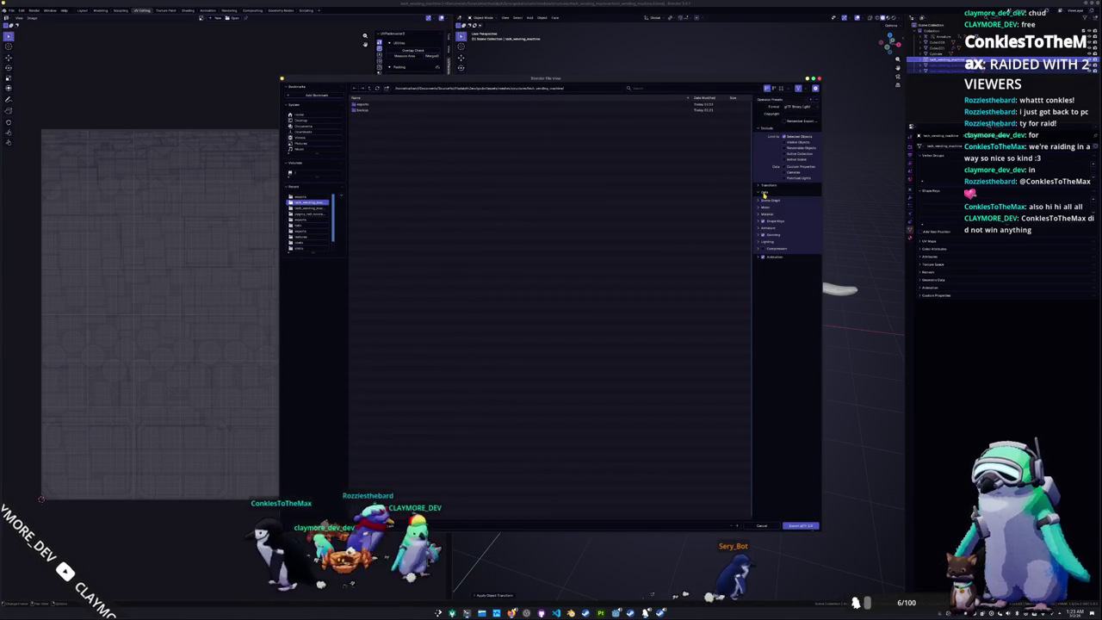
click(768, 214)
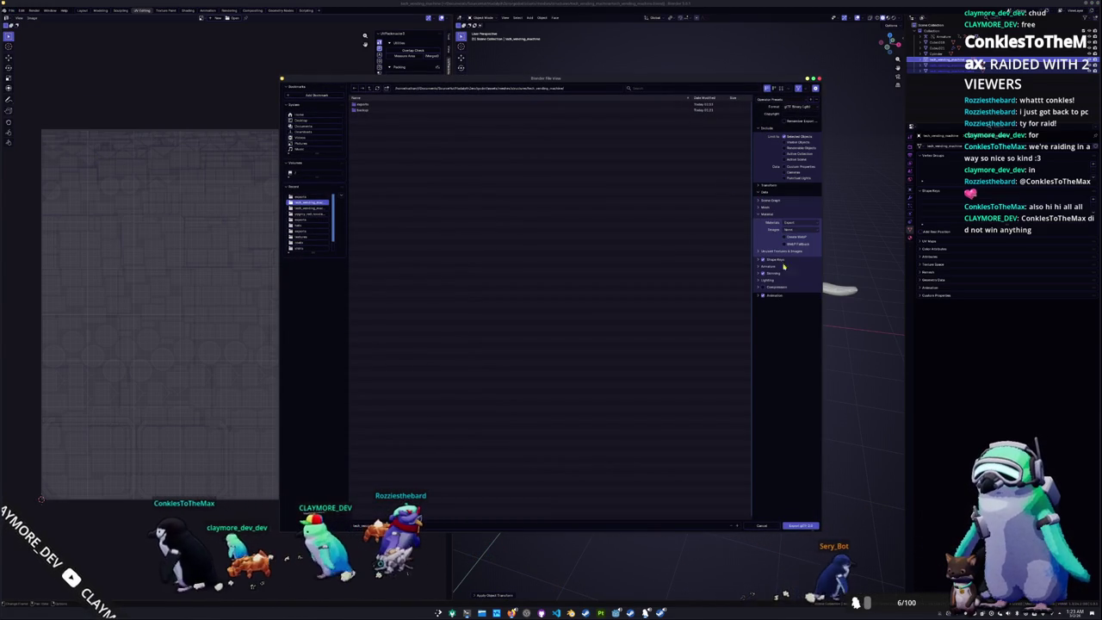
click(800, 525)
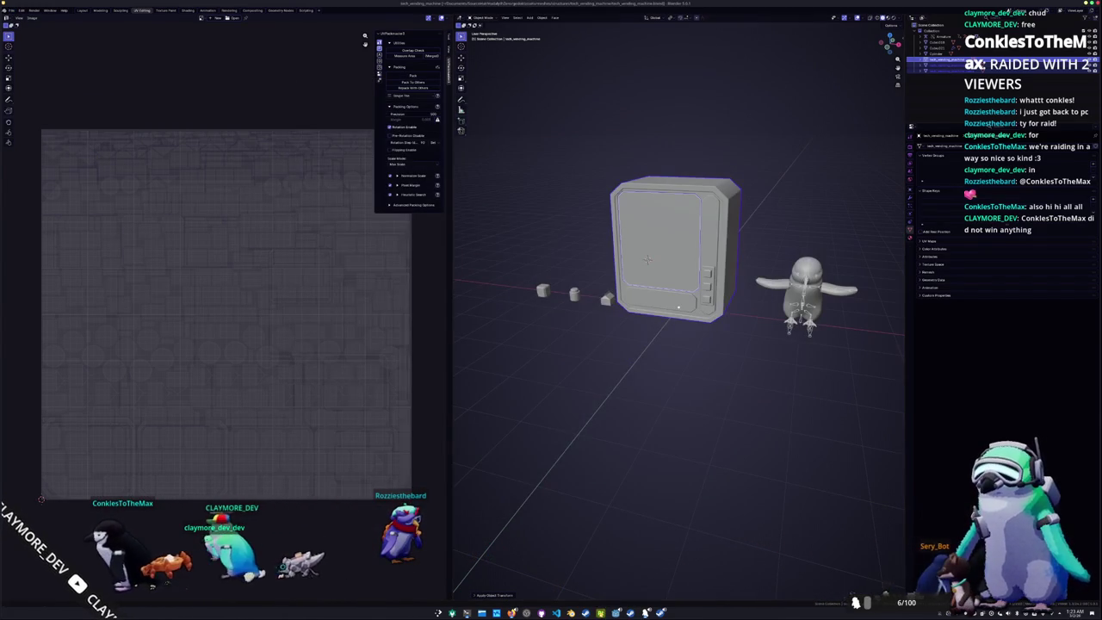
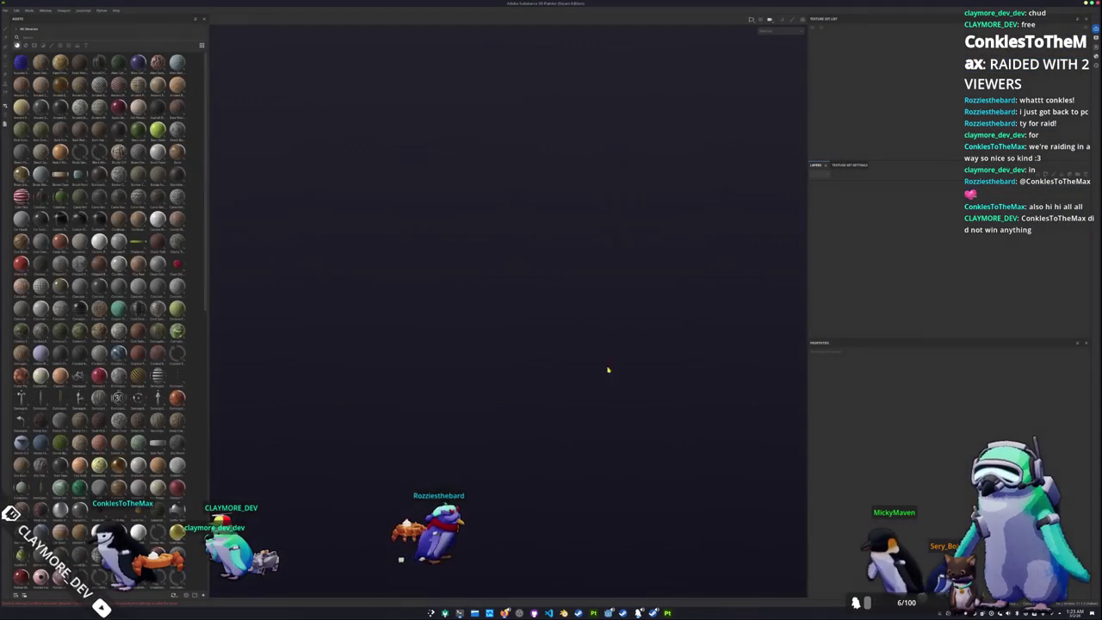
Create a new project using the vending machine FBX mesh from its model folder
click(7, 9)
click(13, 25)
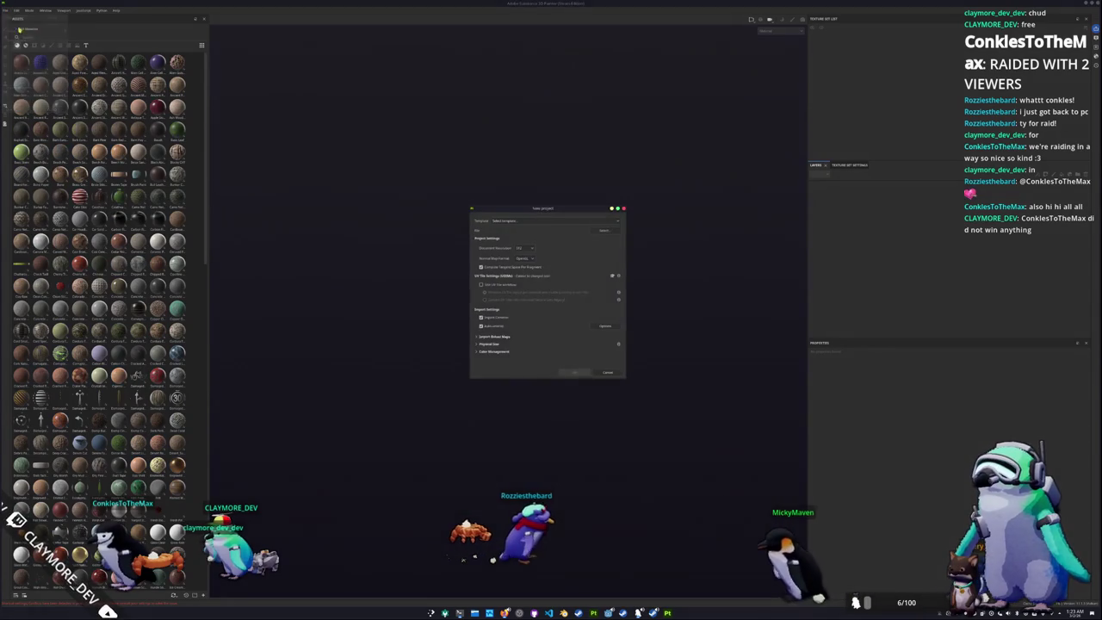
click(604, 231)
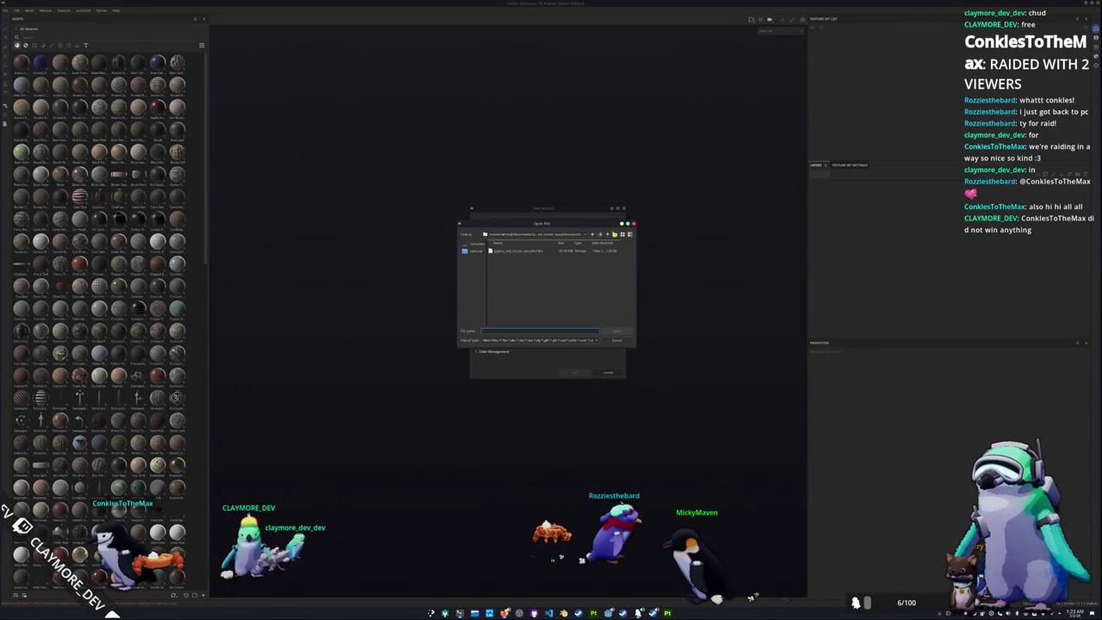
click(607, 234)
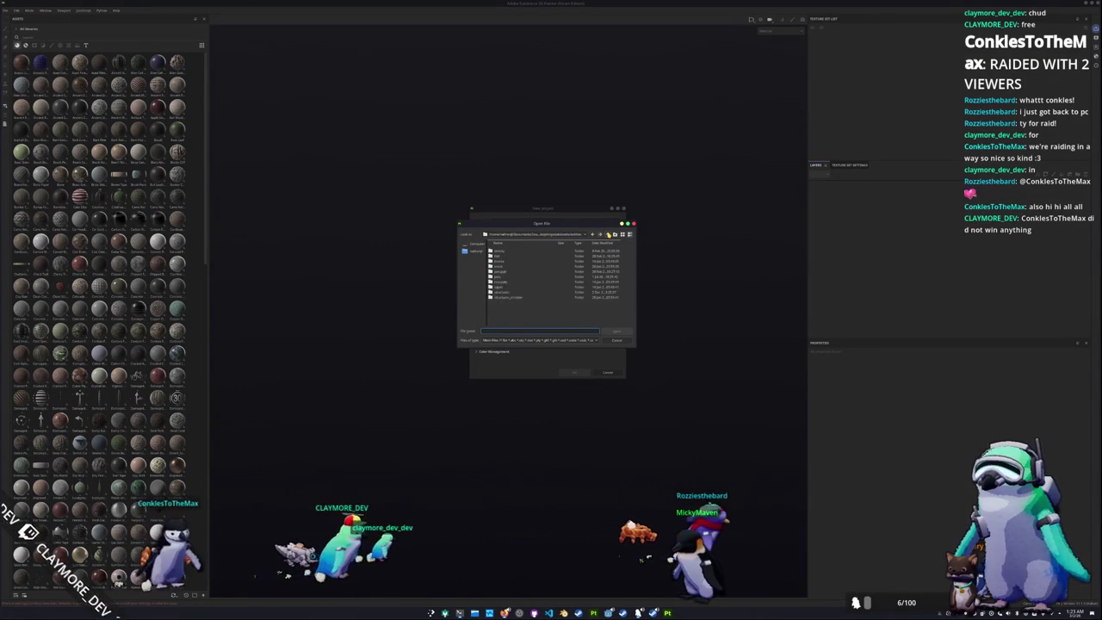
click(592, 235)
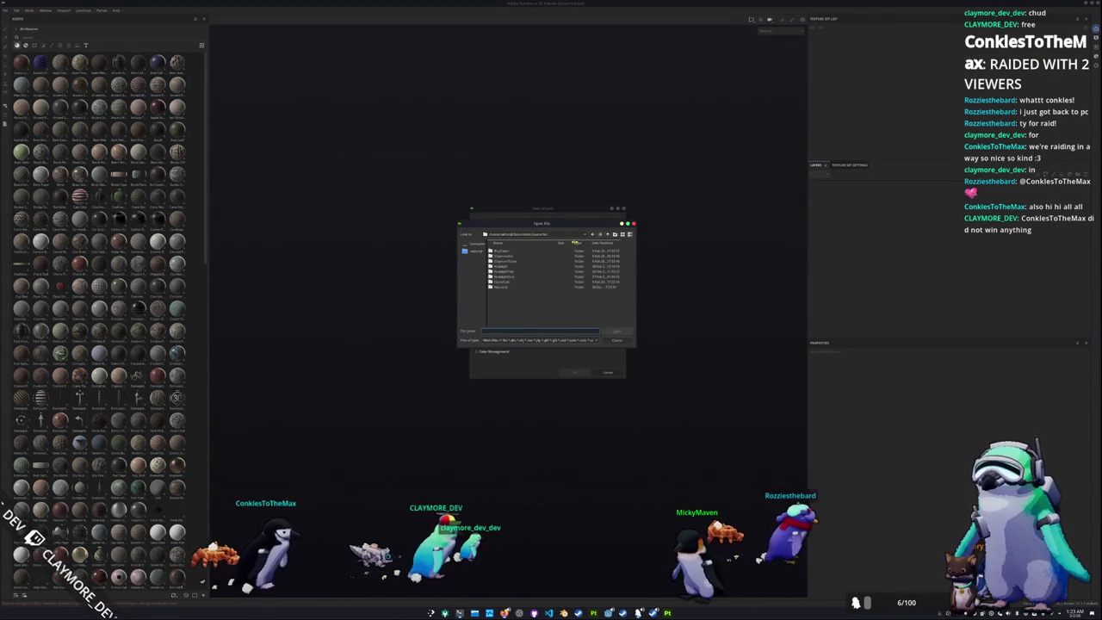
double_click(501, 266)
double_click(501, 261)
double_click(504, 260)
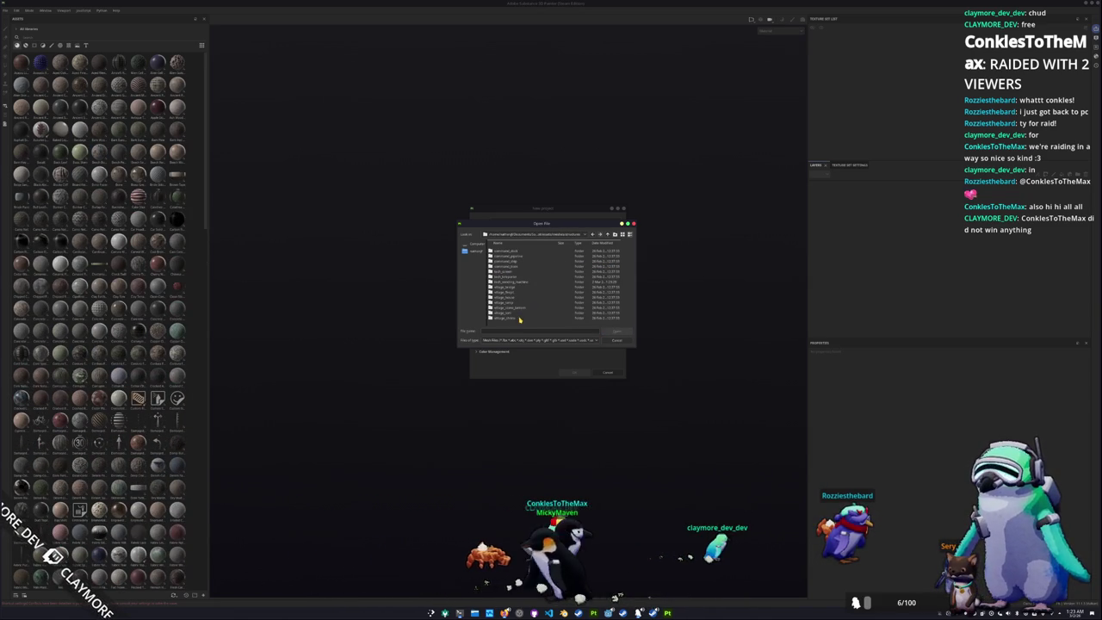
double_click(515, 282)
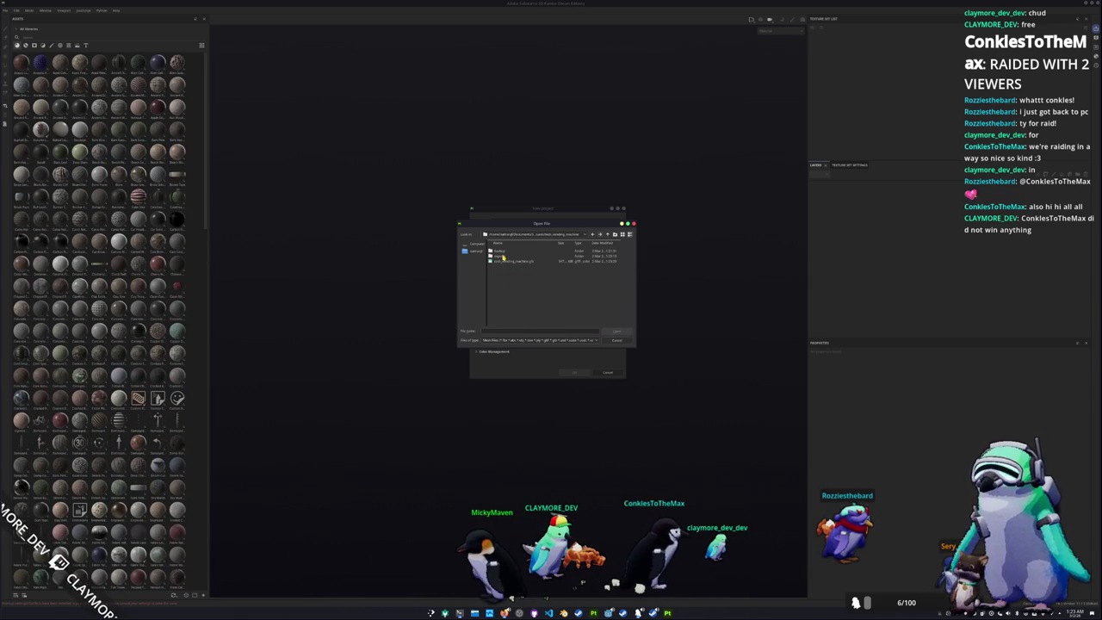
double_click(506, 251)
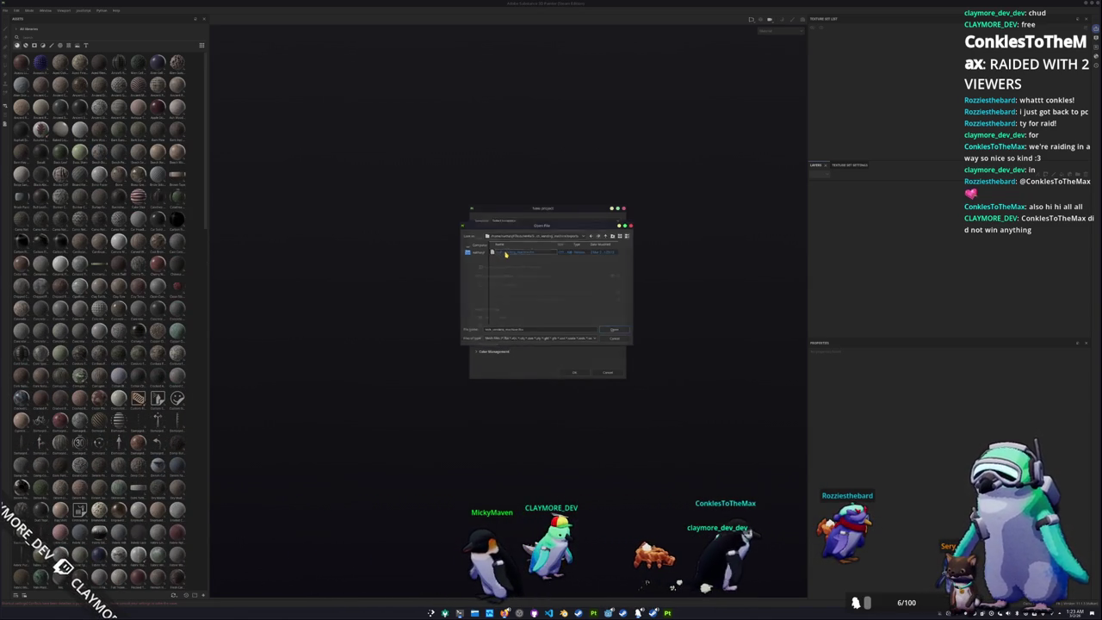
click(575, 372)
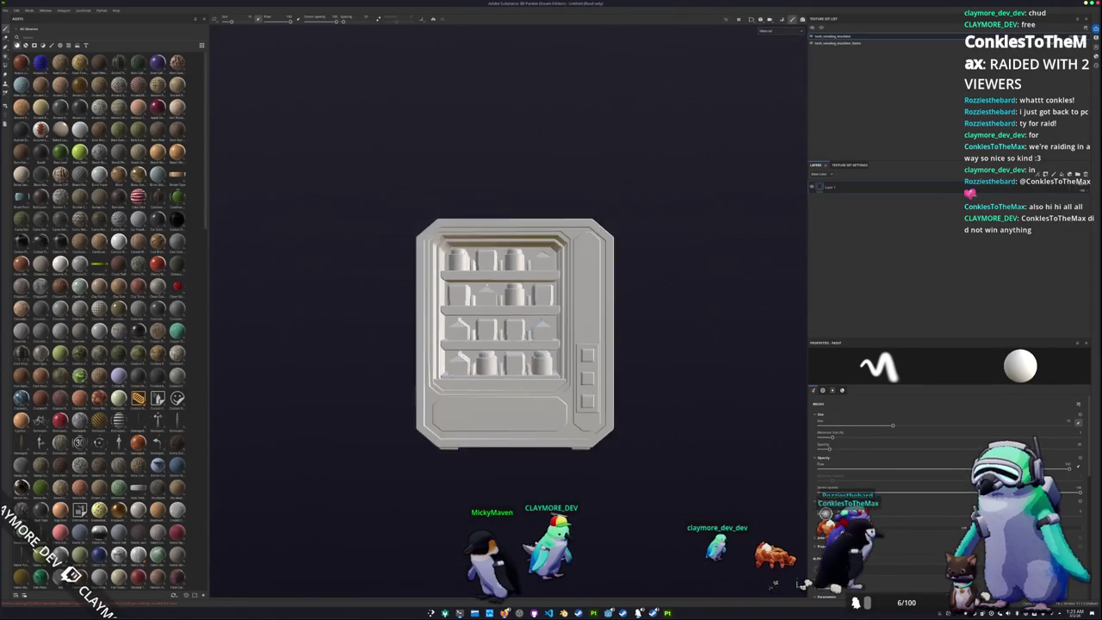
In Baking mode, set the items texture set's output size to 1024
key(ctrl+shift+b)
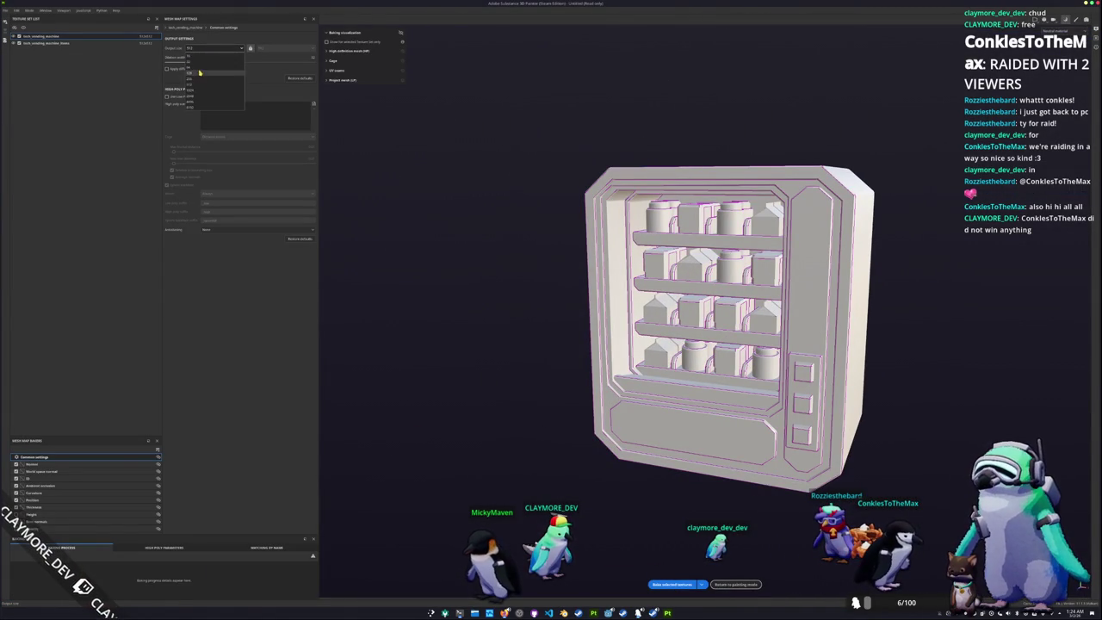
click(146, 43)
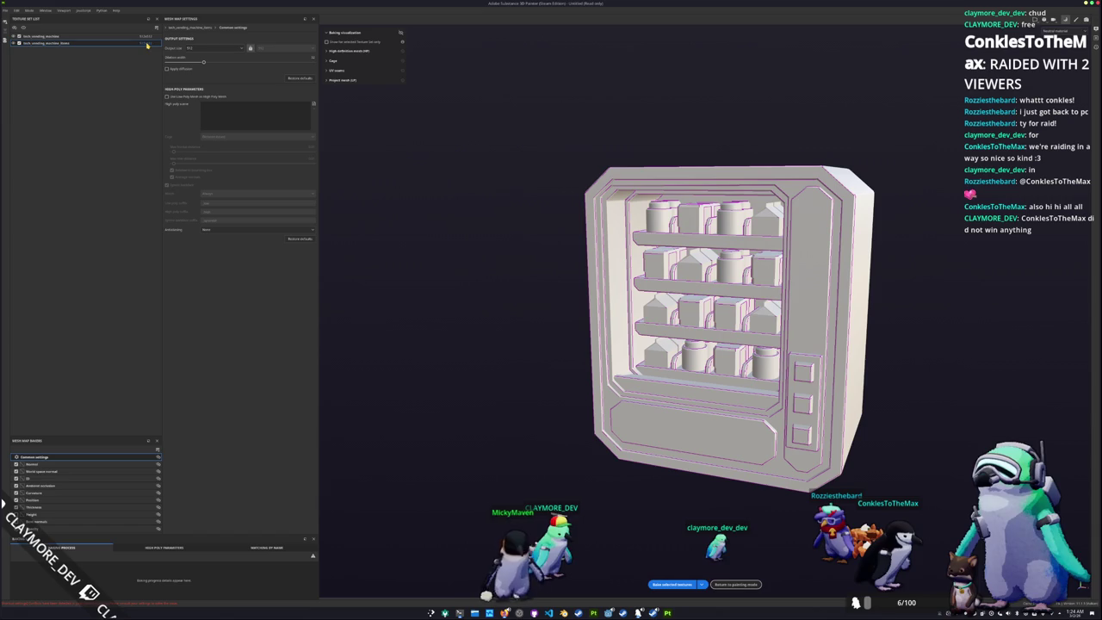
click(148, 43)
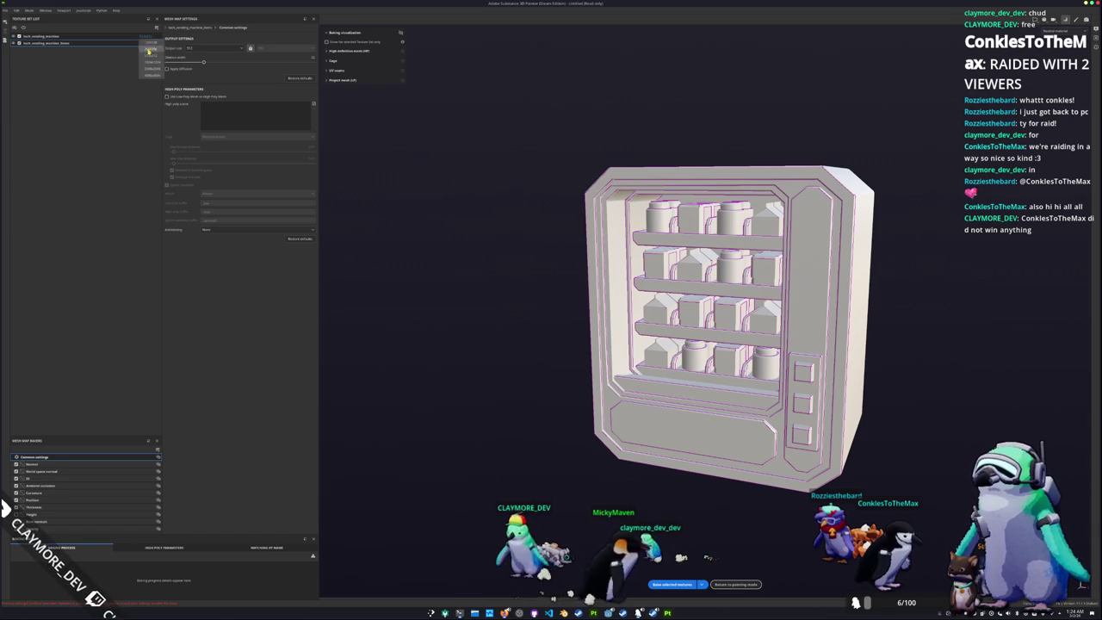
click(151, 64)
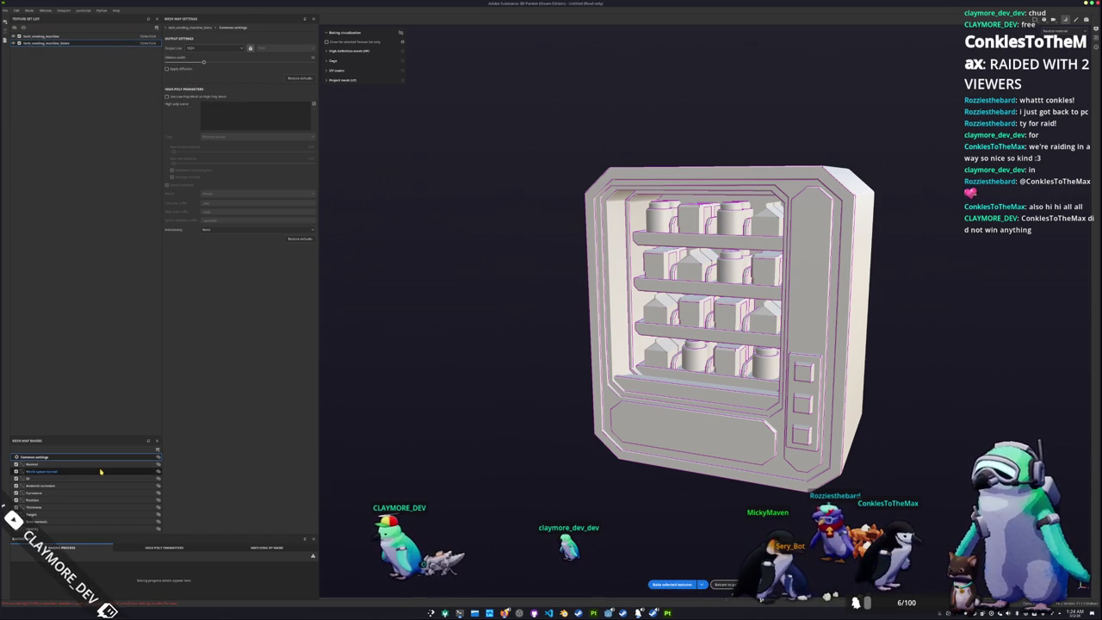
Limit ambient occlusion, curvature and thickness self-occlusion to Only same mesh name
click(66, 485)
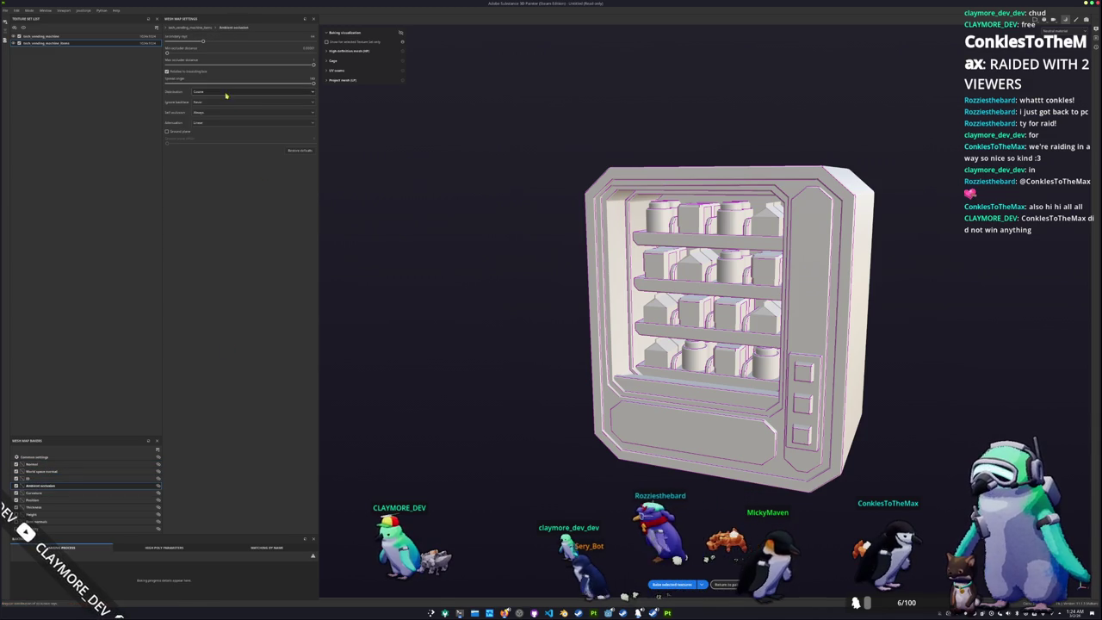
click(204, 113)
click(219, 123)
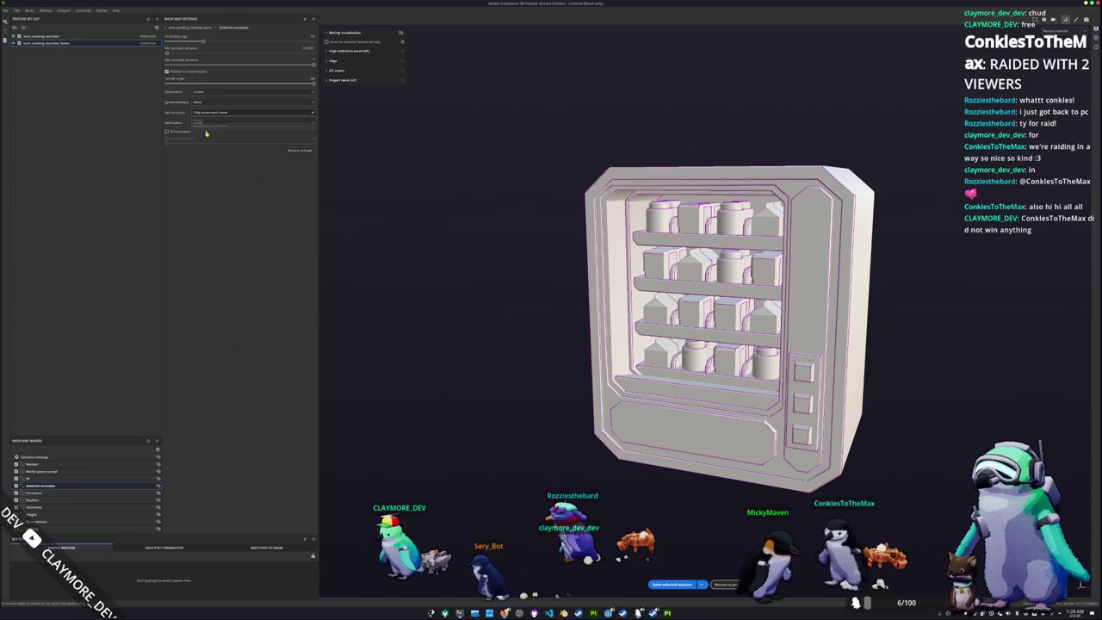
click(52, 492)
click(206, 76)
click(203, 90)
click(51, 499)
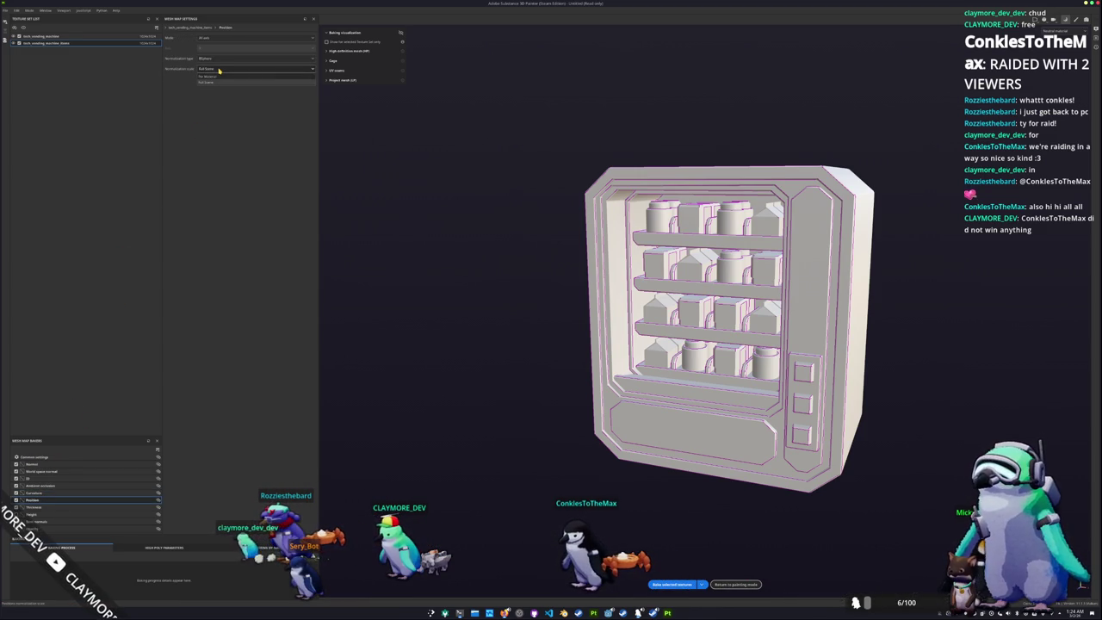
click(48, 508)
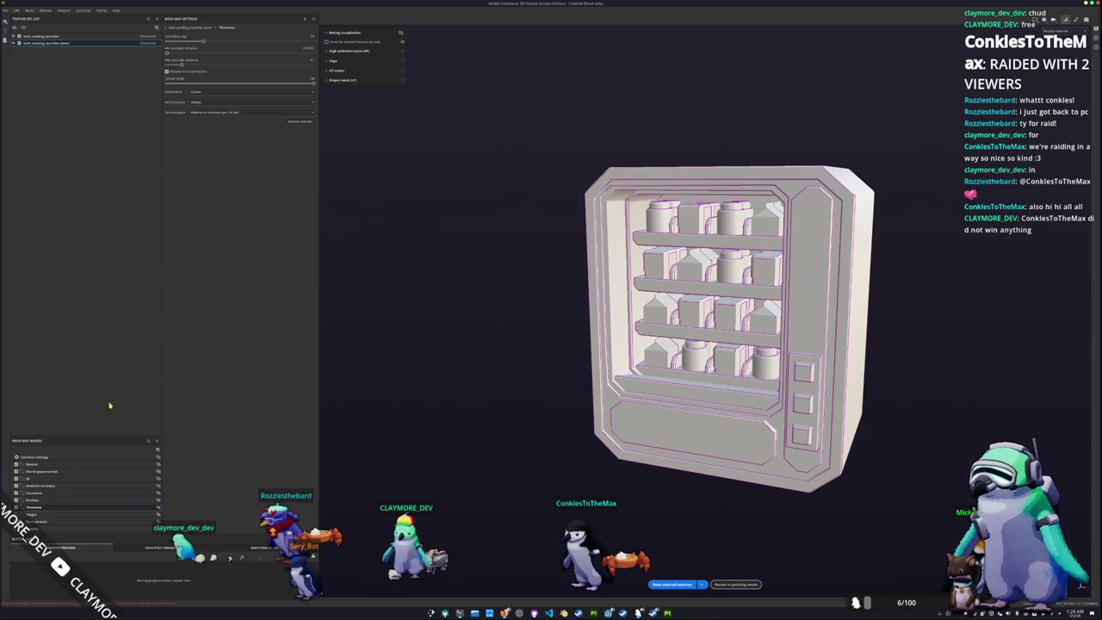
click(207, 109)
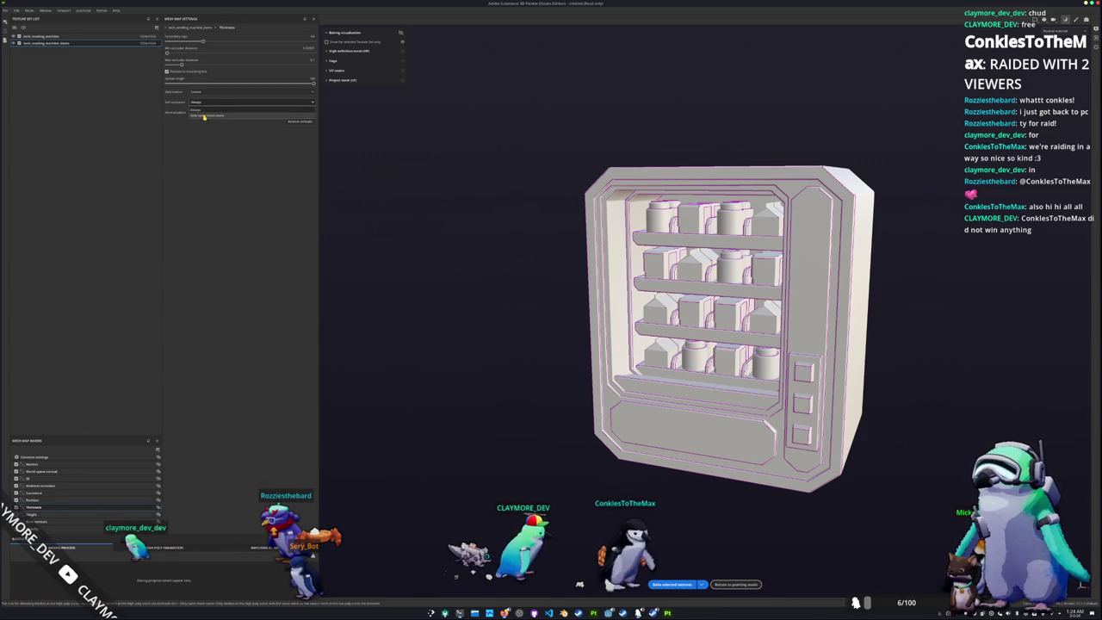
Bake the items' mesh maps and return to painting mode
click(676, 584)
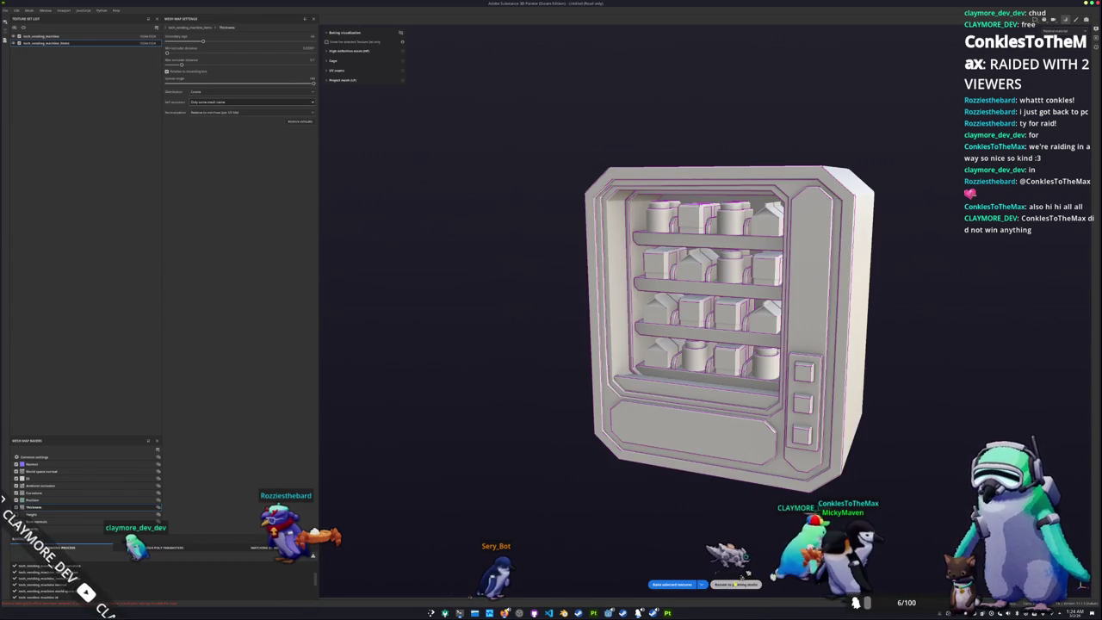
click(733, 584)
scroll(639, 319, up, 2)
scroll(628, 296, up, 2)
scroll(613, 273, up, 2)
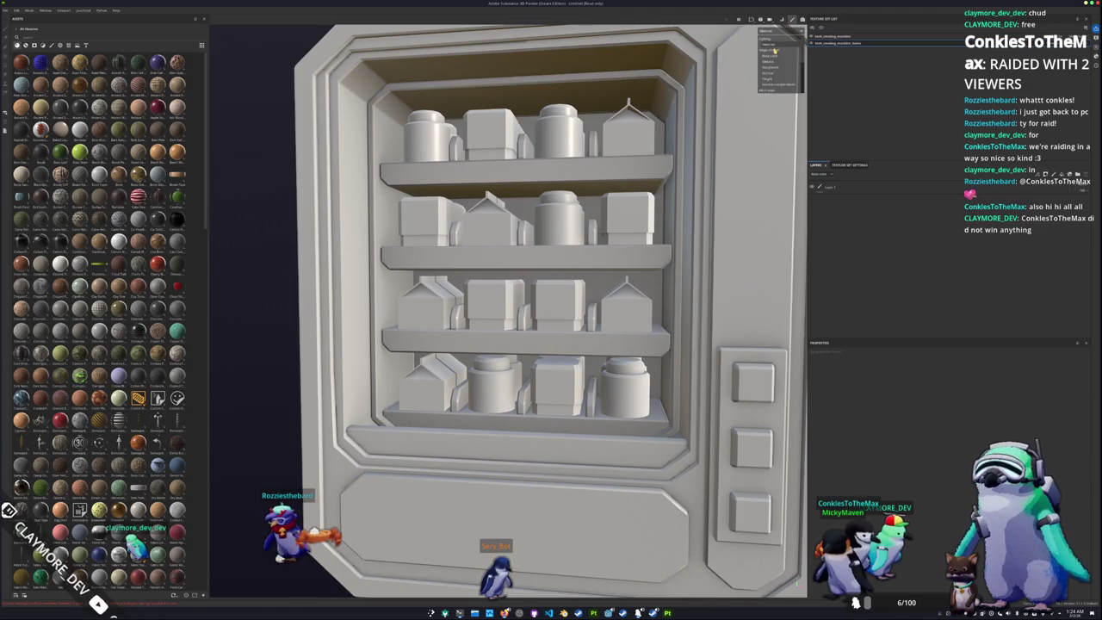
Show Base color in the viewport and drag the Steel material, found by searching 'metal', onto the machine
click(773, 56)
scroll(533, 284, down, 3)
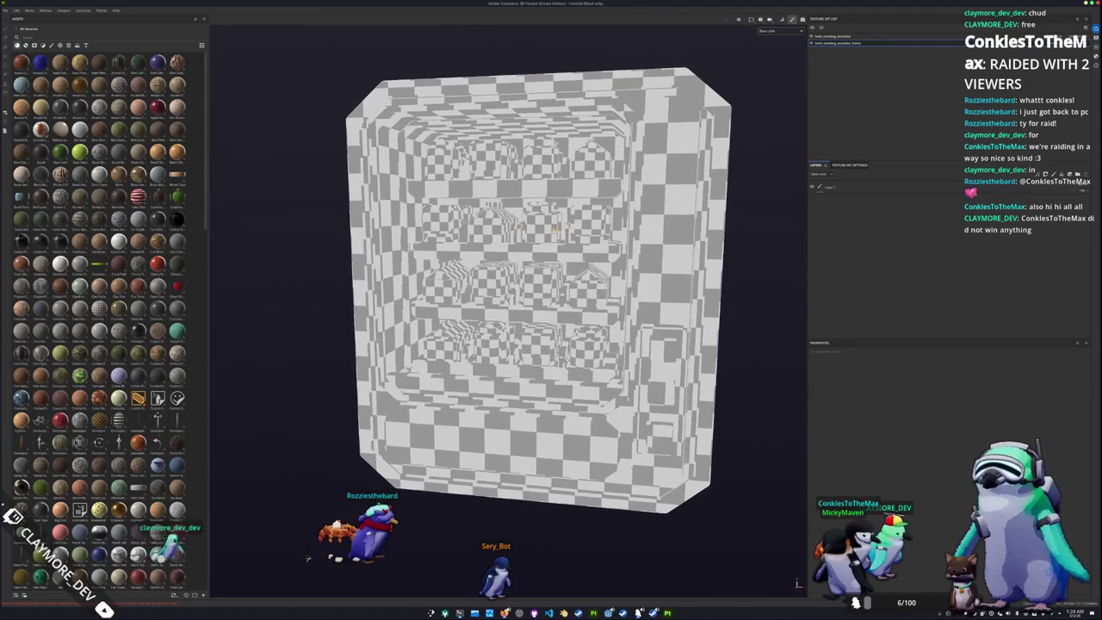
scroll(187, 337, down, 5)
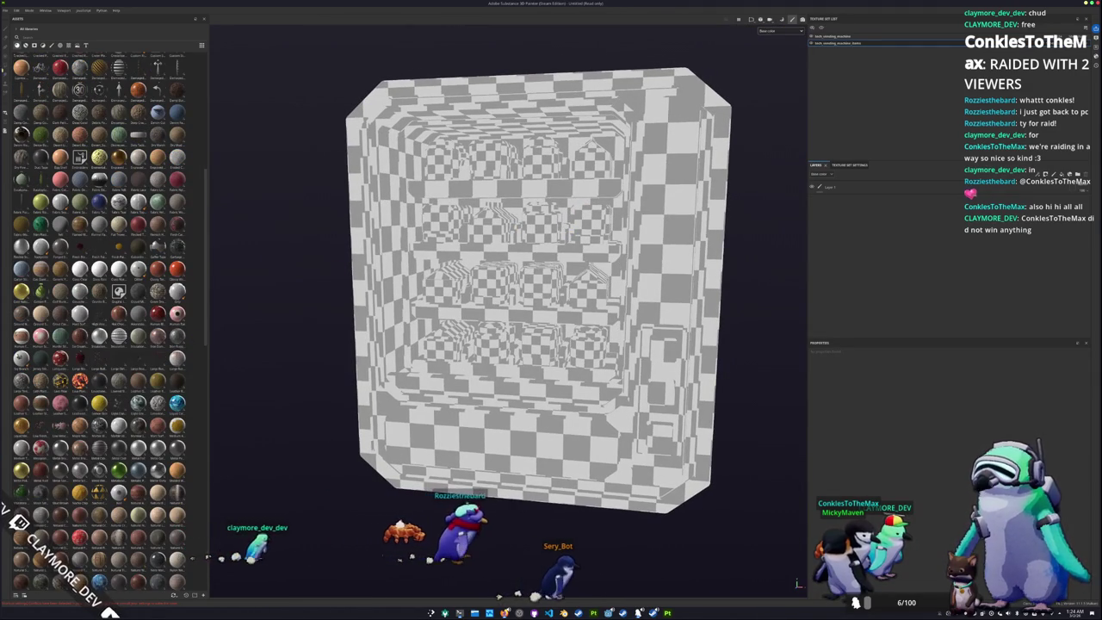
click(34, 39)
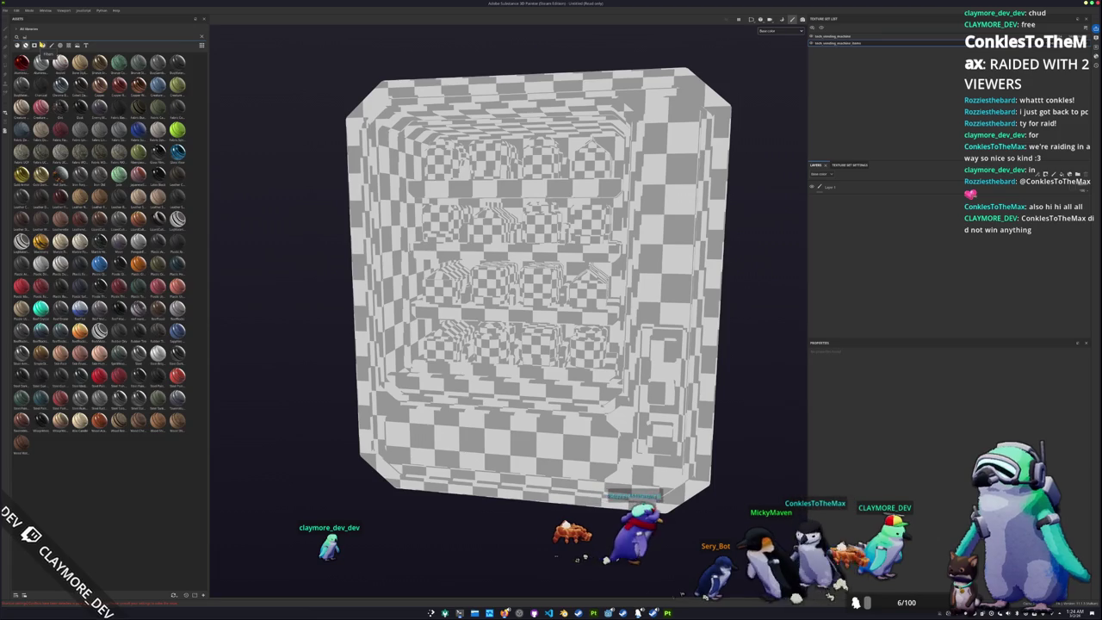
text(metal)
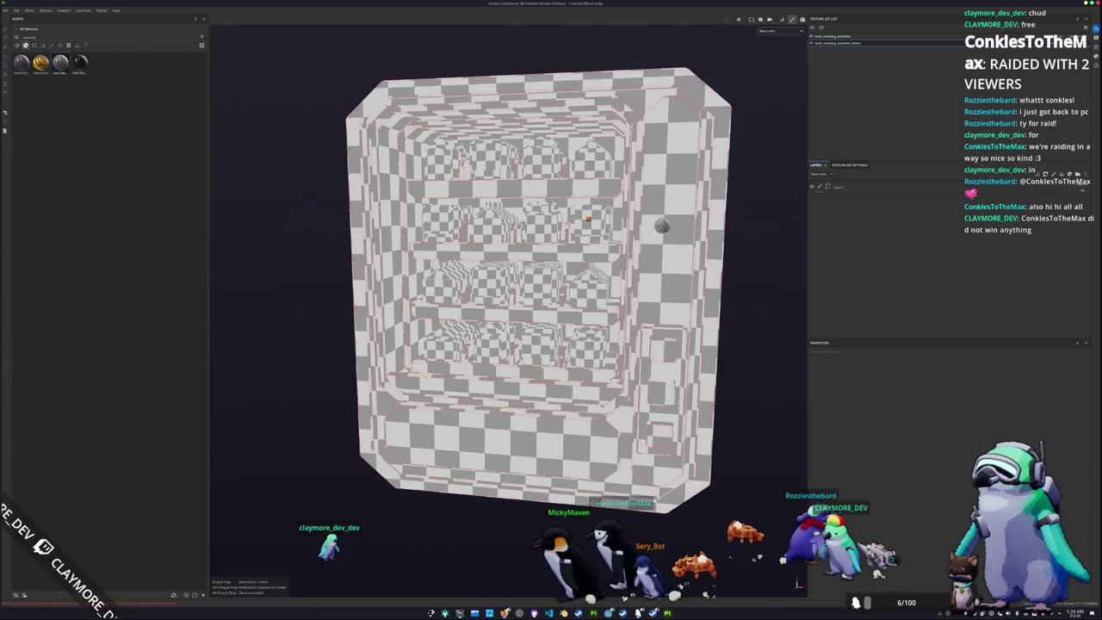
drag(593, 224, 954, 192)
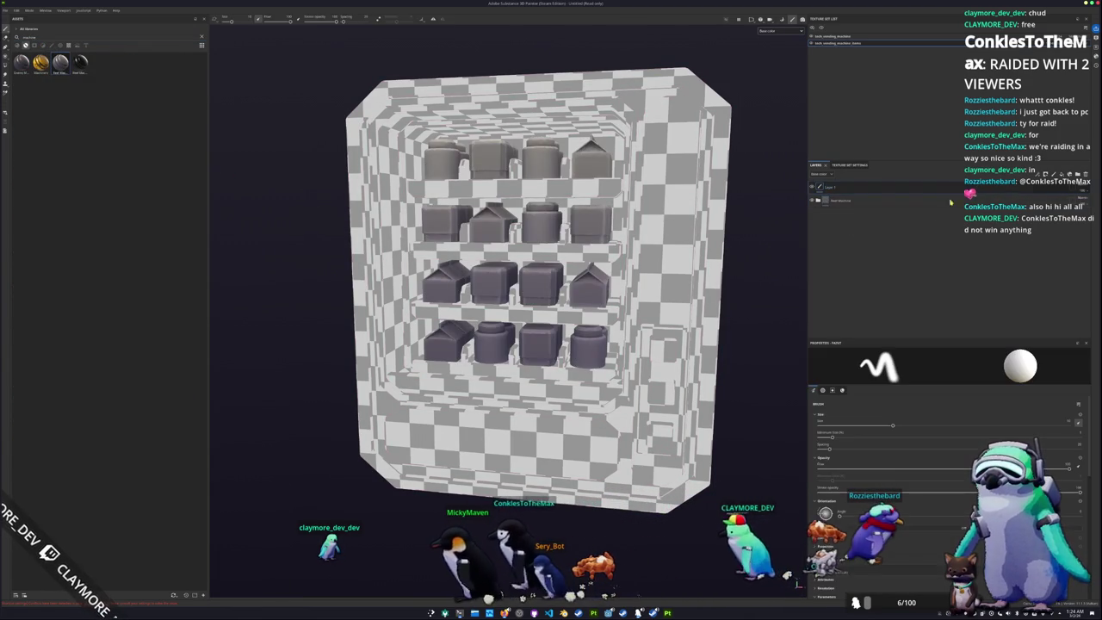
key(Delete)
Orbit around the shelves and top of the steel-covered machine, then return to Baking mode
scroll(568, 274, up, 5)
mouse_move(568, 274)
alt+mouse_down()
mouse_move(544, 369)
mouse_move(594, 203)
mouse_move(504, 327)
mouse_move(515, 324)
alt+mouse_up()
scroll(504, 327, down, 5)
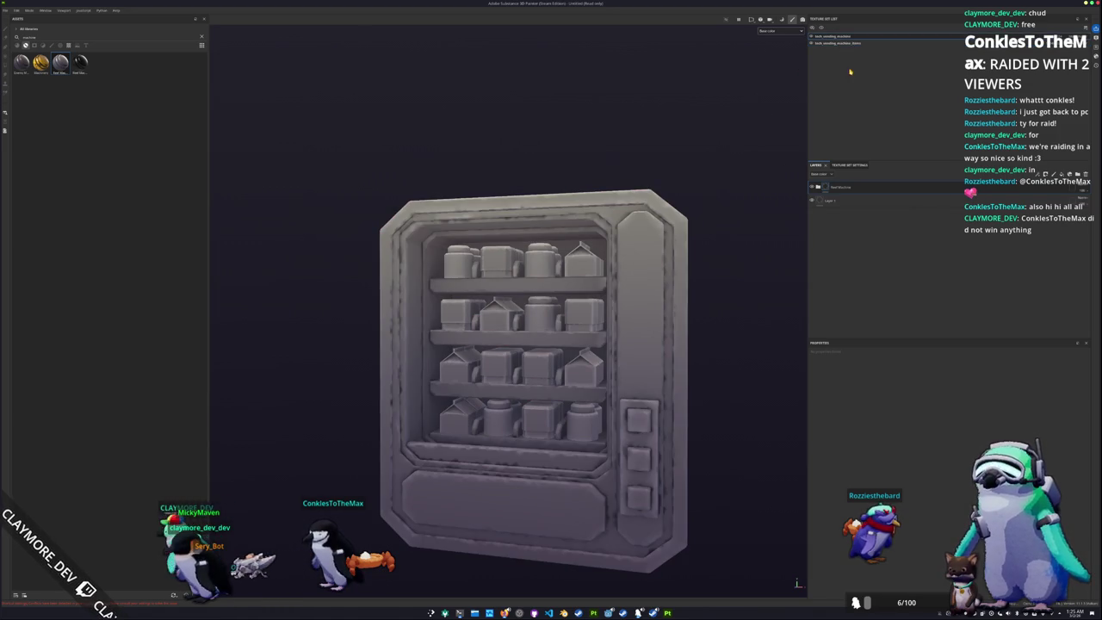
alt+drag(685, 163, 680, 201)
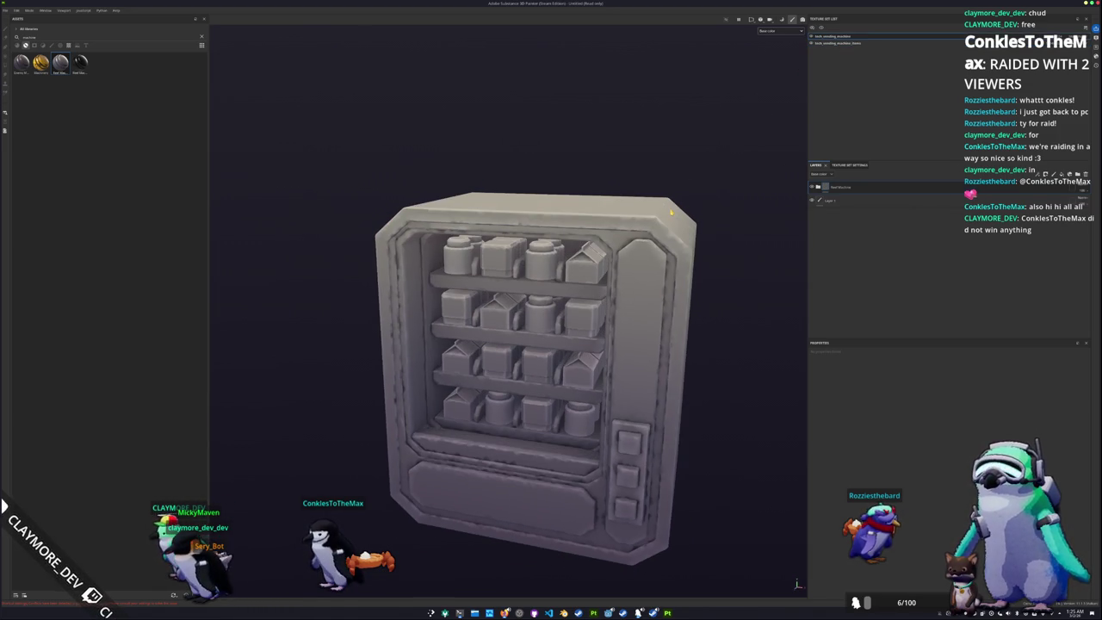
key(ctrl+shift+b)
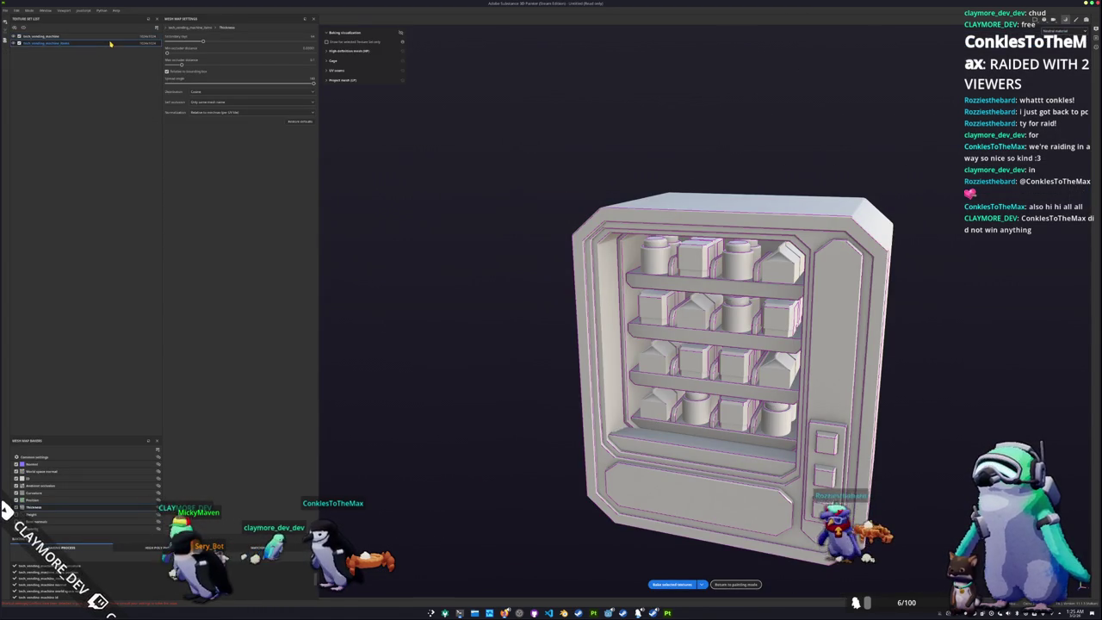
Bake the cabinet texture set's mesh maps at 2048 output size
click(112, 37)
click(108, 456)
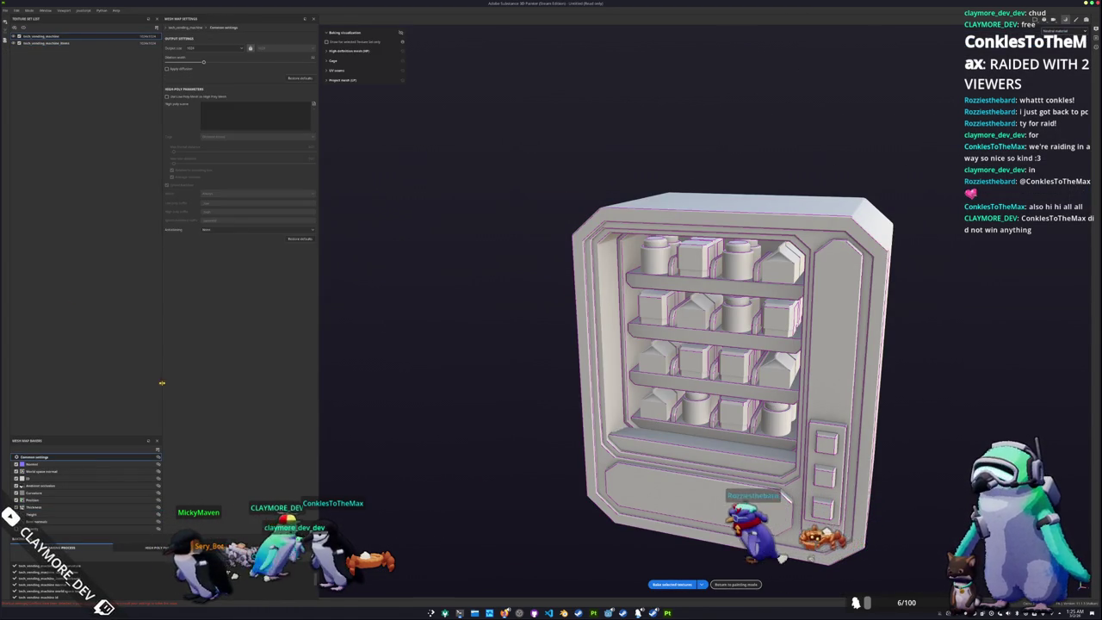
click(229, 48)
click(206, 94)
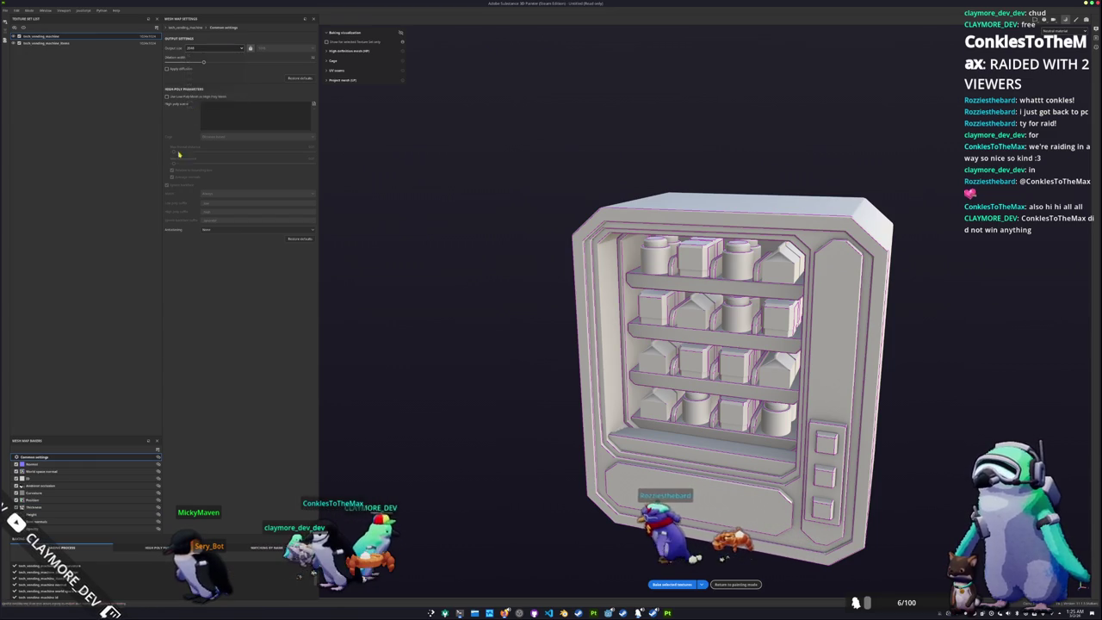
click(680, 584)
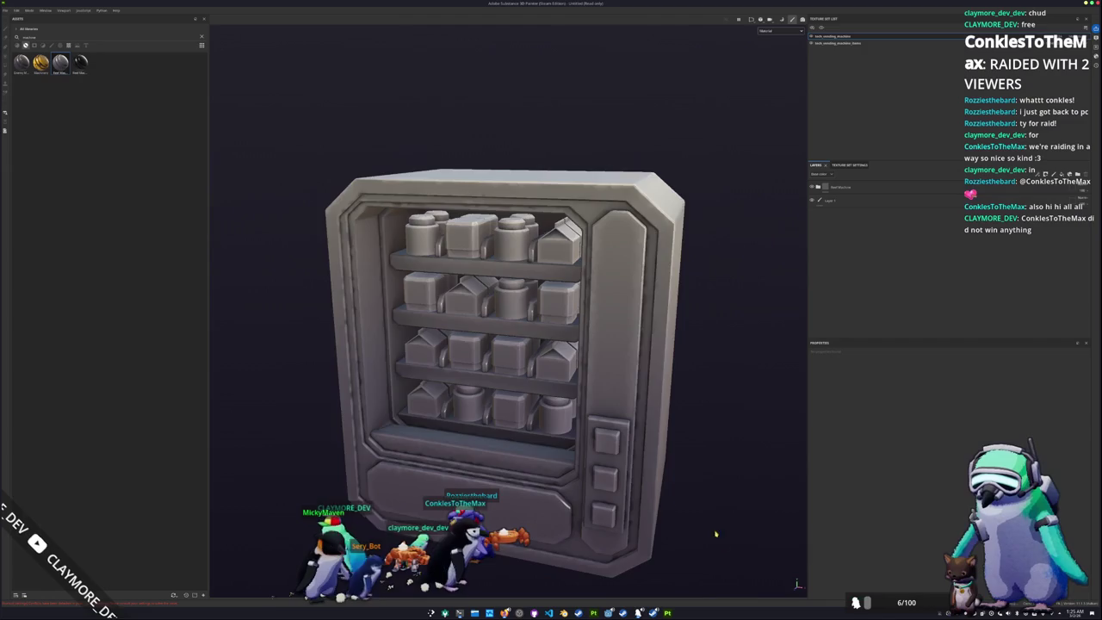
Show only base colour, expand the Vend Machine layer group and select the Fuse mask
alt+drag(716, 534, 688, 387)
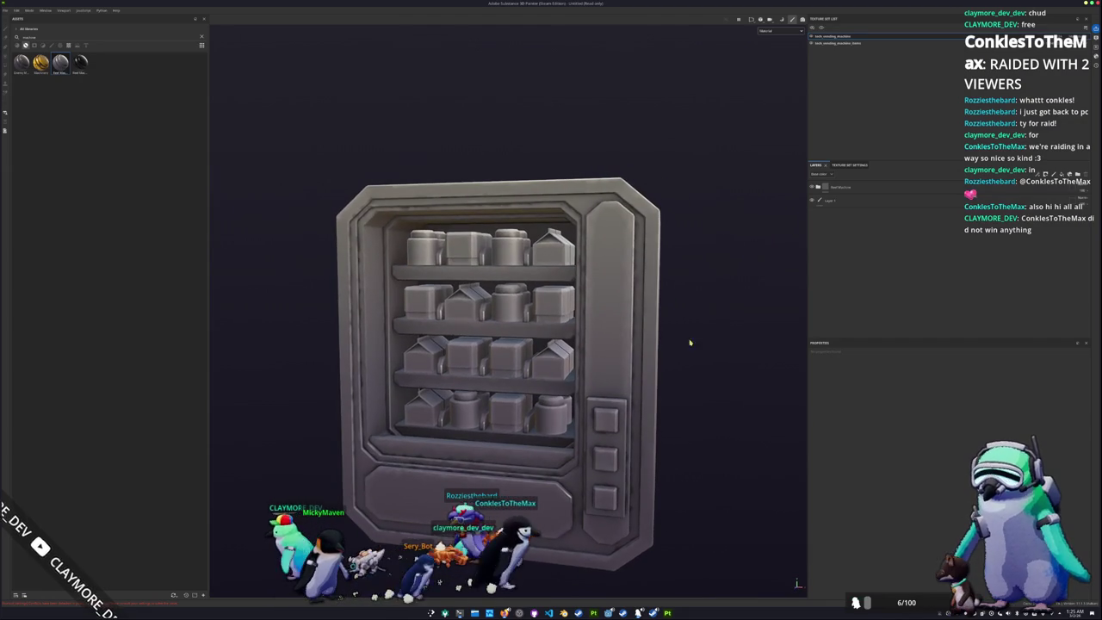
click(779, 31)
click(768, 43)
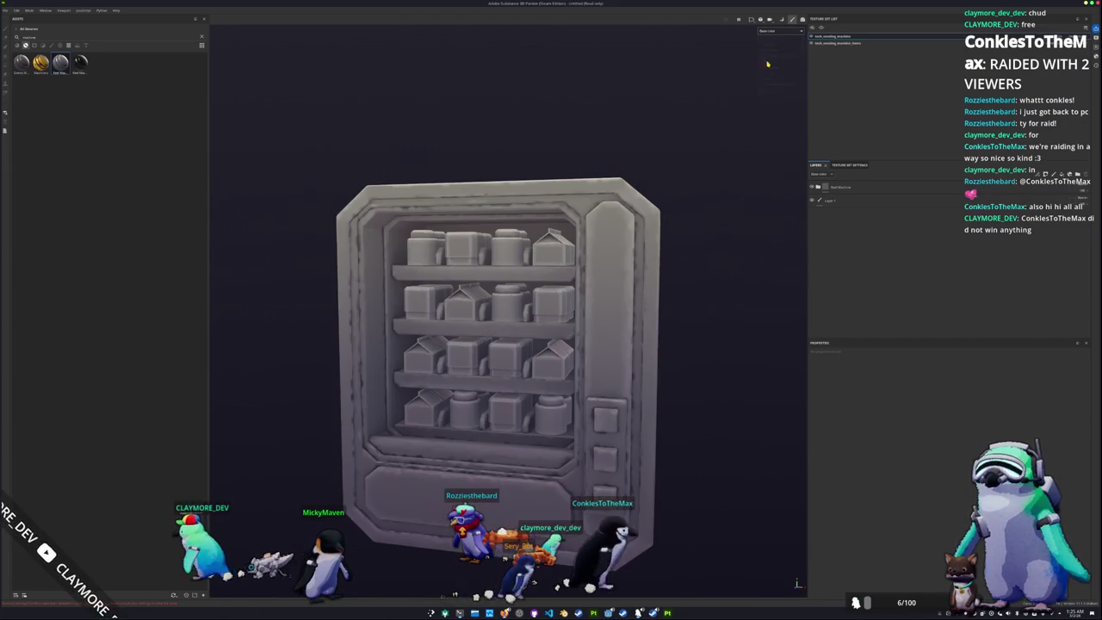
alt+drag(671, 167, 814, 176)
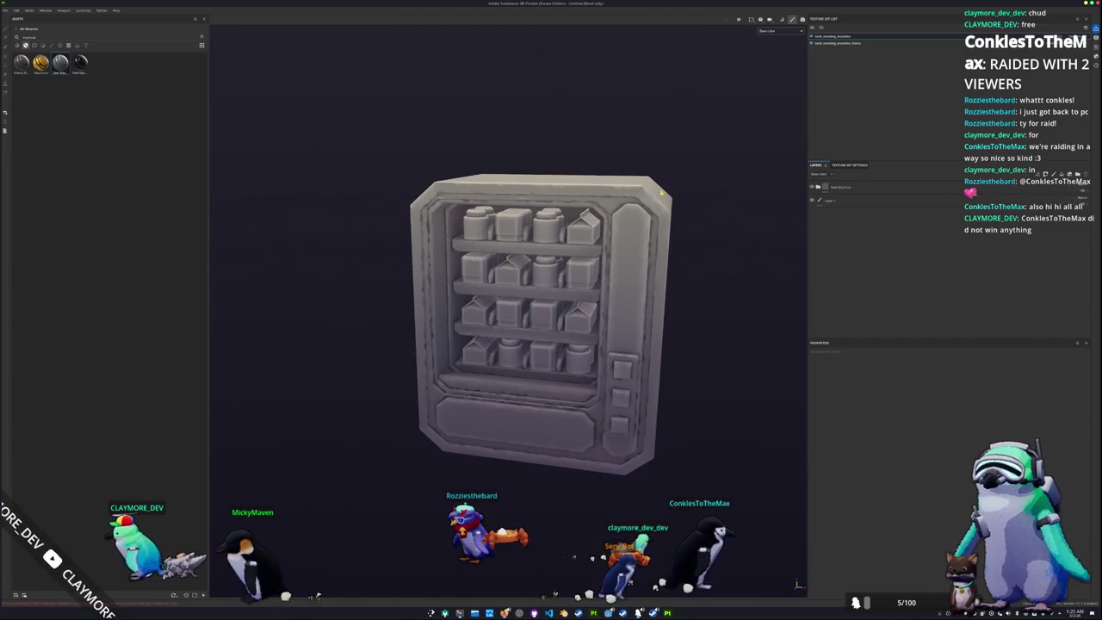
click(818, 186)
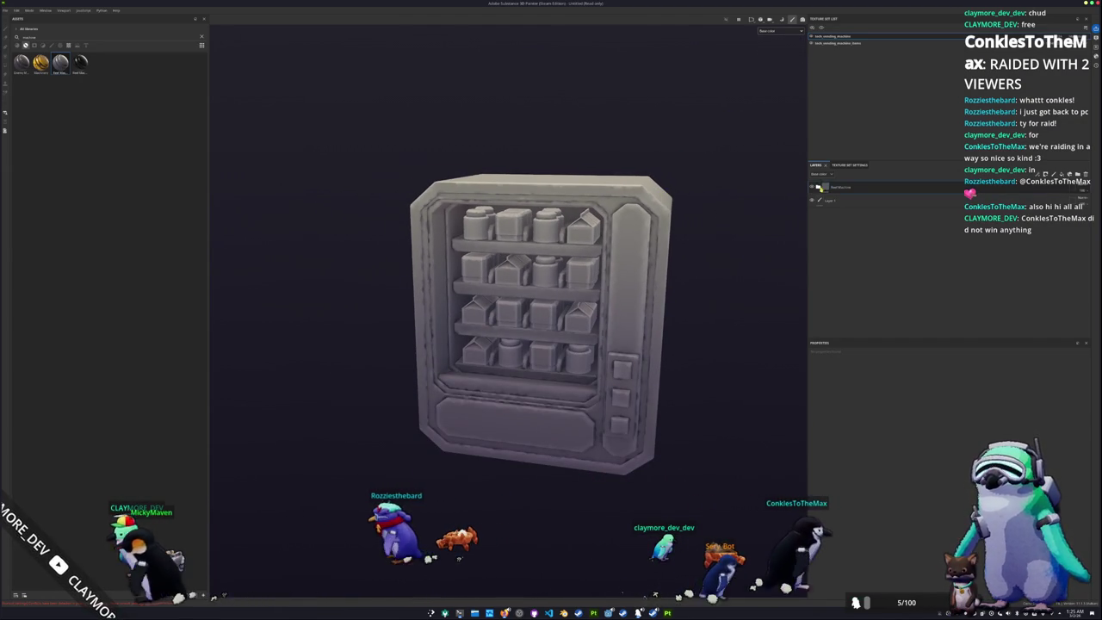
click(834, 248)
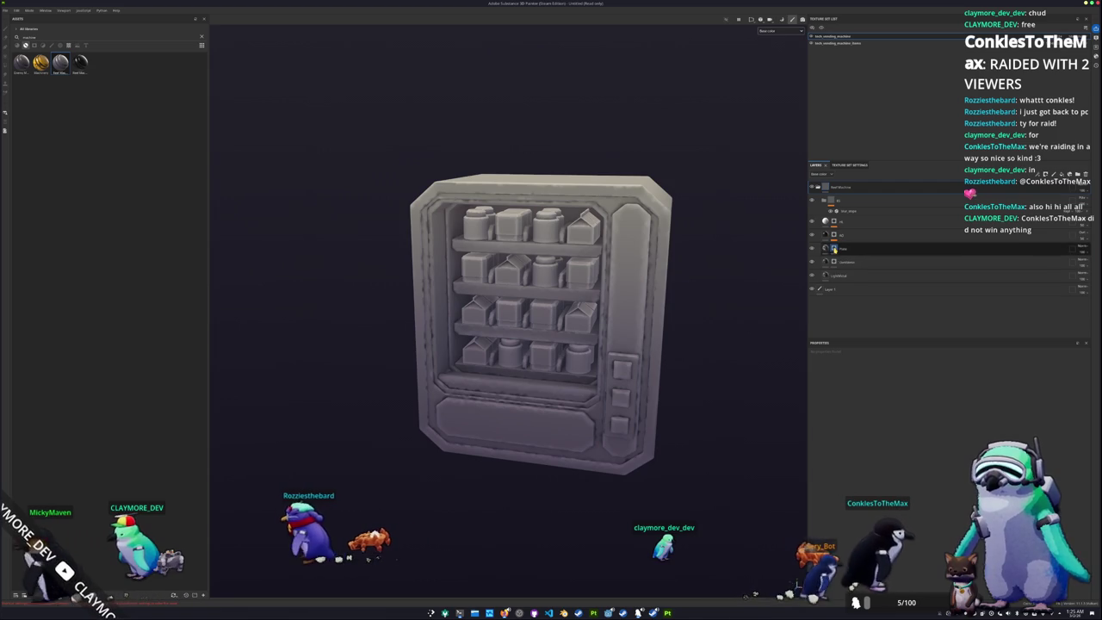
Polygon-fill the machine's outer shell and door-frame strip into the Fuse mask
key(1)
alt+drag(732, 278, 163, 106)
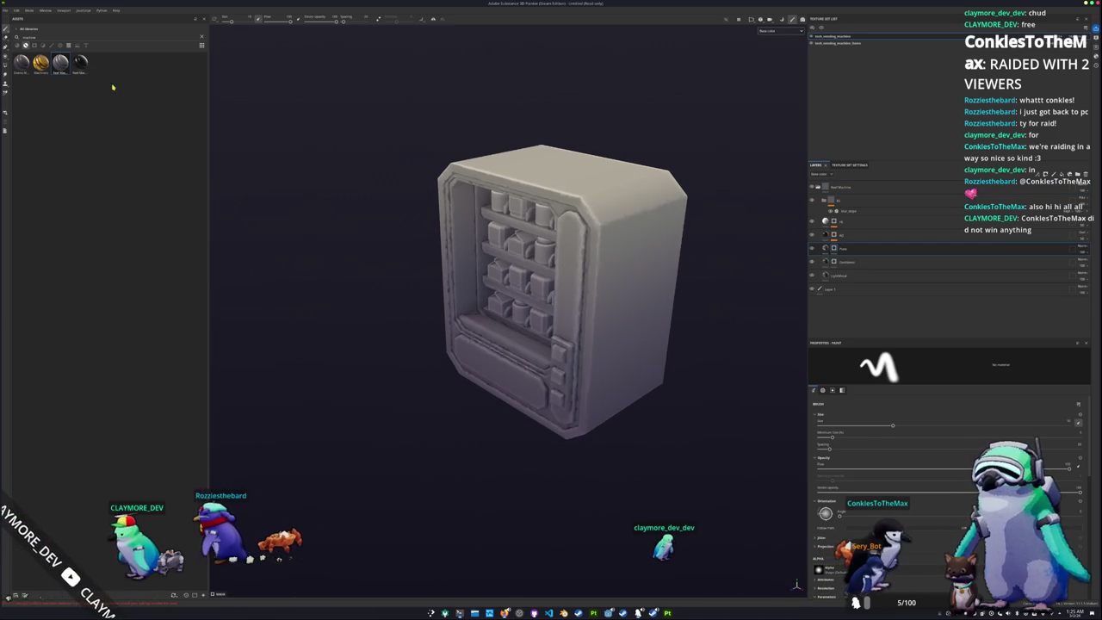
key(6)
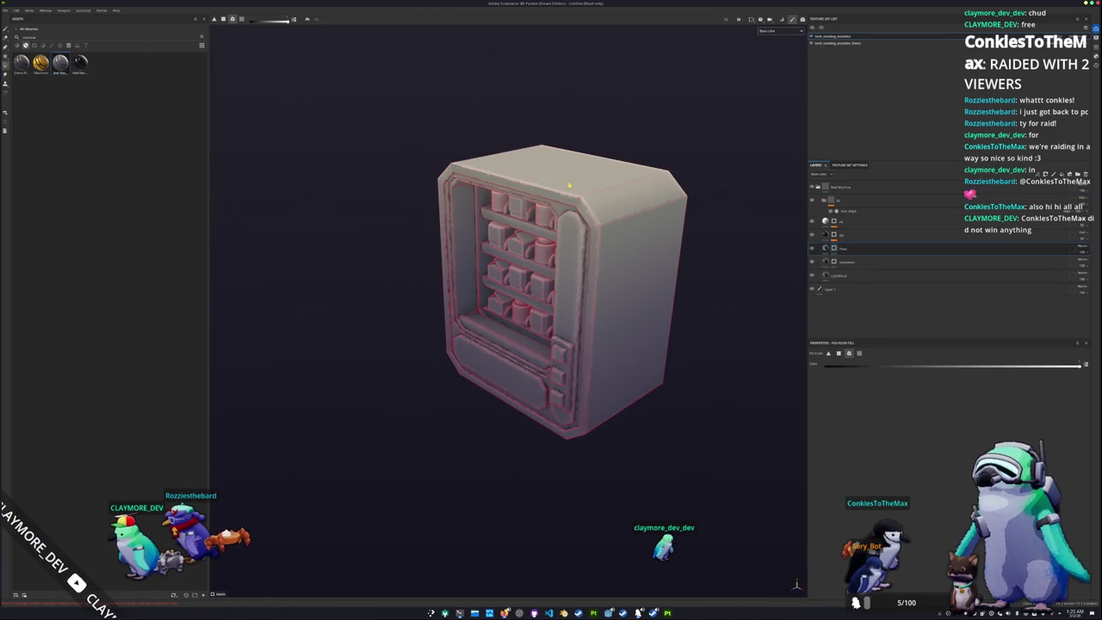
click(566, 183)
click(567, 250)
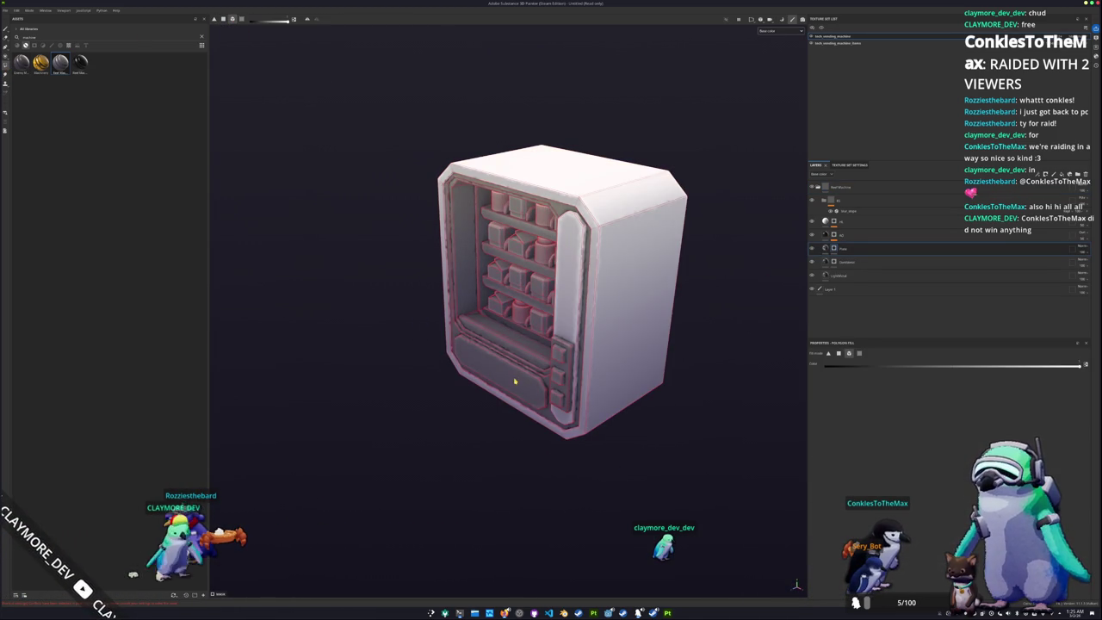
mouse_move(514, 382)
alt+mouse_down()
mouse_move(579, 324)
mouse_move(299, 331)
mouse_move(459, 306)
mouse_move(359, 308)
mouse_move(504, 304)
mouse_move(473, 302)
mouse_move(534, 266)
mouse_move(586, 173)
mouse_move(441, 296)
mouse_move(461, 246)
alt+mouse_up()
scroll(600, 150, up, 3)
scroll(576, 170, down, 5)
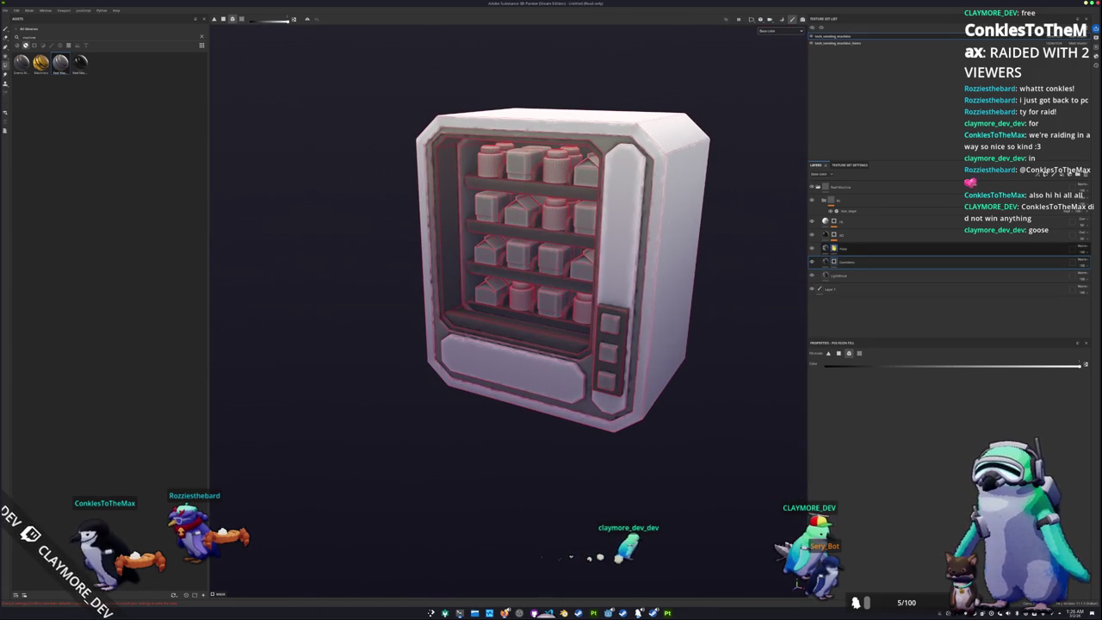
Select the layer above Plate and switch to the second texture set
click(834, 235)
click(833, 234)
mouse_move(714, 344)
alt+mouse_down()
mouse_move(738, 332)
mouse_move(775, 258)
alt+mouse_up()
click(853, 43)
alt+drag(585, 258, 537, 217)
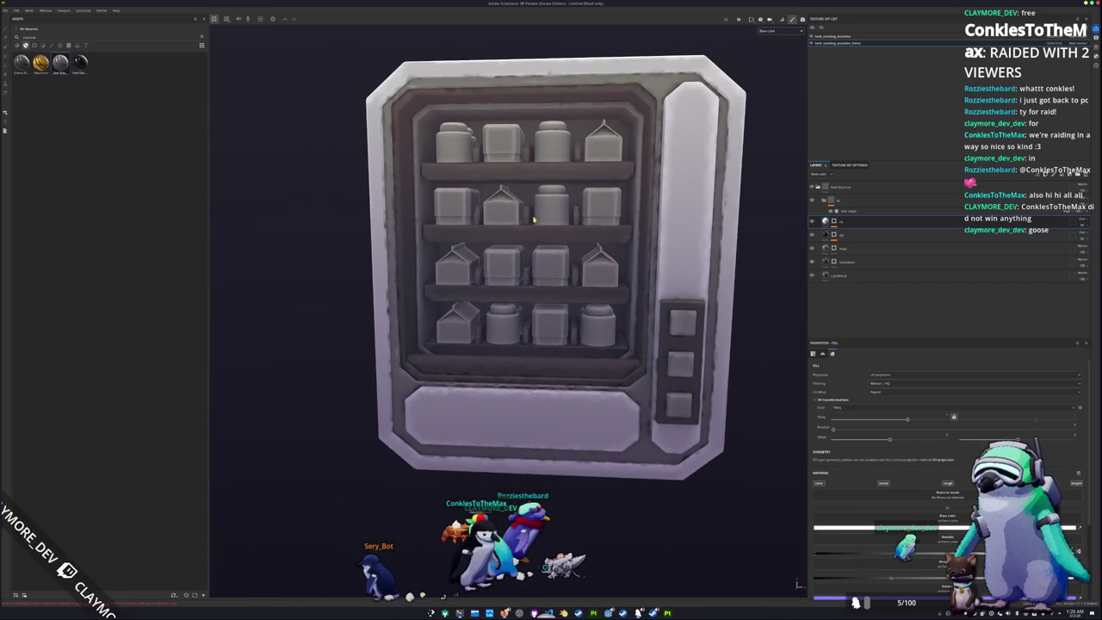
Duplicate the Plate fill layer for the cartons and open its base colour picker
scroll(536, 218, down, 3)
scroll(456, 330, down, 2)
alt+drag(456, 329, 779, 90)
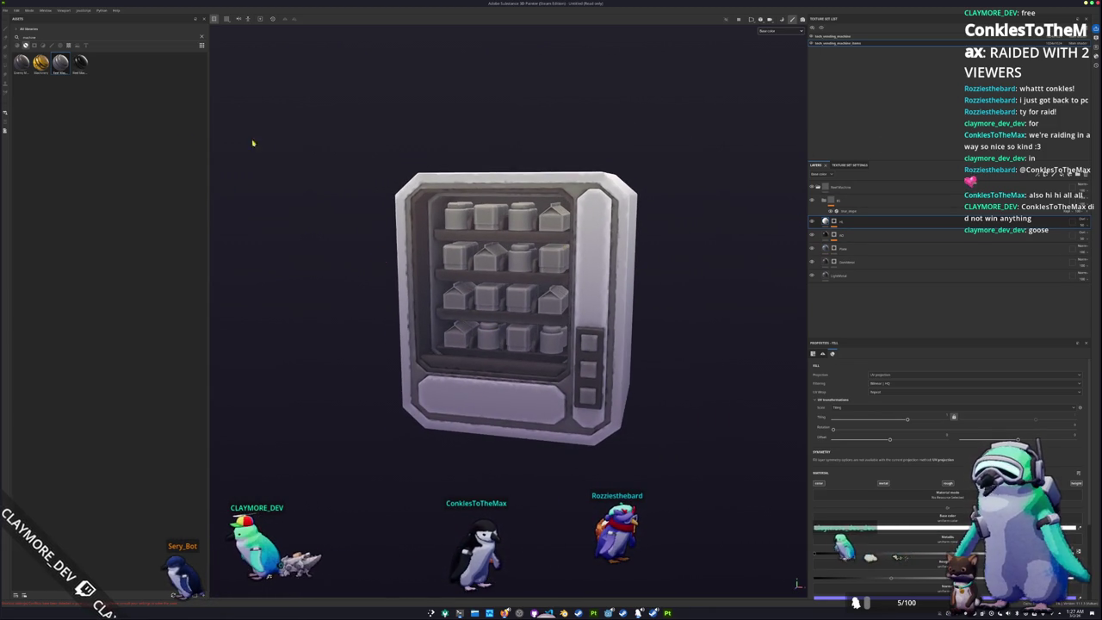
click(848, 249)
key(ctrl+d)
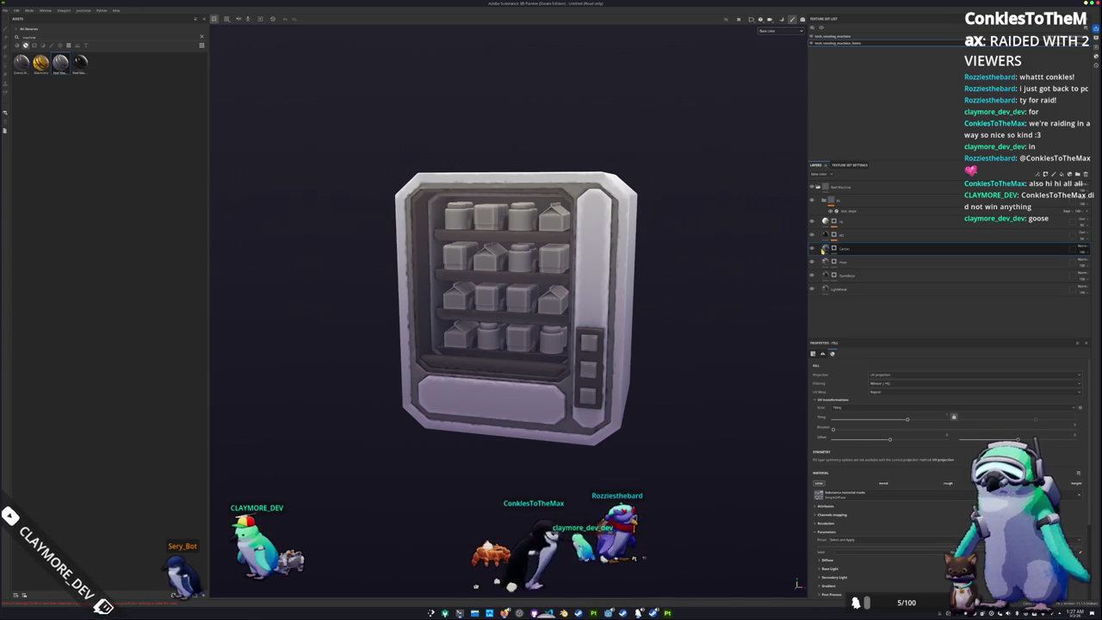
scroll(860, 491, down, 3)
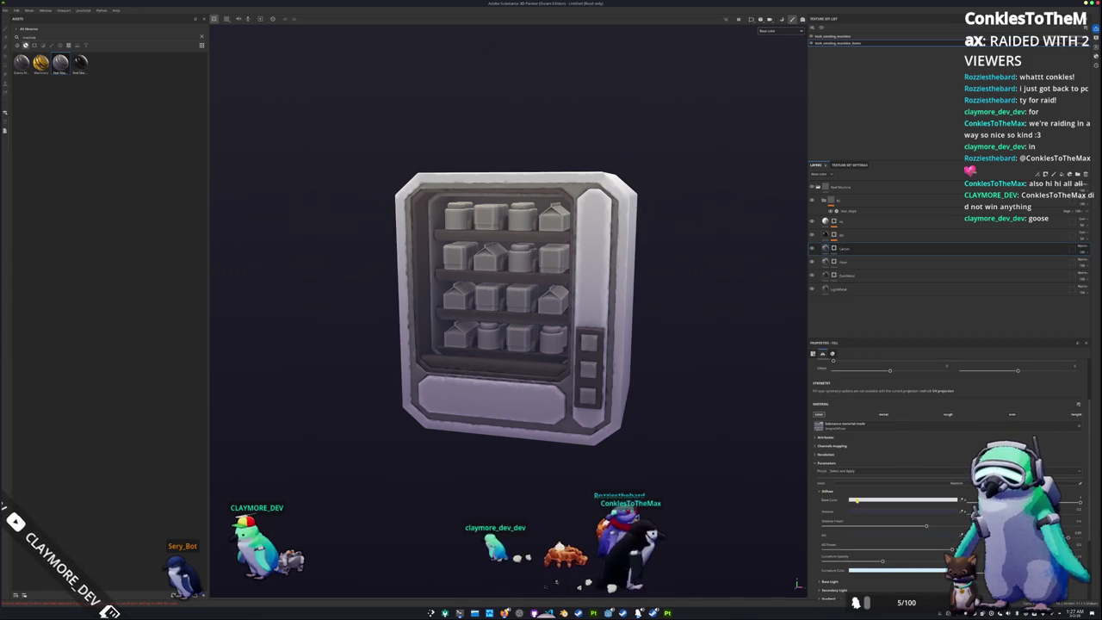
click(895, 499)
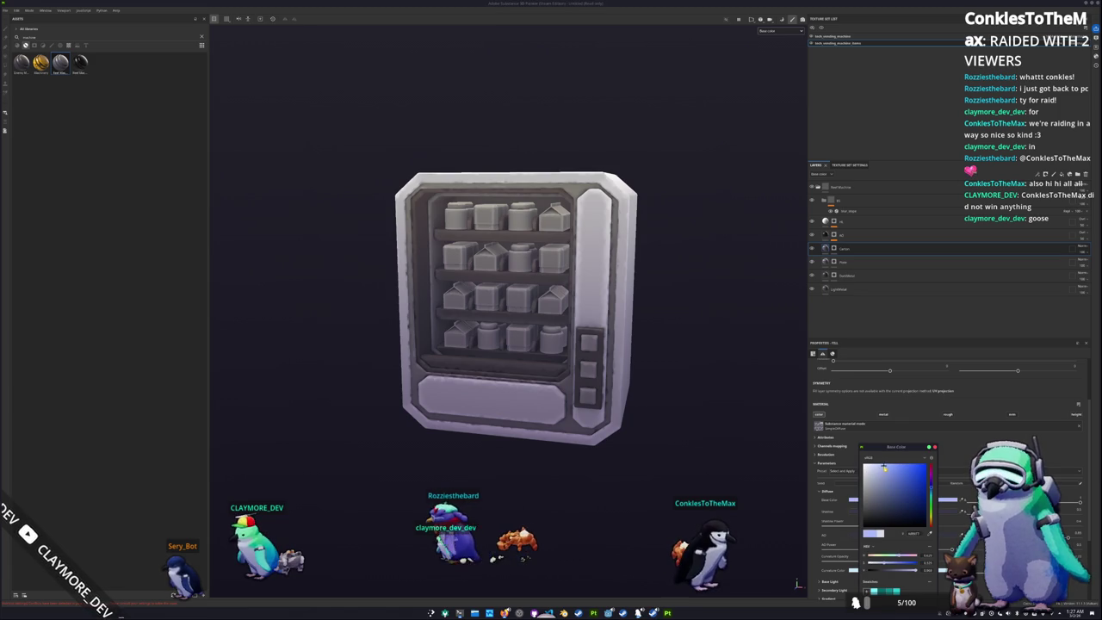
Select the Carton fill layer and switch to Polygon Fill on its mask
key(4)
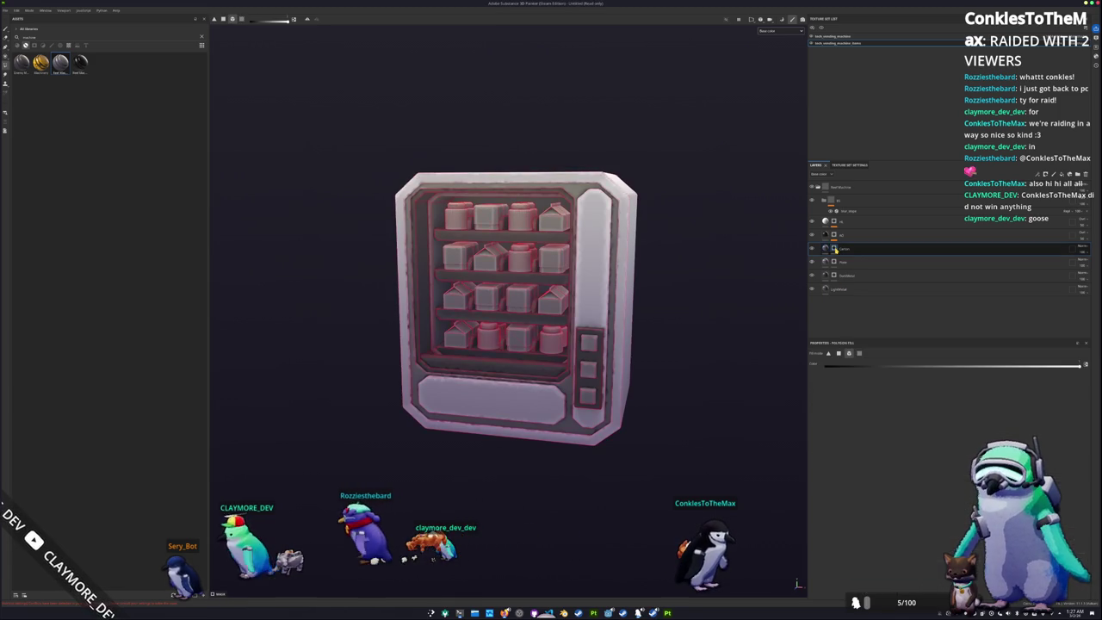
scroll(589, 336, up, 3)
key(1)
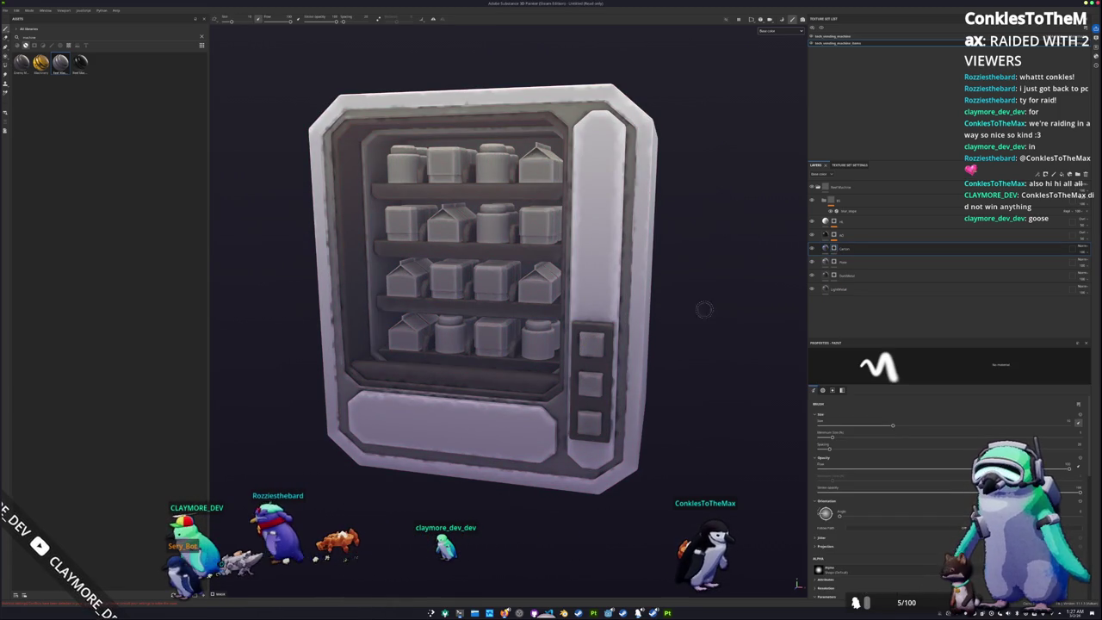
click(826, 248)
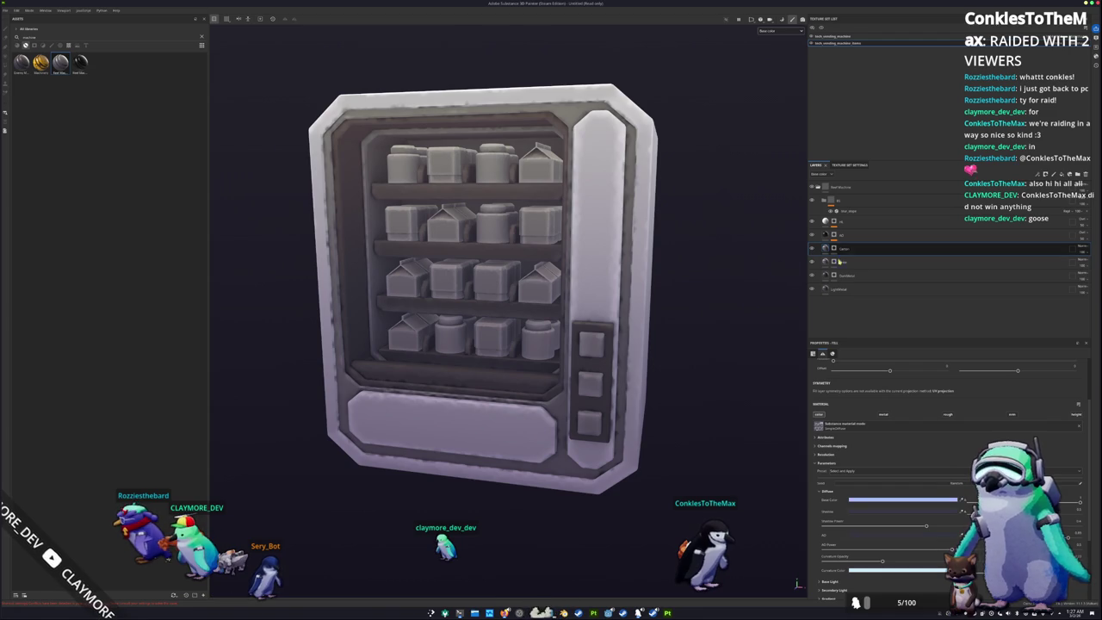
key(1)
mouse_move(711, 204)
alt+mouse_down()
mouse_move(715, 273)
mouse_move(693, 266)
alt+mouse_up()
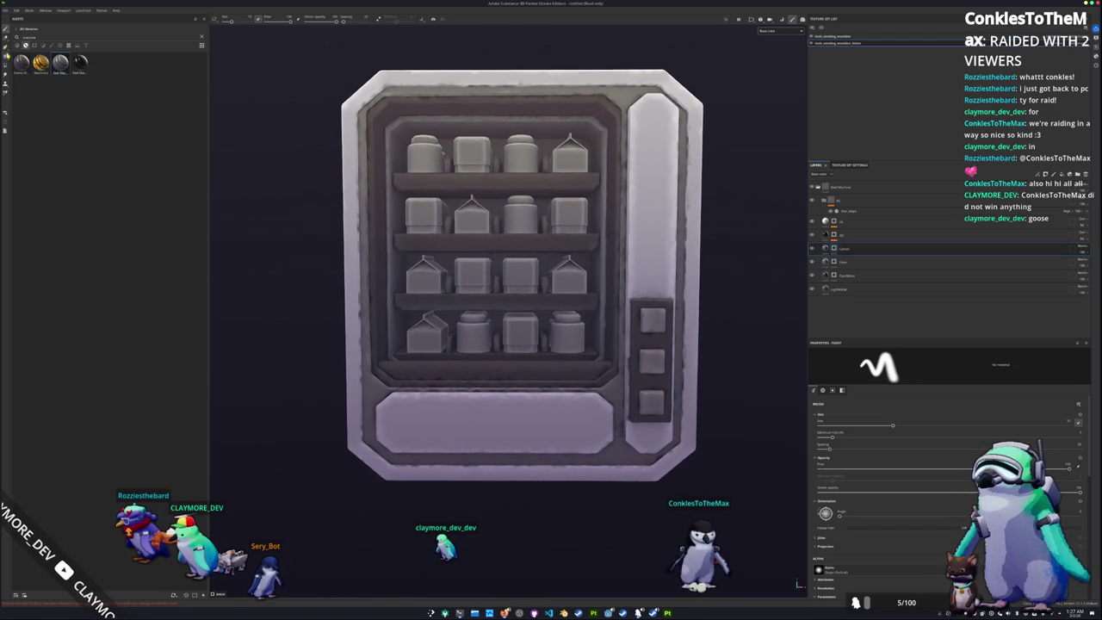
key(4)
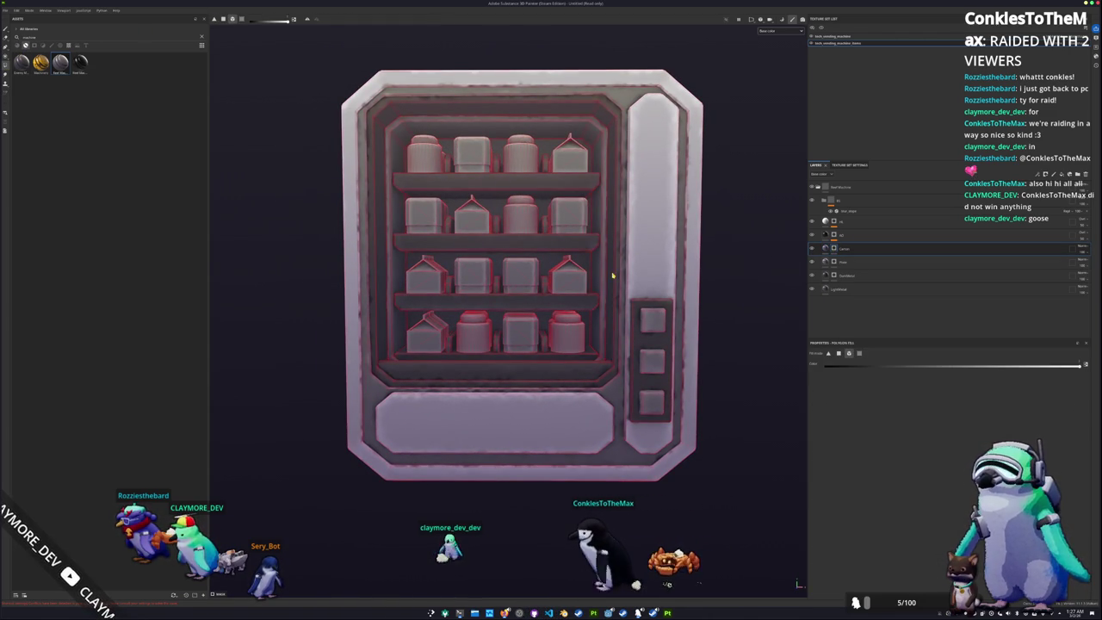
Fill the third-shelf, bottom-left and second-shelf cartons into the Carton mask
click(561, 265)
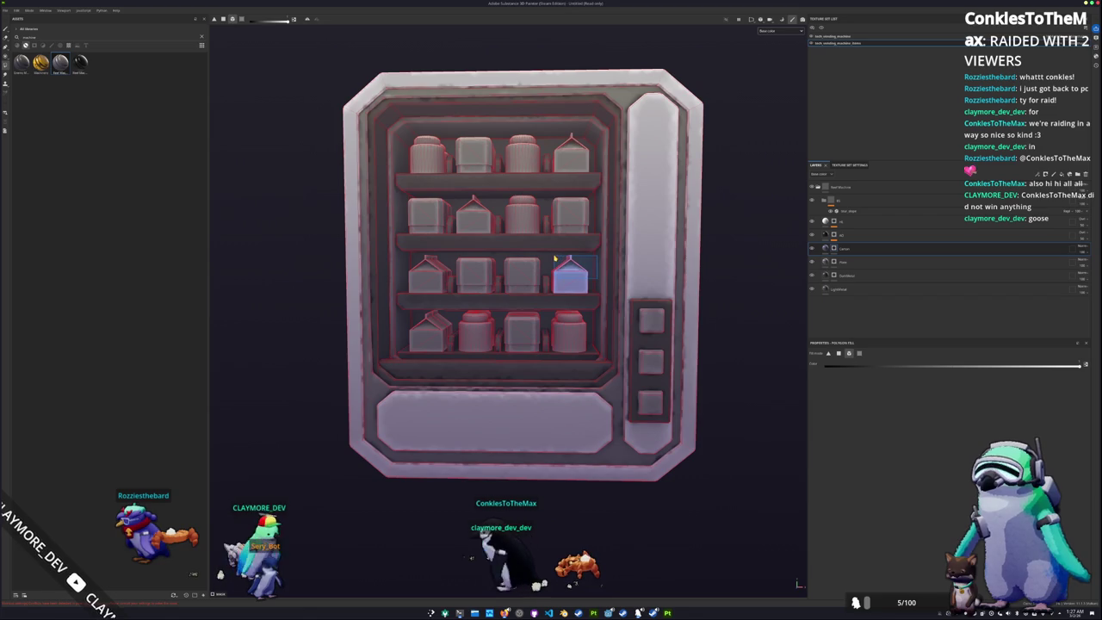
click(430, 276)
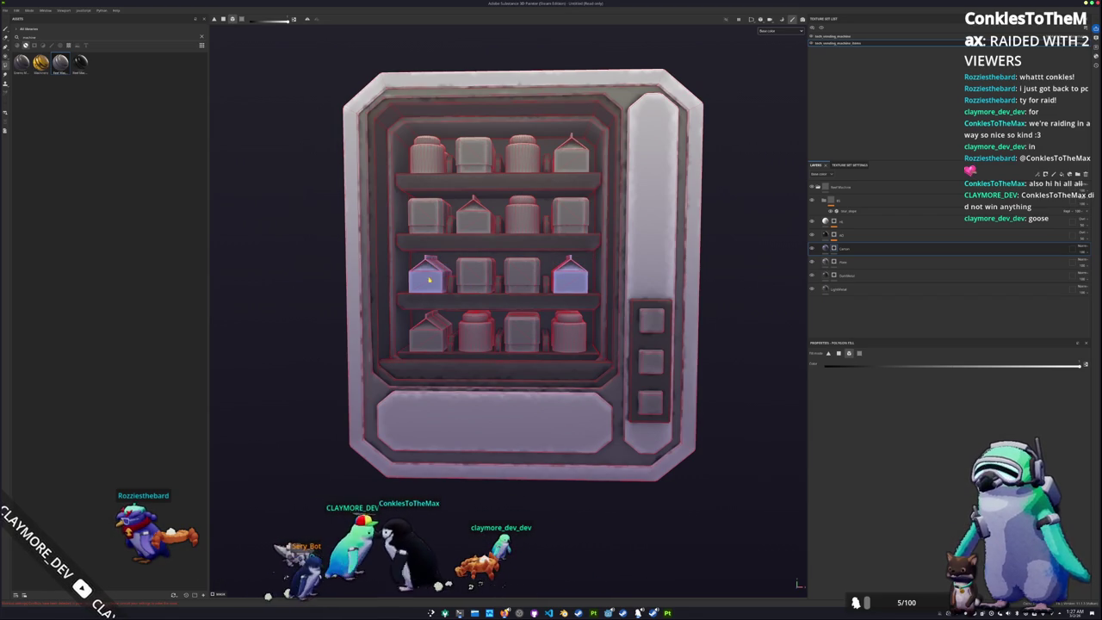
click(430, 331)
middle_drag(430, 331, 456, 407)
click(497, 276)
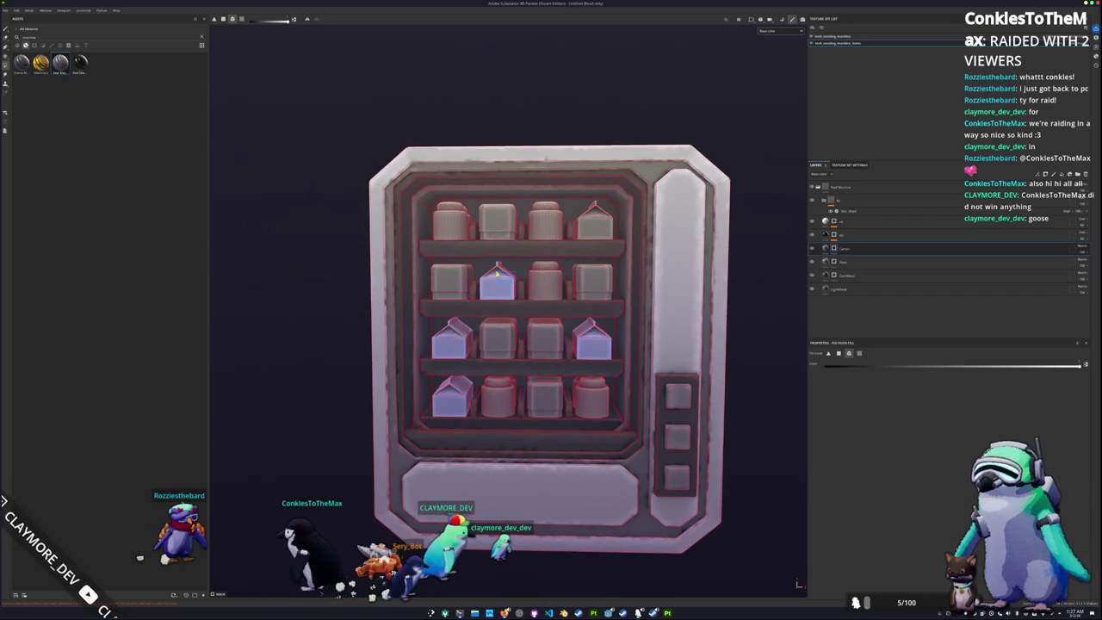
scroll(498, 275, down, 2)
alt+drag(498, 275, 596, 313)
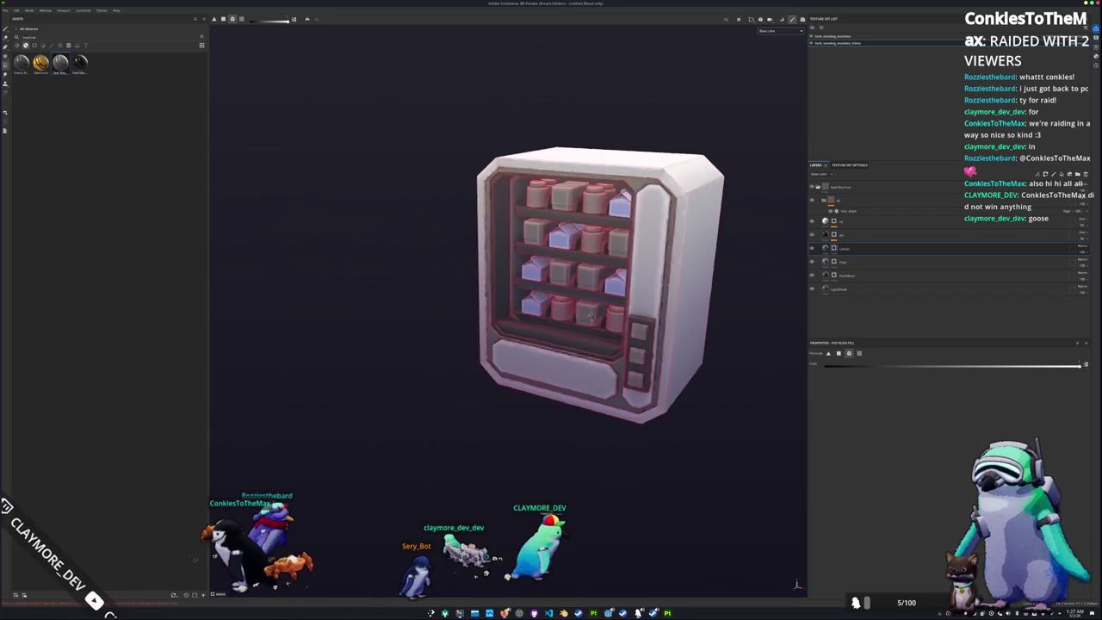
Give the Carton layer a stronger blue base colour and blue shadow, then duplicate it
click(825, 248)
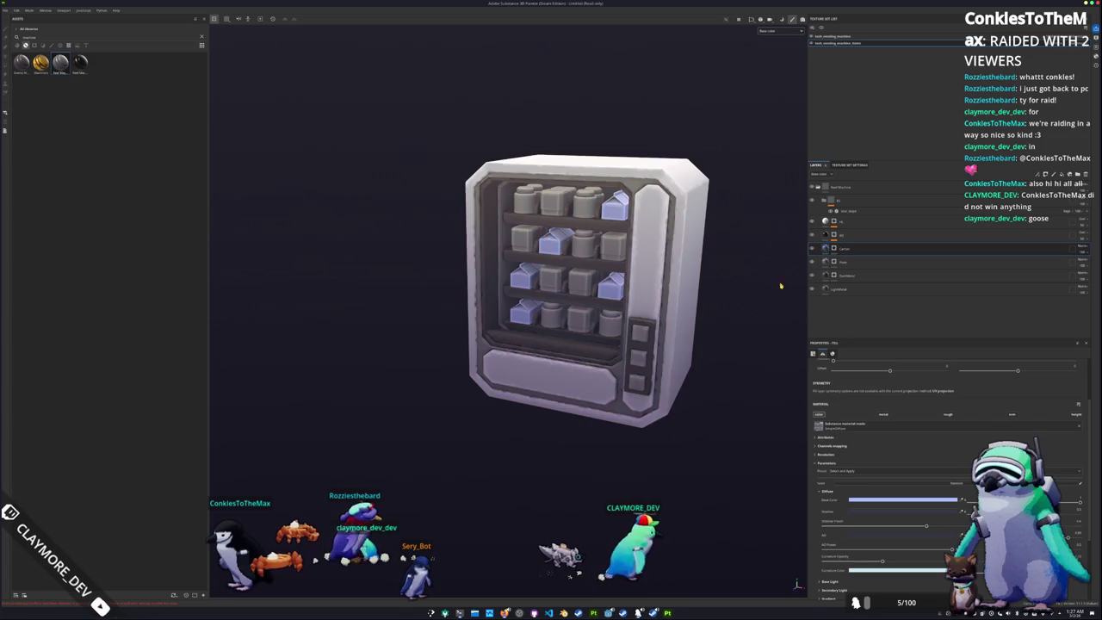
scroll(793, 277, up, 2)
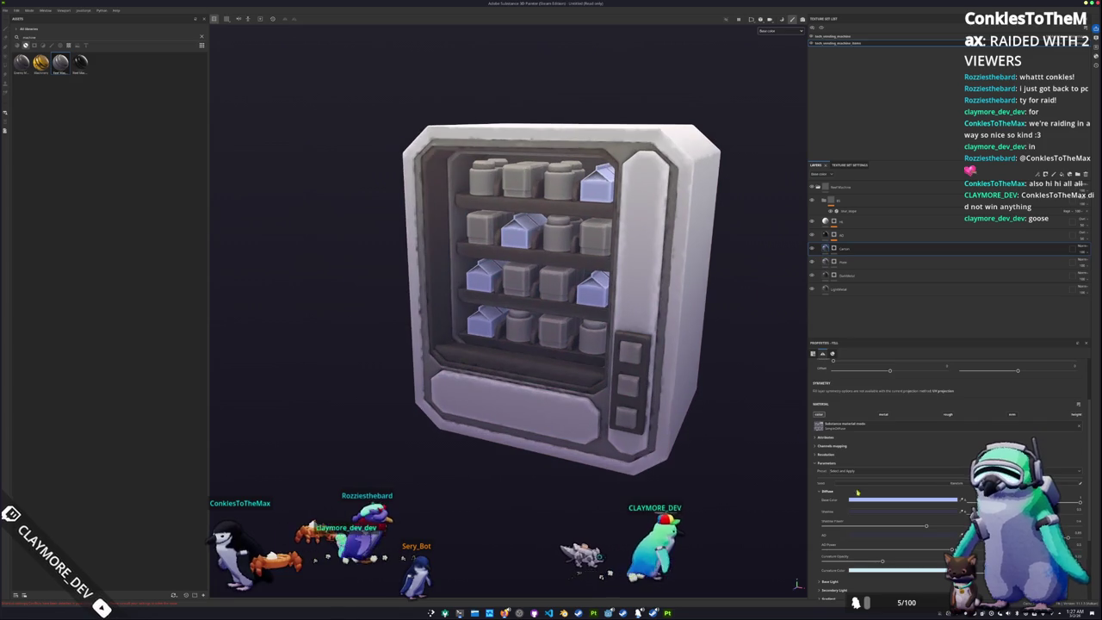
click(900, 499)
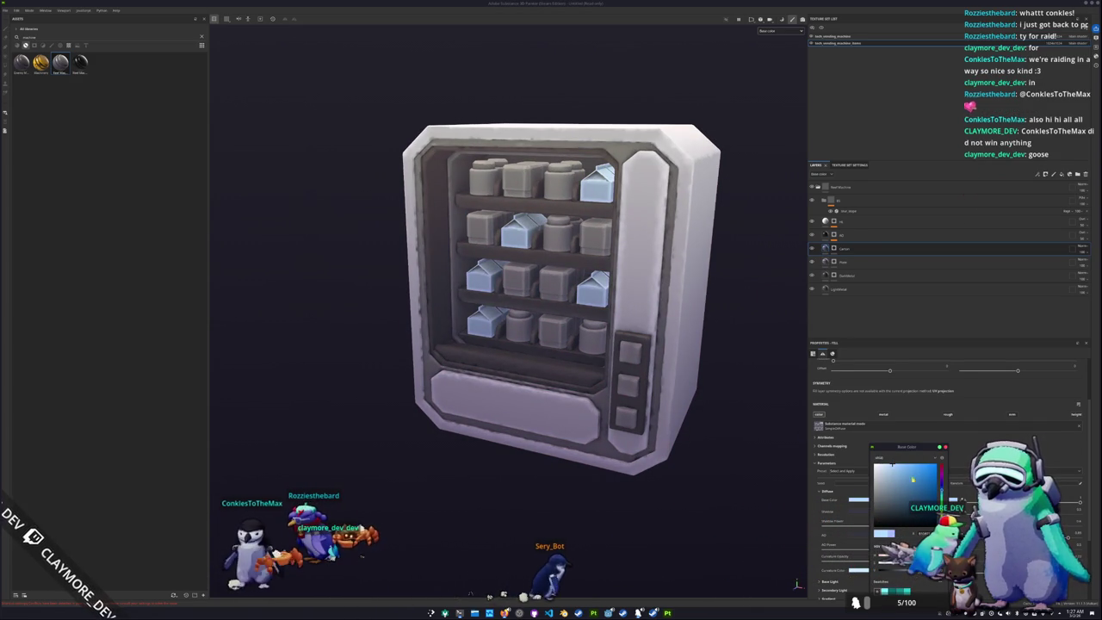
drag(892, 465, 903, 466)
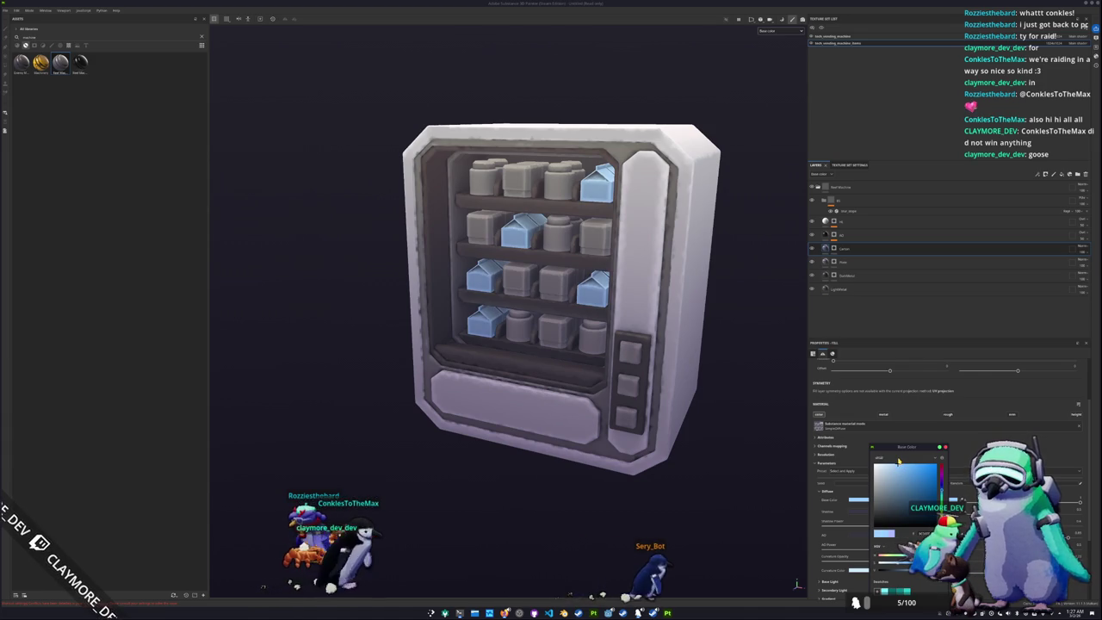
click(858, 510)
click(899, 488)
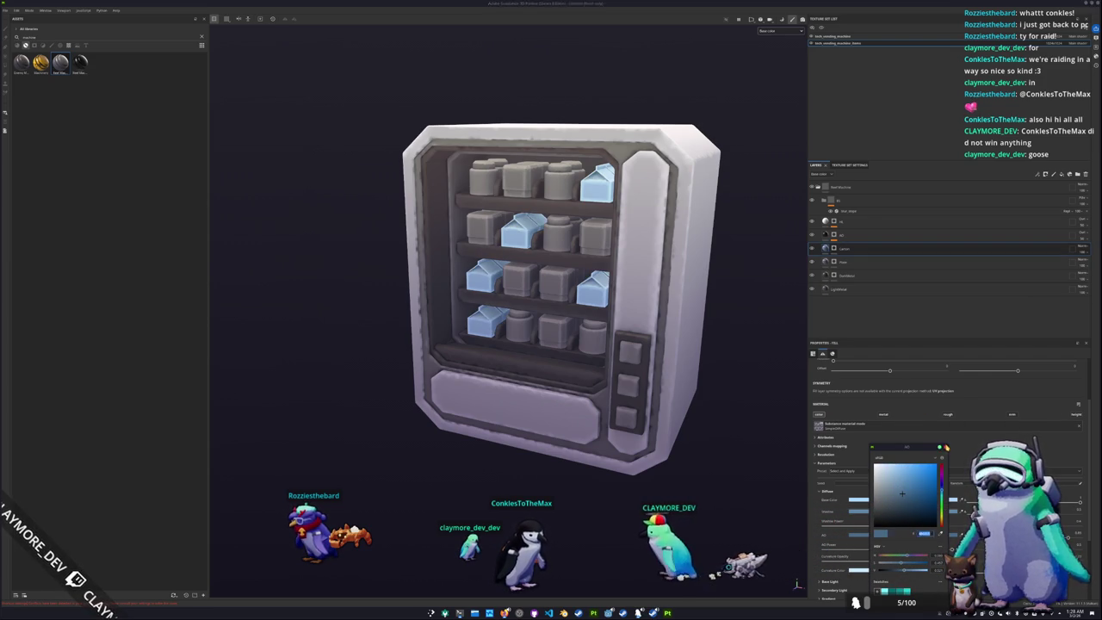
click(867, 249)
key(ctrl+d)
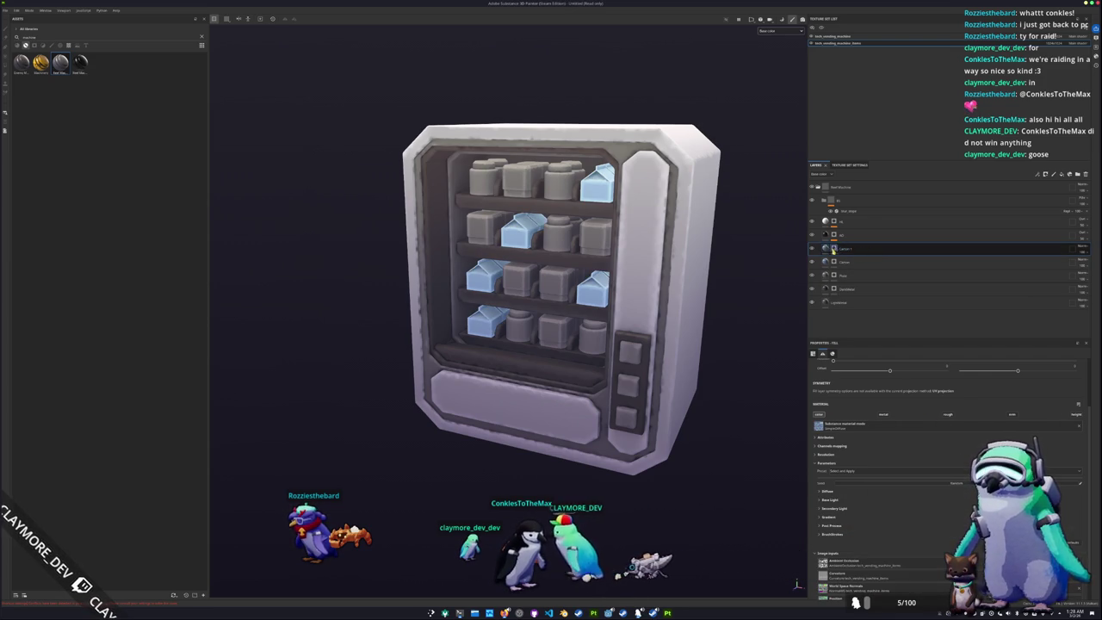
Give the carton copy, Carton 1, a light green base colour and a fresh empty mask
click(826, 491)
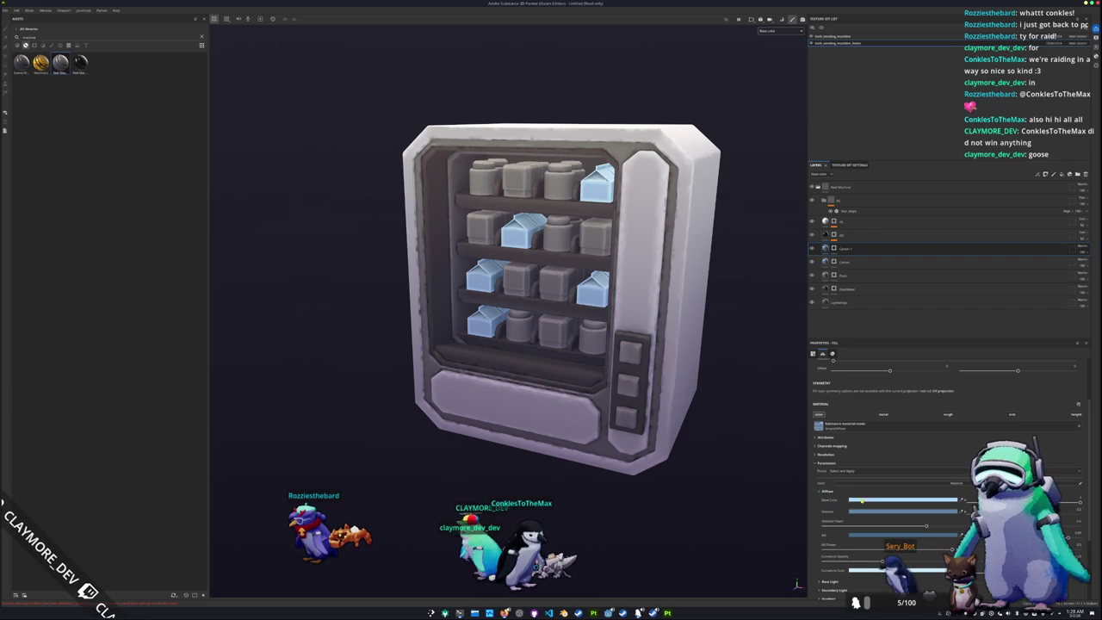
click(859, 499)
click(894, 465)
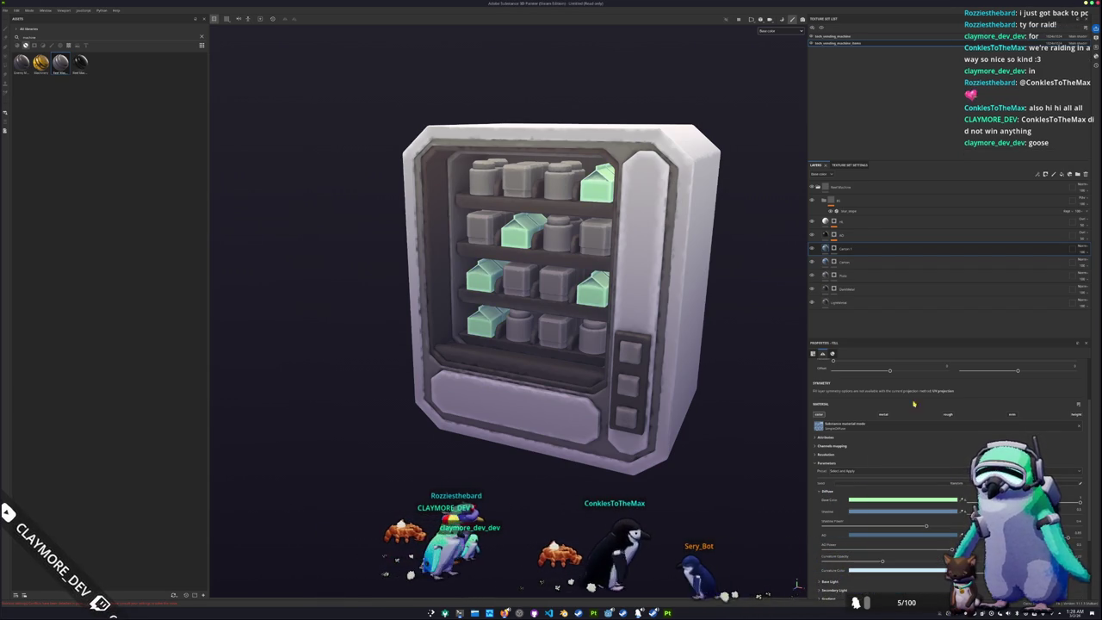
right_click(833, 248)
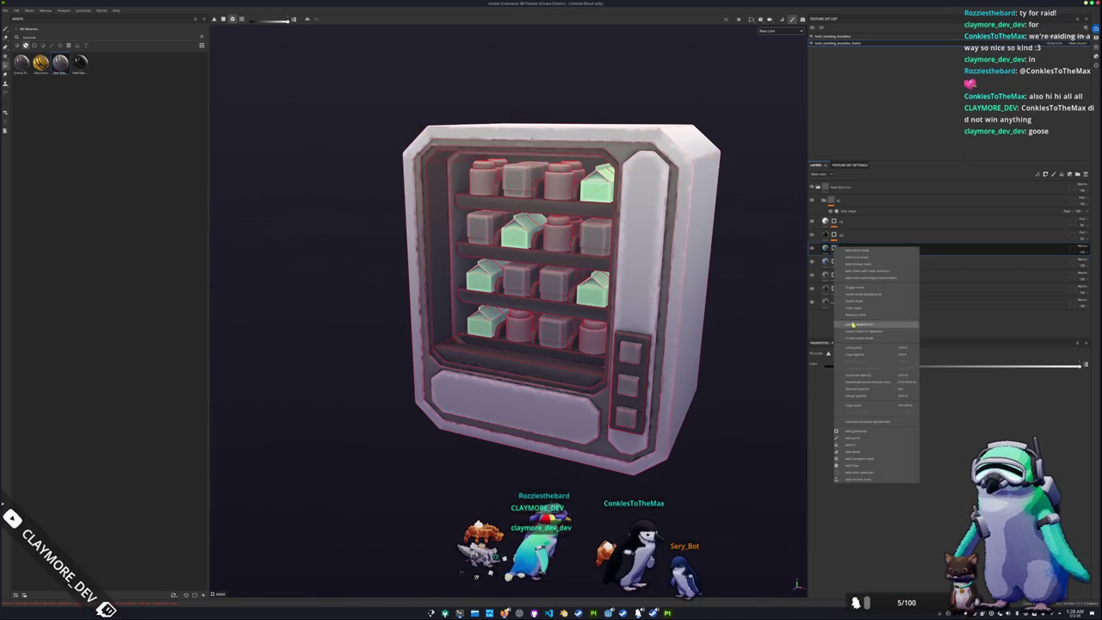
click(854, 312)
Face the machine toward the camera and add the third-row items to Carton 1's mask
alt+drag(516, 378, 602, 385)
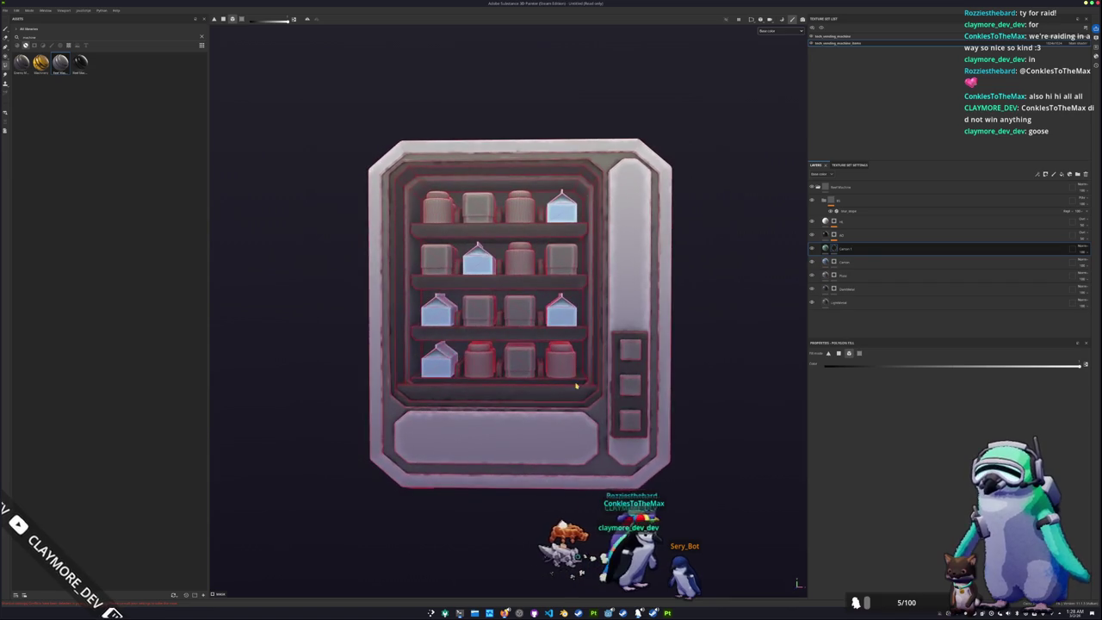
scroll(602, 386, up, 2)
scroll(585, 396, up, 2)
scroll(579, 405, up, 1)
alt+drag(579, 406, 576, 387)
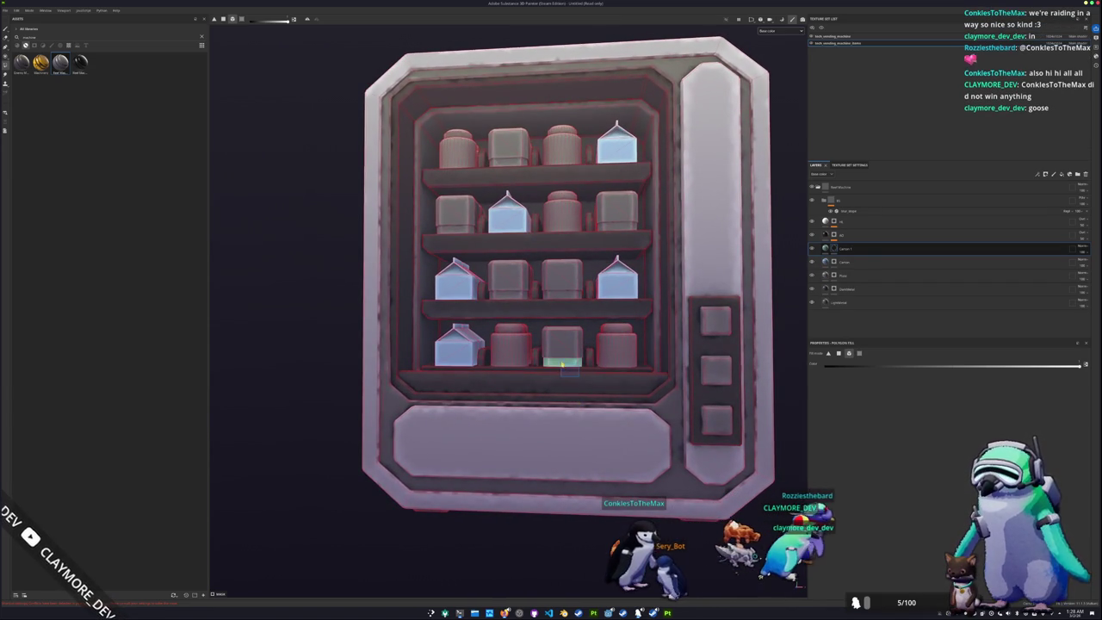
alt+middle_drag(560, 361, 572, 381)
click(575, 318)
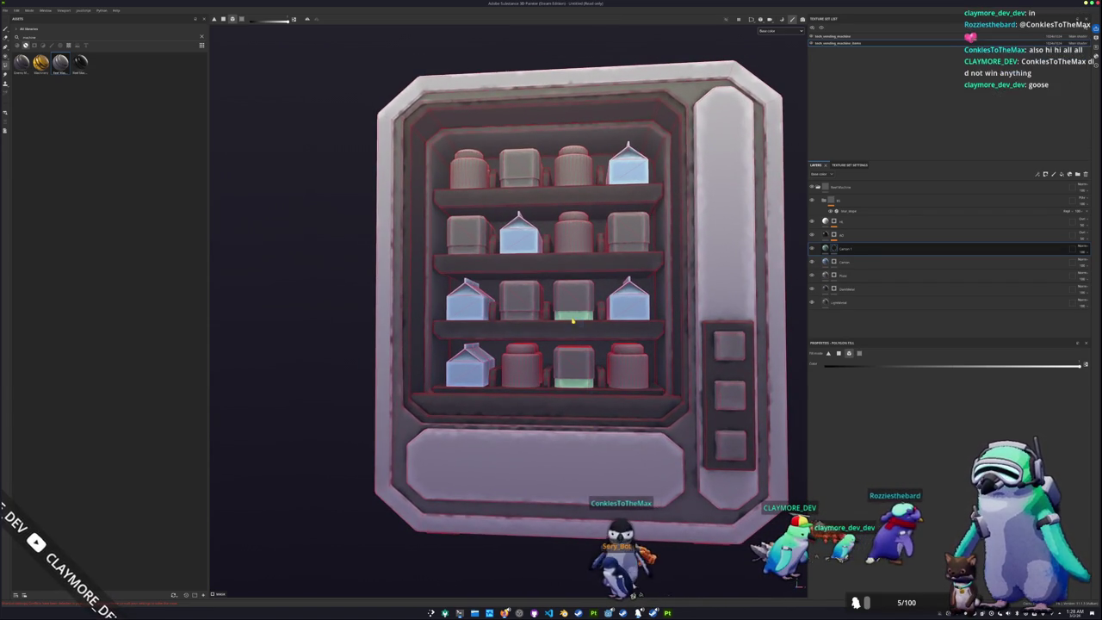
Fill the third-column cartons in rows 3 and 4, then duplicate the carton layer
alt+middle_drag(513, 316, 515, 312)
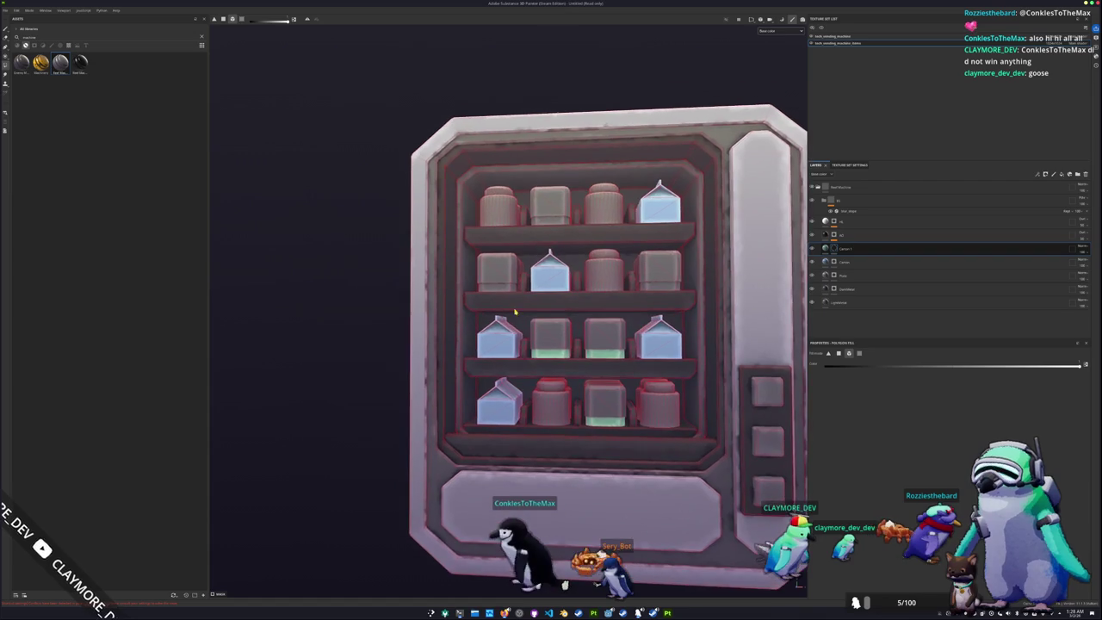
mouse_move(506, 294)
alt+mouse_down()
mouse_move(554, 249)
mouse_move(576, 274)
mouse_move(633, 276)
mouse_move(583, 351)
alt+mouse_up()
click(581, 353)
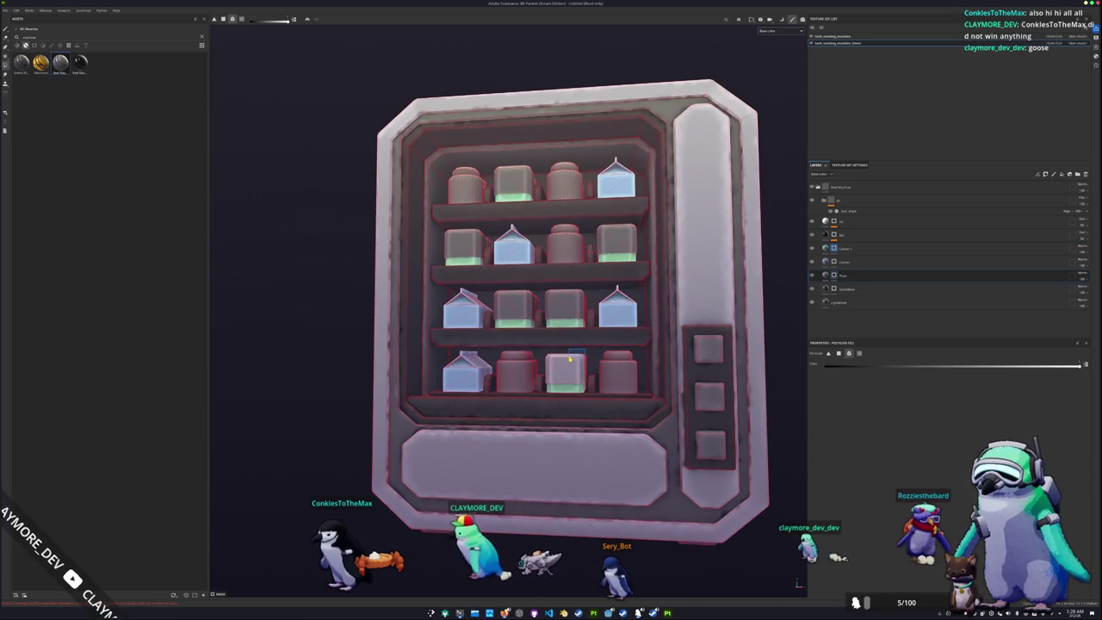
click(577, 297)
mouse_move(578, 297)
alt+mouse_down()
mouse_move(544, 295)
mouse_move(581, 275)
mouse_move(590, 283)
mouse_move(569, 305)
alt+mouse_up()
key(ctrl+d)
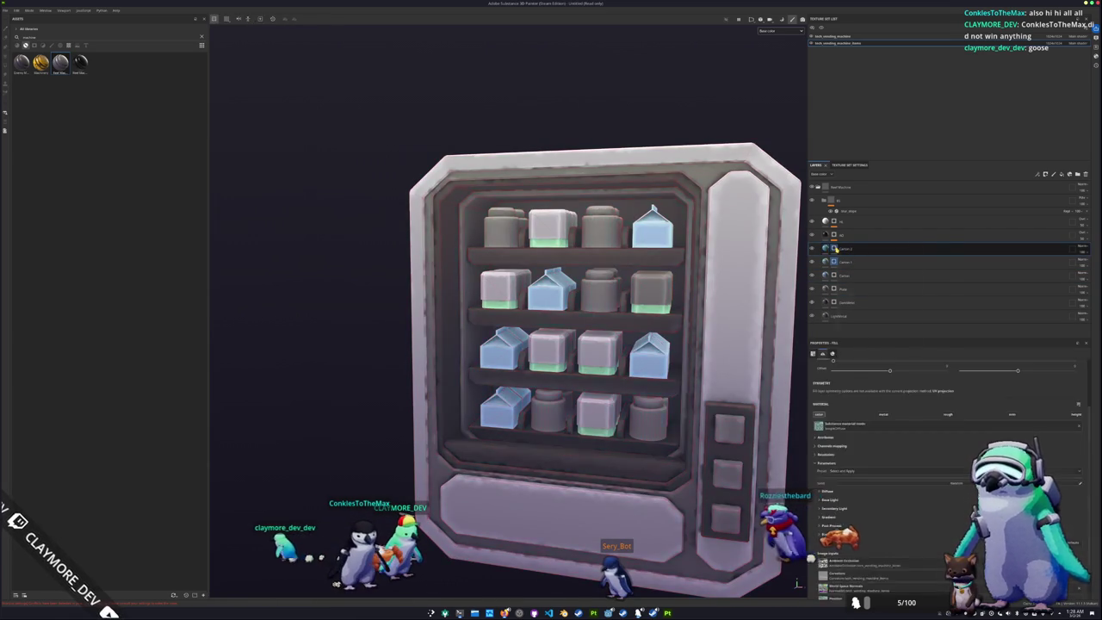
Change the duplicated layer's Diffuse base colour from green to pink
right_click(835, 248)
click(855, 308)
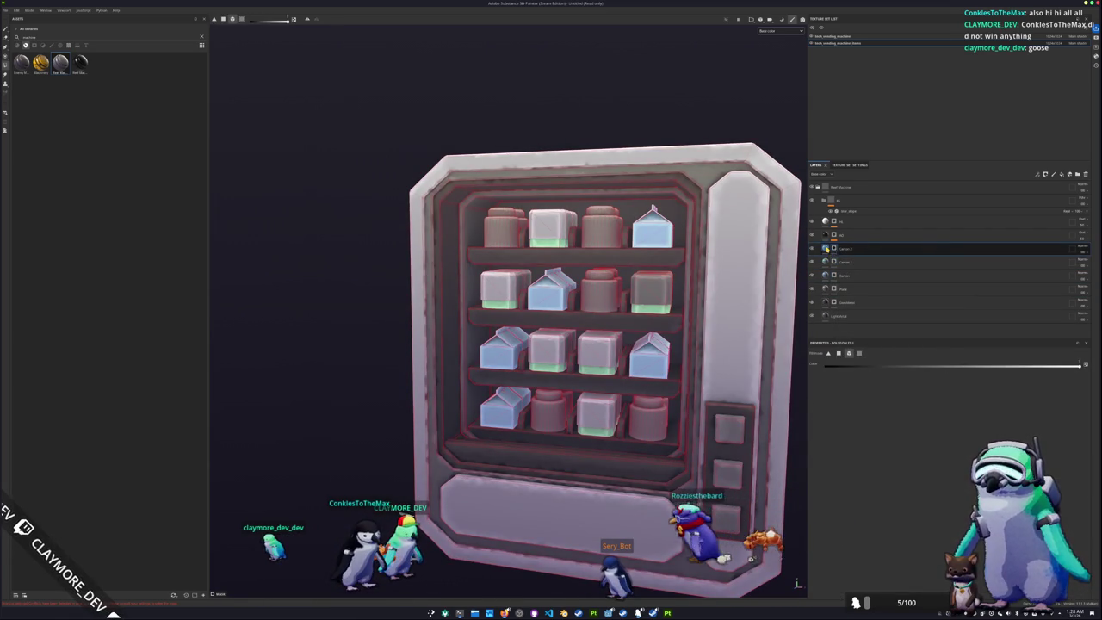
click(828, 491)
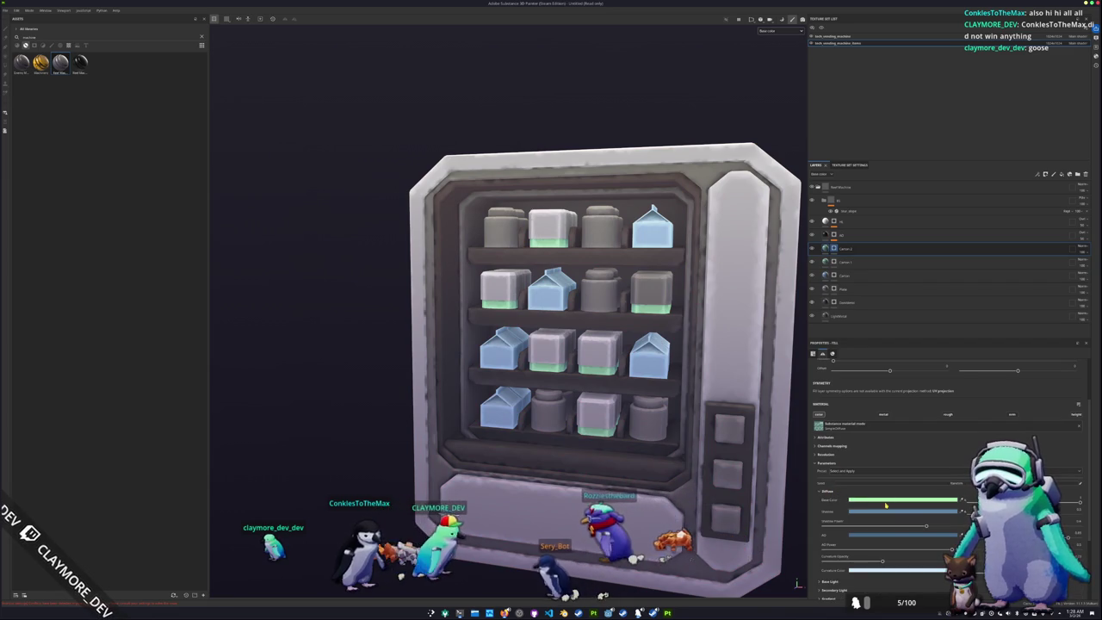
click(886, 501)
drag(942, 482, 941, 526)
click(894, 466)
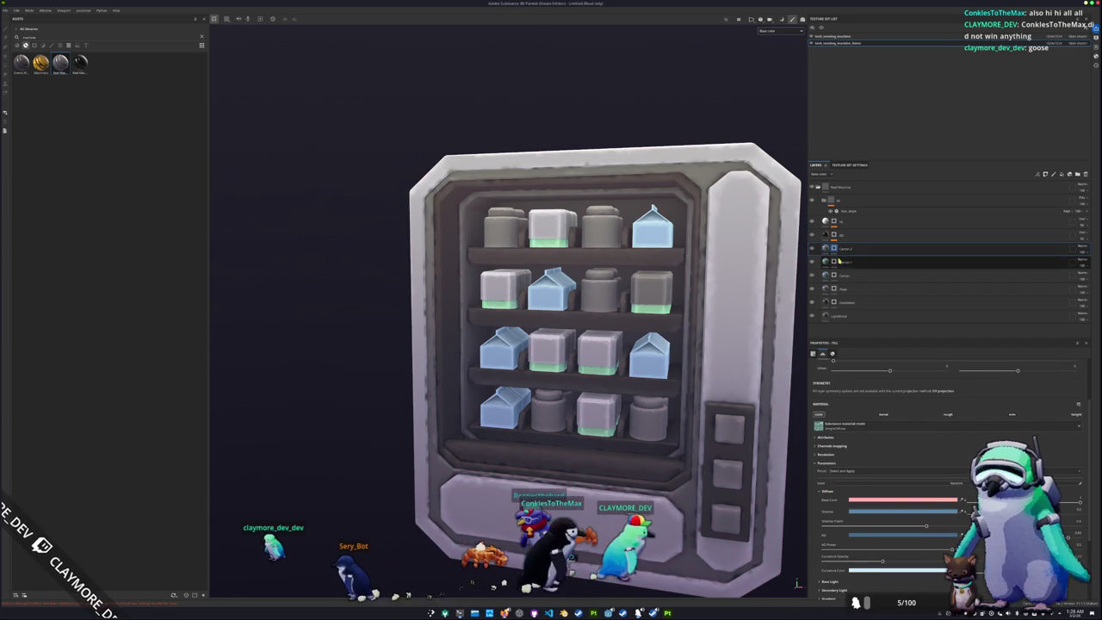
Select Carton 2's mask, orbit to a frontal view, then return to its fill settings
click(833, 248)
alt+drag(586, 276, 622, 272)
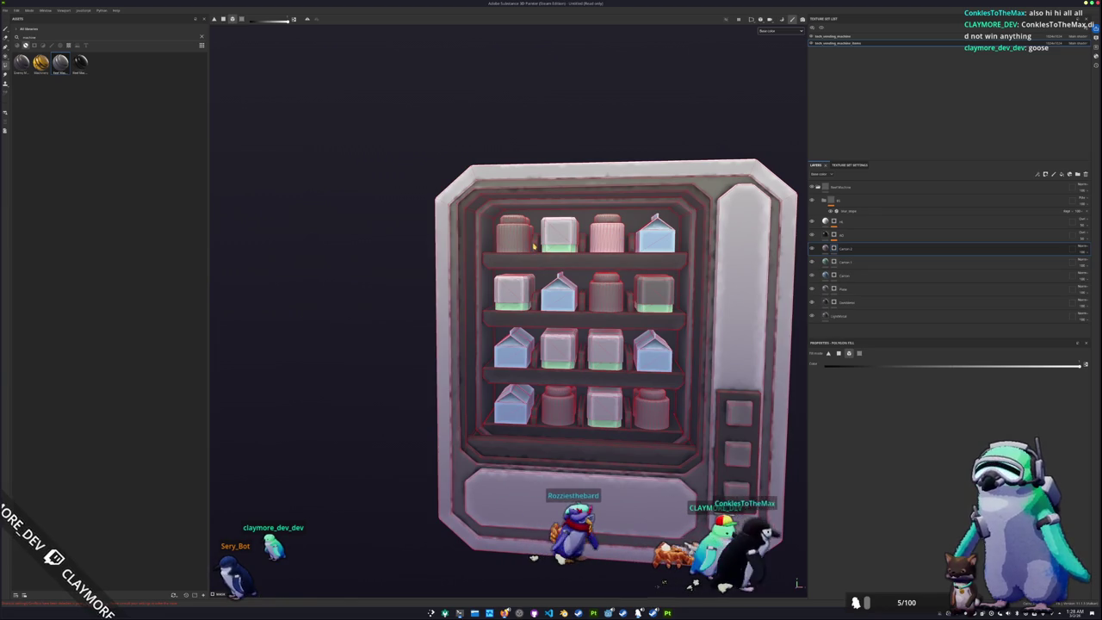
alt+drag(534, 247, 596, 348)
alt+middle_drag(596, 348, 565, 317)
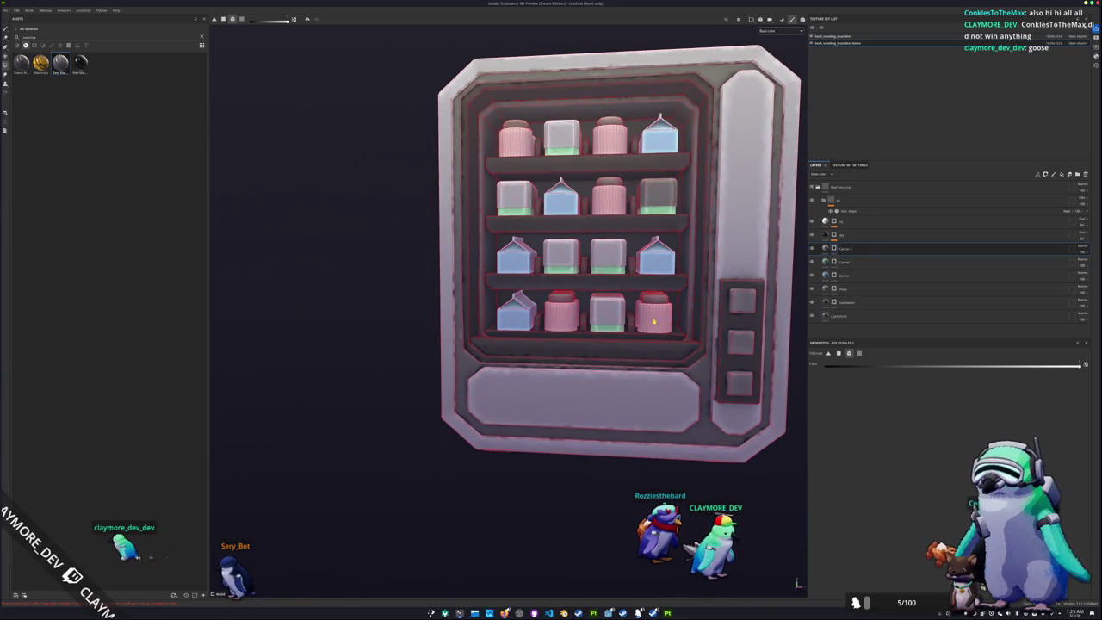
click(839, 248)
alt+drag(727, 516, 717, 575)
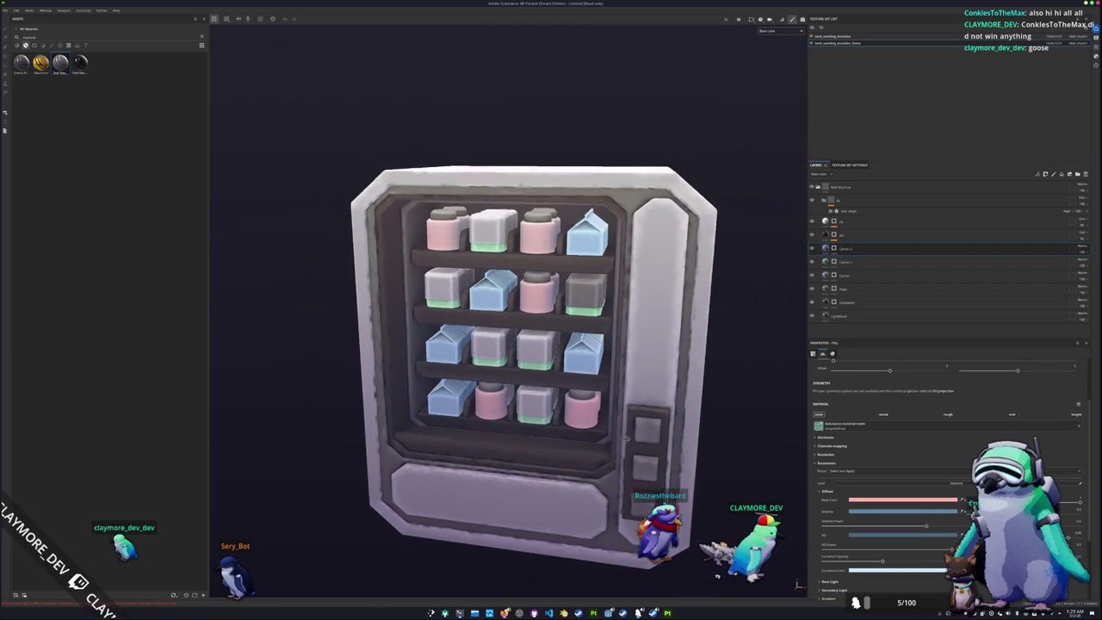
Set Carton 2's shadow and AO colours to pink
click(879, 497)
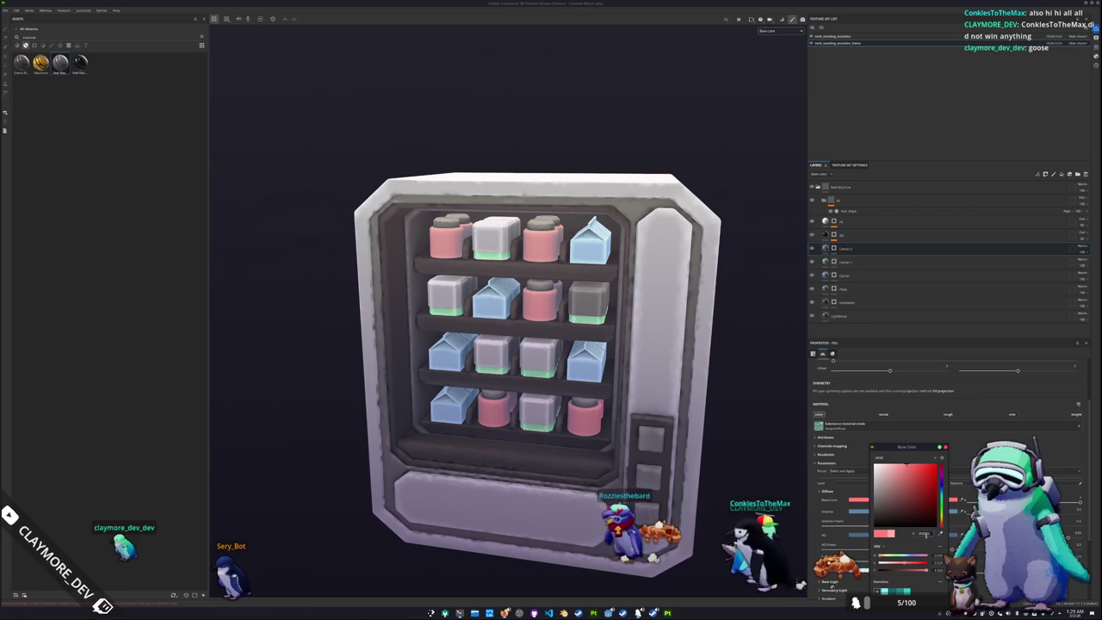
click(858, 511)
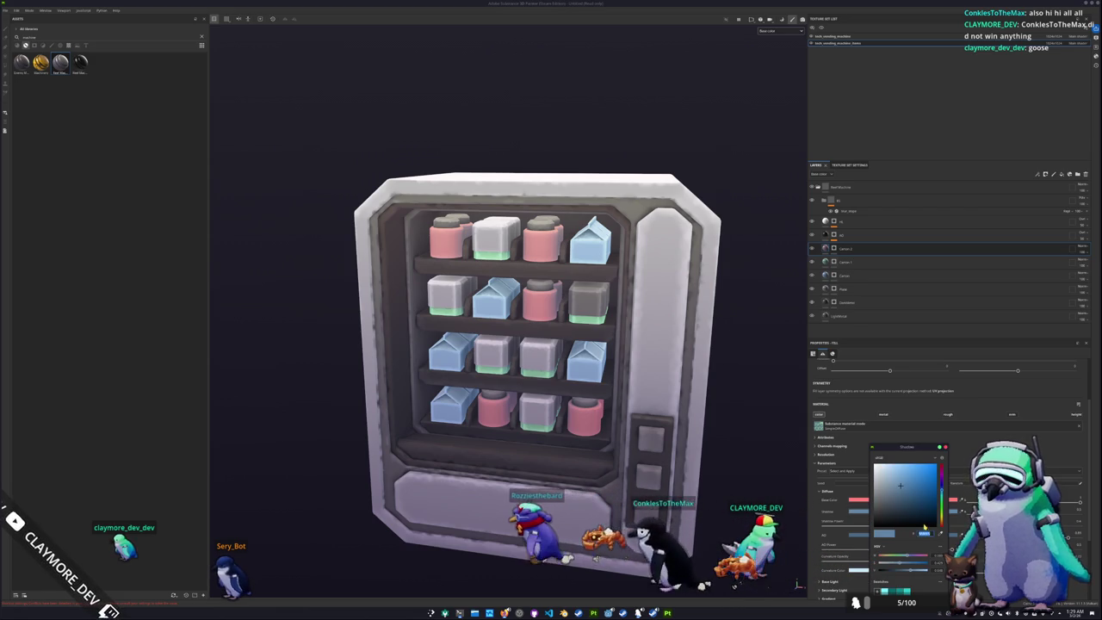
click(908, 497)
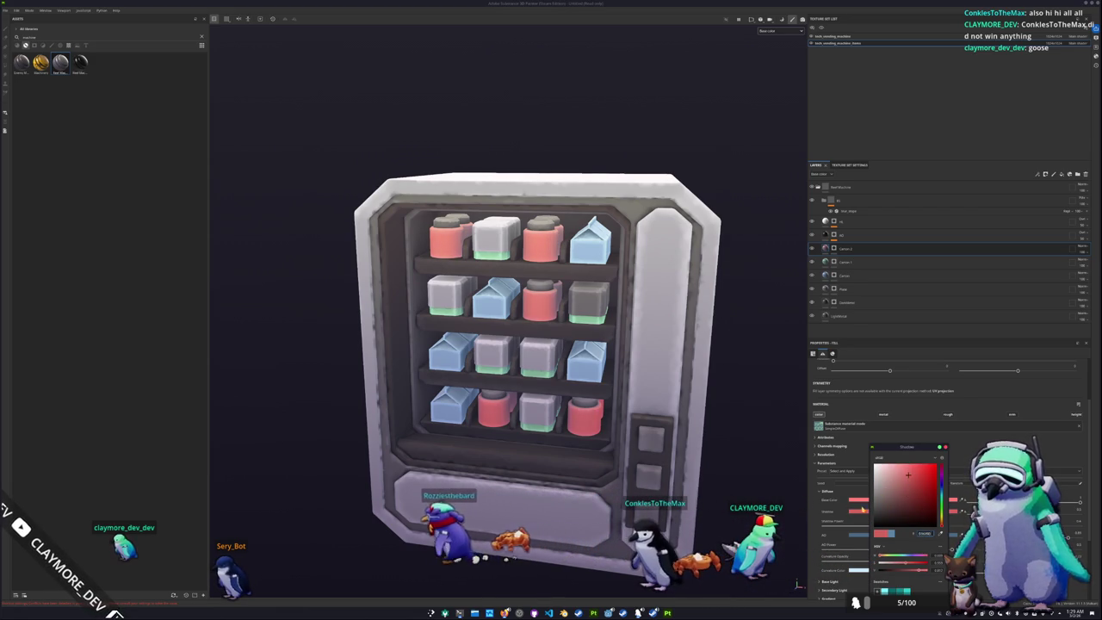
click(856, 535)
click(903, 485)
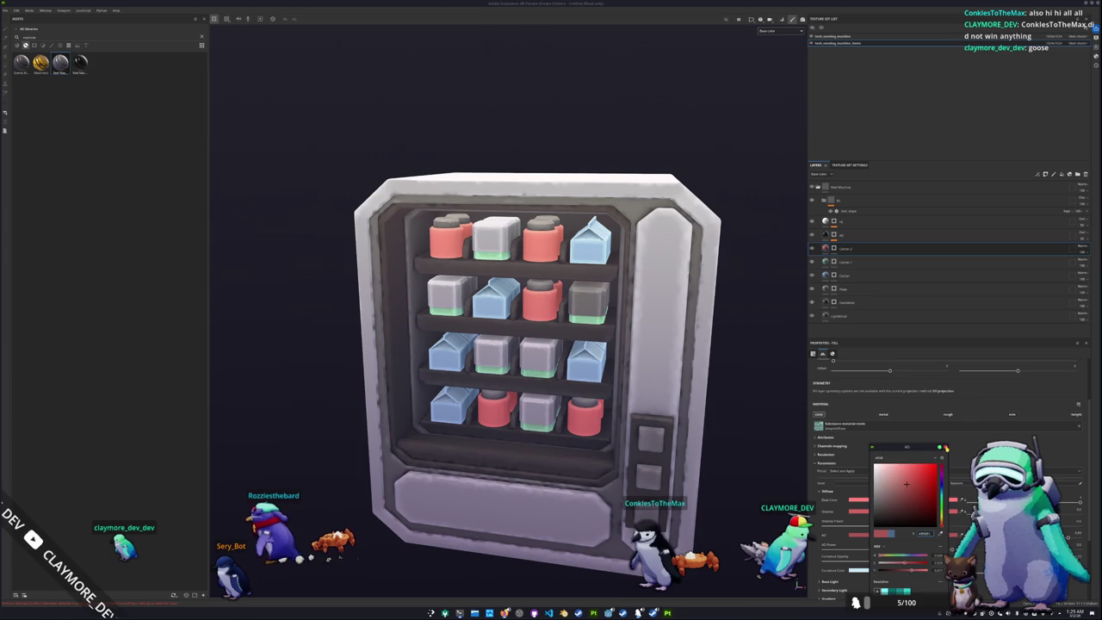
Give the Carton 1 layer green shadow and AO colours
click(845, 261)
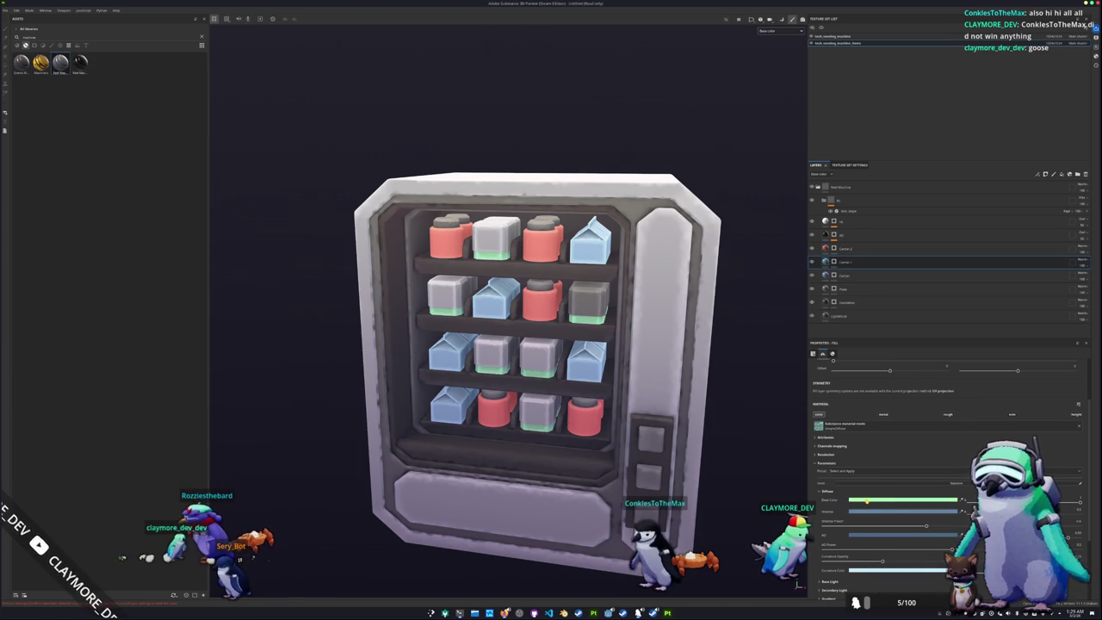
click(872, 503)
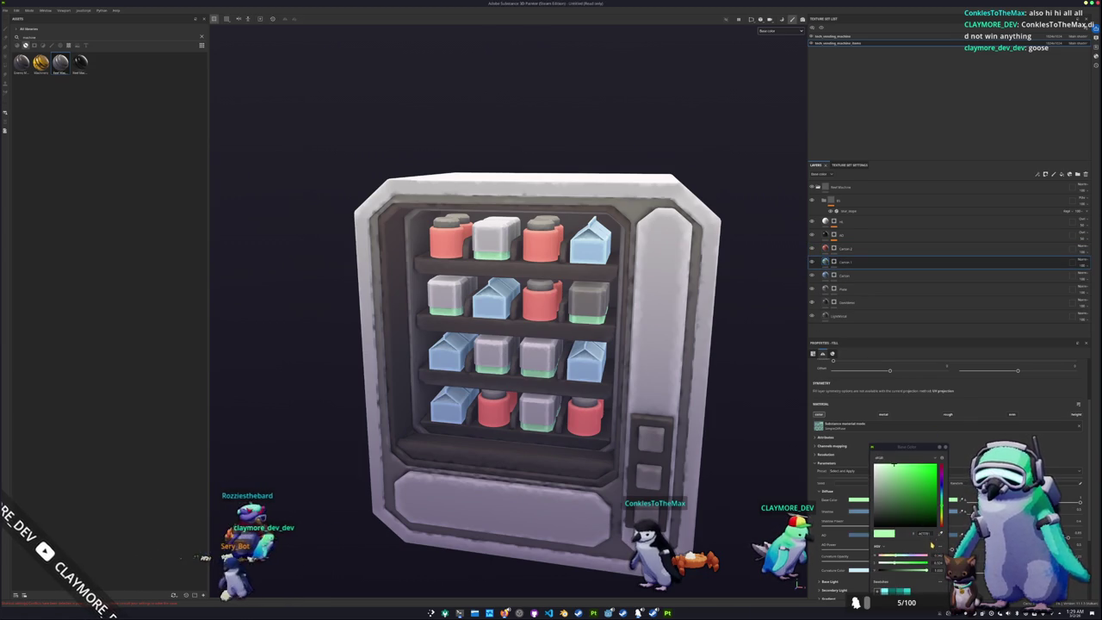
click(856, 511)
click(893, 475)
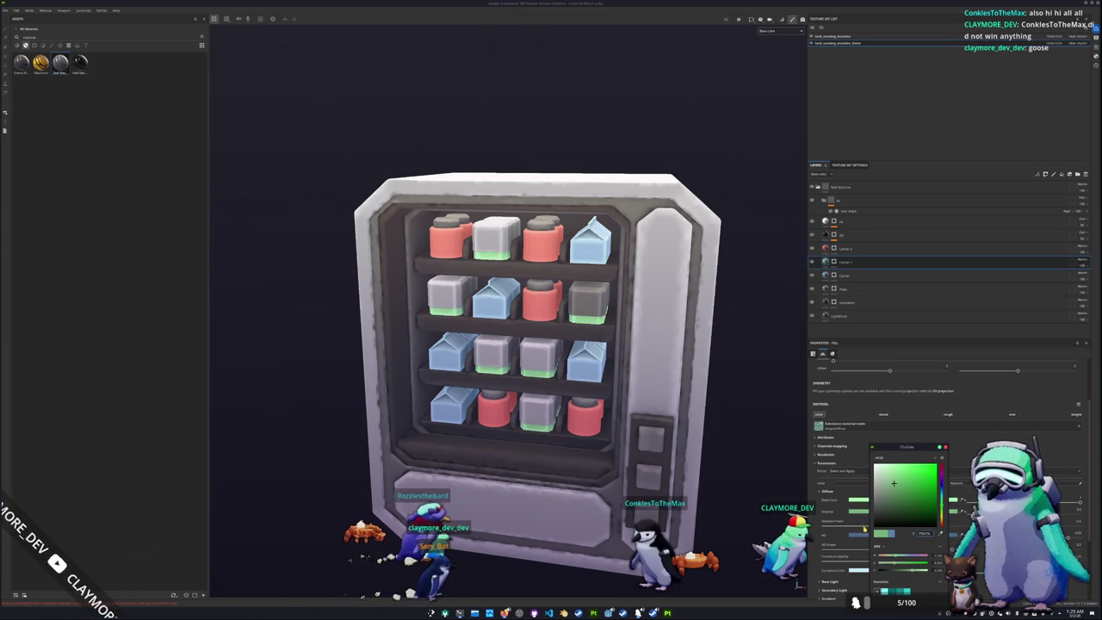
click(858, 535)
key(ctrl+v)
key(Return)
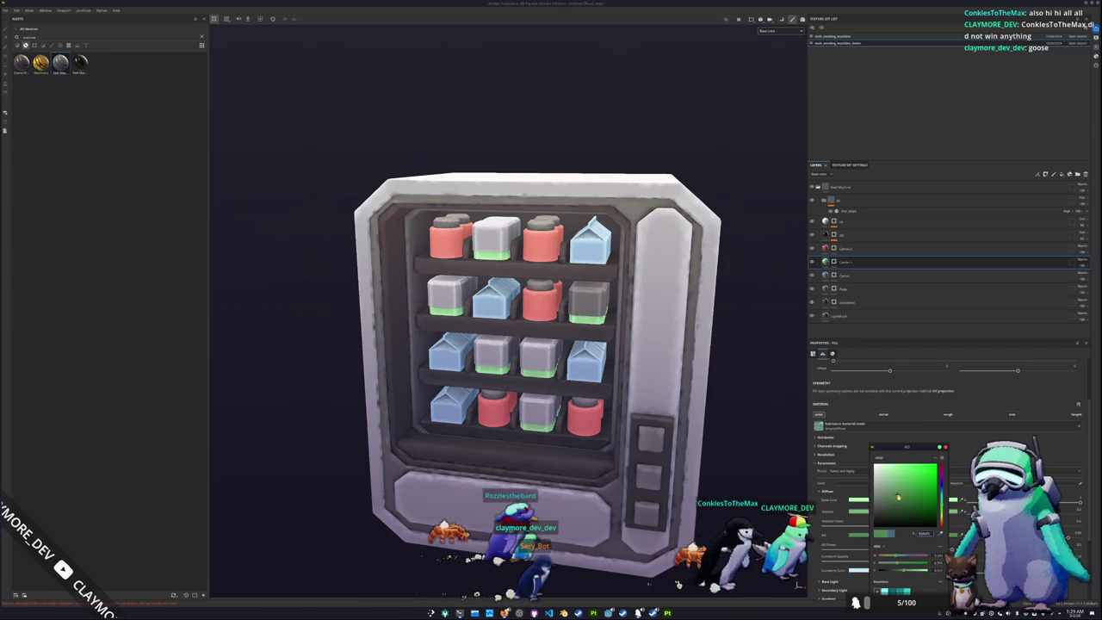
scroll(697, 426, down, 3)
alt+drag(697, 426, 719, 360)
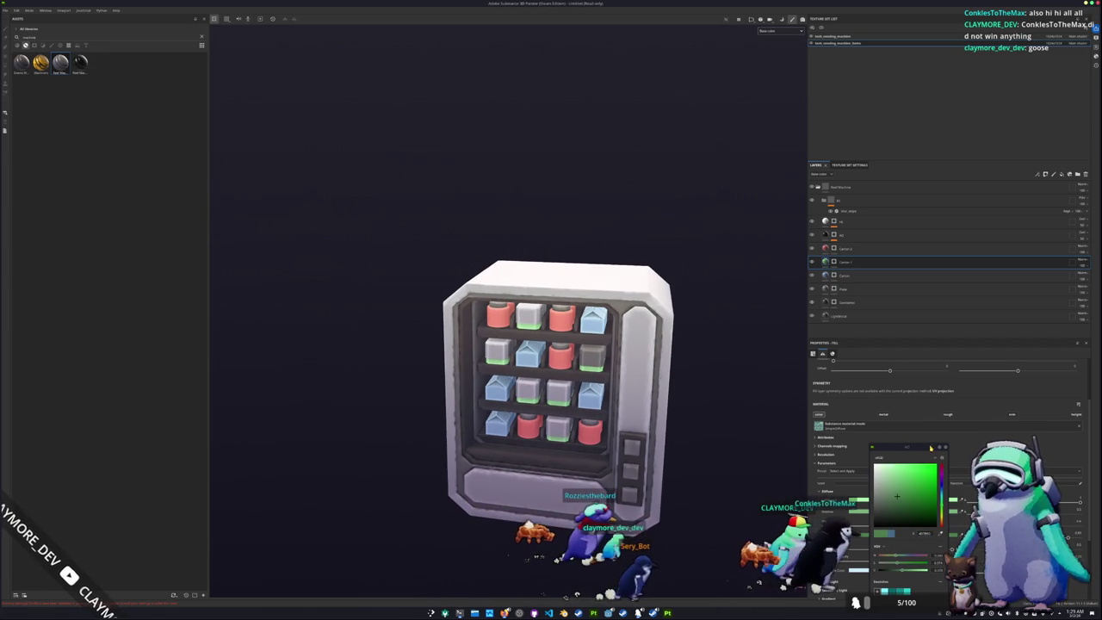
click(720, 359)
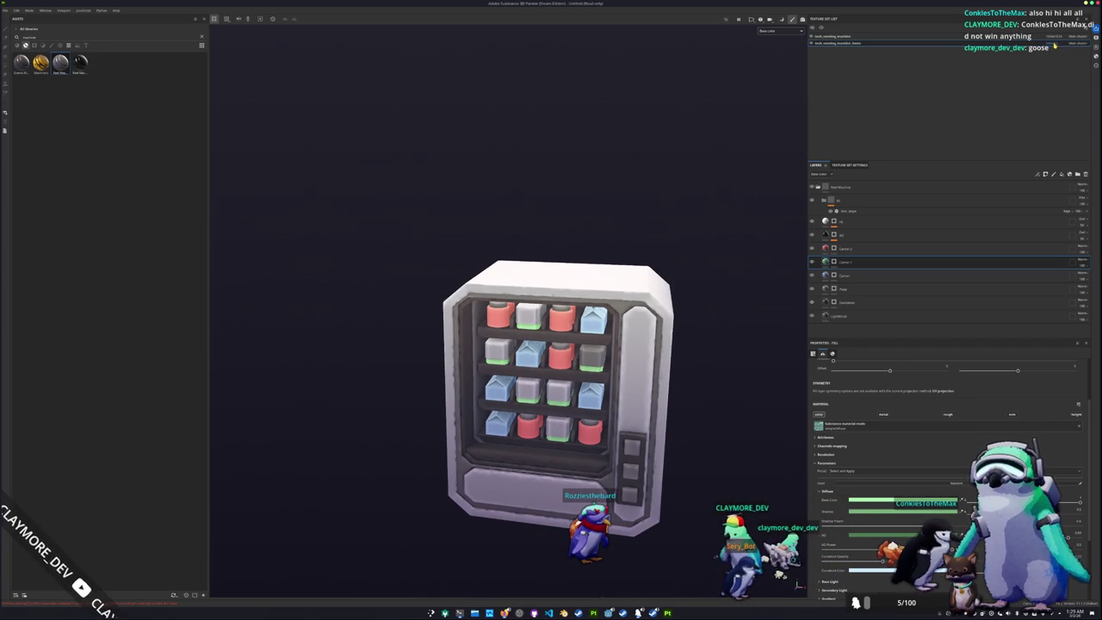
Change the texture set resolution and switch to Bake Mesh Maps mode
click(1051, 63)
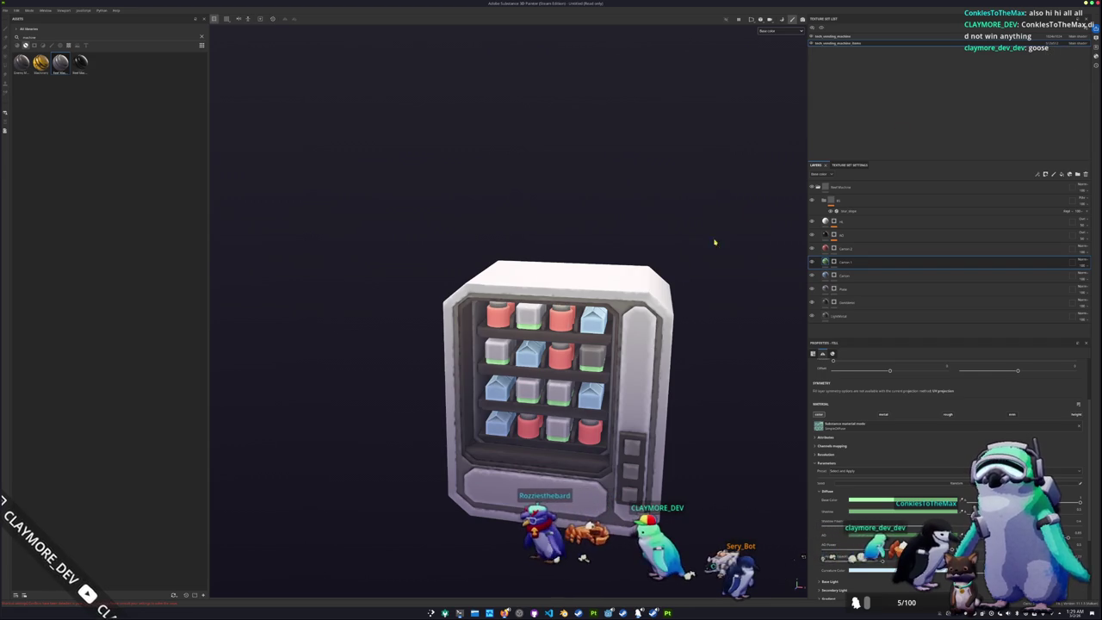
scroll(719, 246, up, 2)
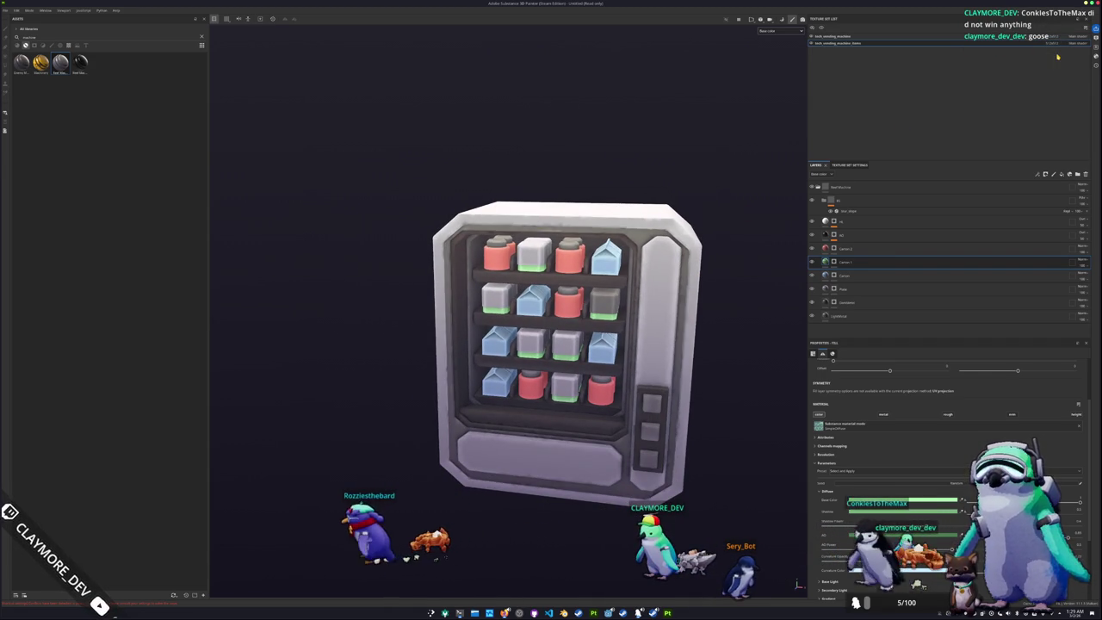
alt+drag(721, 204, 447, 249)
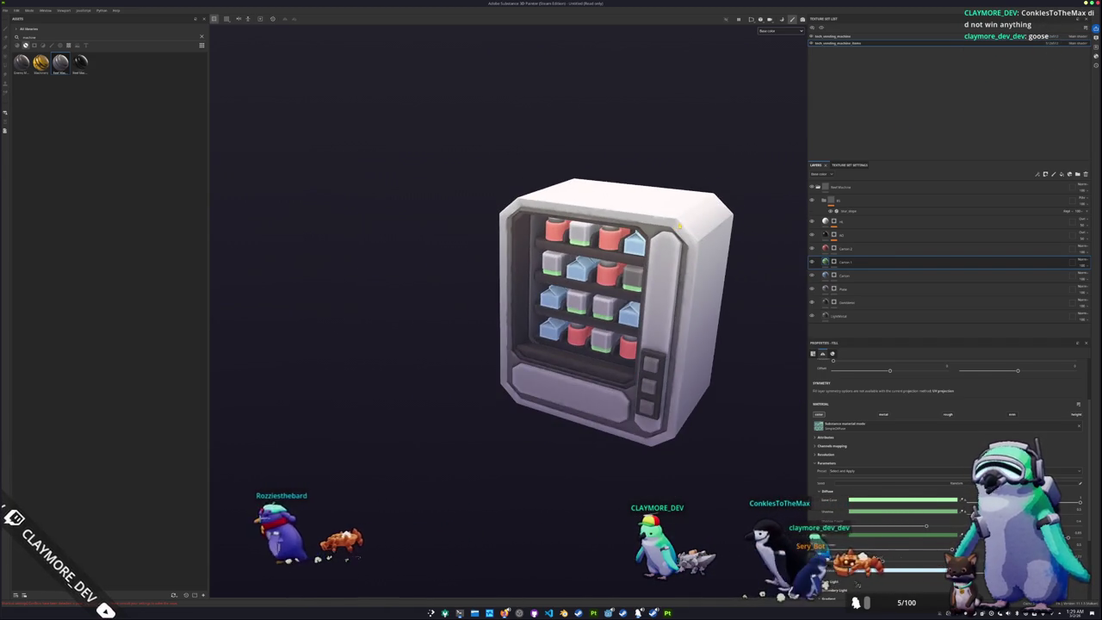
key(ctrl+b)
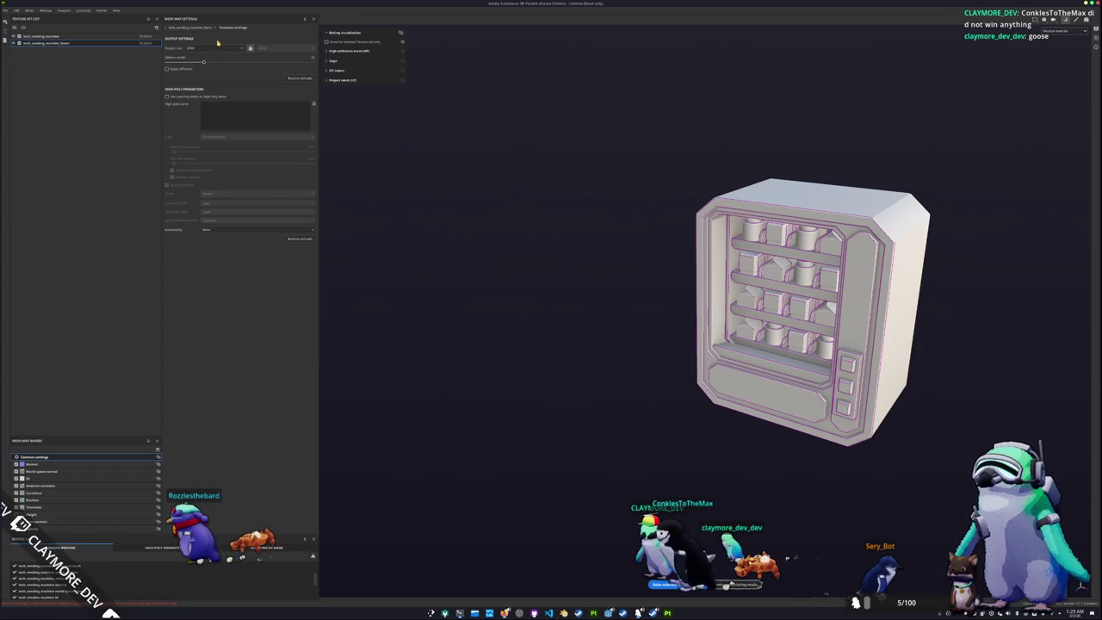
Bake the mesh maps at 1024 output size, then return to painting mode
click(215, 49)
click(203, 88)
click(658, 584)
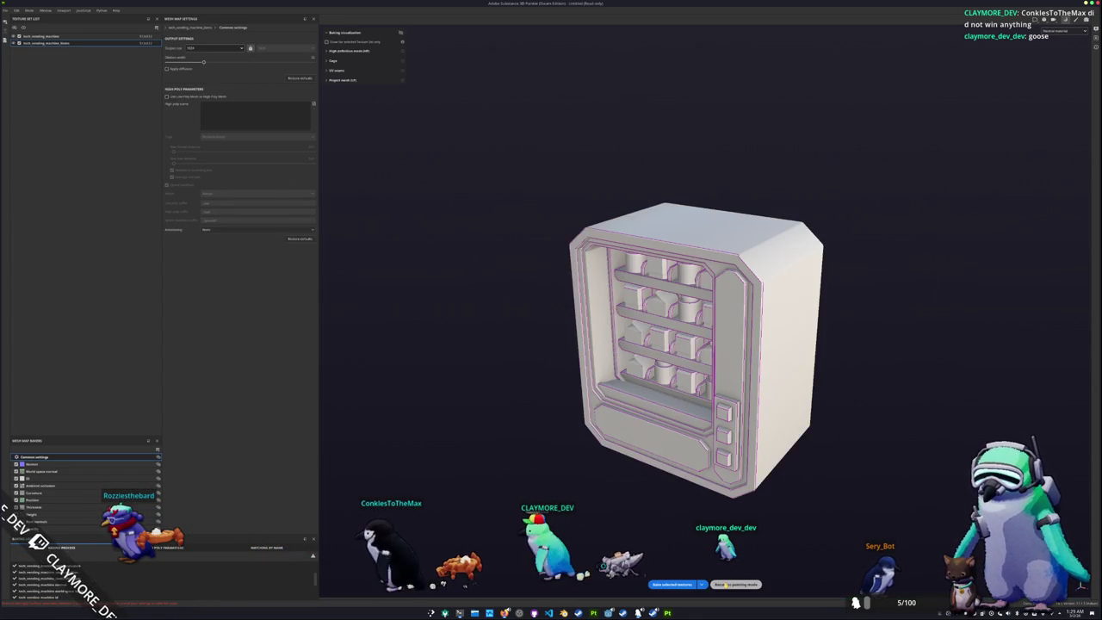
click(725, 585)
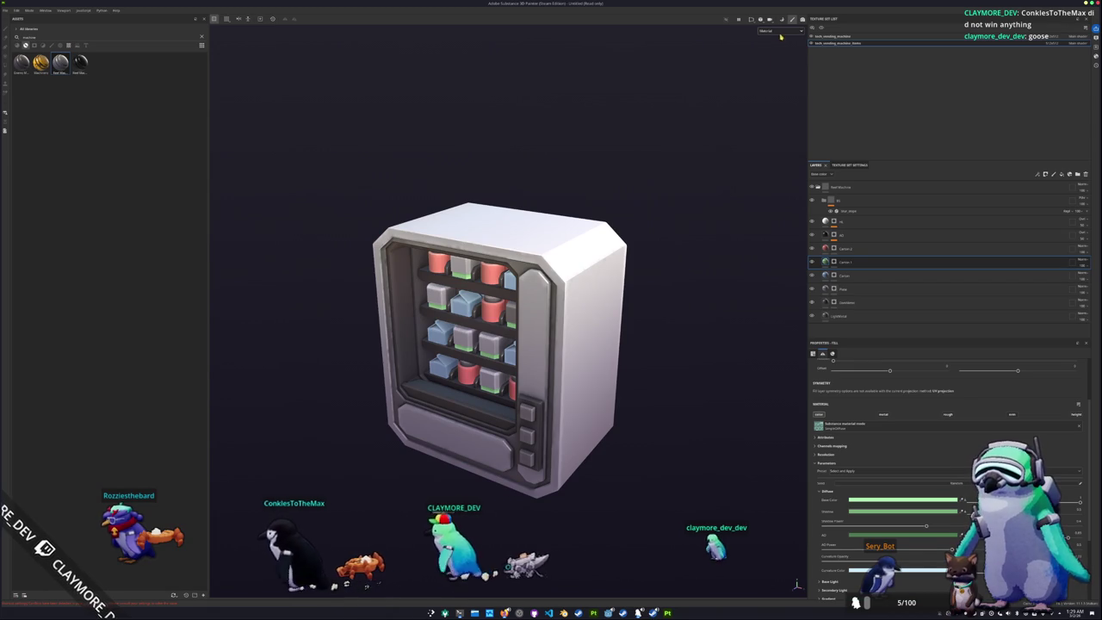
Save the project into the chosen project folder and bring up Export Textures
key(ctrl+s)
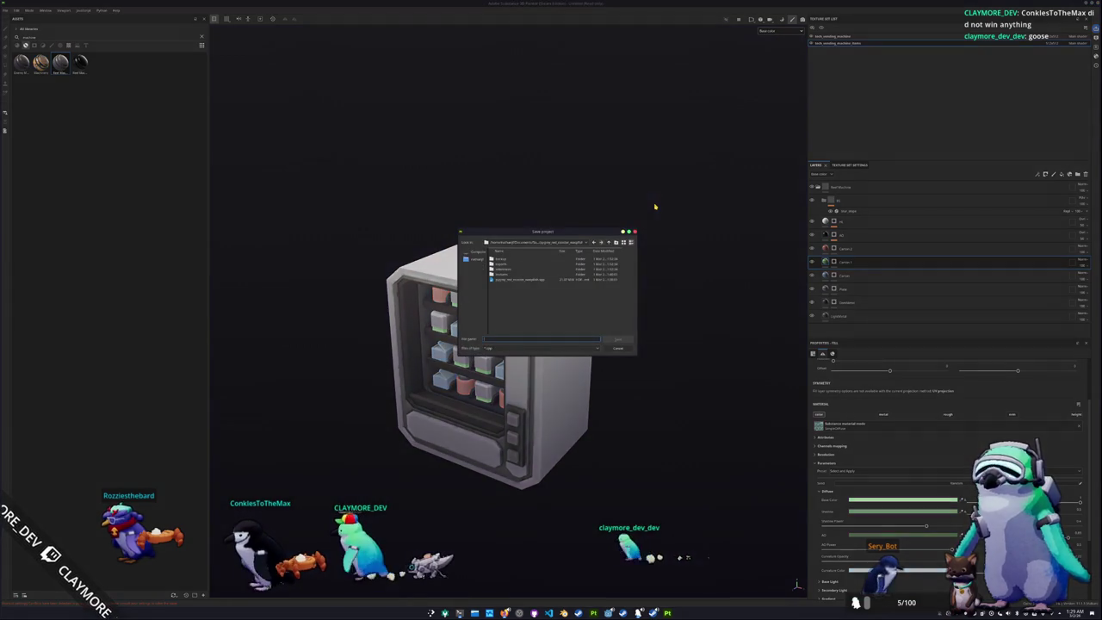
mouse_move(557, 233)
mouse_down()
mouse_move(715, 250)
mouse_move(733, 275)
mouse_up()
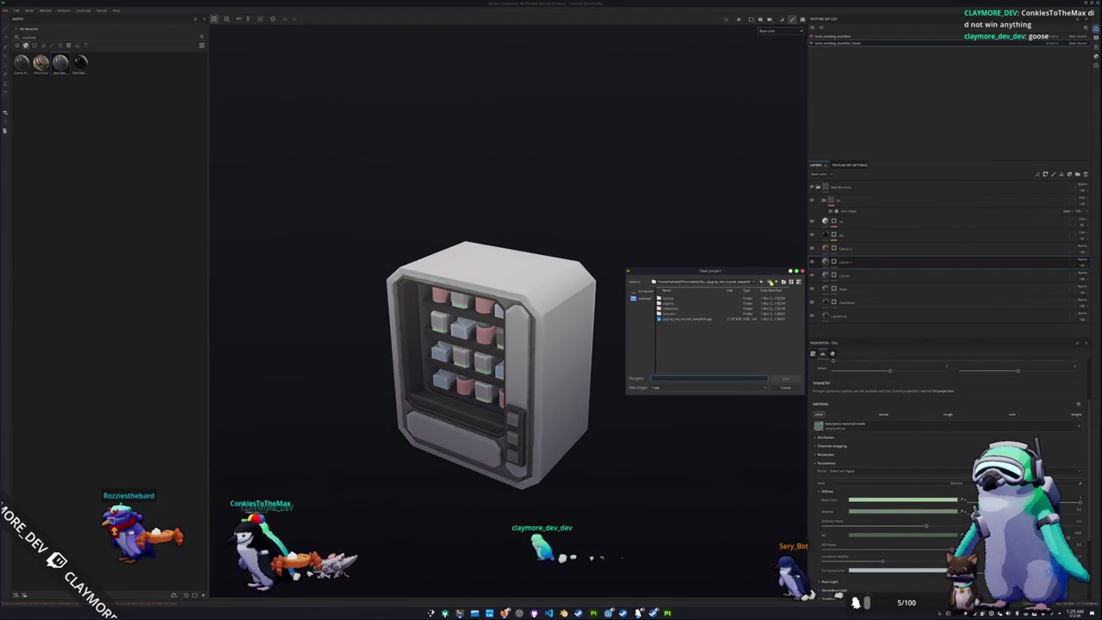
click(754, 282)
click(717, 334)
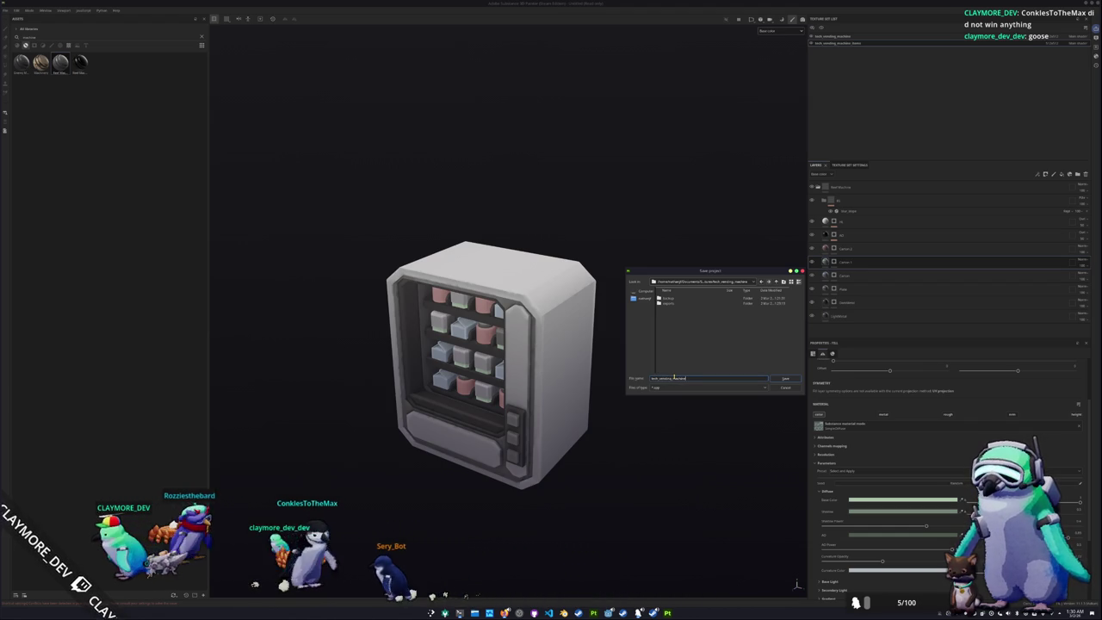
key(Return)
key(ctrl+shift+e)
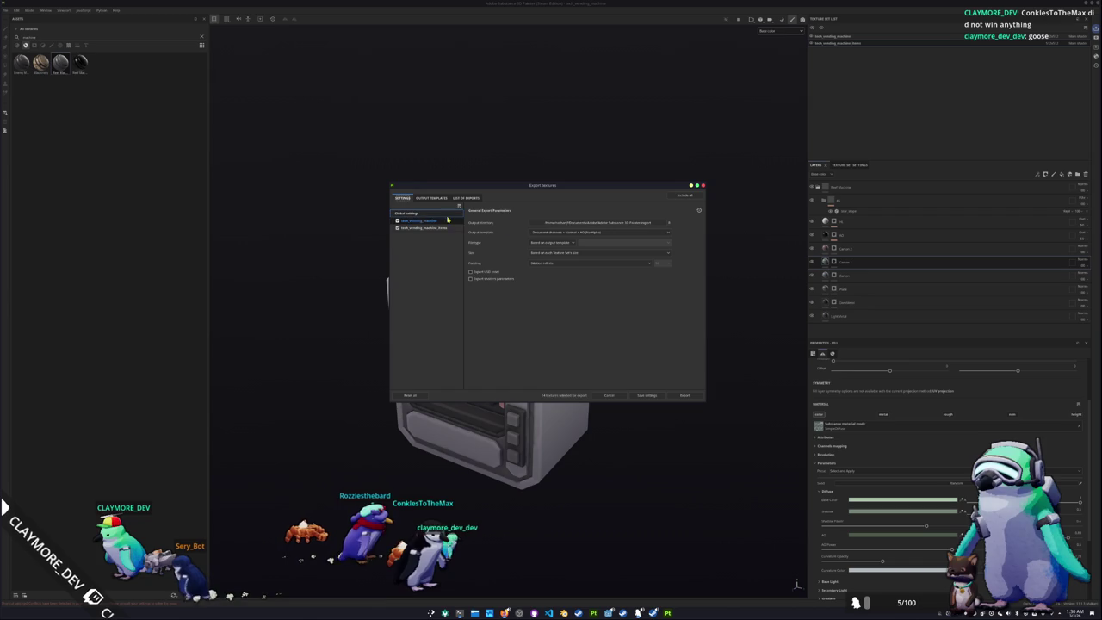
Set the export output directory to a new textures folder inside tech_vending_machine
click(584, 225)
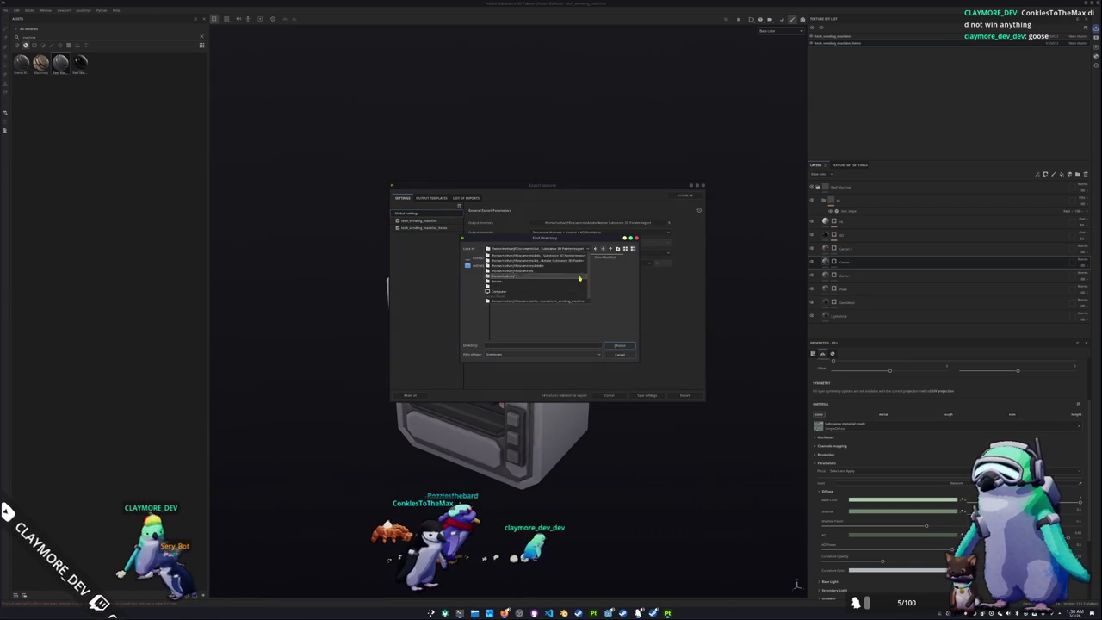
click(616, 280)
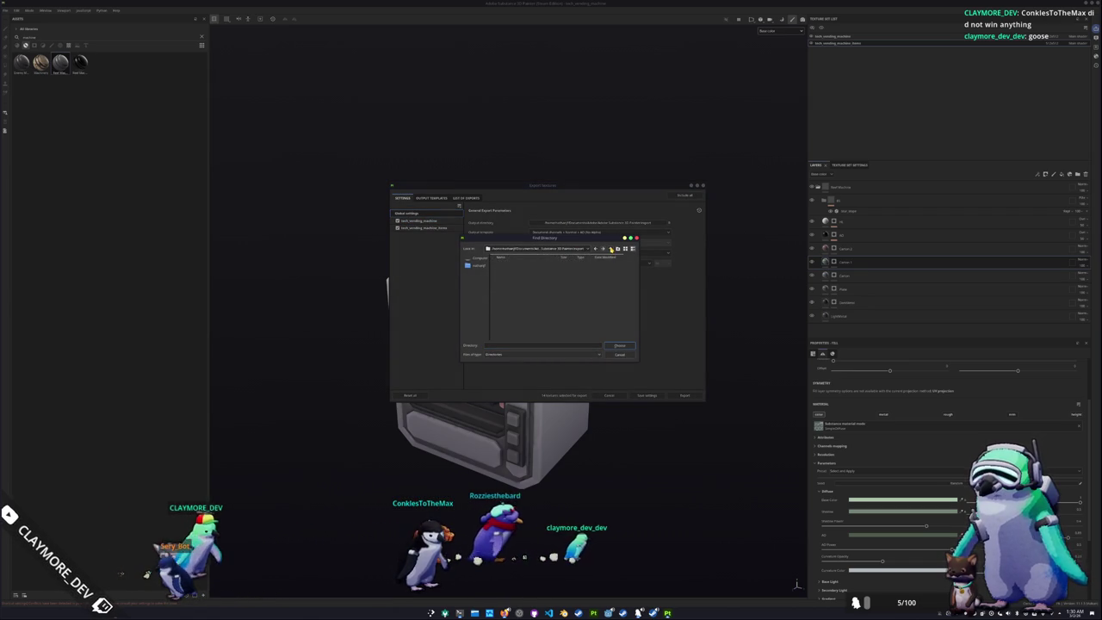
click(556, 248)
click(556, 270)
double_click(555, 299)
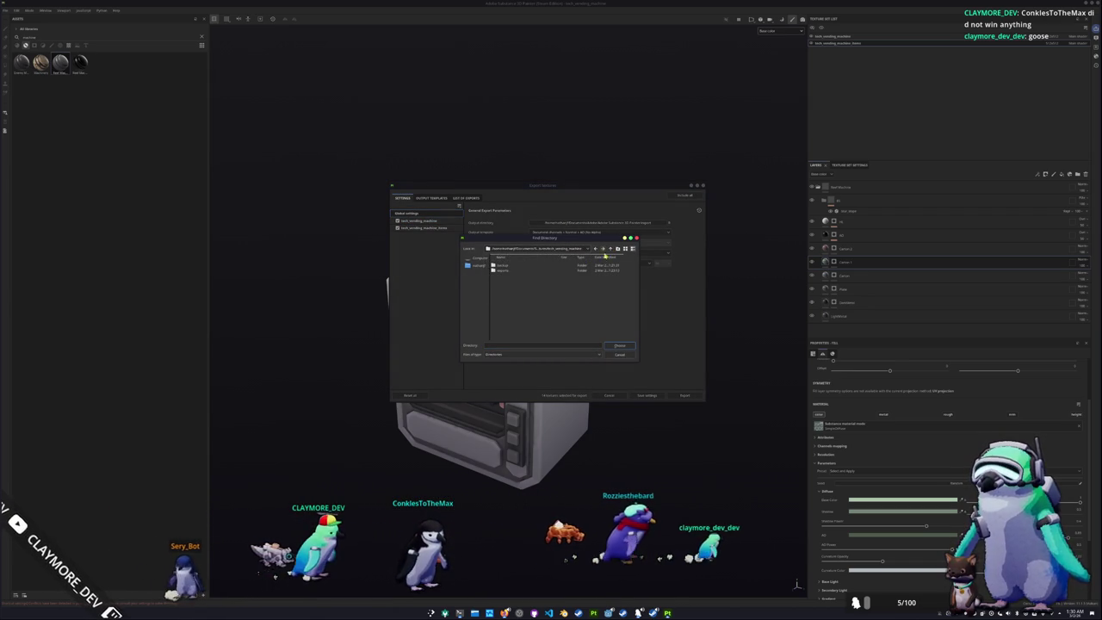
click(617, 249)
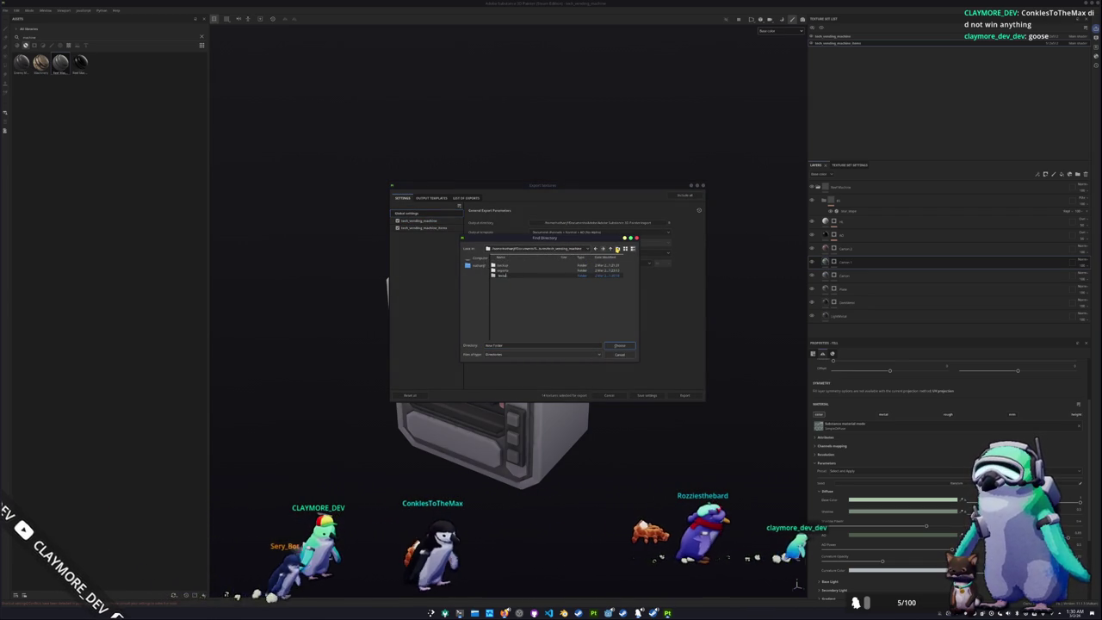
click(618, 345)
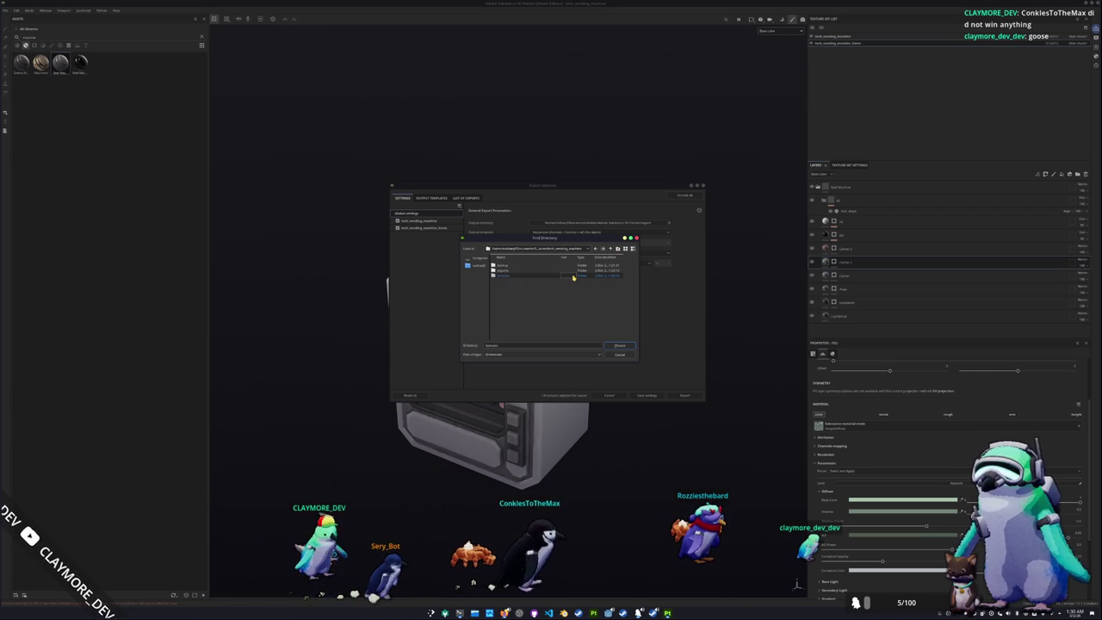
click(618, 345)
click(419, 220)
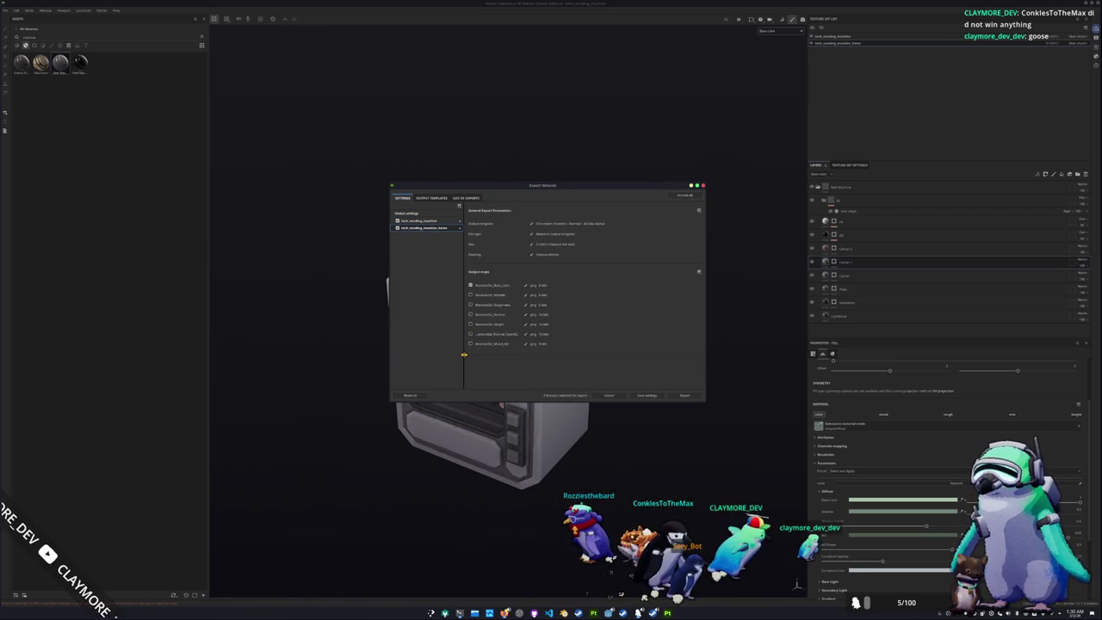
Export the textures, close the export window and return to Godot
click(406, 212)
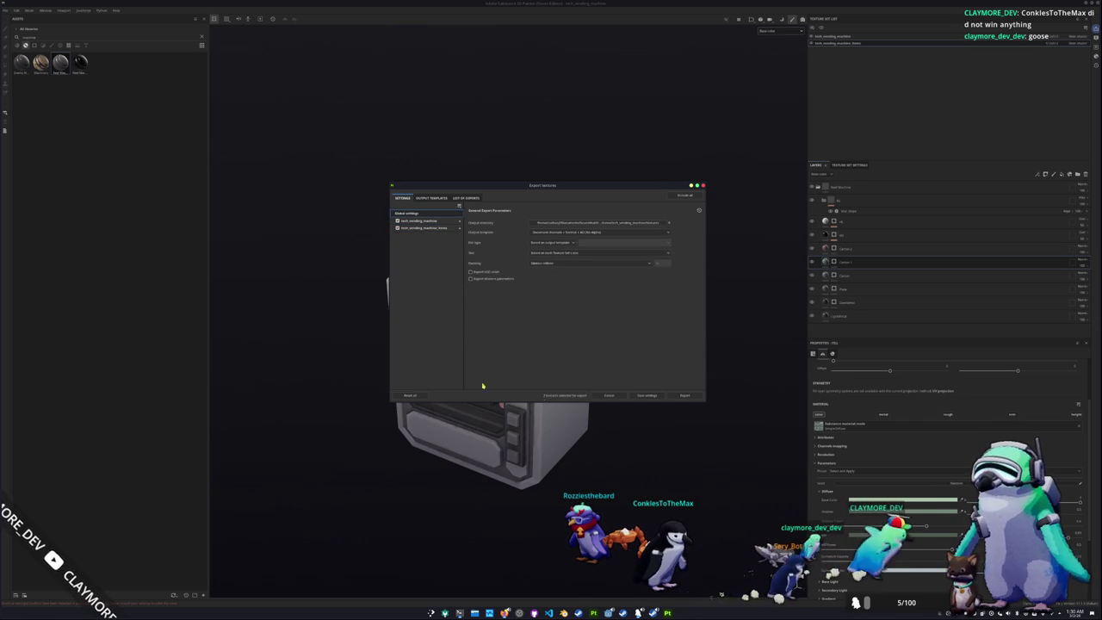
click(684, 395)
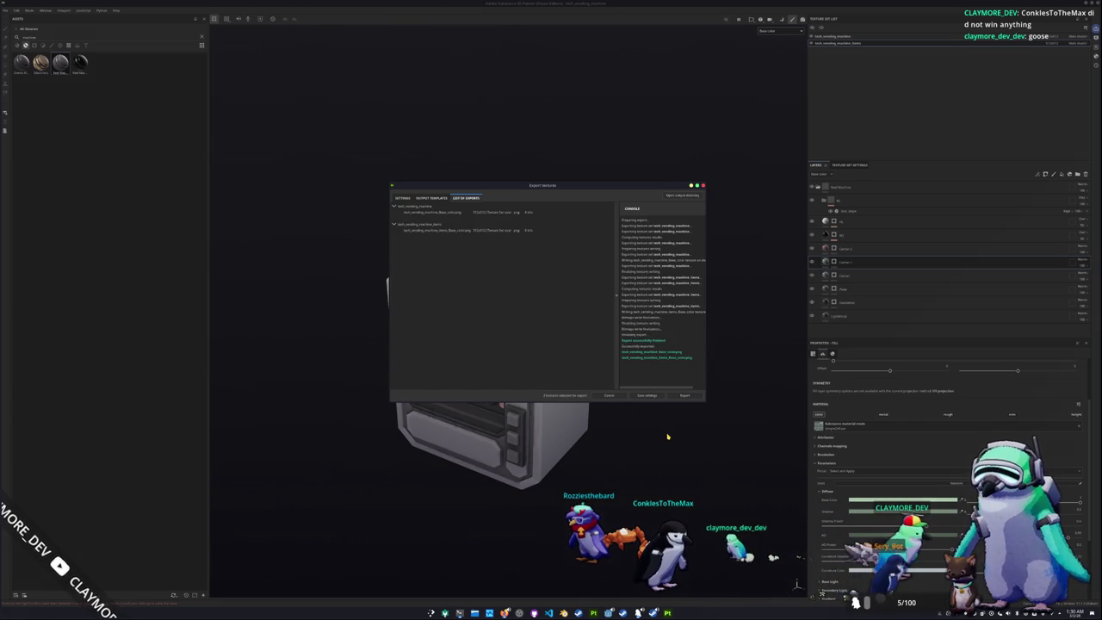
key(Escape)
click(609, 612)
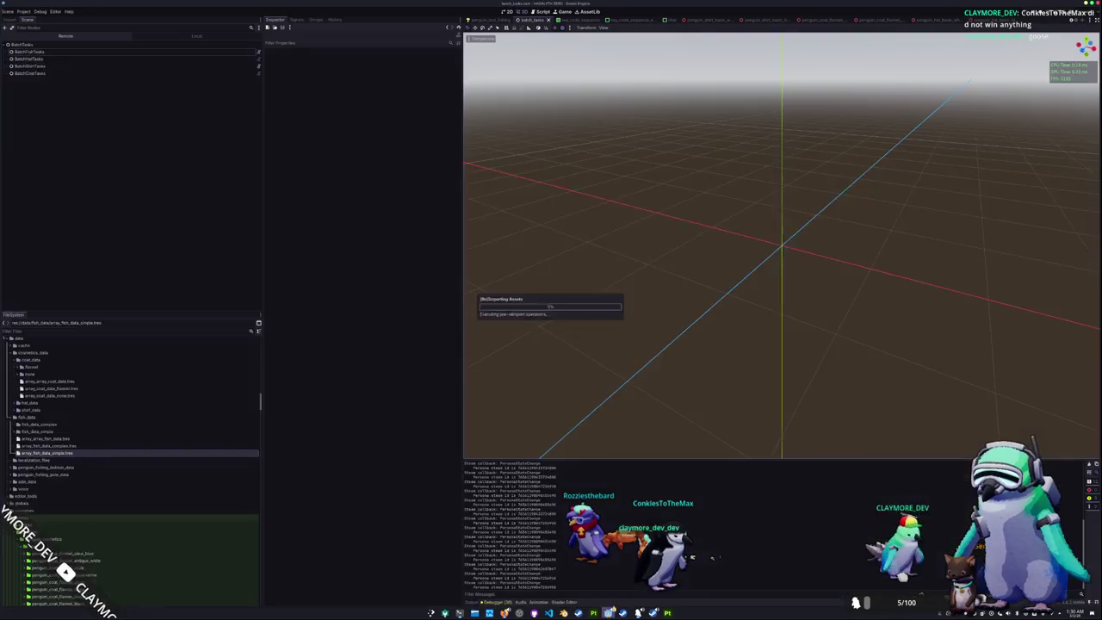
Collapse the penguin_coat_flannel_black, coat, hat and shirt folders in the FileSystem dock
scroll(185, 494, down, 2)
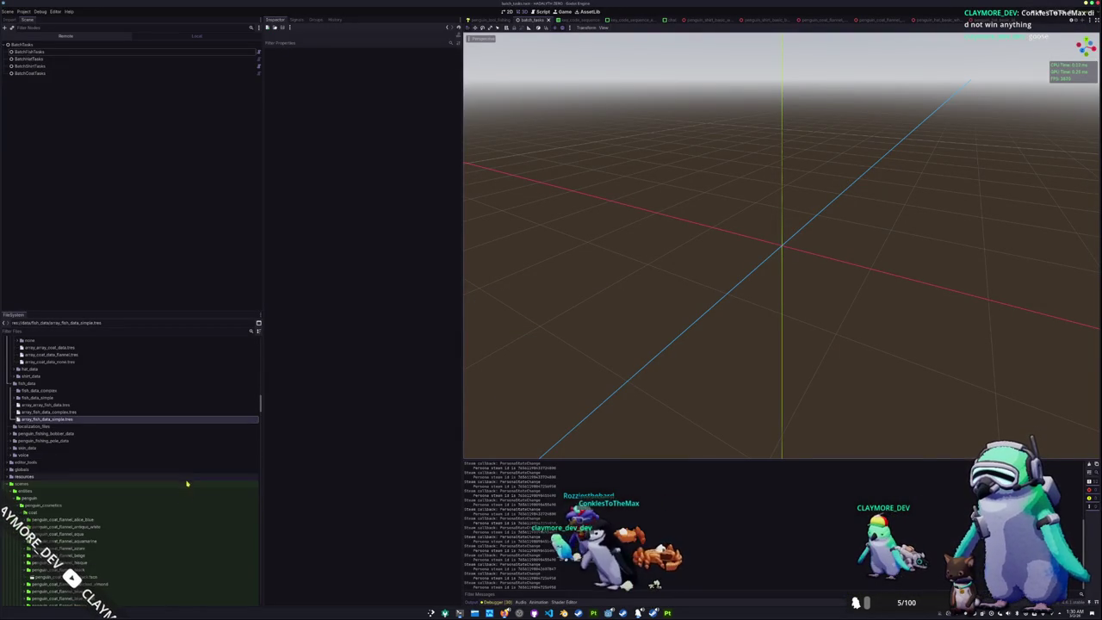
scroll(176, 473, down, 2)
scroll(177, 473, down, 4)
scroll(177, 474, down, 2)
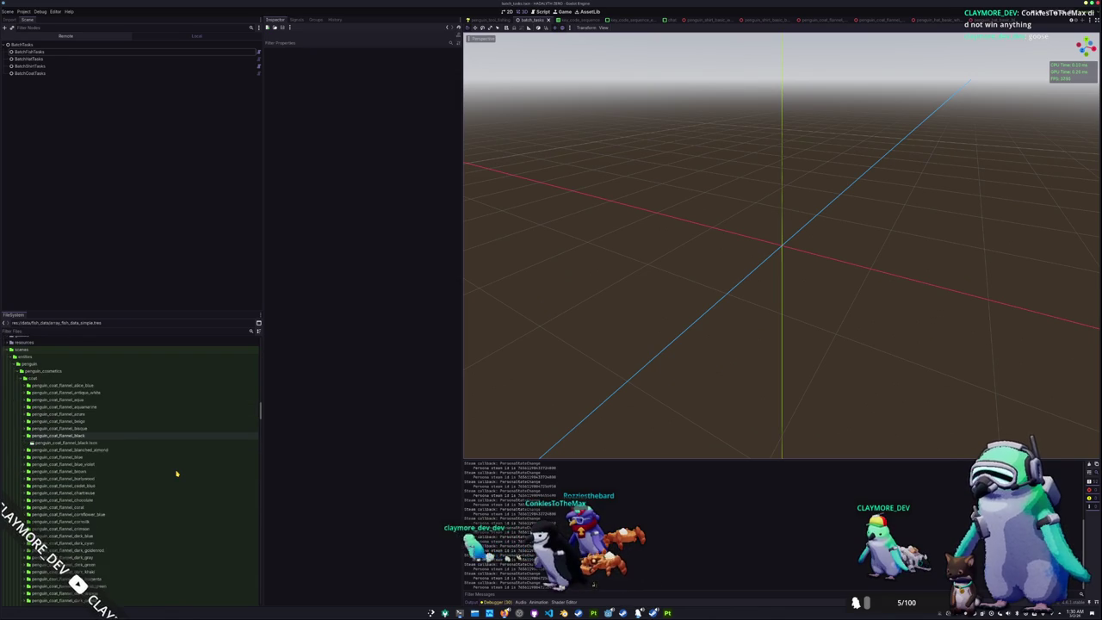
scroll(176, 473, down, 2)
scroll(179, 473, down, 2)
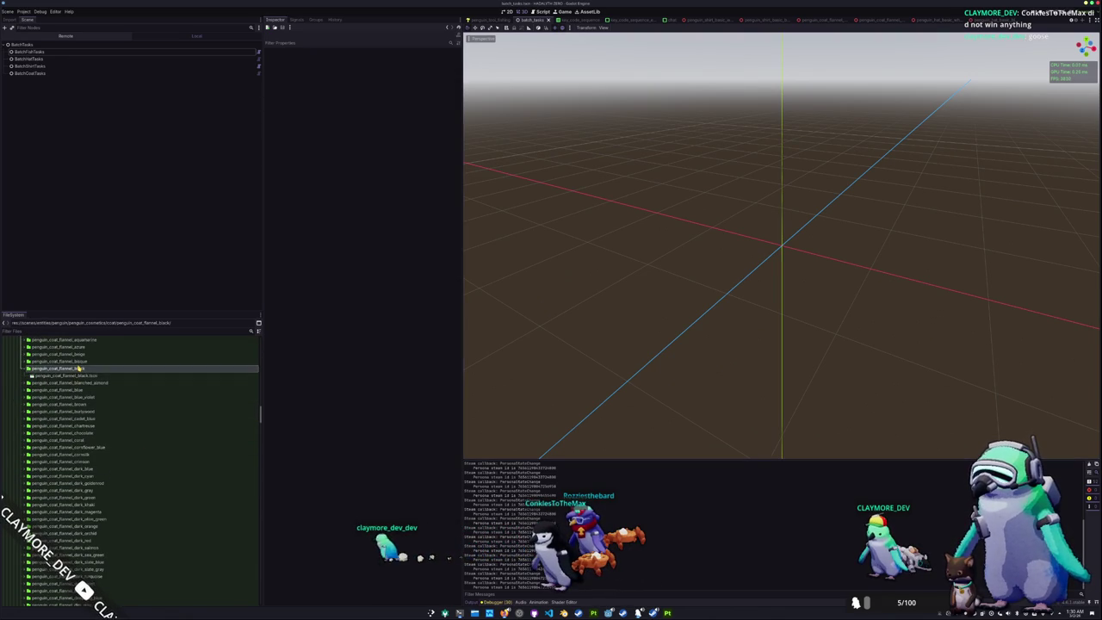
double_click(79, 367)
scroll(51, 430, up, 8)
click(42, 447)
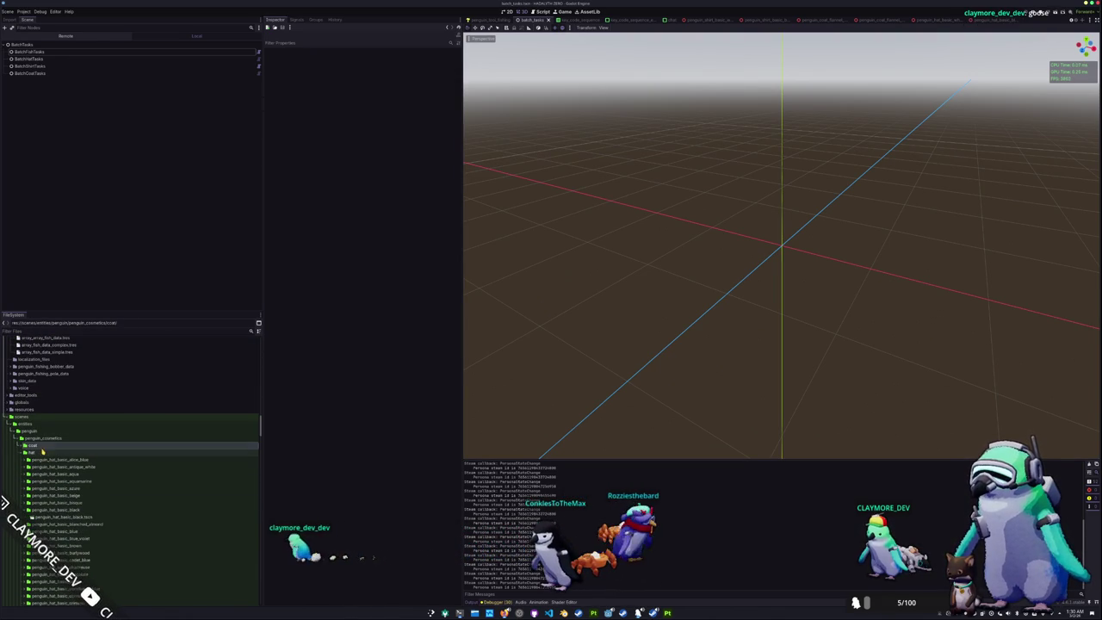
double_click(43, 446)
scroll(51, 443, down, 2)
scroll(56, 443, up, 2)
double_click(32, 419)
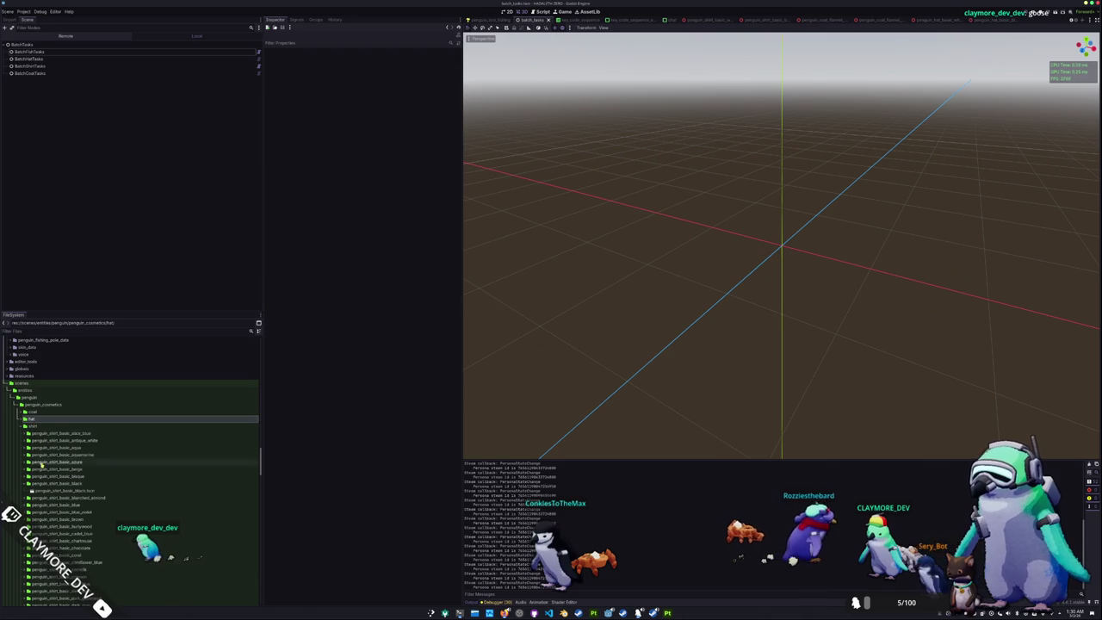
click(41, 484)
double_click(31, 425)
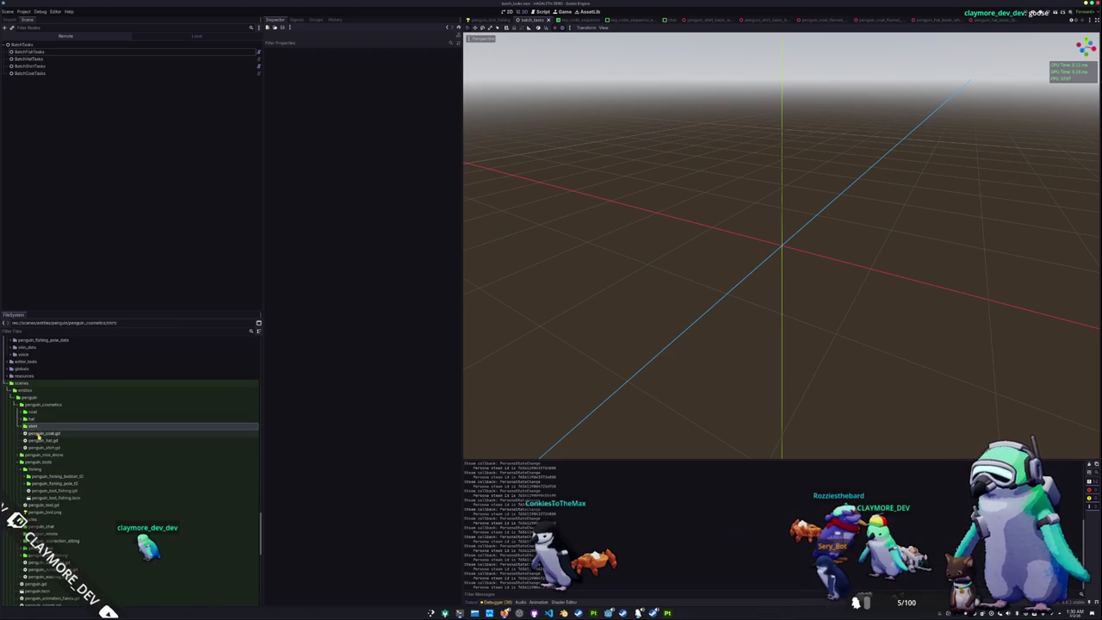
Collapse the batch_tasks, key_code_sequence and user_interface states folders
scroll(43, 441, down, 2)
scroll(50, 449, down, 2)
scroll(51, 451, down, 2)
scroll(52, 454, down, 2)
scroll(54, 458, down, 2)
scroll(53, 458, down, 4)
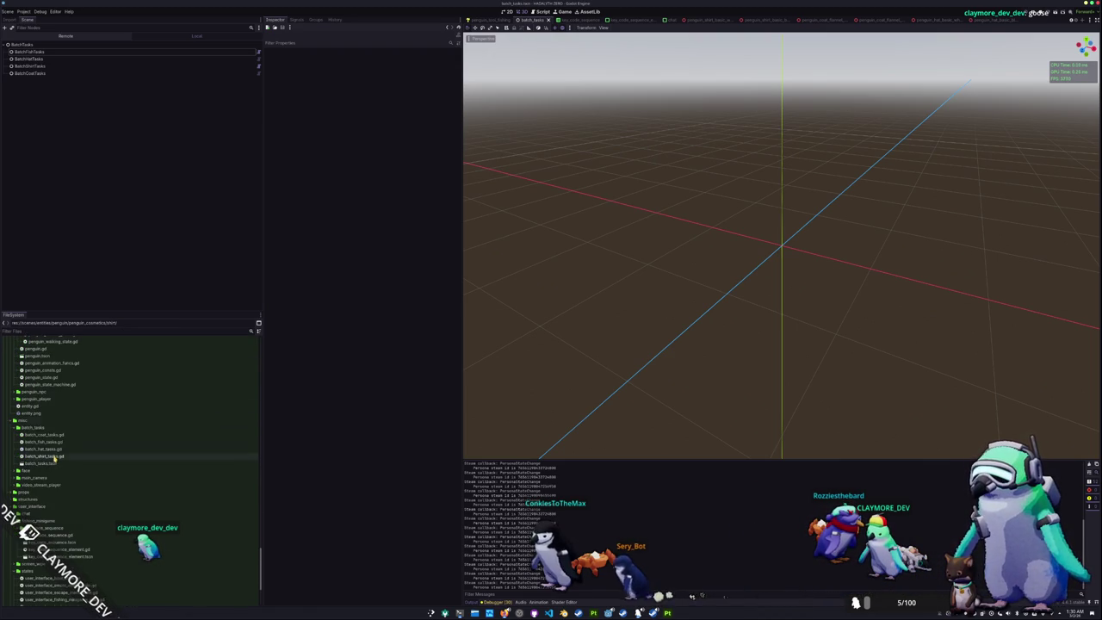
double_click(48, 428)
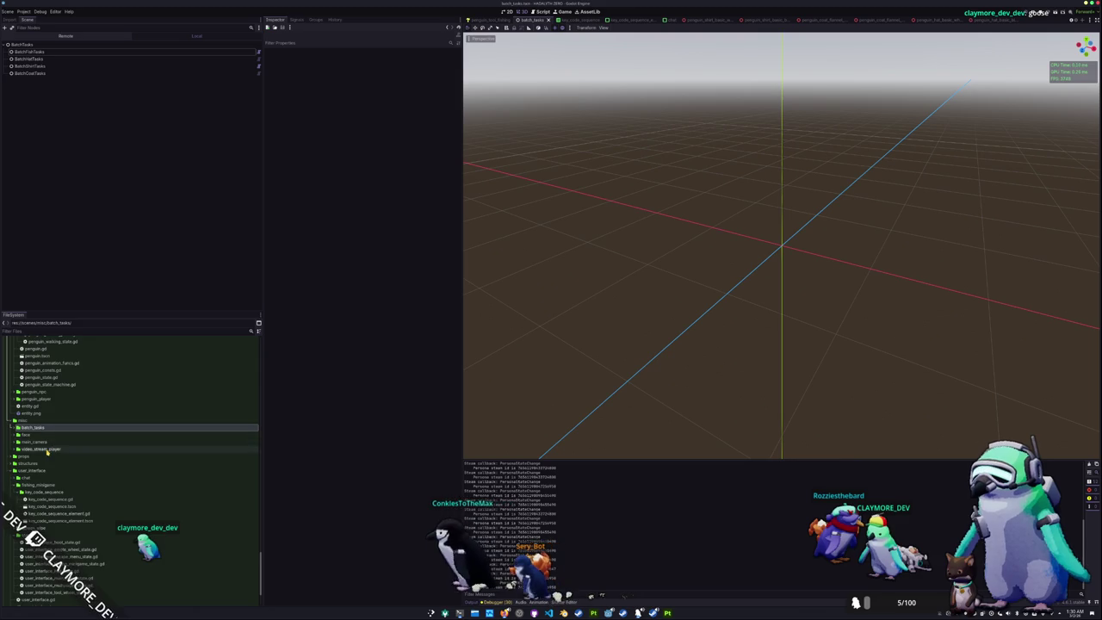
double_click(43, 492)
scroll(44, 430, down, 2)
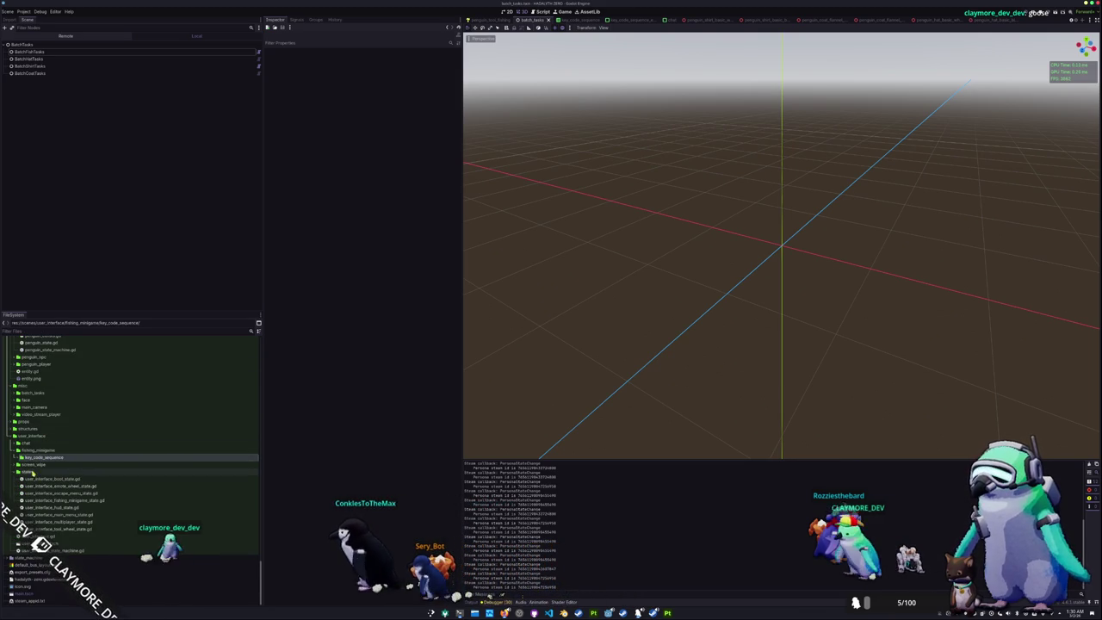
double_click(28, 472)
Collapse the penguin cosmetics, textures, penguin and entities folders, then expand meshes/structures
scroll(42, 465, up, 8)
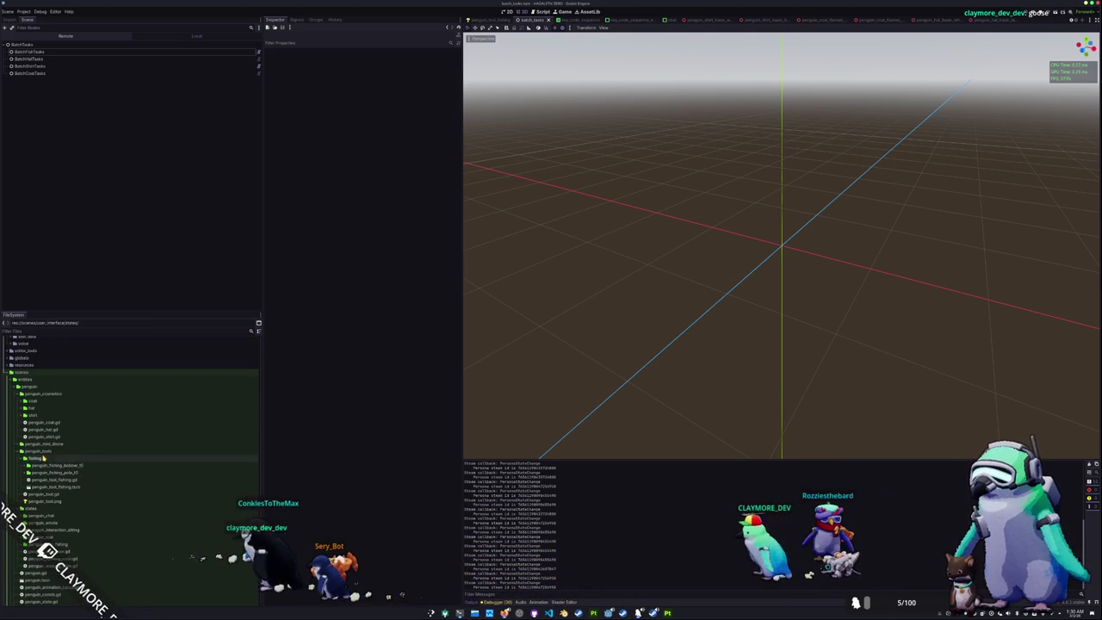
scroll(43, 439, up, 10)
scroll(44, 430, up, 3)
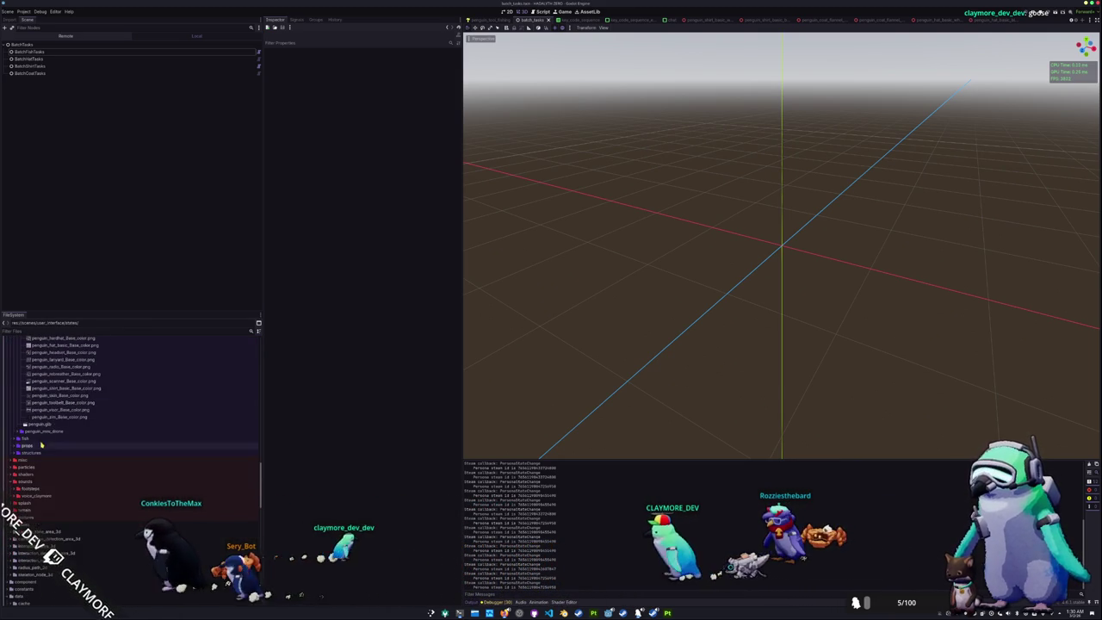
scroll(38, 448, up, 3)
scroll(35, 461, up, 3)
scroll(34, 461, up, 3)
scroll(36, 458, up, 3)
scroll(39, 457, up, 3)
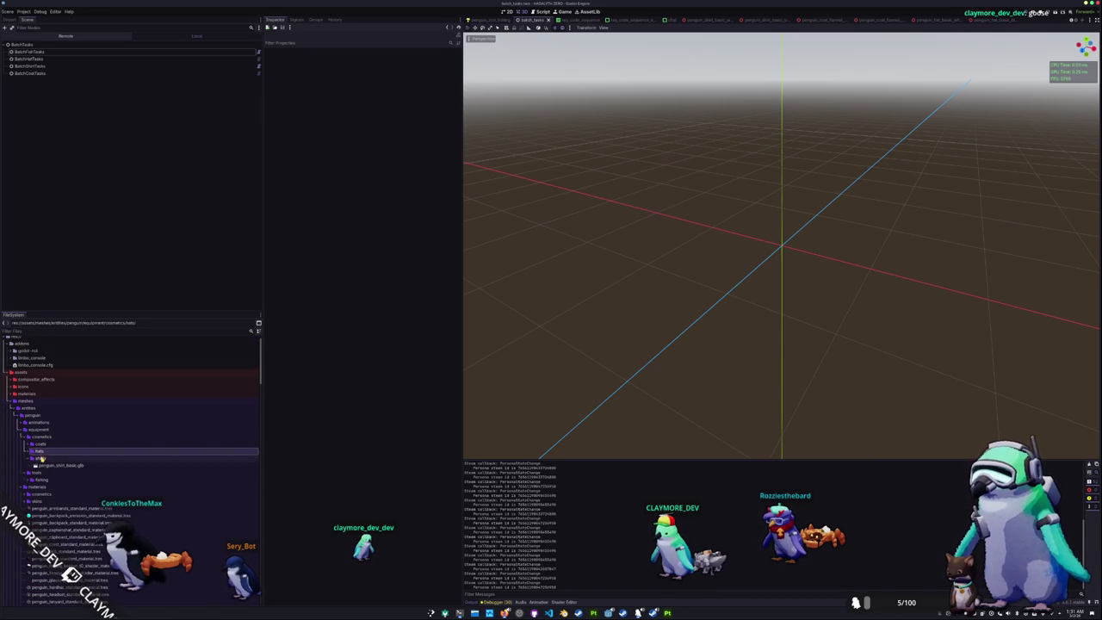
double_click(38, 436)
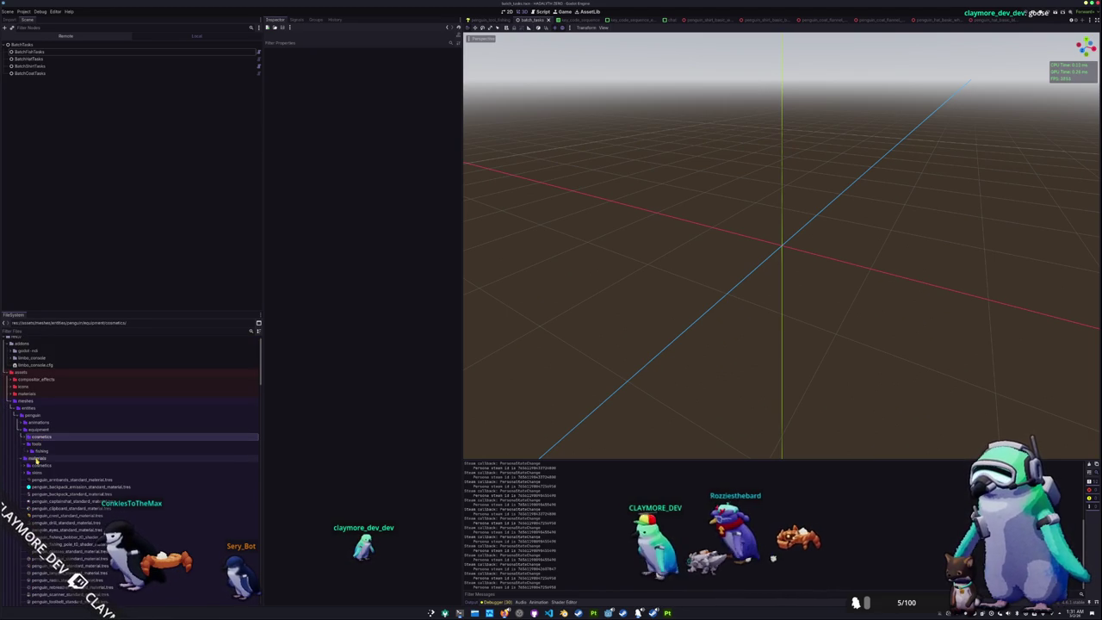
click(36, 458)
double_click(35, 464)
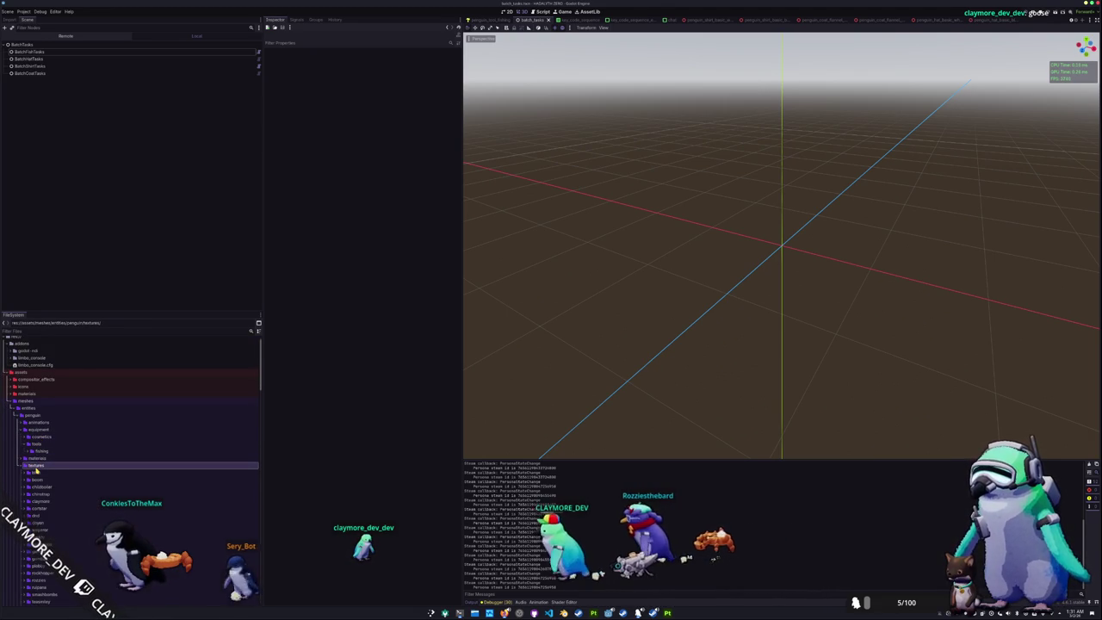
click(33, 415)
double_click(32, 416)
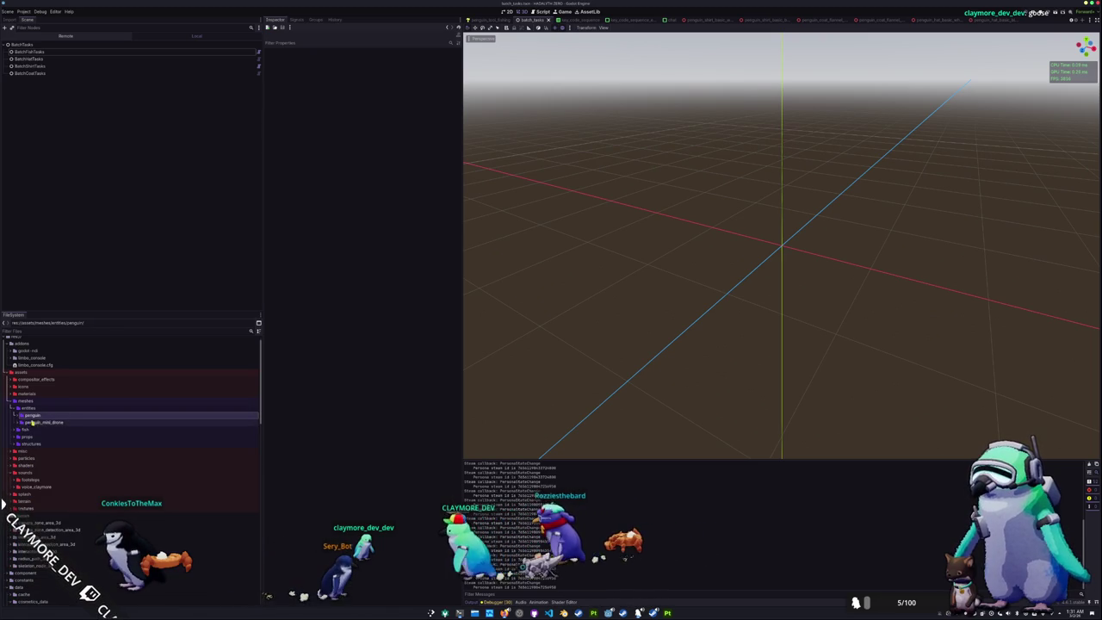
double_click(29, 408)
double_click(30, 429)
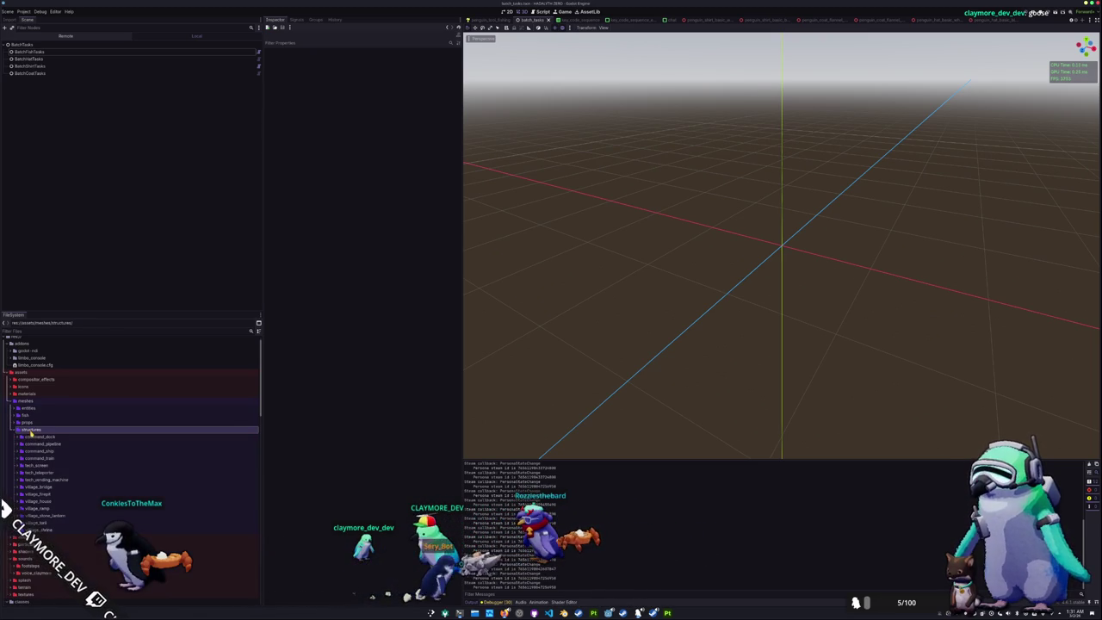
scroll(43, 439, down, 3)
Create a materials folder inside tech_vending_machine
double_click(39, 379)
right_click(45, 379)
mouse_move(67, 383)
click(130, 385)
text(mat)
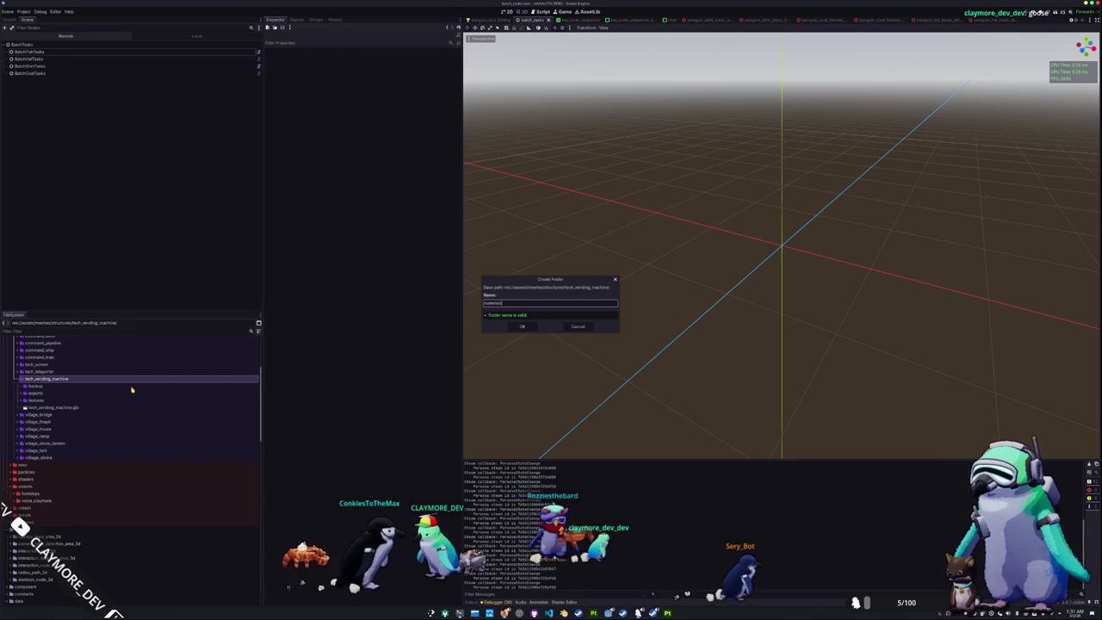
text(erials)
key(Return)
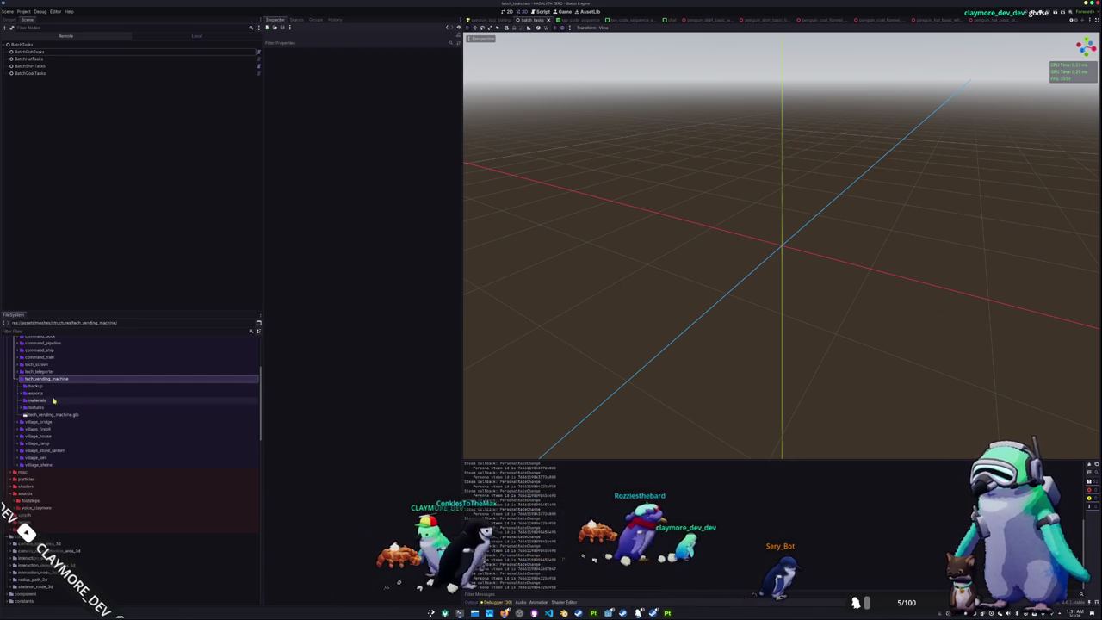
Open village_bridge_standard_material.tres from village_bridge/materials in the Inspector
right_click(37, 400)
click(34, 422)
click(34, 422)
click(20, 421)
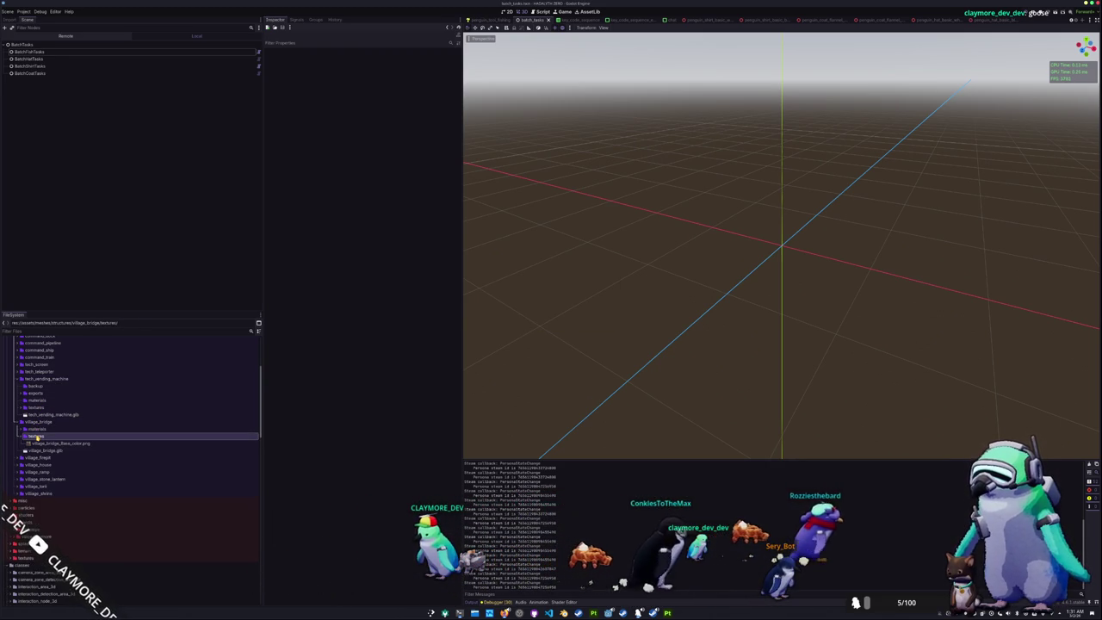
double_click(35, 428)
click(52, 436)
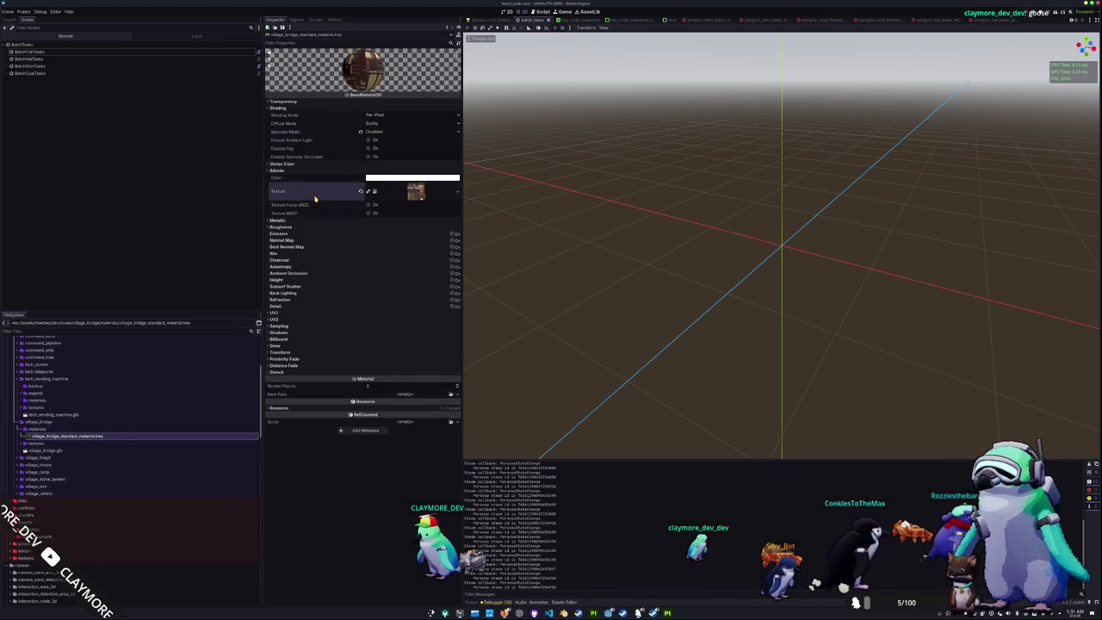
Create a StandardMaterial3D saved as tech_vending_machine_standard.tres in the vending machine materials folder
right_click(41, 401)
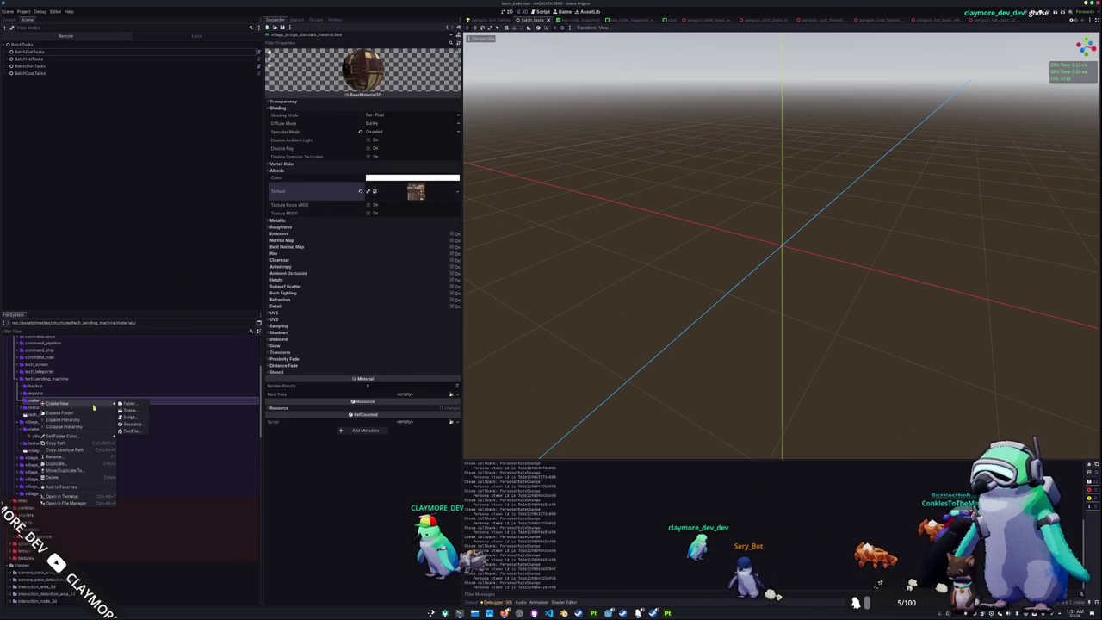
click(130, 425)
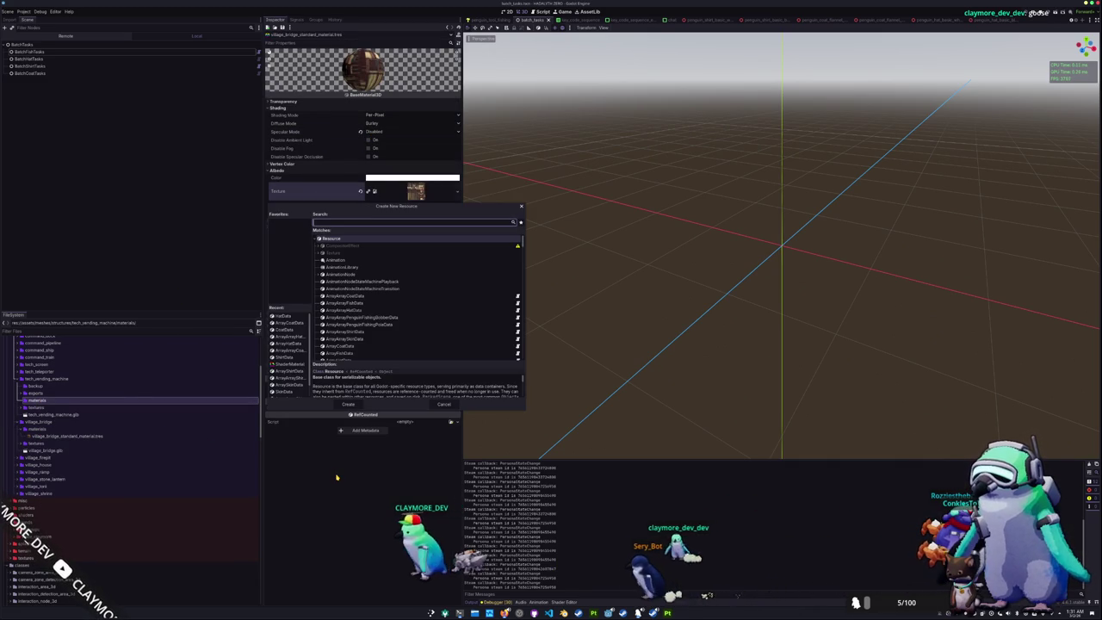
text(standardmat)
key(Return)
text(tech)
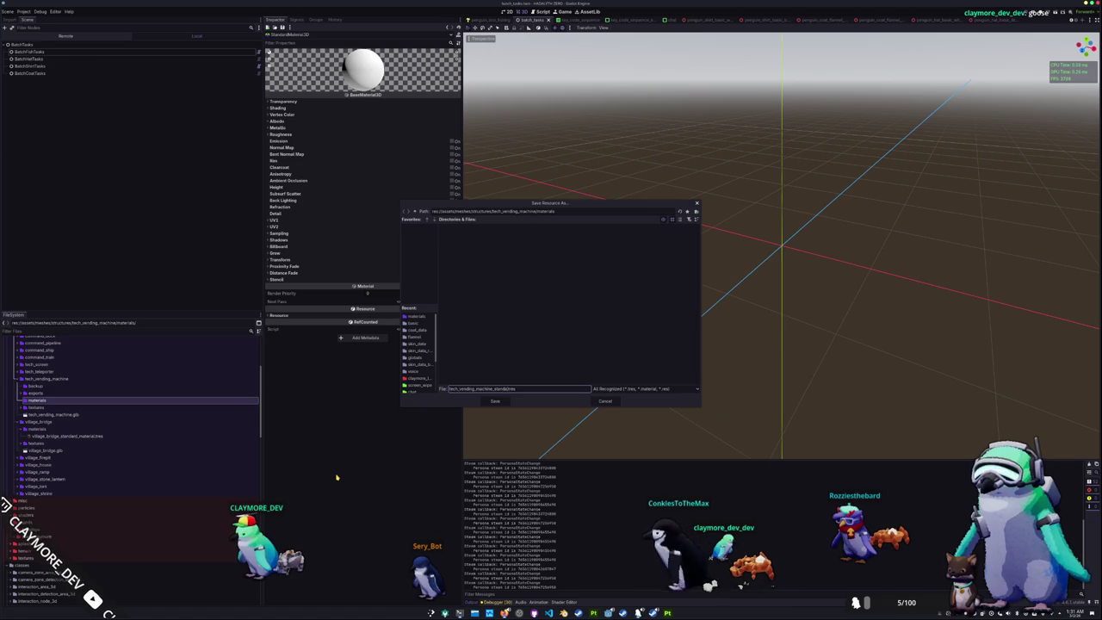
key(Return)
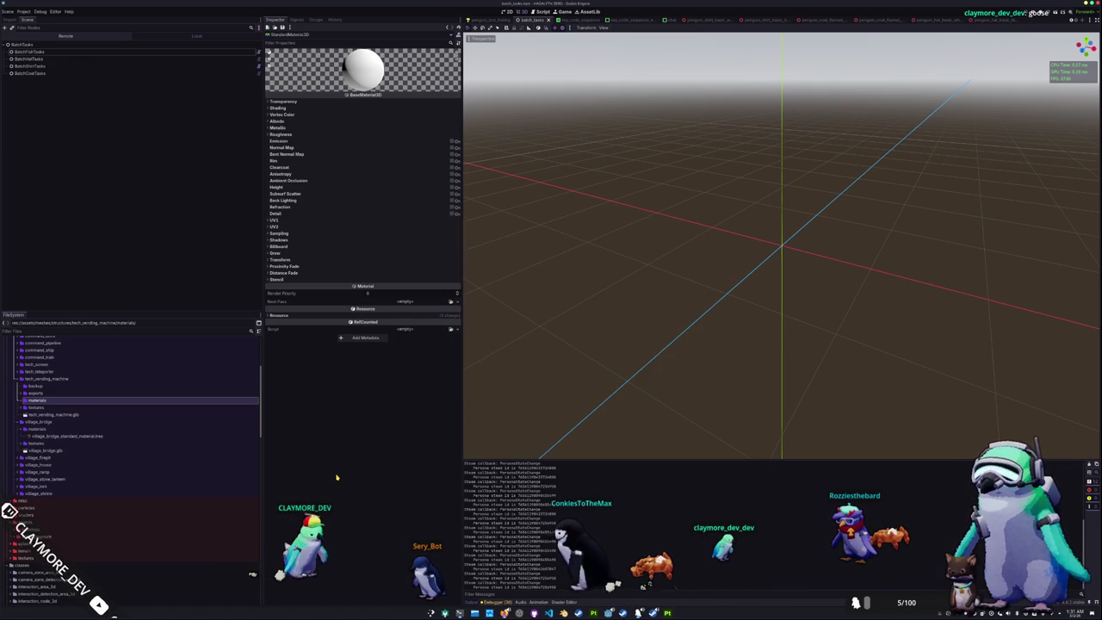
Set the material's Shading Specular Mode to Disabled
click(283, 101)
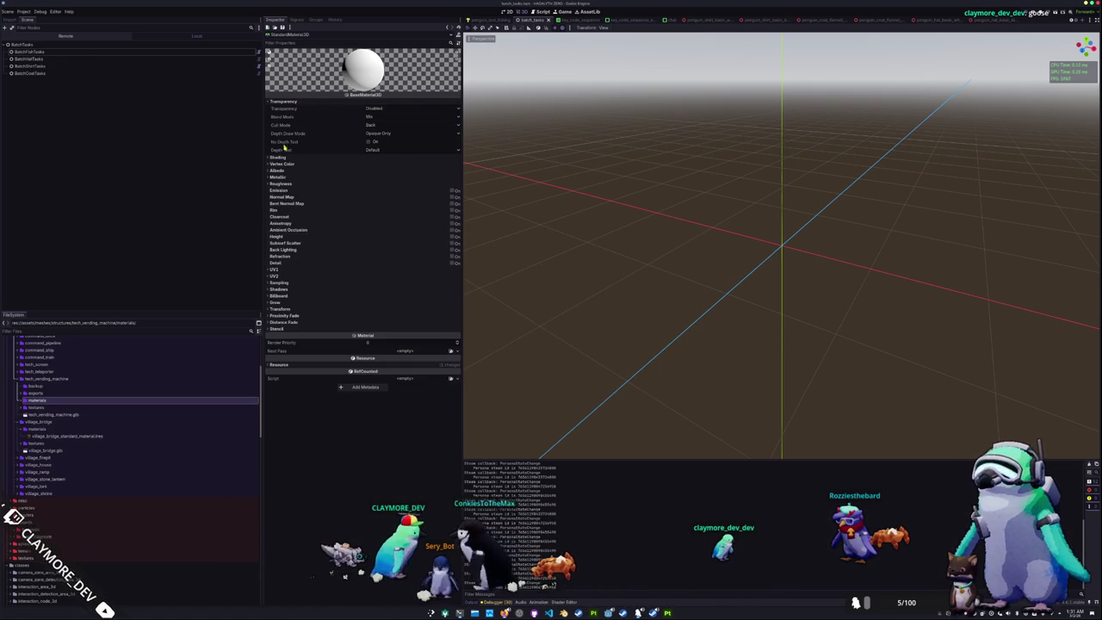
click(287, 158)
click(379, 180)
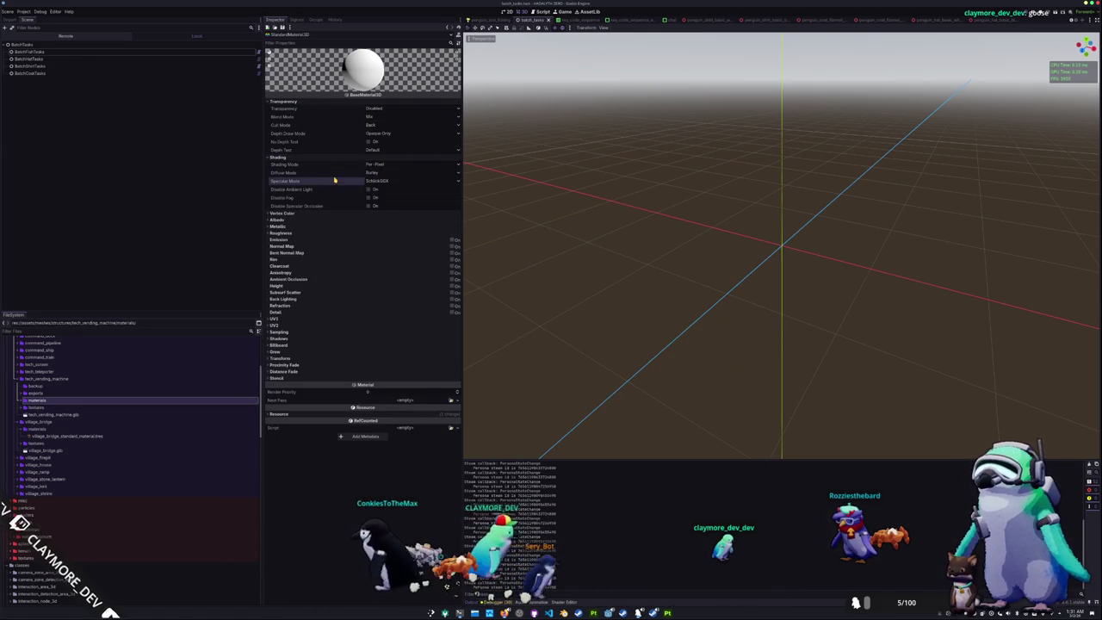
click(377, 202)
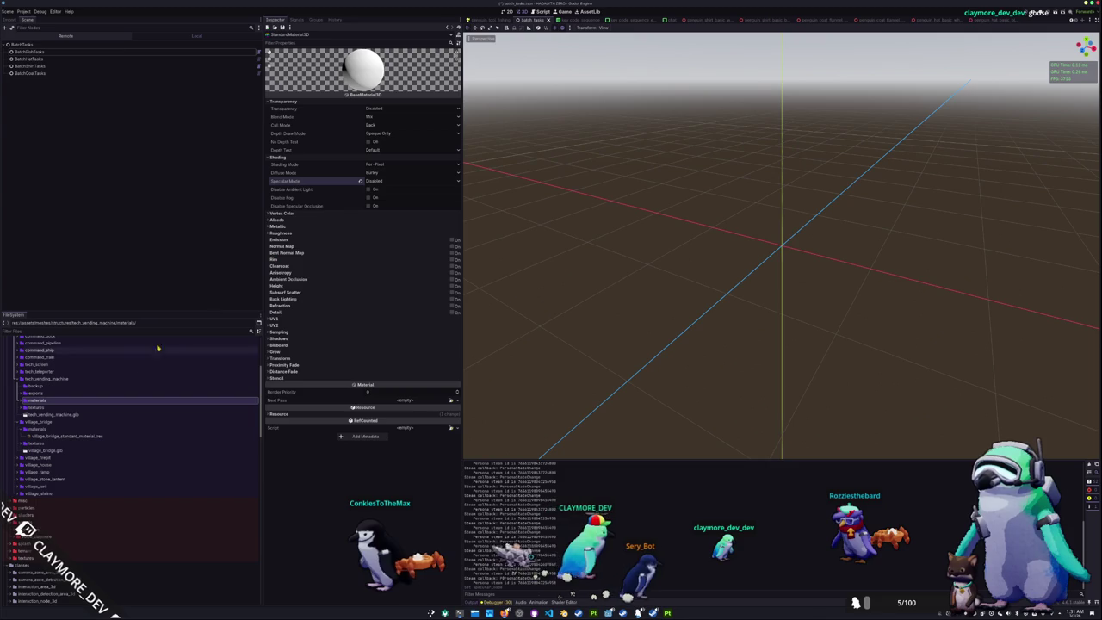
Load the tech_vending_machine_base colour texture into the Albedo slot
click(307, 220)
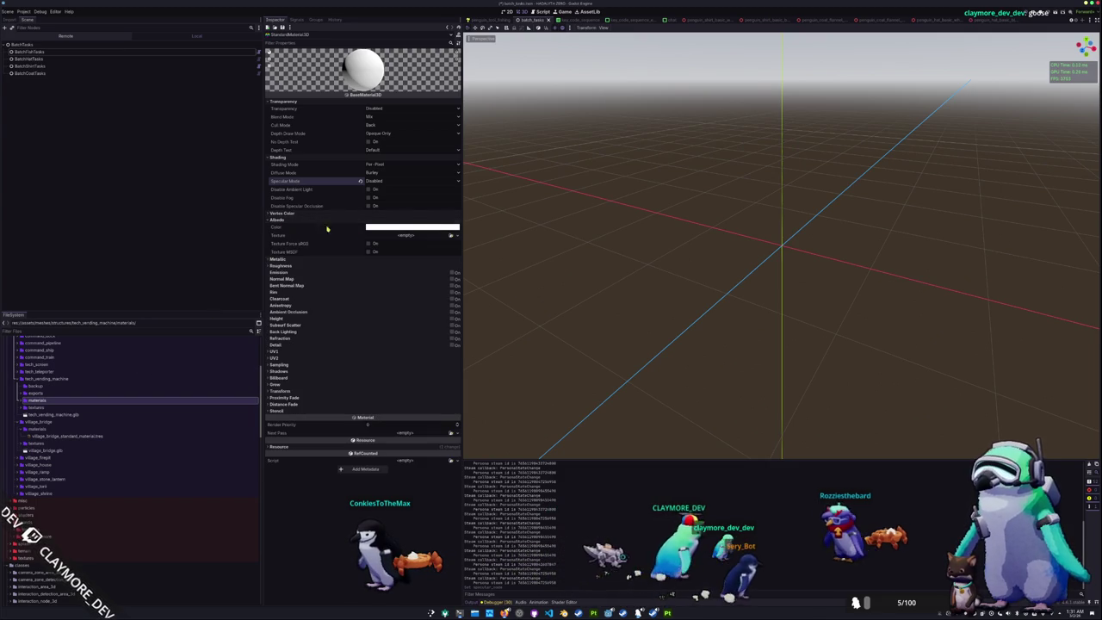
click(449, 236)
text(tech_vending_machine_base)
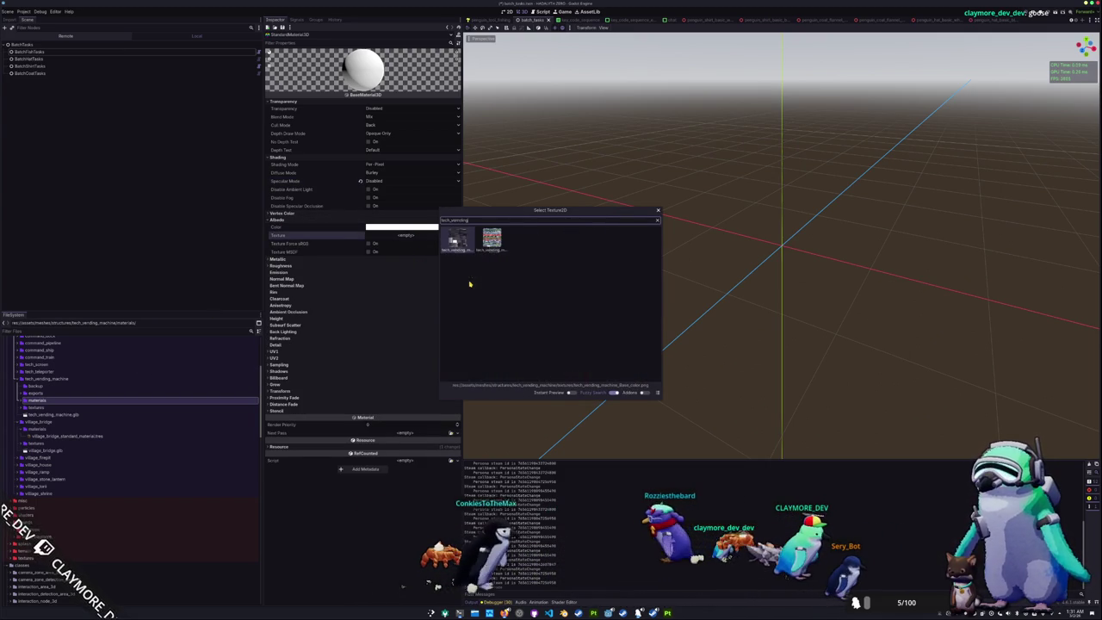
key(Return)
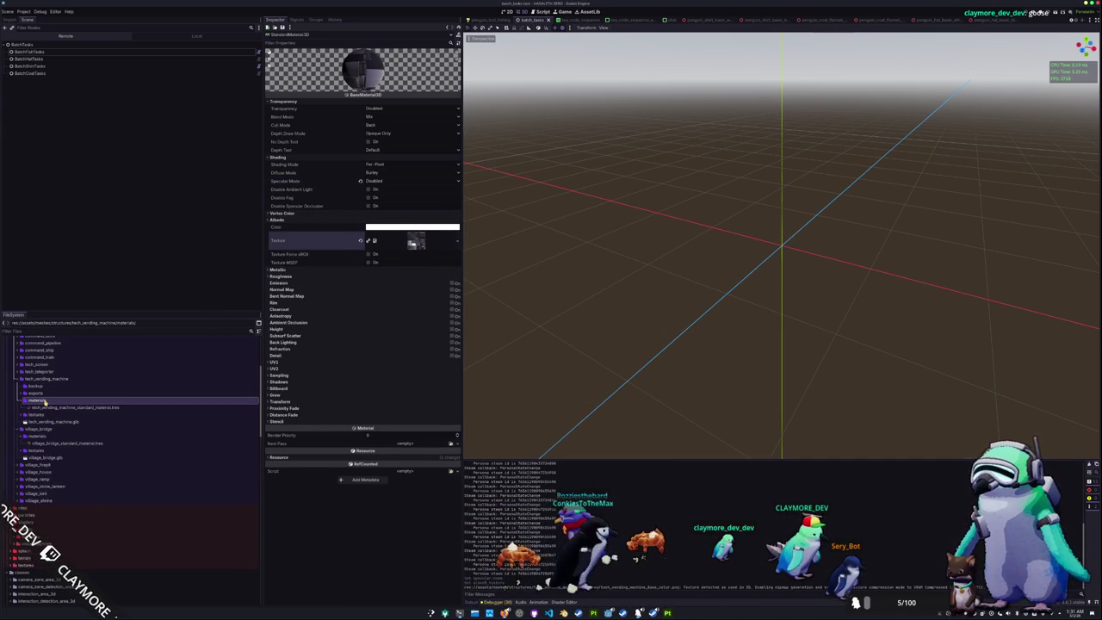
Duplicate the vending machine material as the items material
double_click(43, 400)
click(56, 408)
key(ctrl+d)
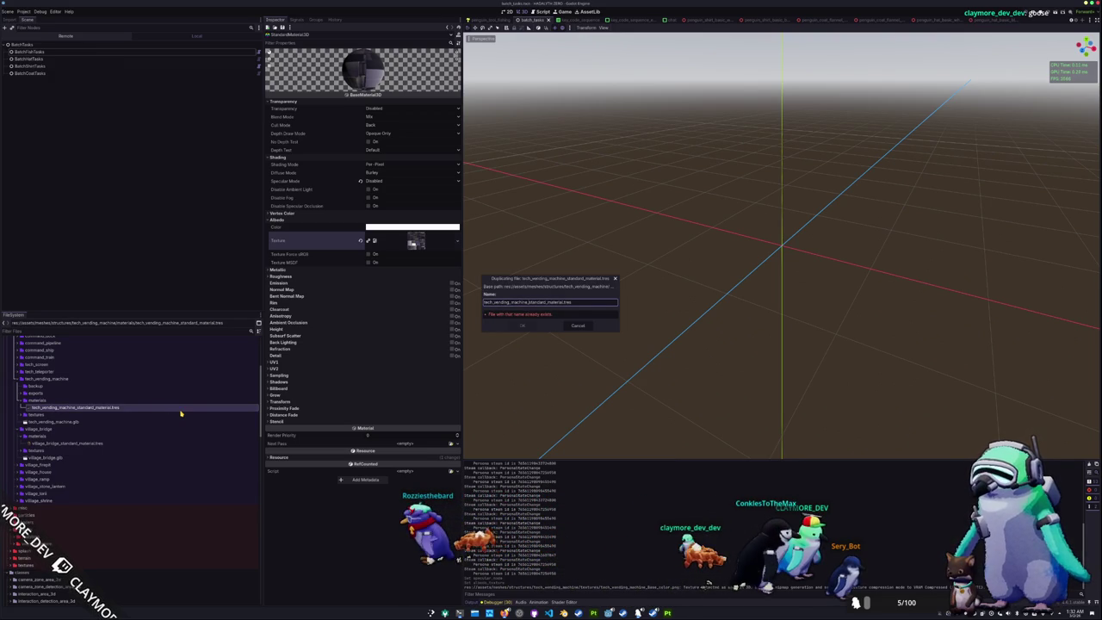
key(Return)
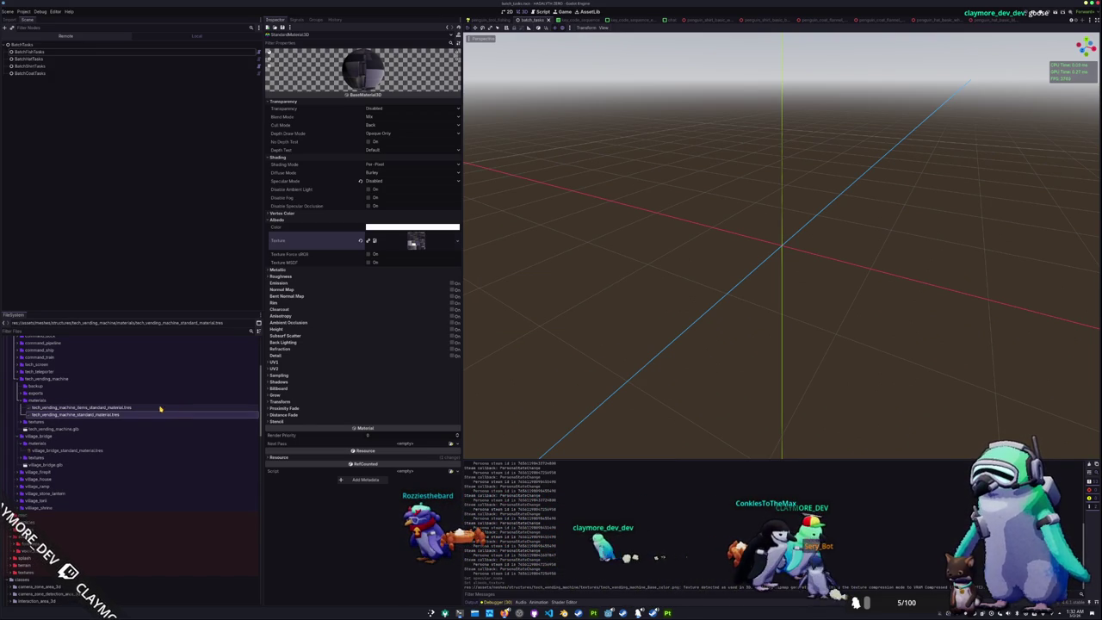
Assign the items base colour texture to the items material's Albedo
click(122, 407)
click(458, 244)
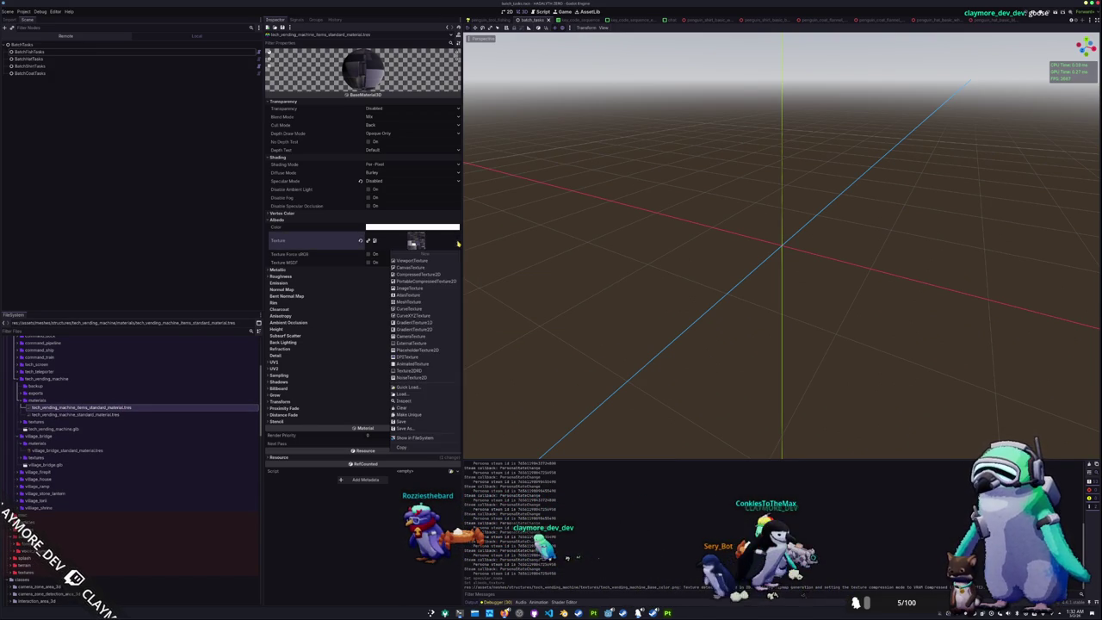
click(406, 388)
text(items)
double_click(506, 309)
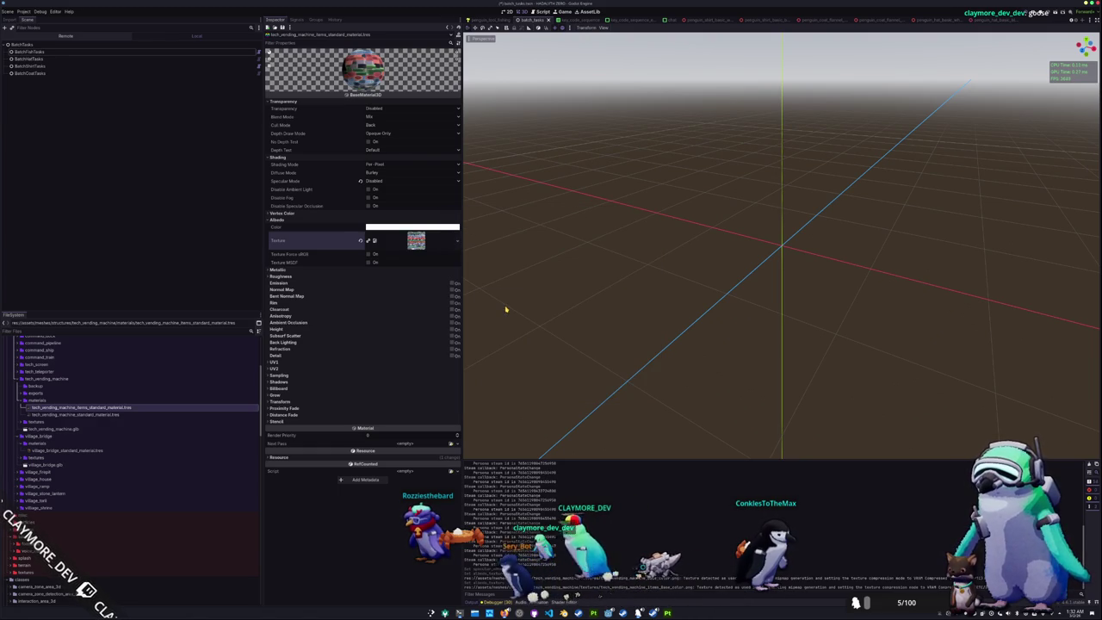
scroll(67, 444, down, 3)
scroll(60, 444, down, 3)
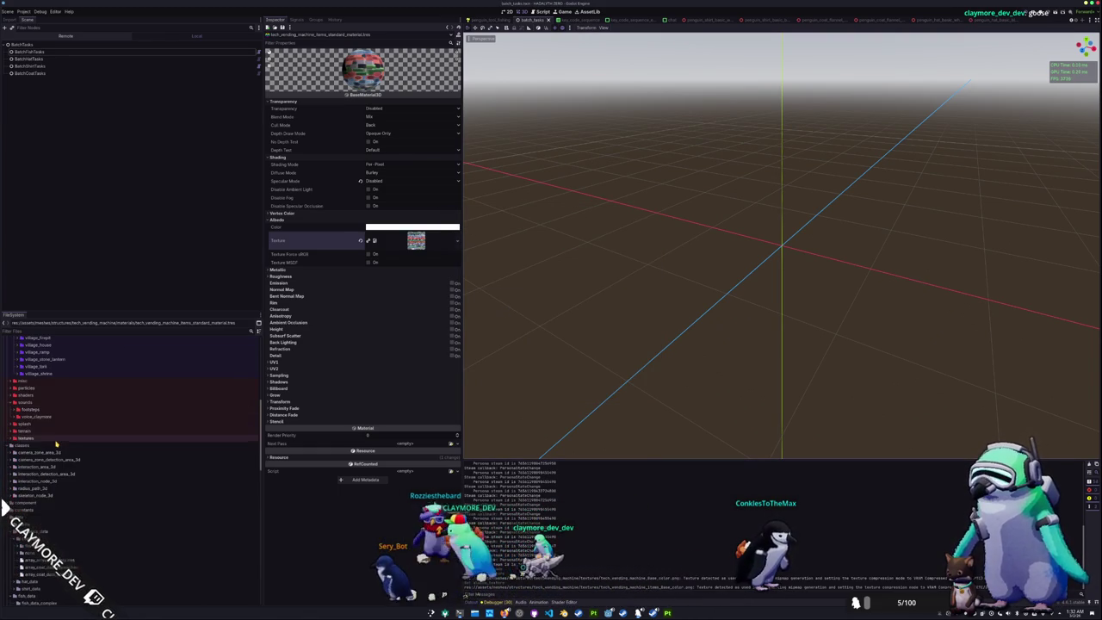
double_click(38, 394)
right_click(50, 396)
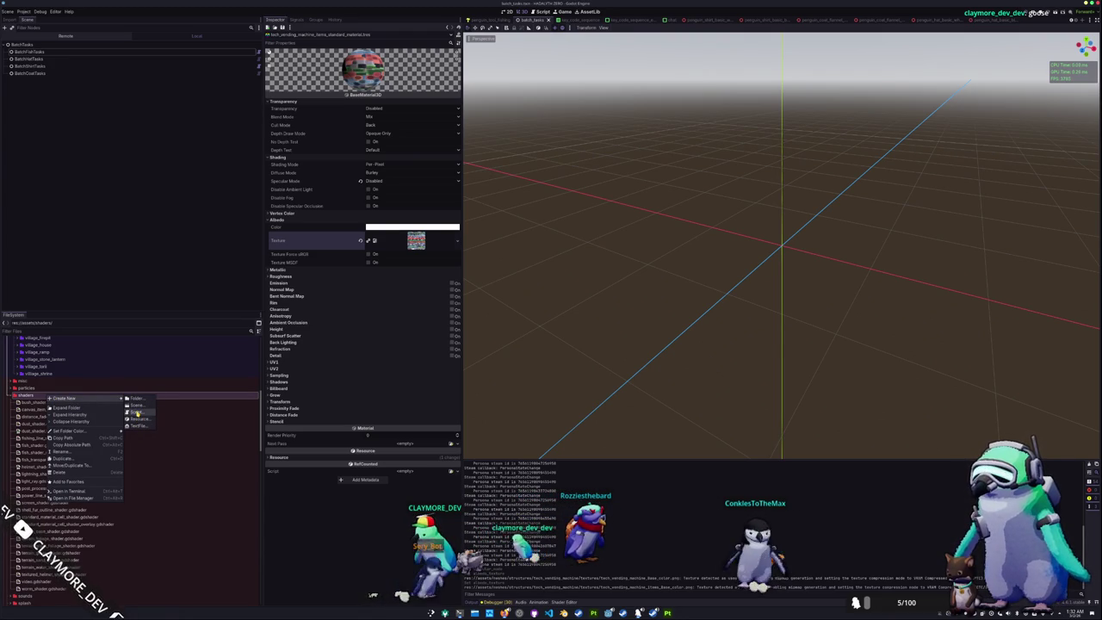
Create a Spatial-mode Shader named glass_shader.gdshader in the shaders folder
click(136, 418)
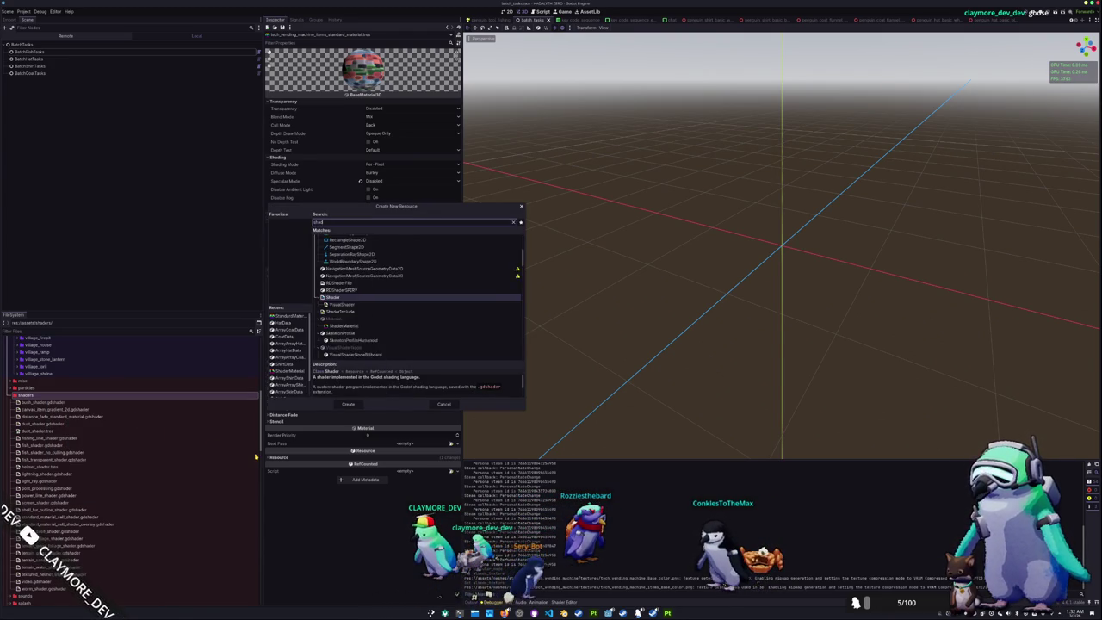
text(der)
click(350, 406)
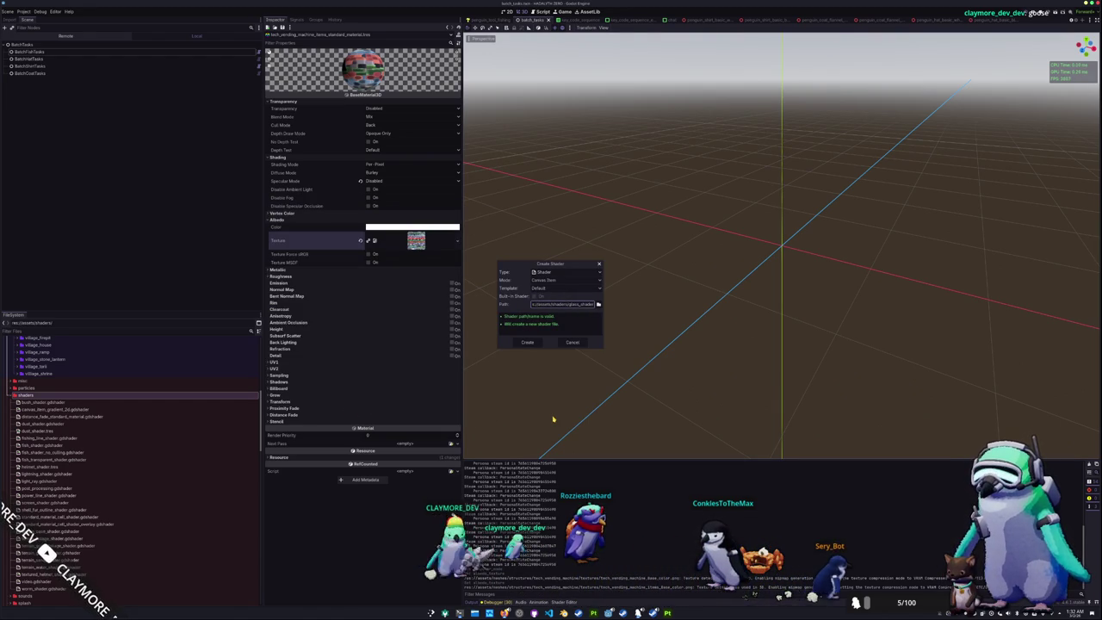
click(542, 280)
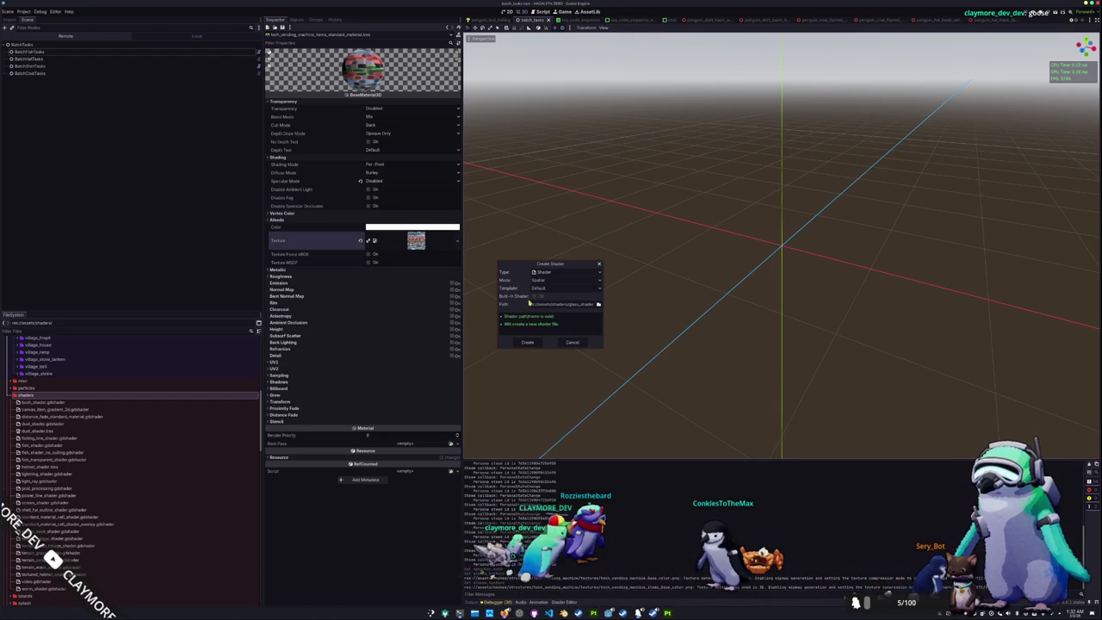
click(528, 342)
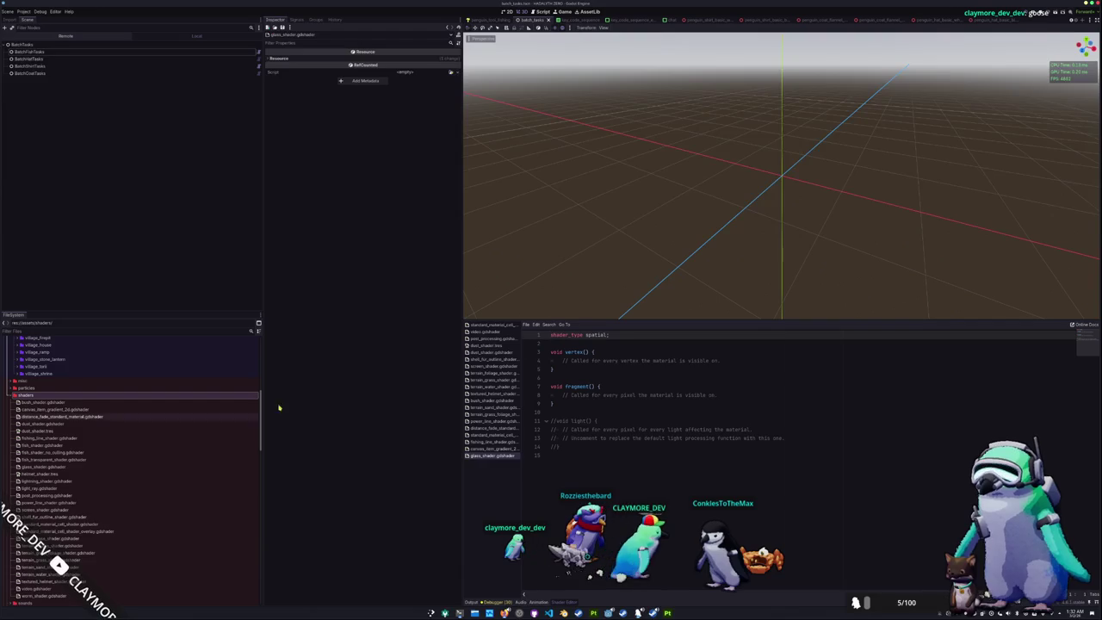
click(587, 345)
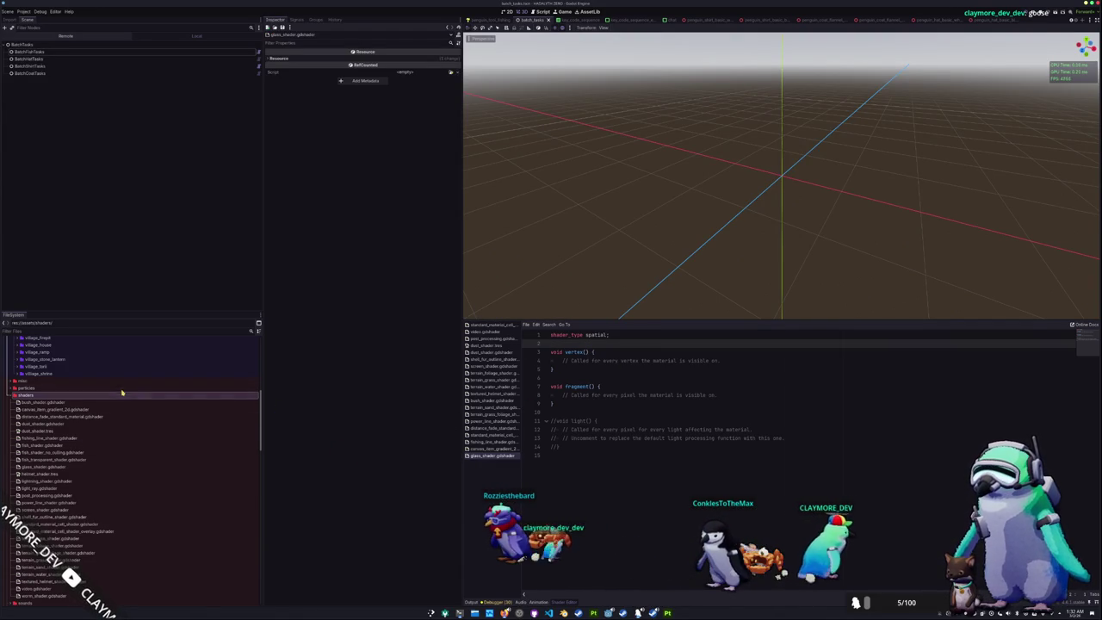
scroll(90, 400, up, 5)
scroll(90, 400, up, 1)
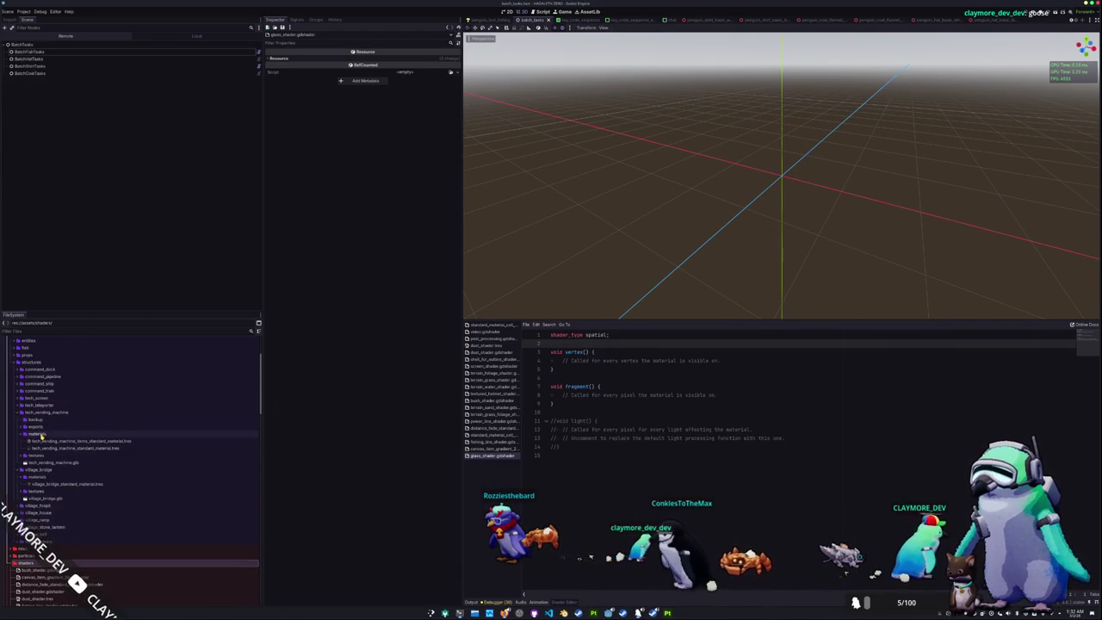
Create a ShaderMaterial saved as tech_vending_machine_glass_shader_material.tres in materials
right_click(40, 433)
click(128, 458)
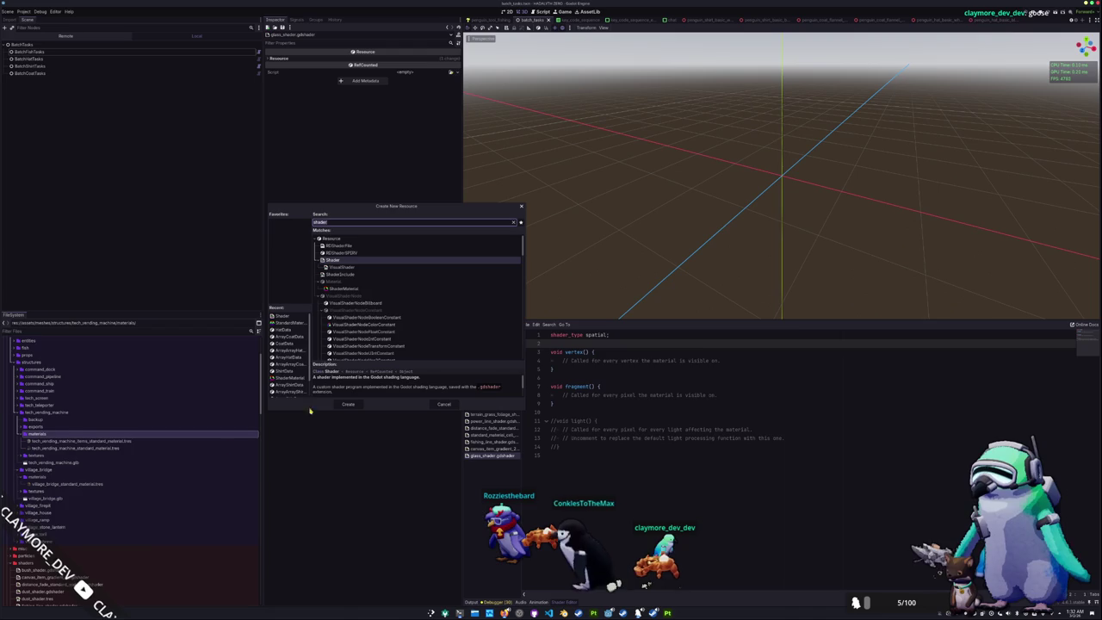
click(343, 290)
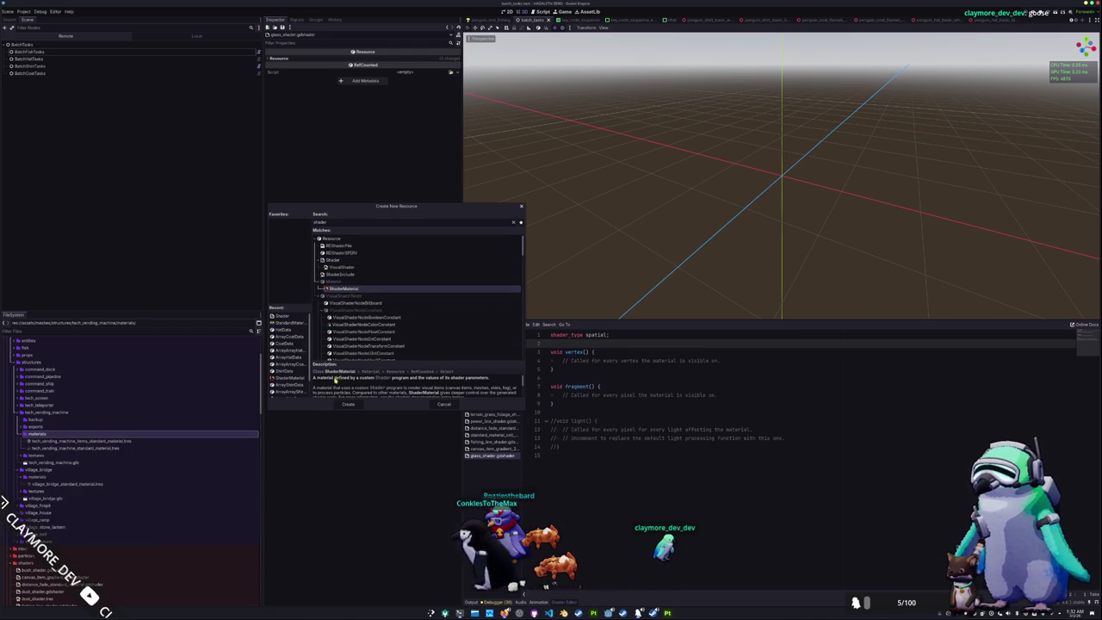
click(345, 404)
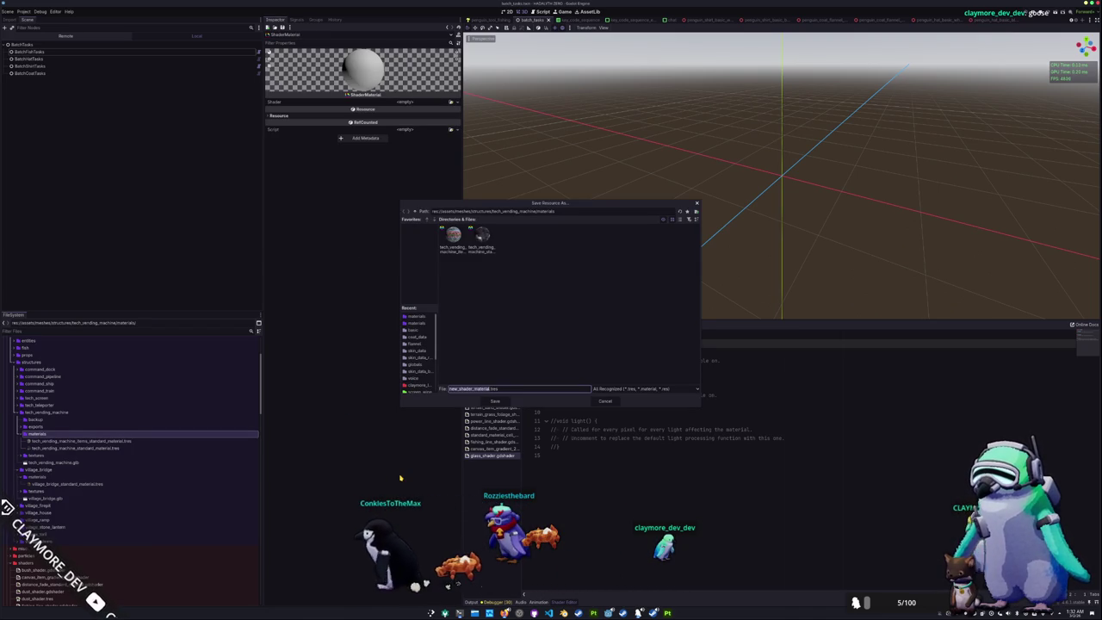
text(ing_machine_gl)
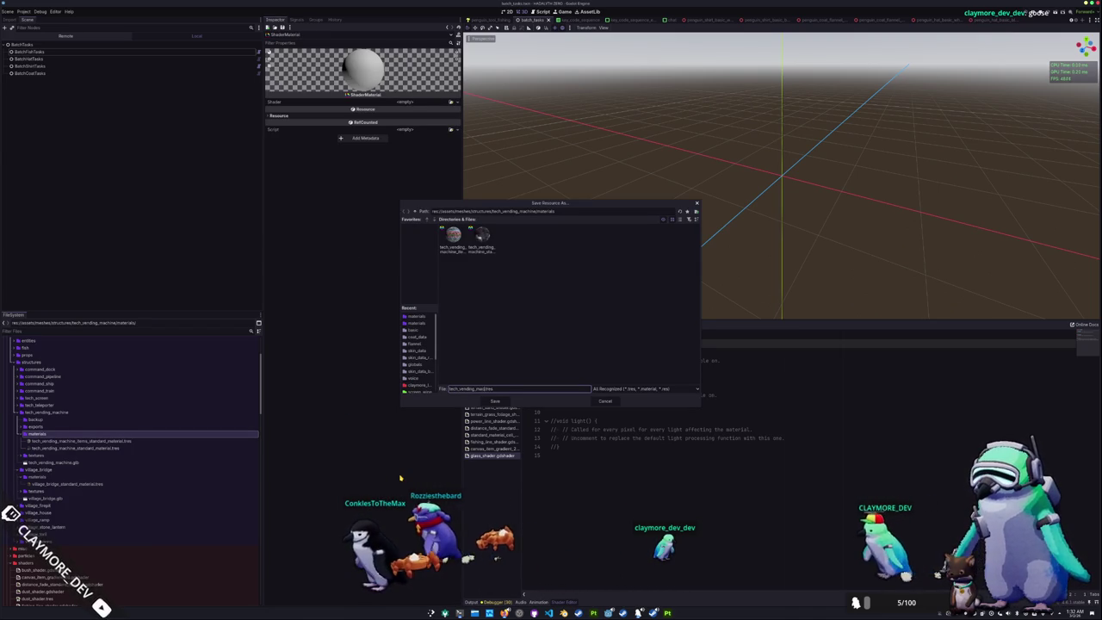
text(ass)
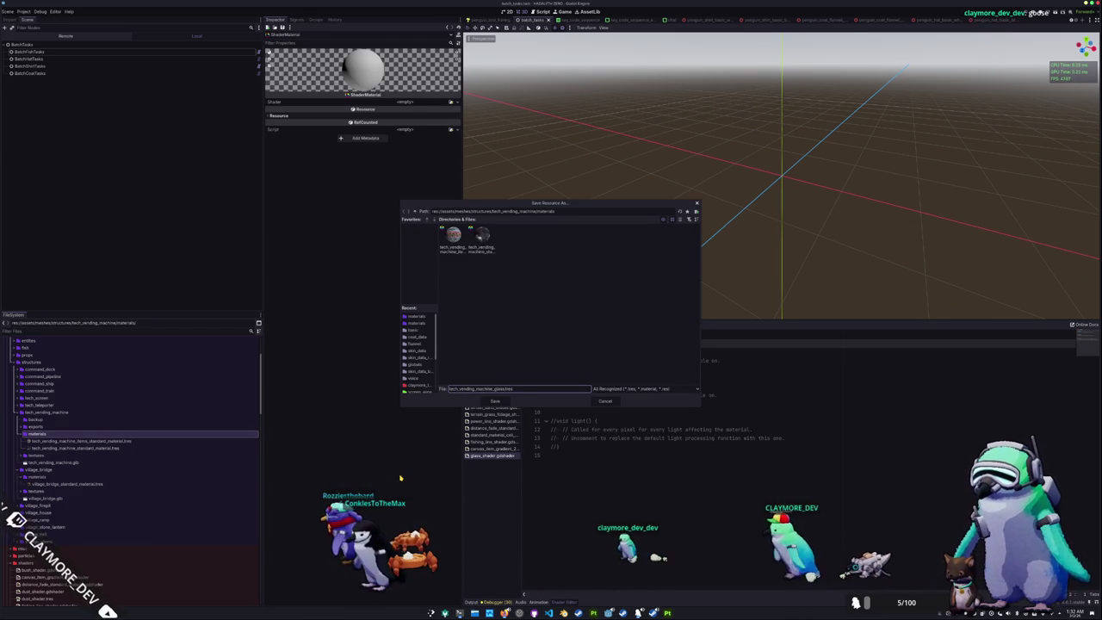
text(_shader_material)
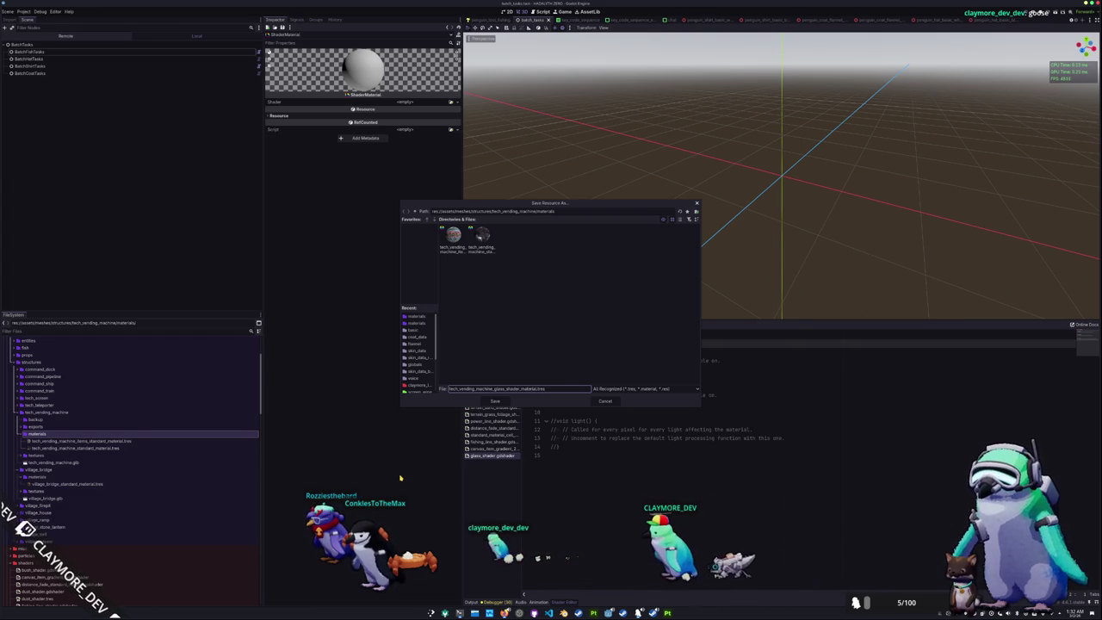
key(Return)
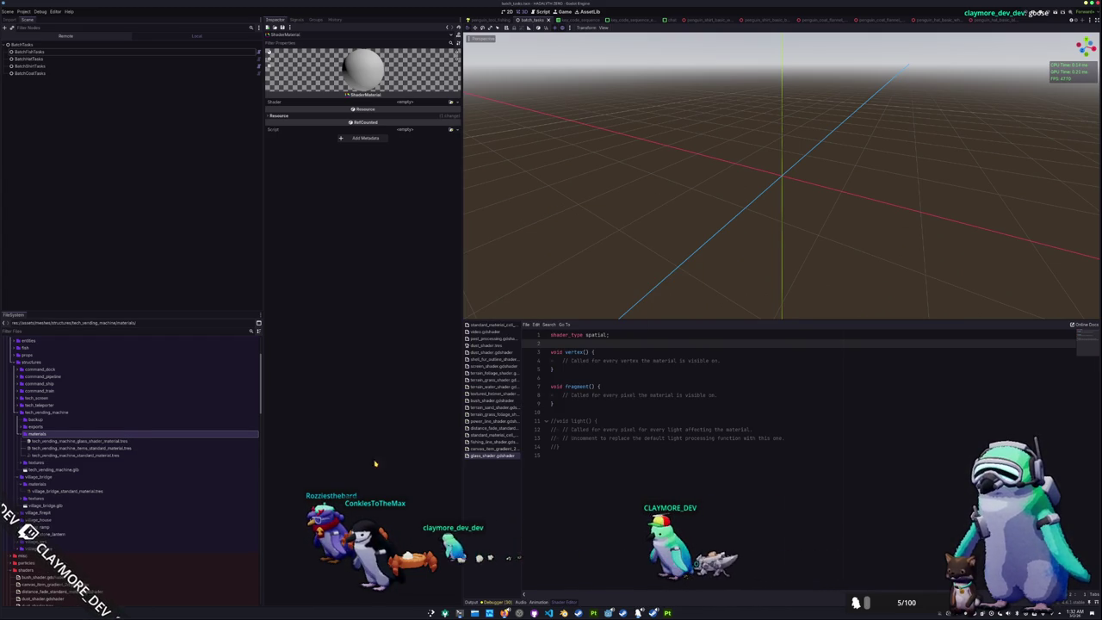
Assign glass_shader.gdshader to the glass shader material's Shader slot
click(111, 442)
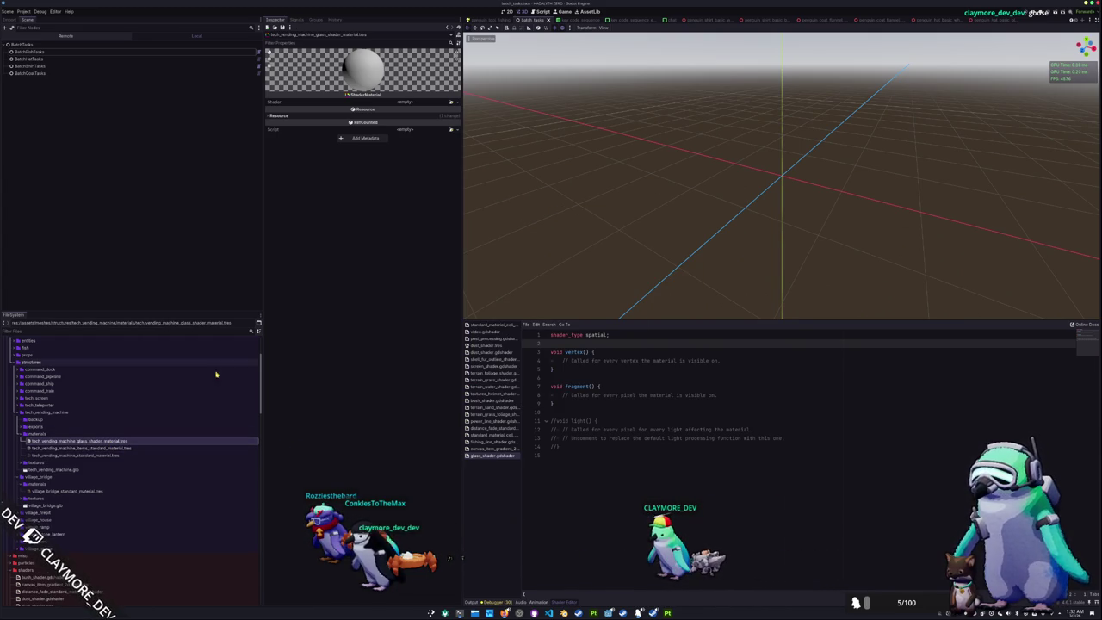
click(450, 101)
text(lass)
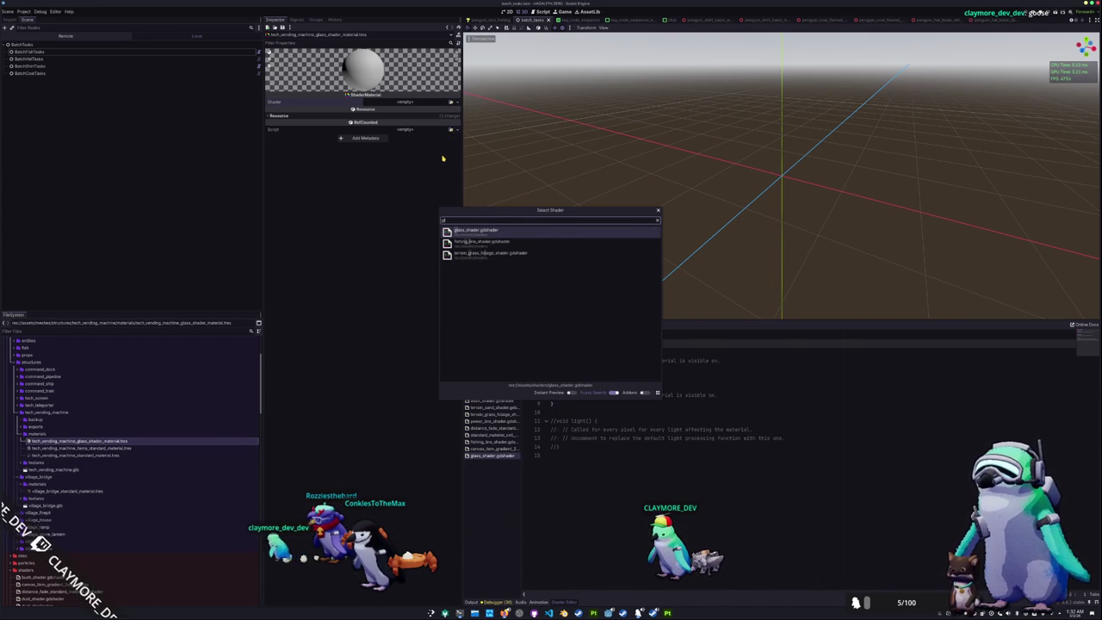
key(Return)
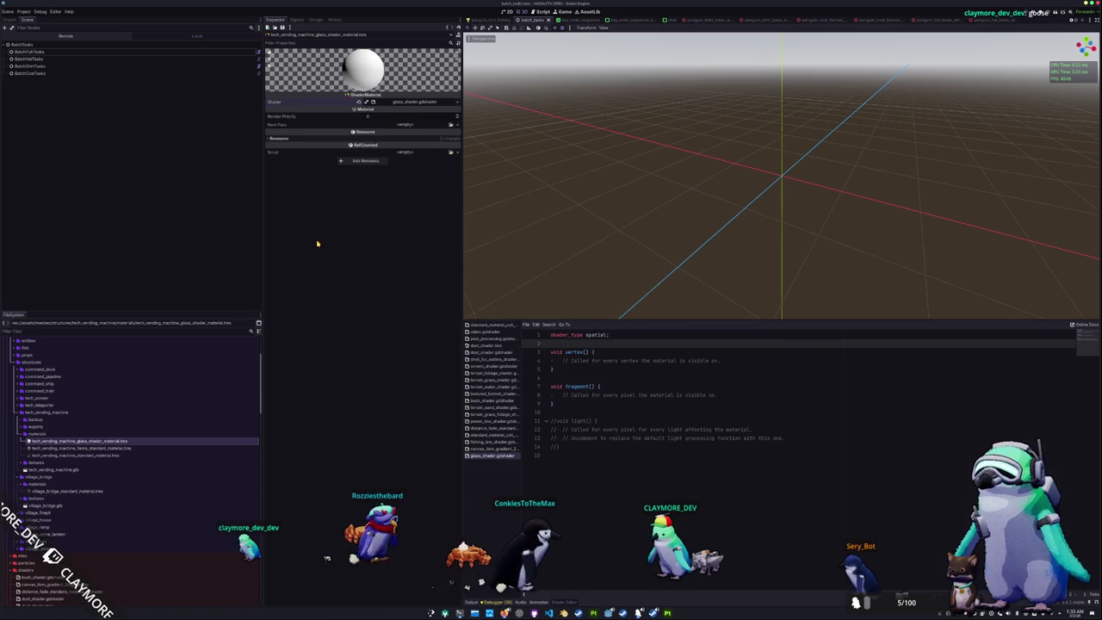
Create a tech_vending_machine folder inside the scenes structures folder
scroll(108, 444, down, 3)
scroll(107, 443, down, 3)
scroll(108, 443, down, 3)
scroll(108, 443, down, 3)
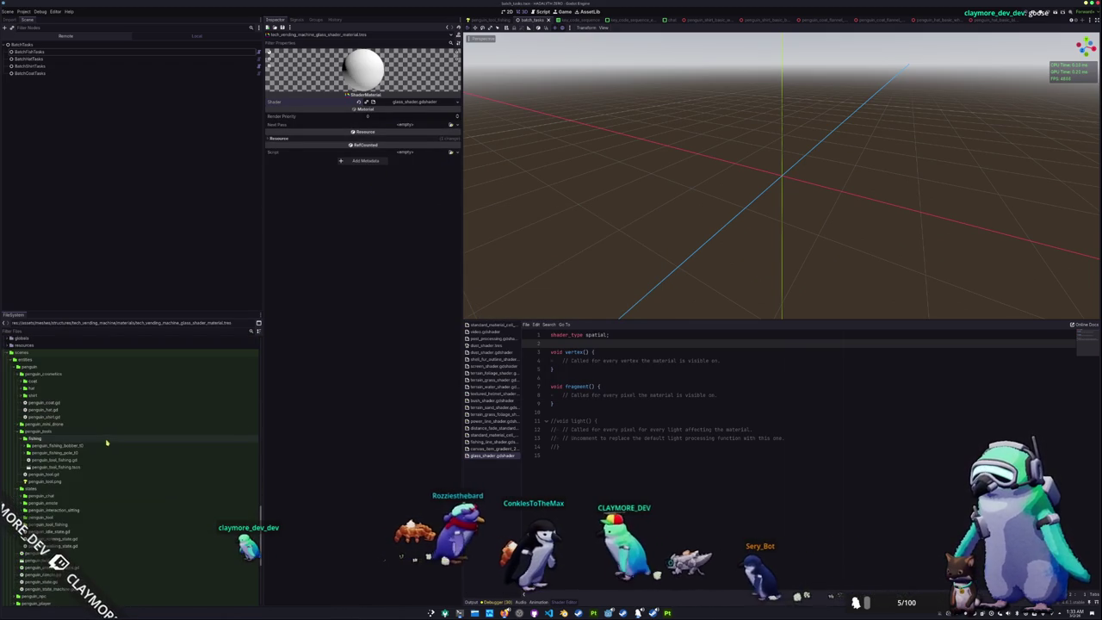
click(30, 363)
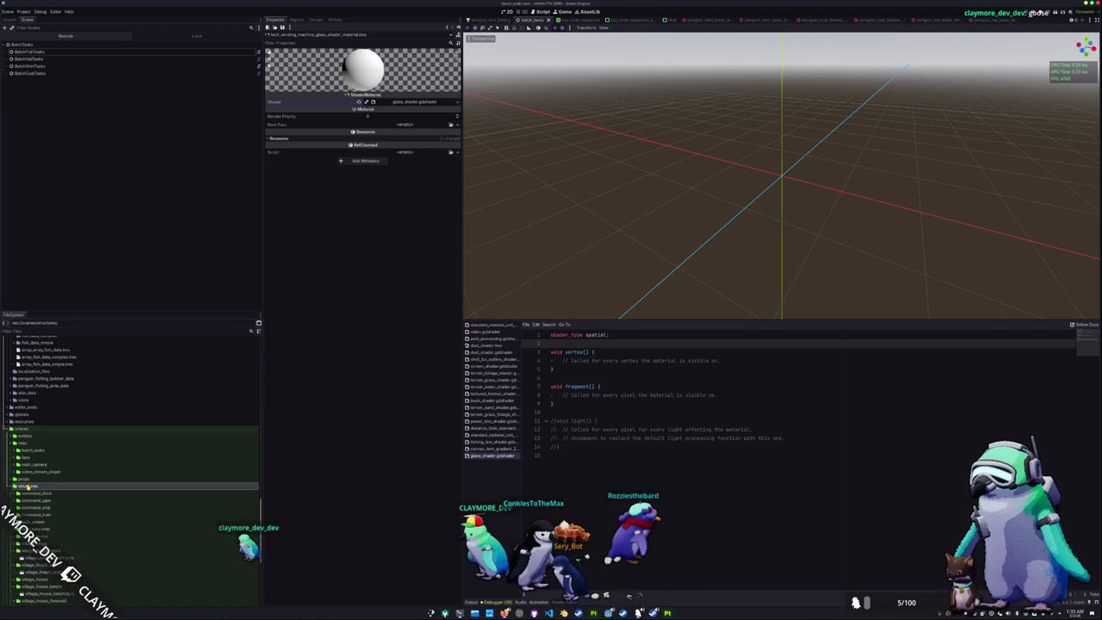
double_click(30, 486)
right_click(35, 387)
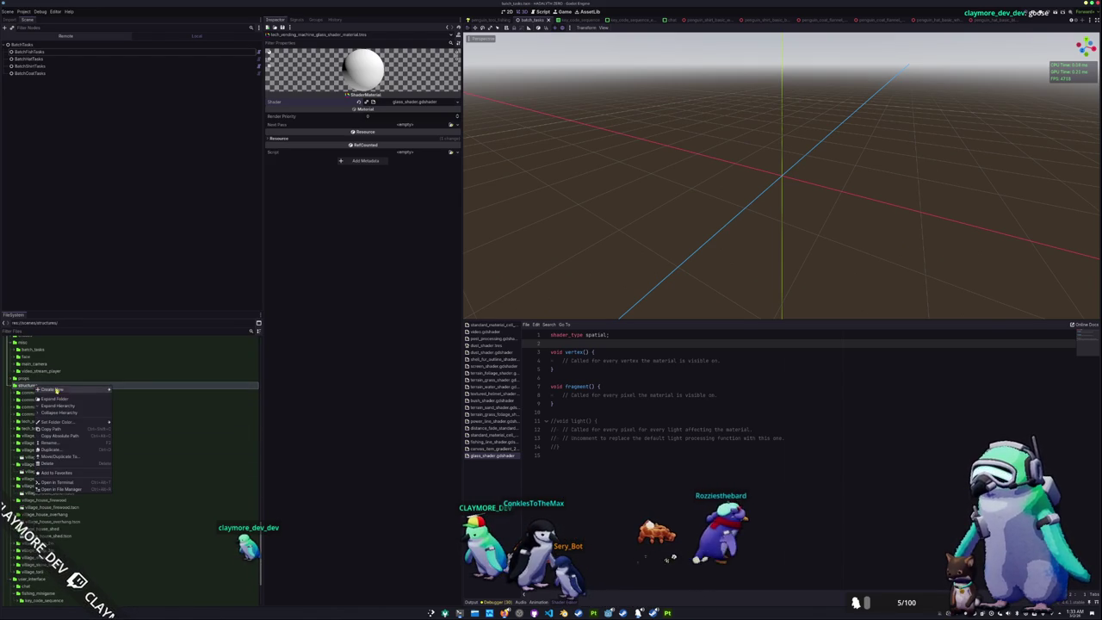
click(127, 390)
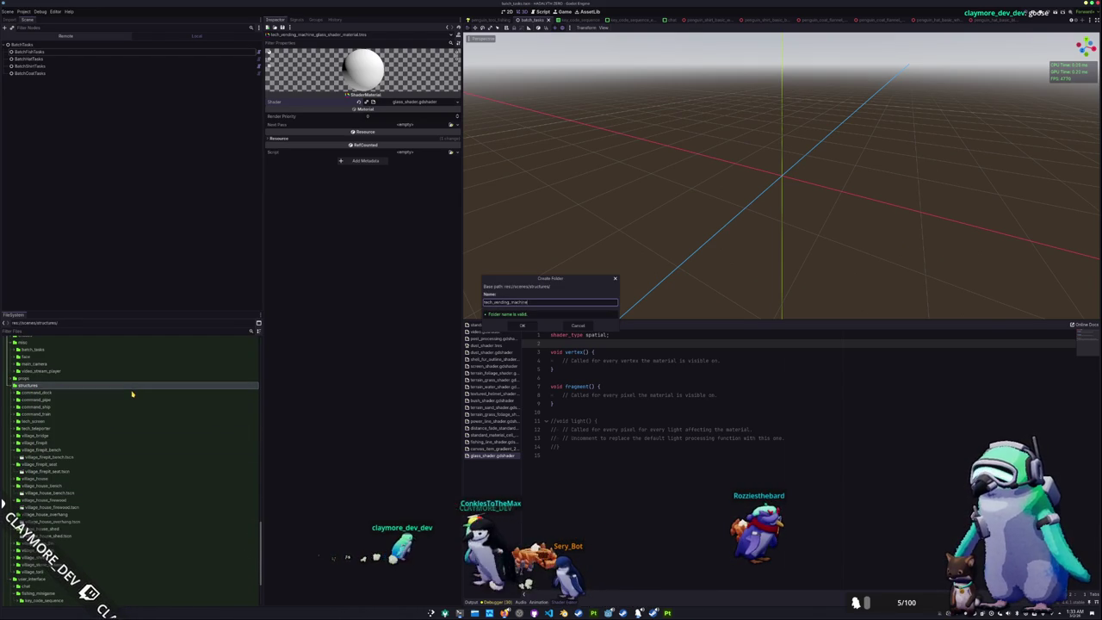
key(Return)
Create the tech_vending_machine 3D scene in that folder and select its TechVendingMachine root node
right_click(49, 434)
mouse_move(68, 439)
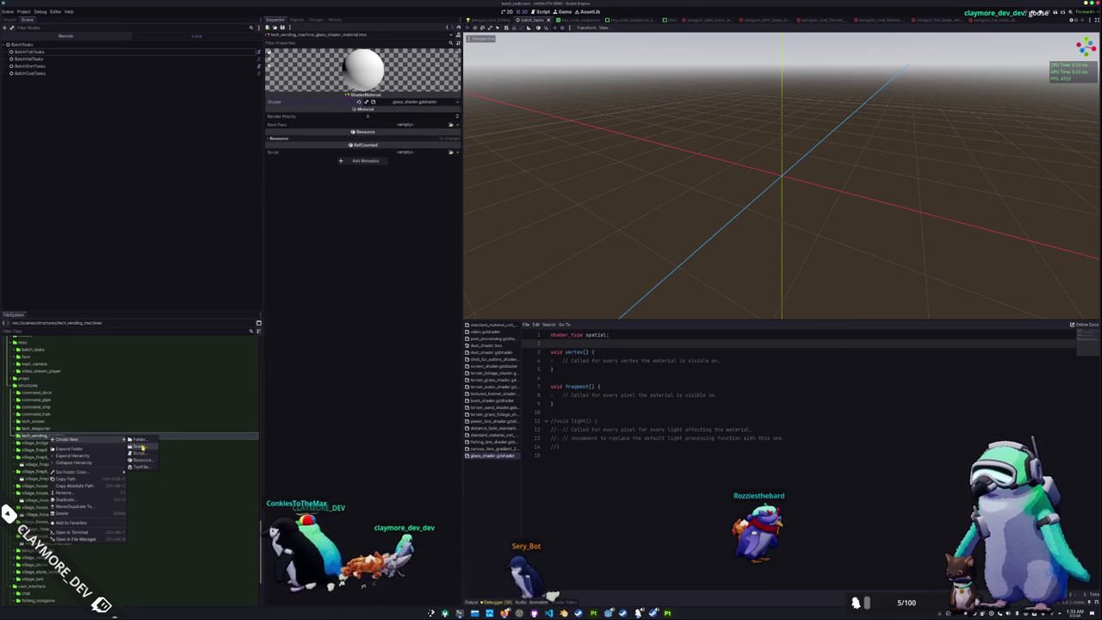
click(139, 446)
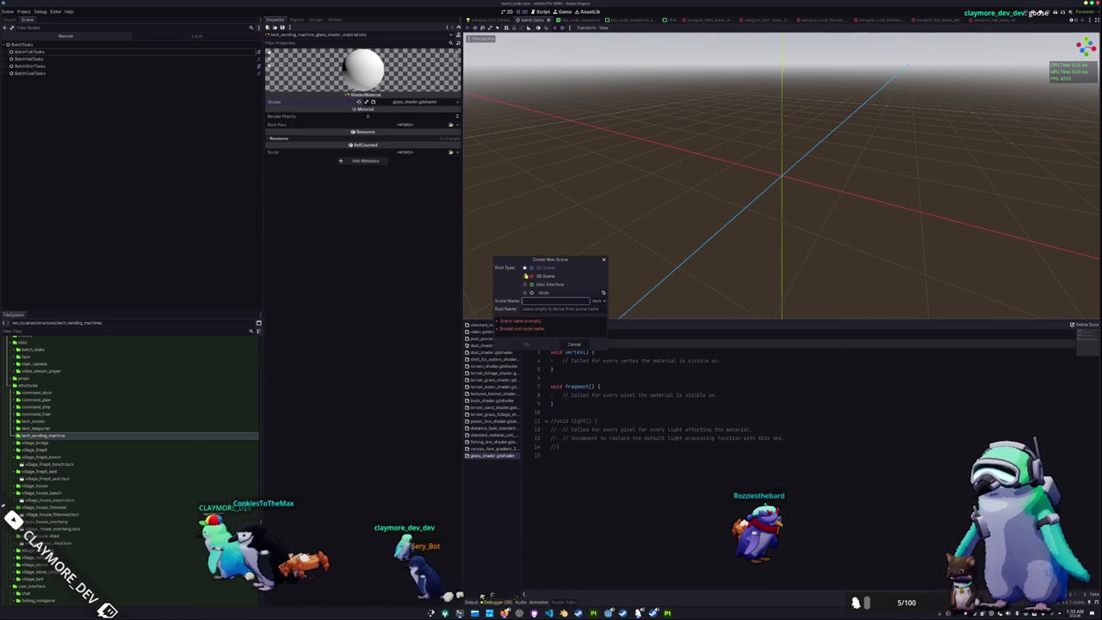
text(tech_vending_machine)
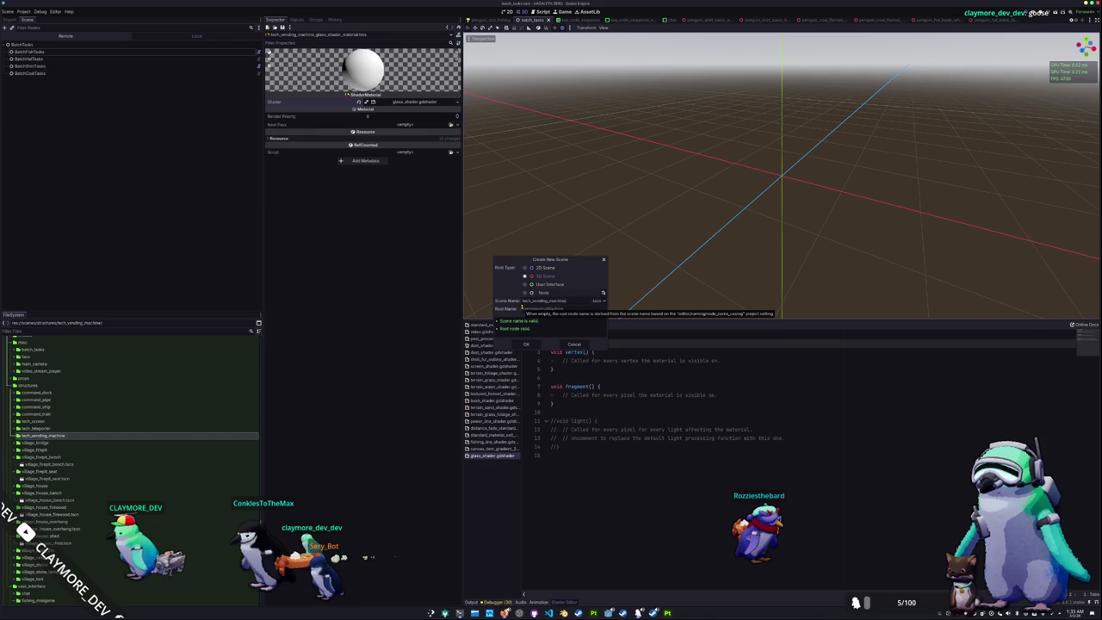
click(527, 345)
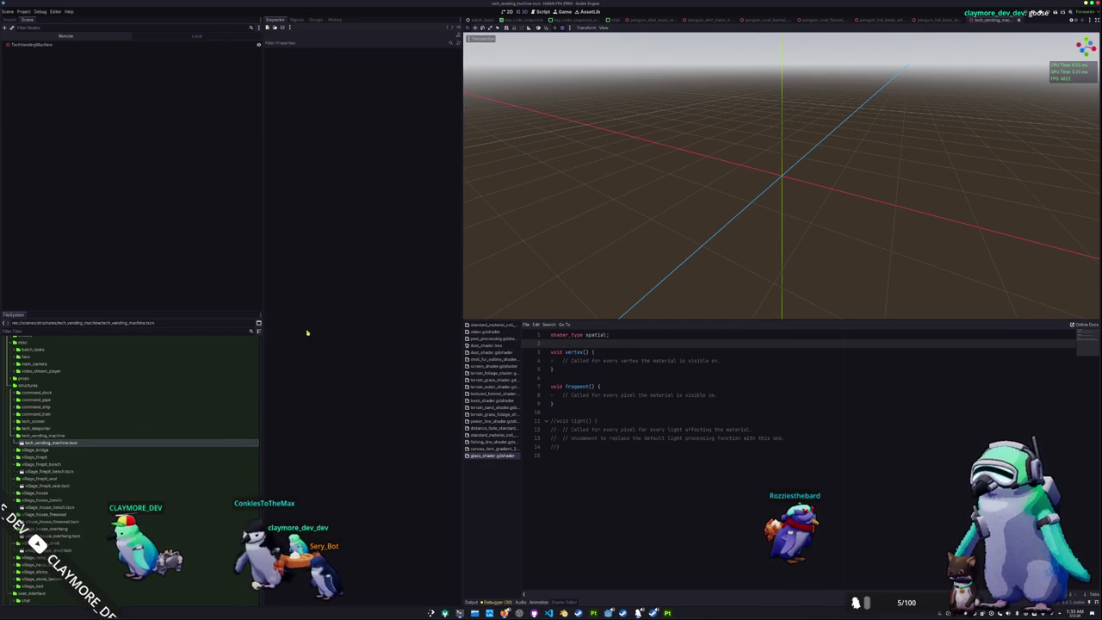
click(47, 48)
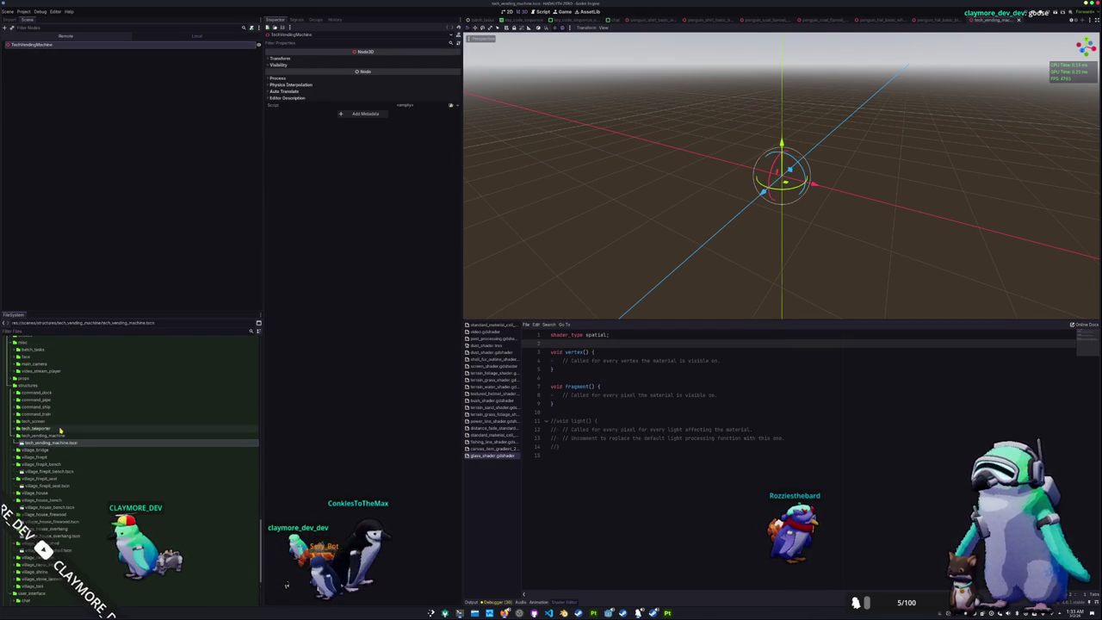
Add tech_vending_machine.glb to the scene and enable Editable Children on it
scroll(60, 428, down, 2)
scroll(60, 424, down, 2)
scroll(60, 420, down, 2)
scroll(60, 416, down, 2)
scroll(60, 415, up, 3)
scroll(60, 415, up, 2)
mouse_move(54, 445)
mouse_down()
mouse_move(170, 389)
mouse_move(780, 179)
mouse_up()
scroll(599, 181, down, 2)
scroll(599, 181, up, 4)
right_click(26, 53)
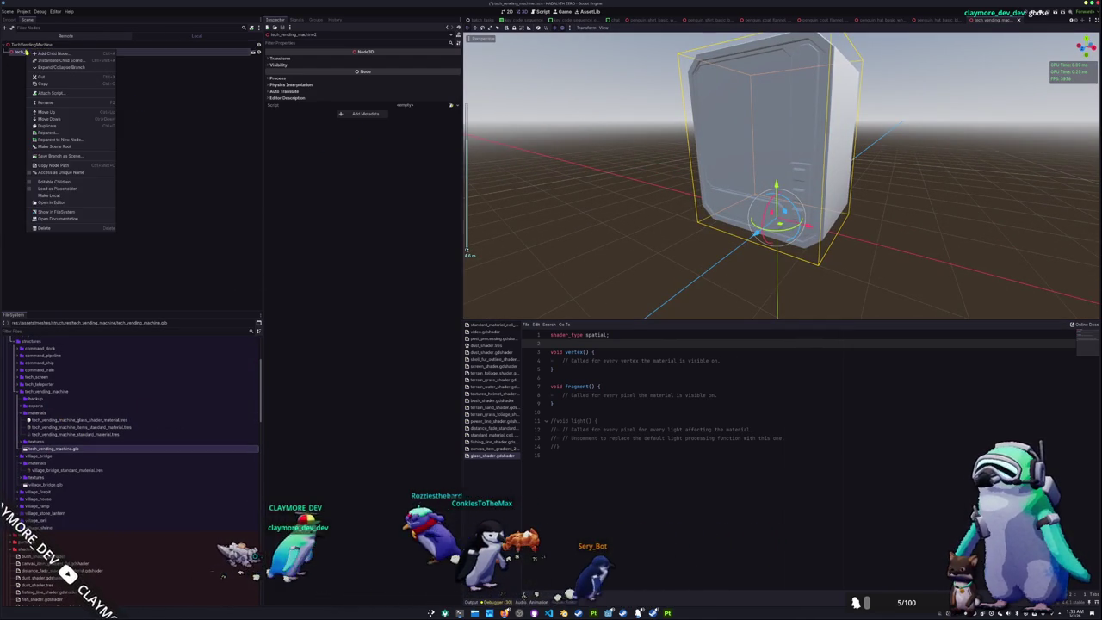
click(50, 182)
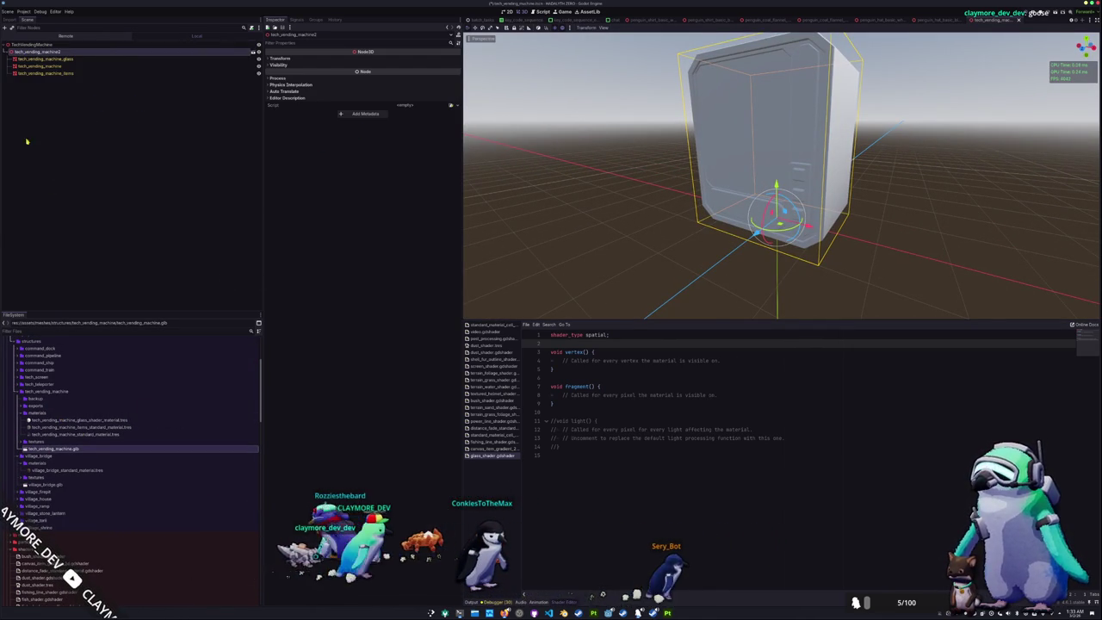
Give the machine body mesh the tech_vending material as its Material Override
click(61, 66)
click(424, 106)
click(351, 230)
text(tech_)
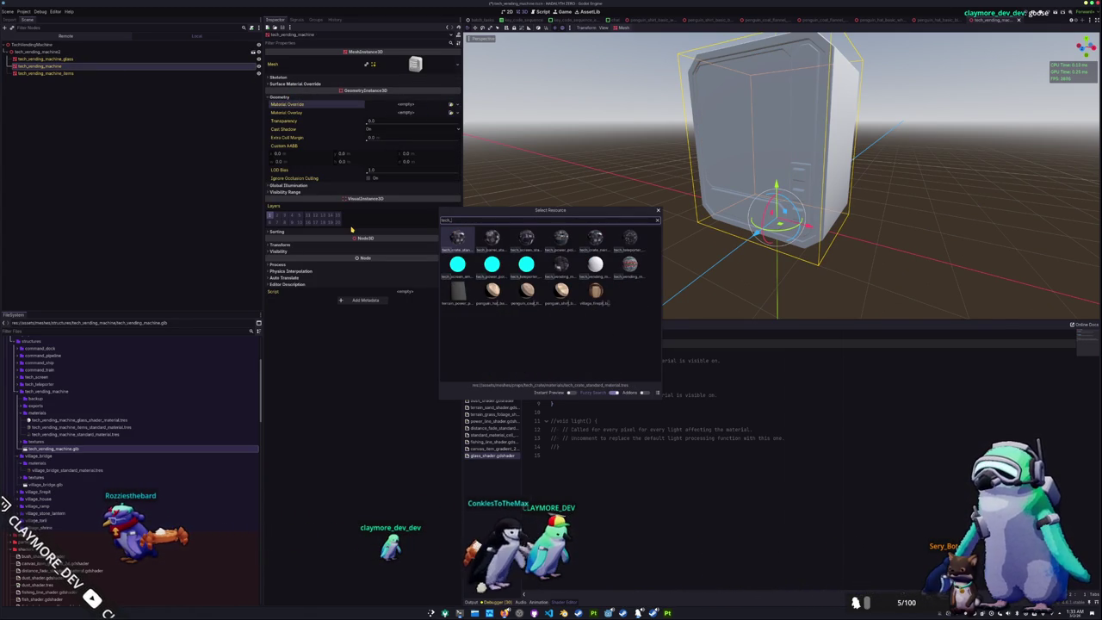
text(vending)
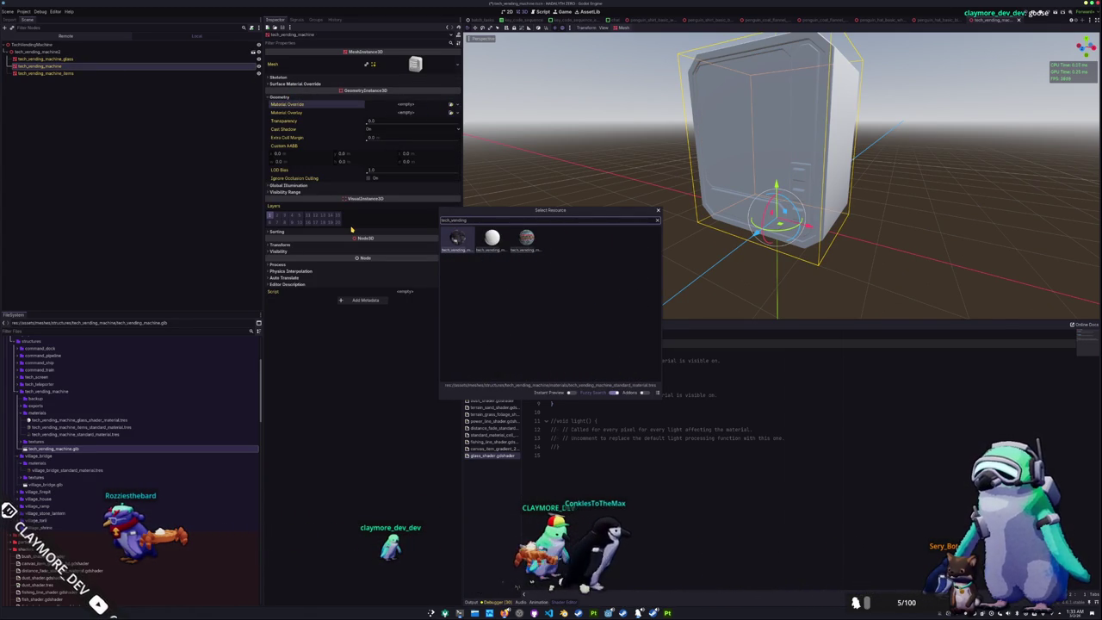
key(Return)
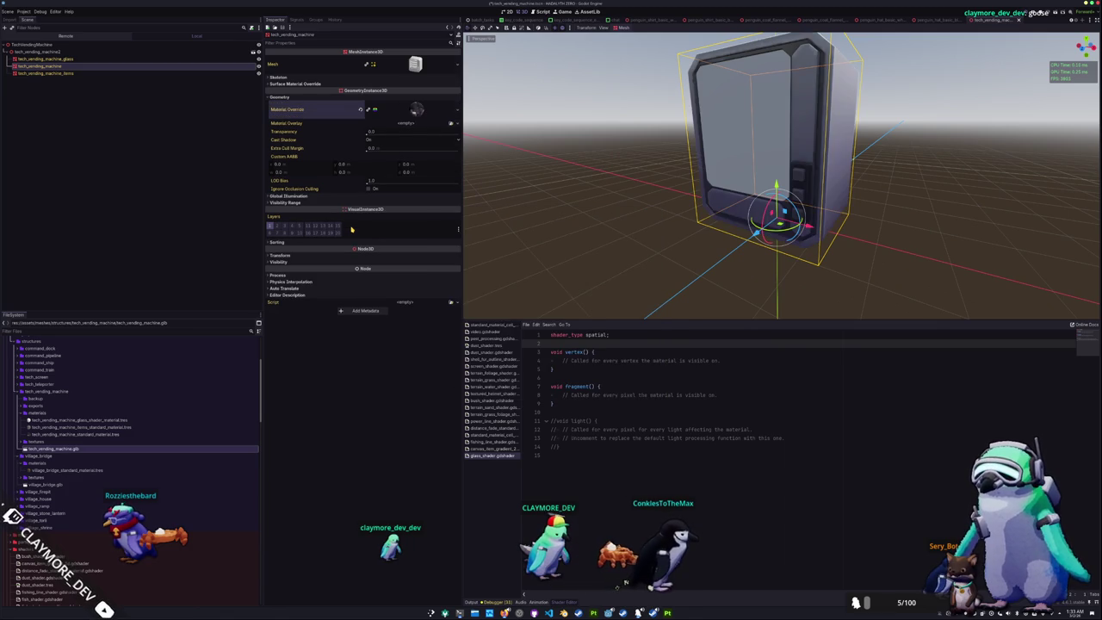
Set the items mesh's Material Override to the vending material
click(62, 73)
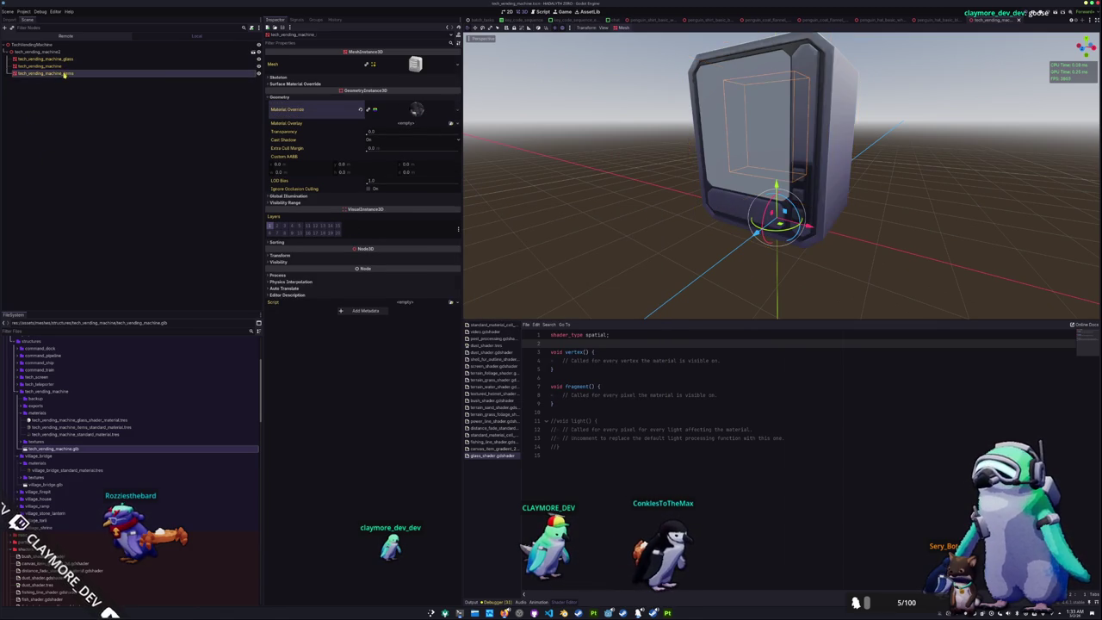
click(317, 96)
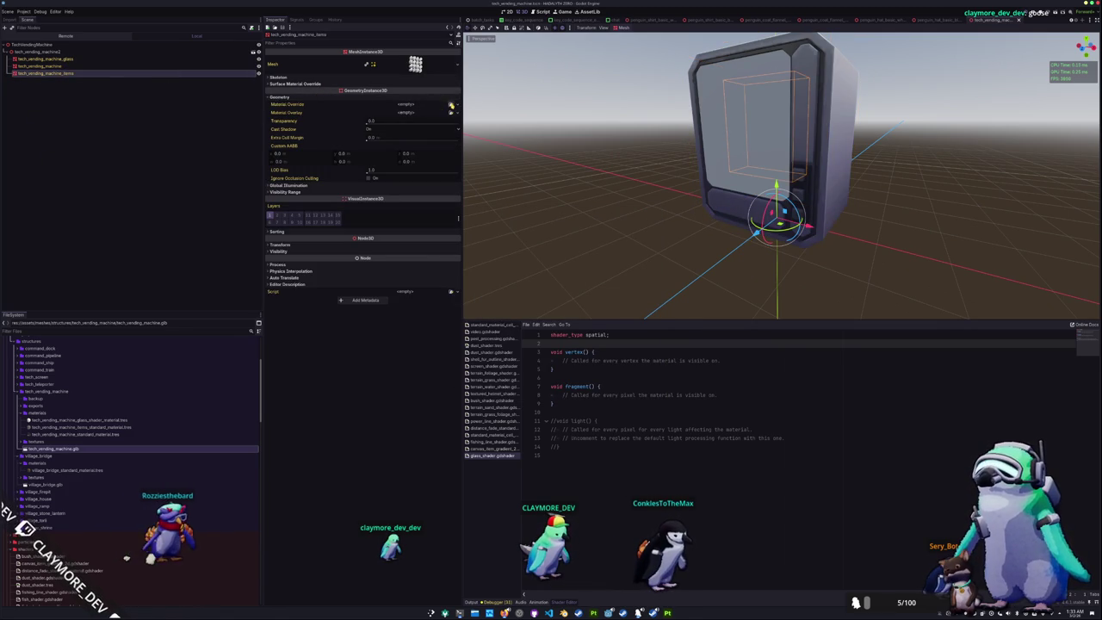
click(450, 104)
text(vending)
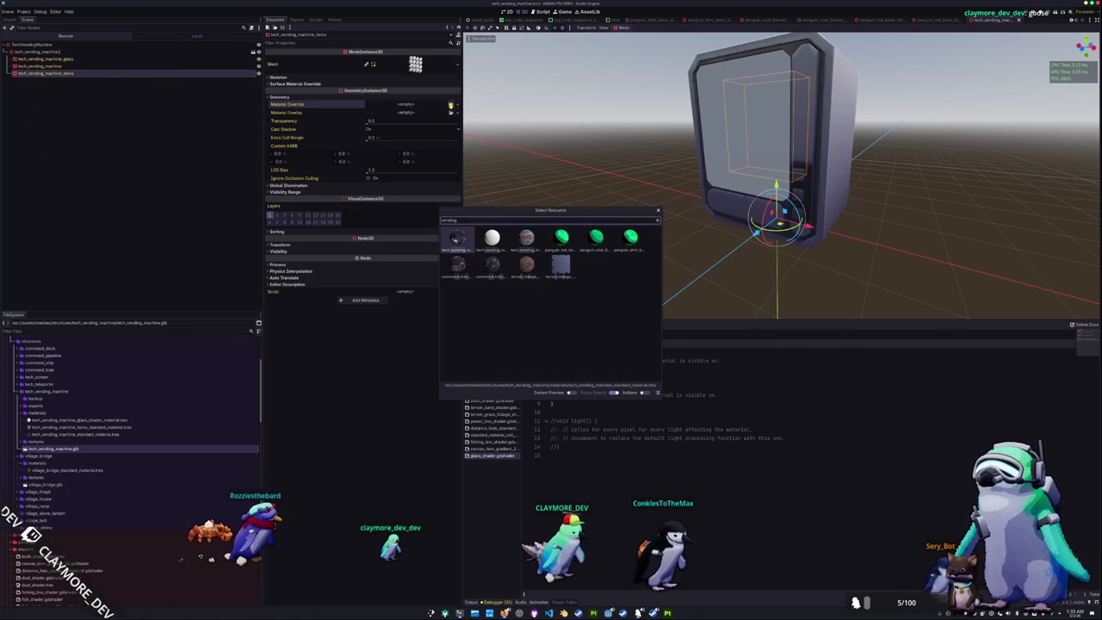
key(Return)
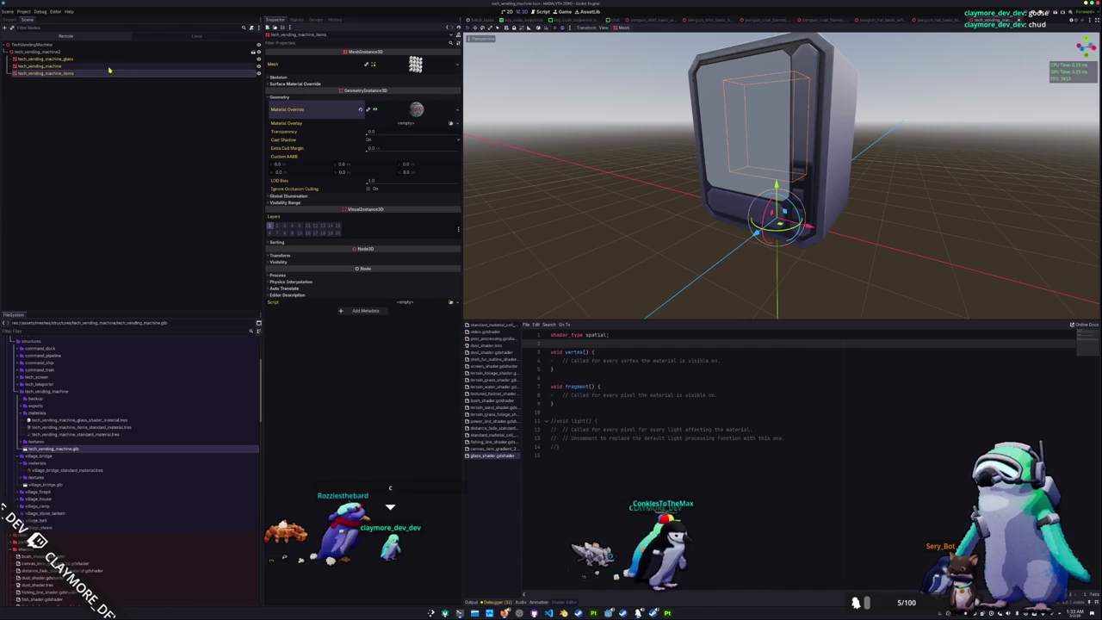
click(99, 59)
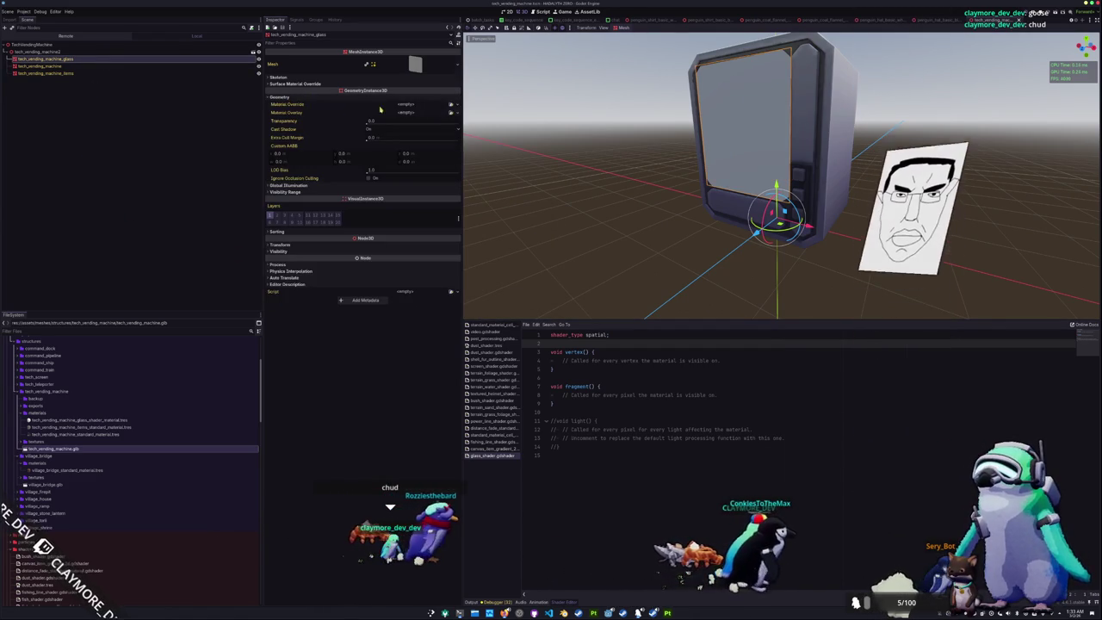
Assign the white glass shader material as the glass mesh's Material Override
click(451, 105)
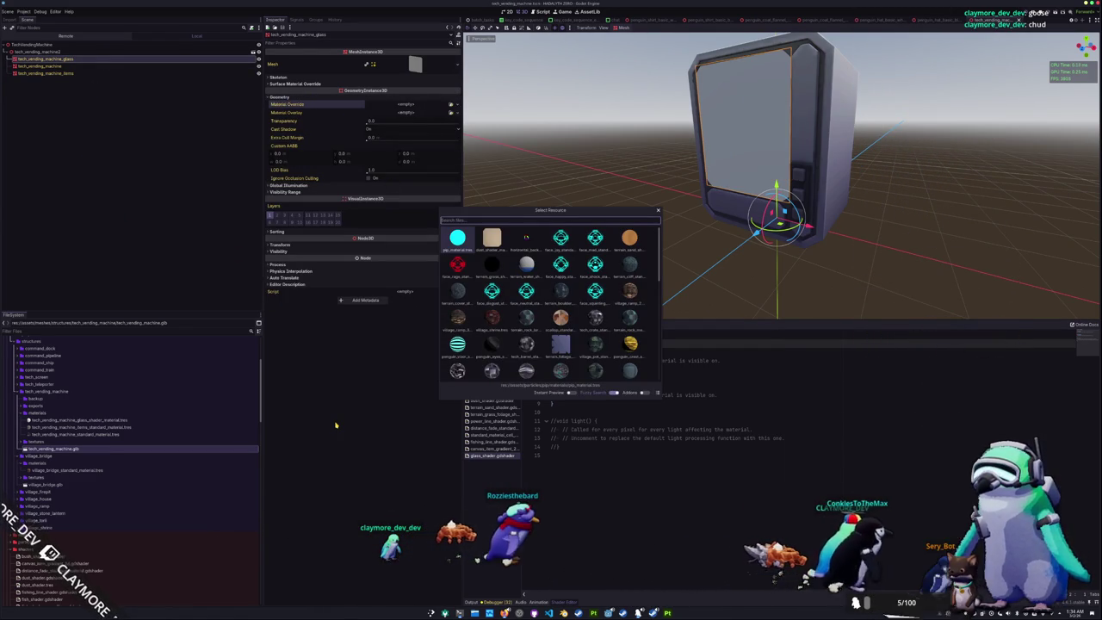
text(glass)
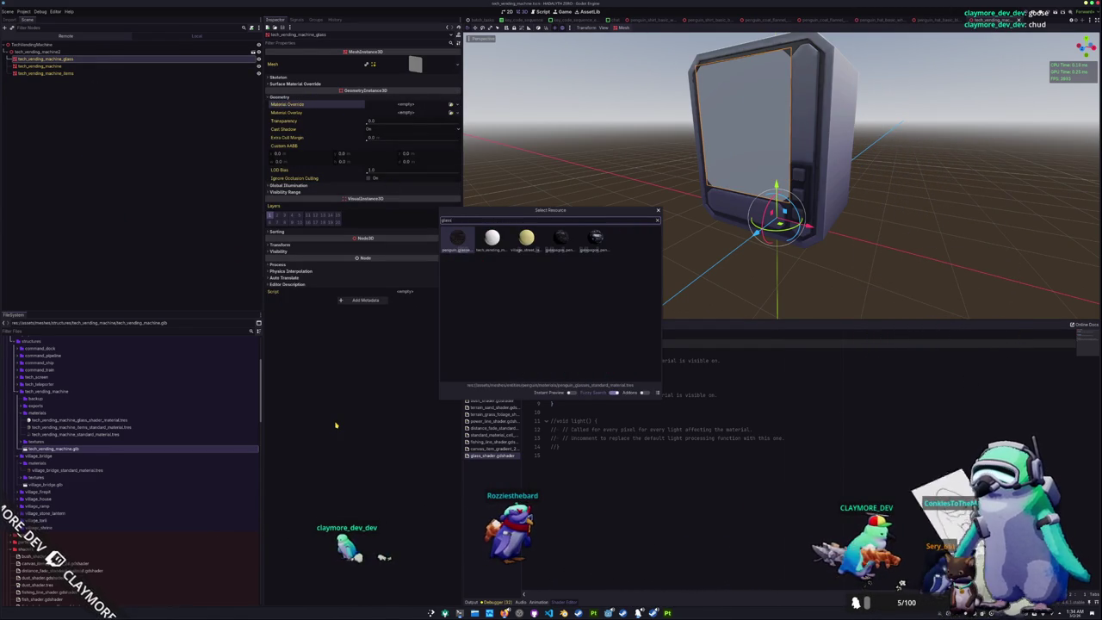
key(Right)
key(Return)
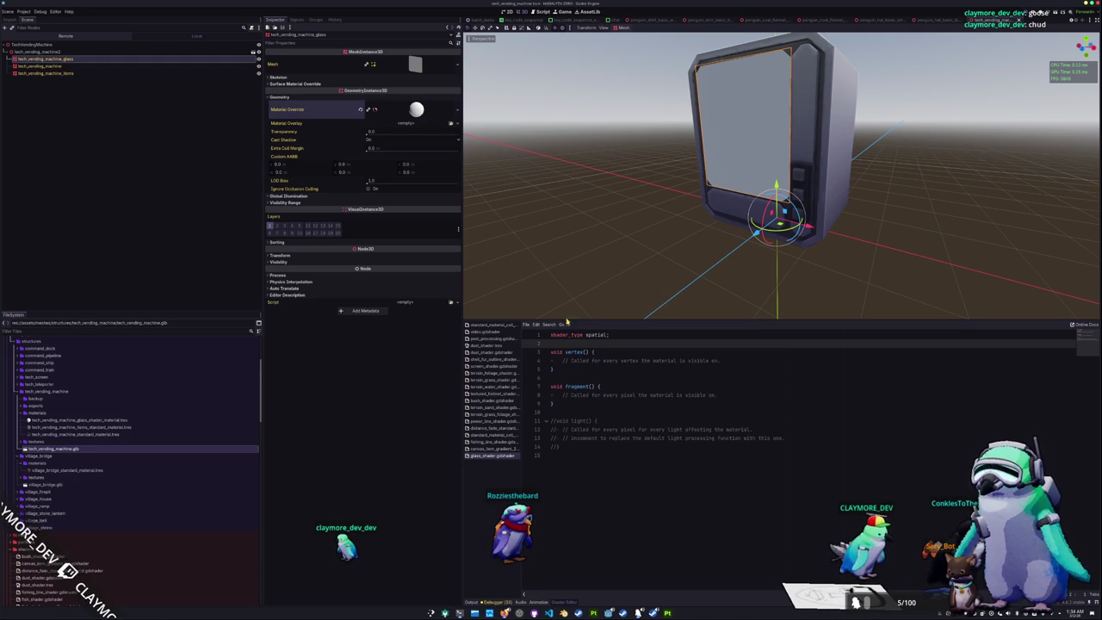
mouse_move(611, 169)
middle_down()
mouse_move(516, 184)
mouse_move(623, 175)
mouse_move(612, 193)
middle_up()
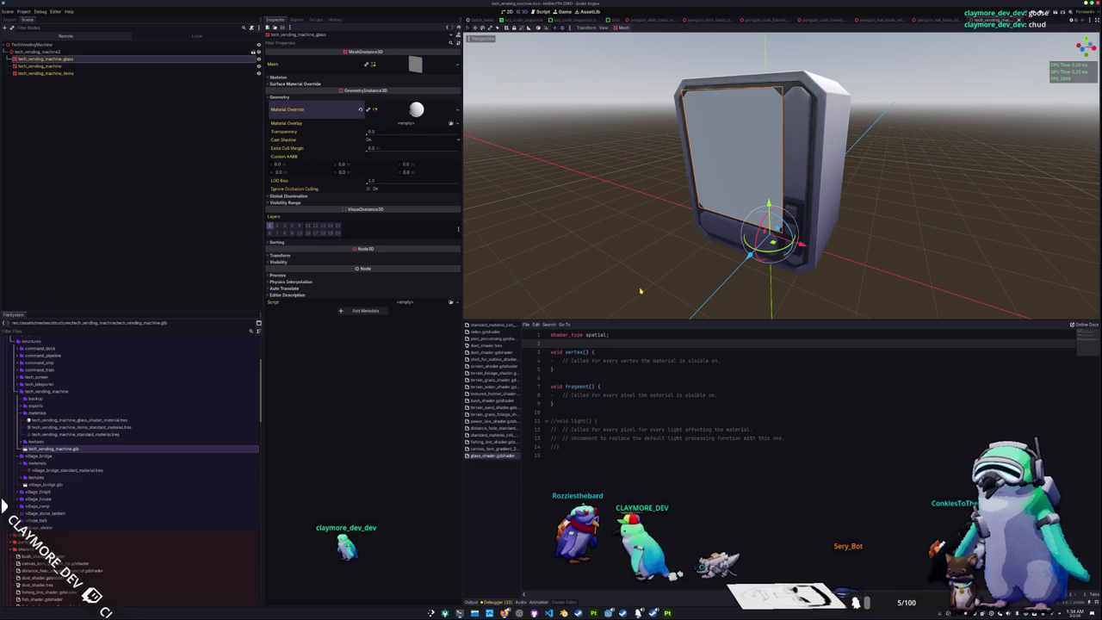
key(Down)
key(Down)
key(Down)
key(Down)
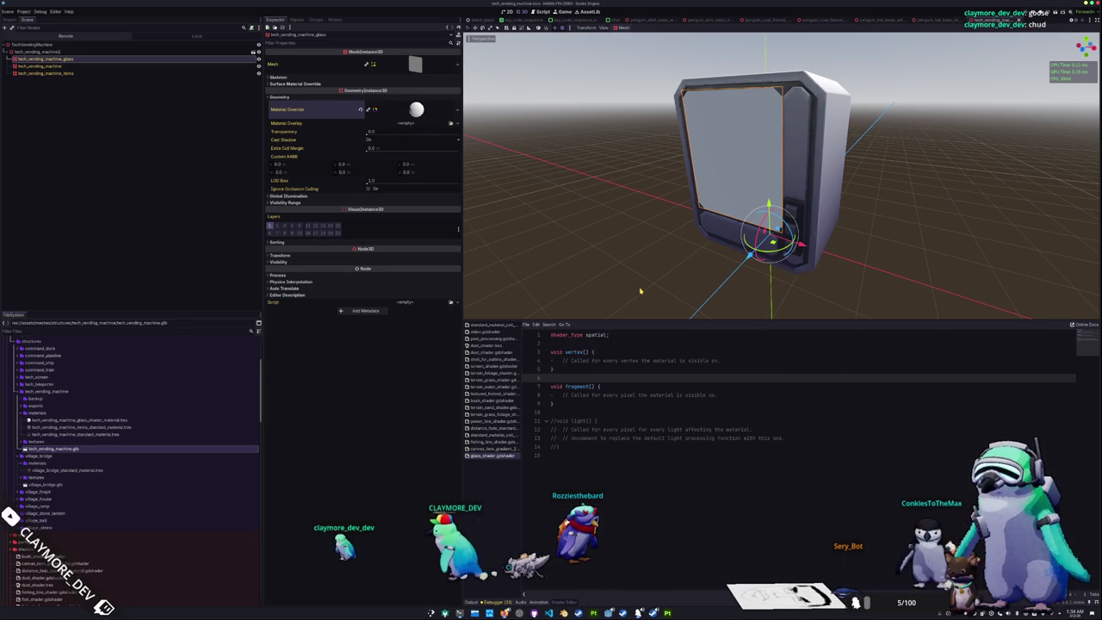
key(Down)
key(Down)
key(Down)
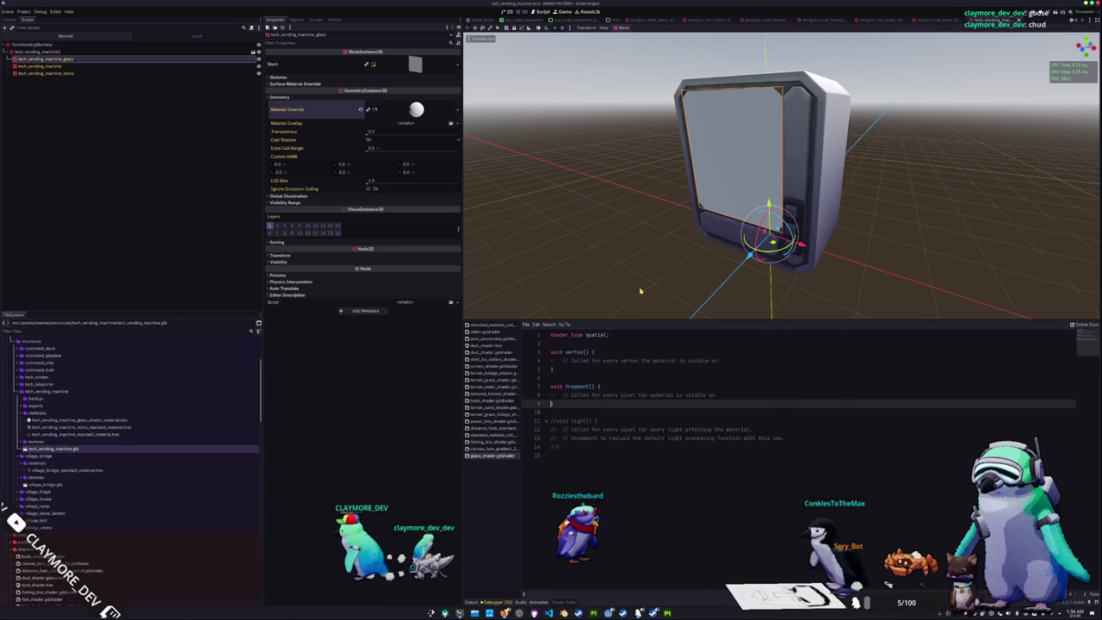
Add an ALBEDO = vec3(cos(...)) line inside fragment() and save with Ctrl+S
key(Return)
key(Return)
key(Return)
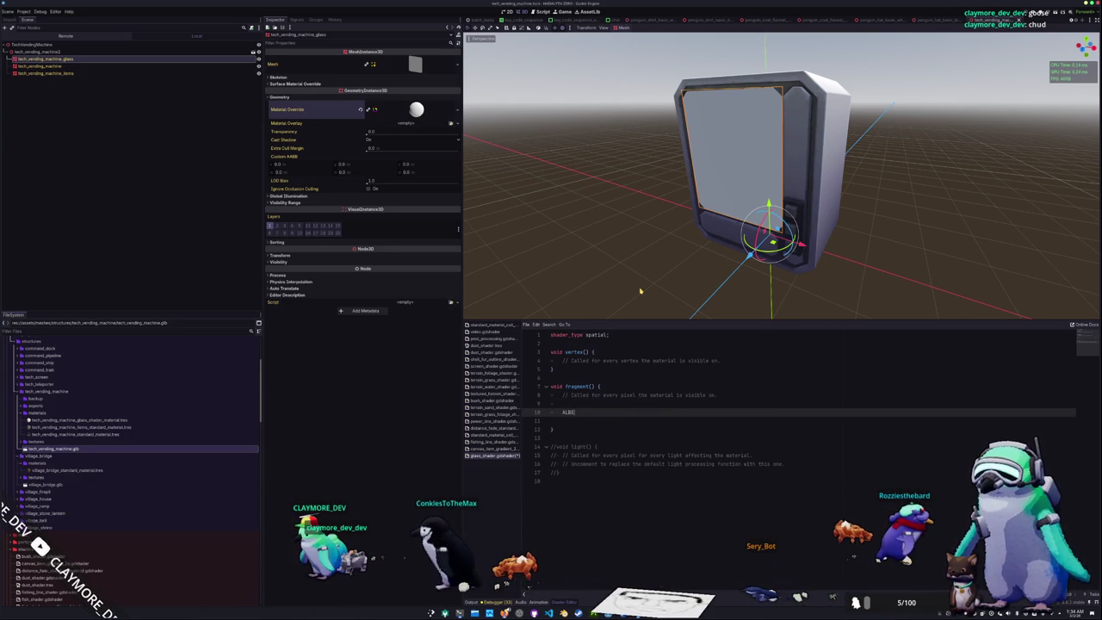
text(ALBEDO = )
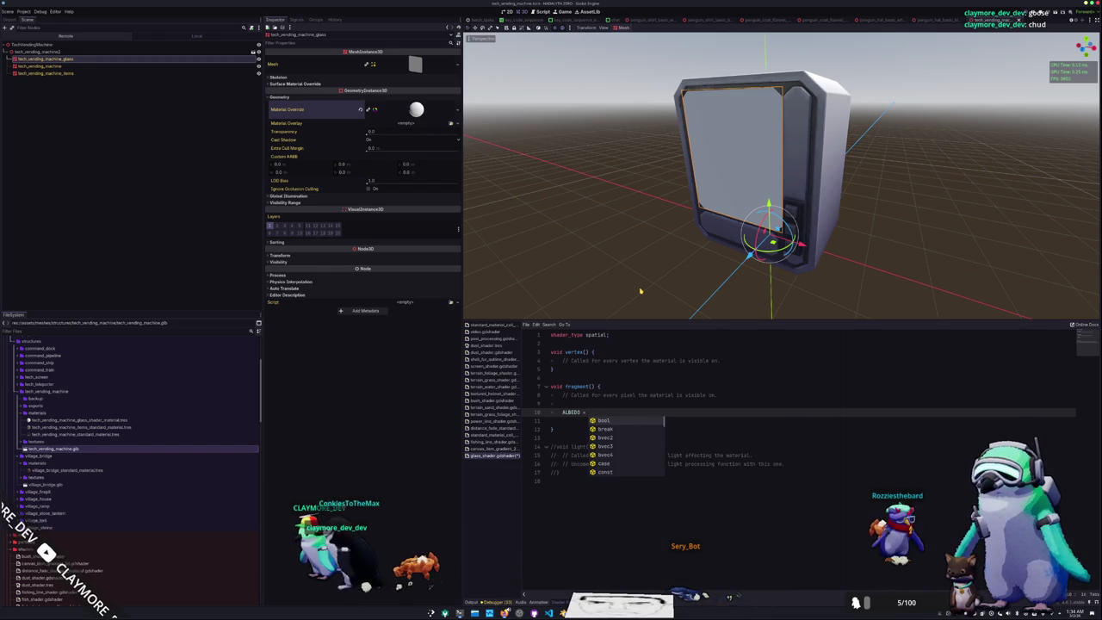
text(vec3(co)
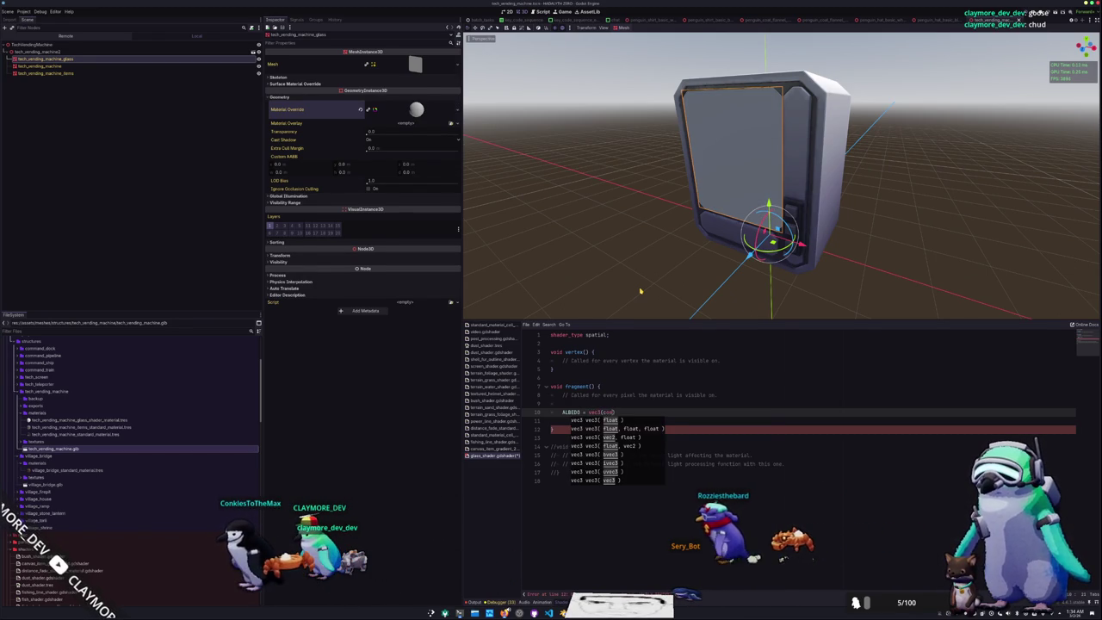
text(s)
key(Return)
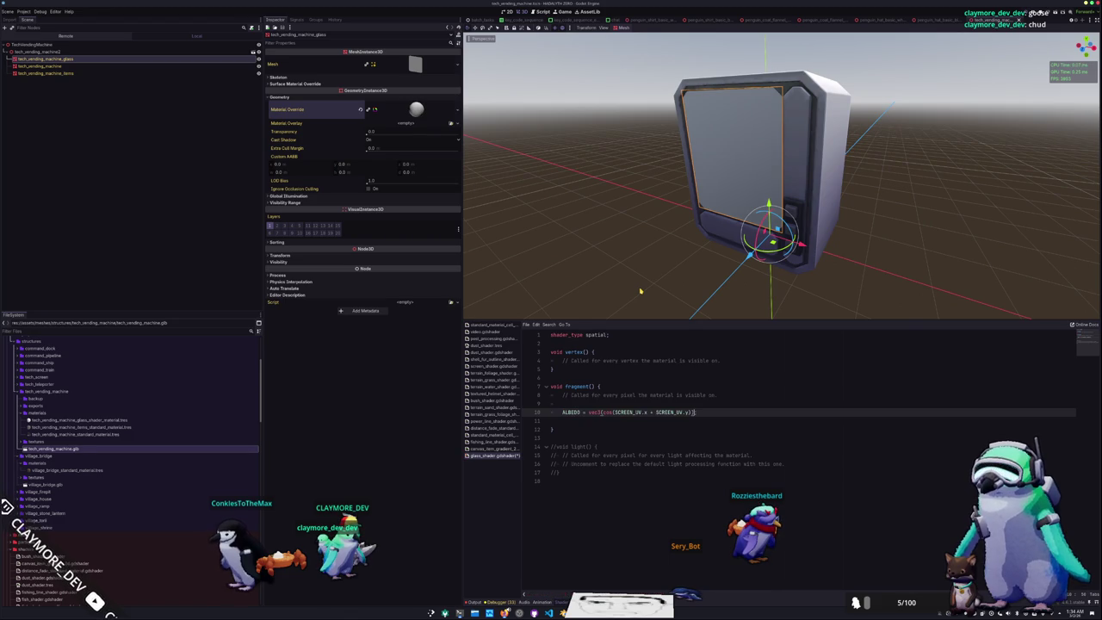
key(Down)
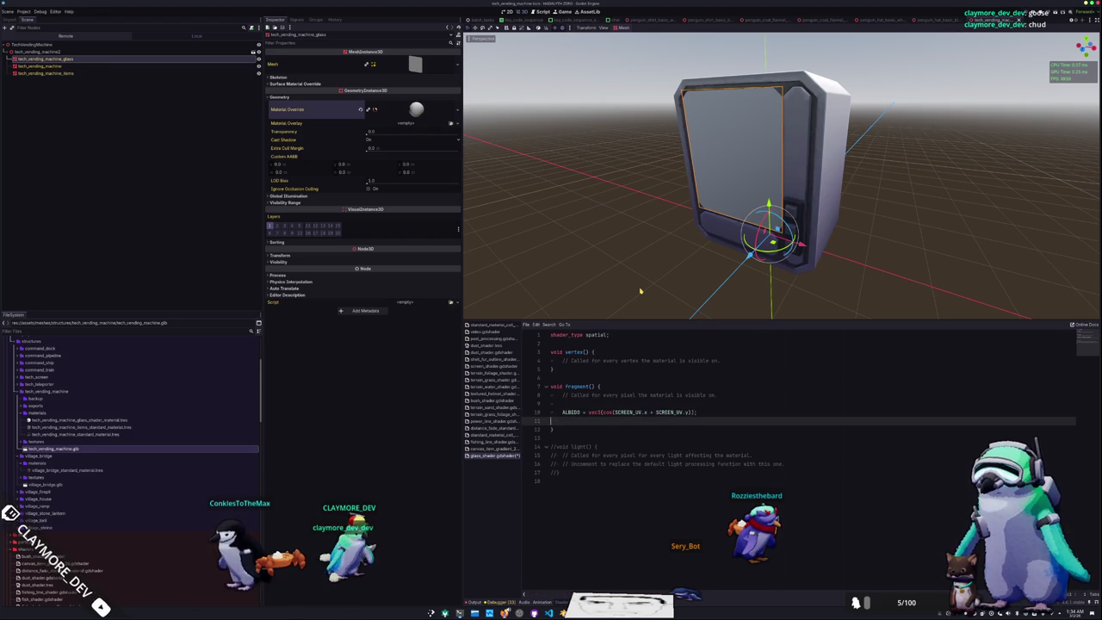
key(ctrl+s)
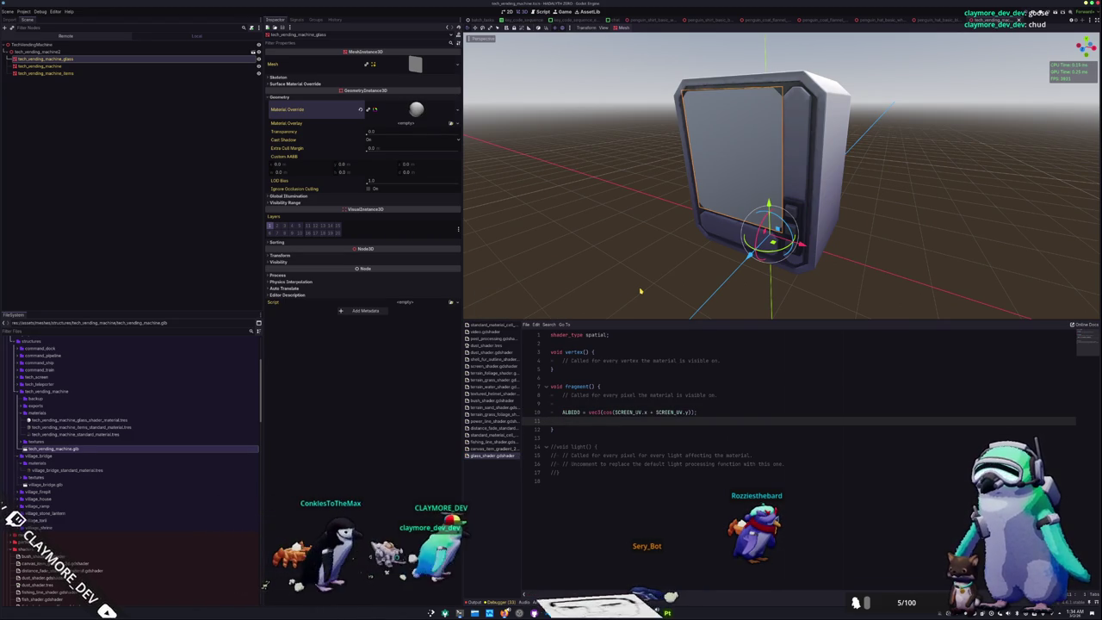
Change the ALBEDO expression to vec3(sin(sample_position)) and orbit to check the glass
key(Up)
scroll(627, 241, up, 3)
scroll(620, 240, down, 2)
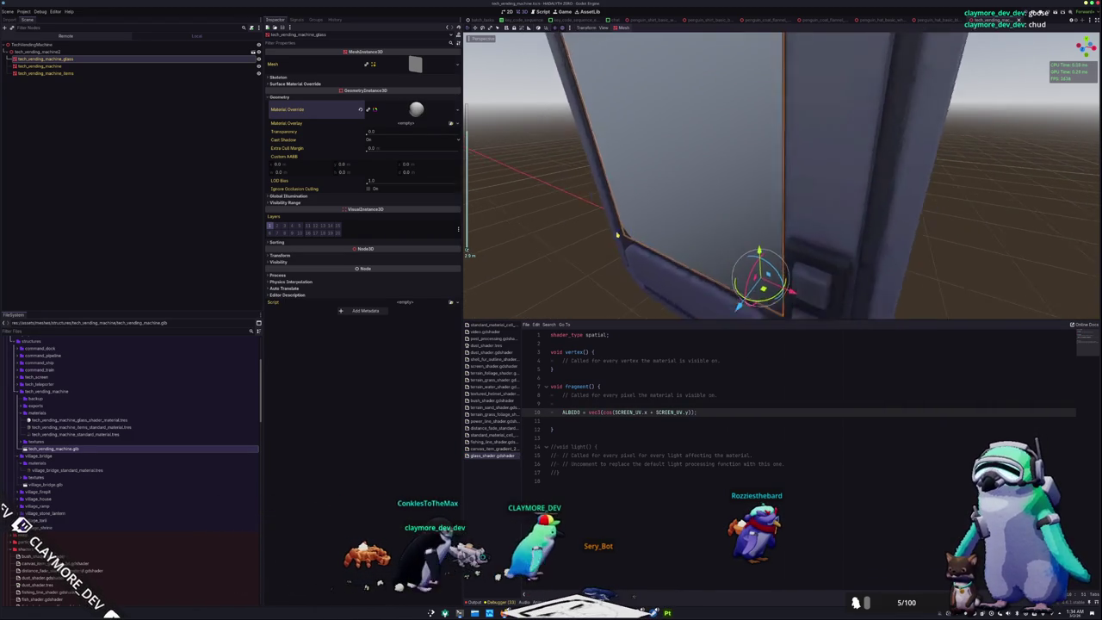
scroll(620, 238, down, 4)
mouse_move(634, 216)
middle_down()
mouse_move(803, 207)
mouse_move(760, 264)
mouse_move(714, 246)
mouse_move(728, 271)
mouse_move(710, 259)
middle_up()
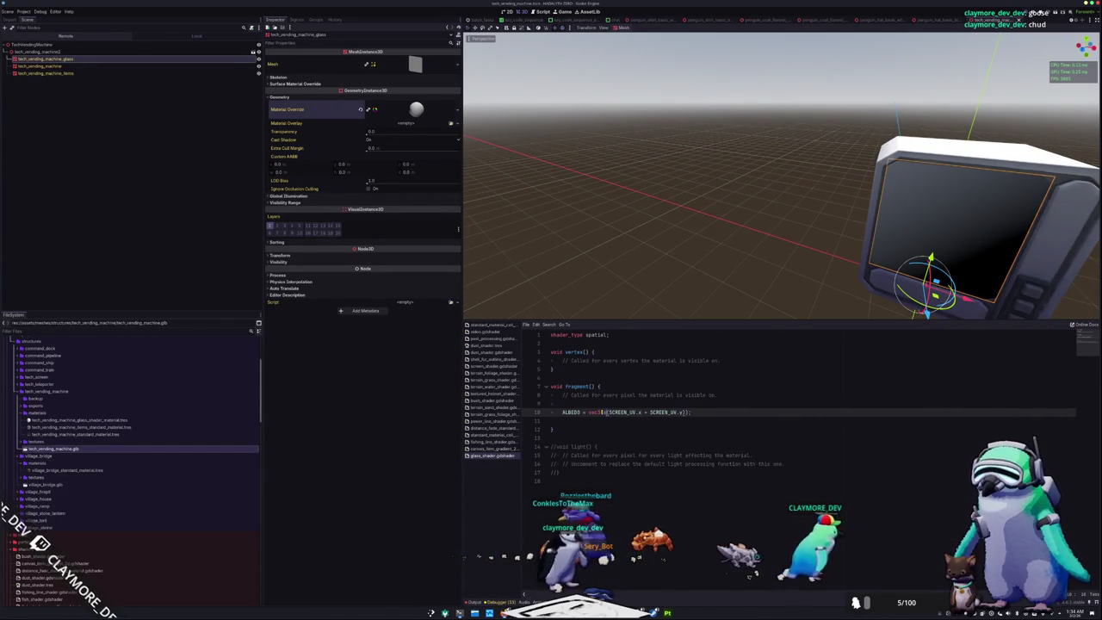
text(sin)
mouse_move(738, 263)
middle_down()
mouse_move(635, 241)
mouse_move(620, 214)
mouse_move(585, 220)
mouse_move(774, 216)
mouse_move(646, 207)
mouse_move(498, 246)
mouse_move(738, 228)
mouse_move(797, 305)
mouse_move(585, 197)
mouse_move(497, 129)
mouse_move(585, 224)
mouse_move(645, 409)
middle_up()
text(.)
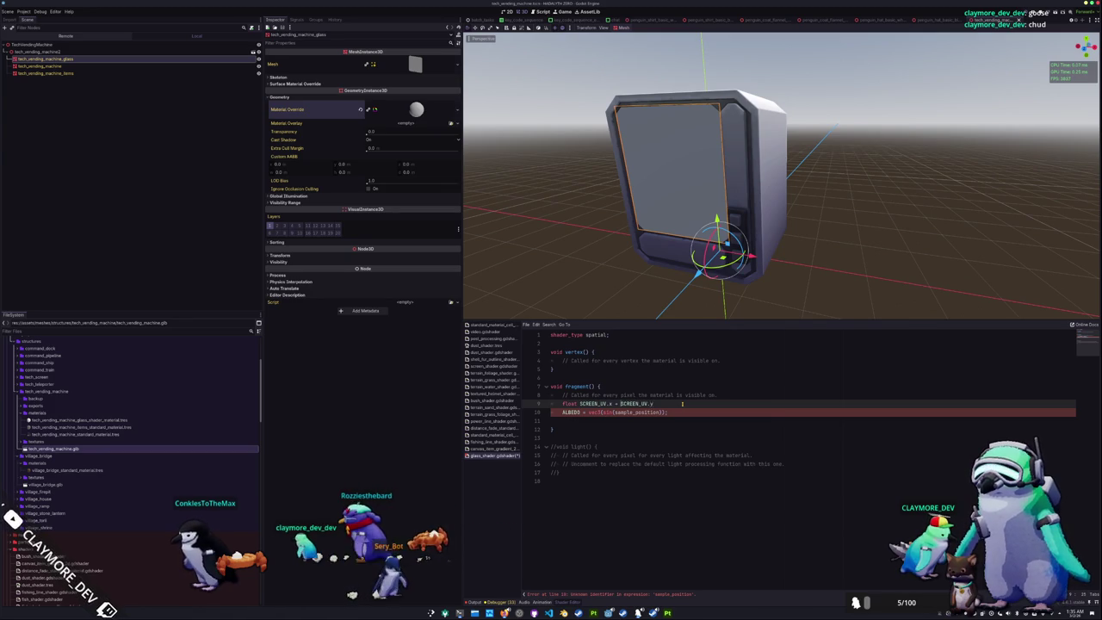
Define sample_position from SCREEN_UV and add 'sample_position *= 100.0;' below it
text(ample_)
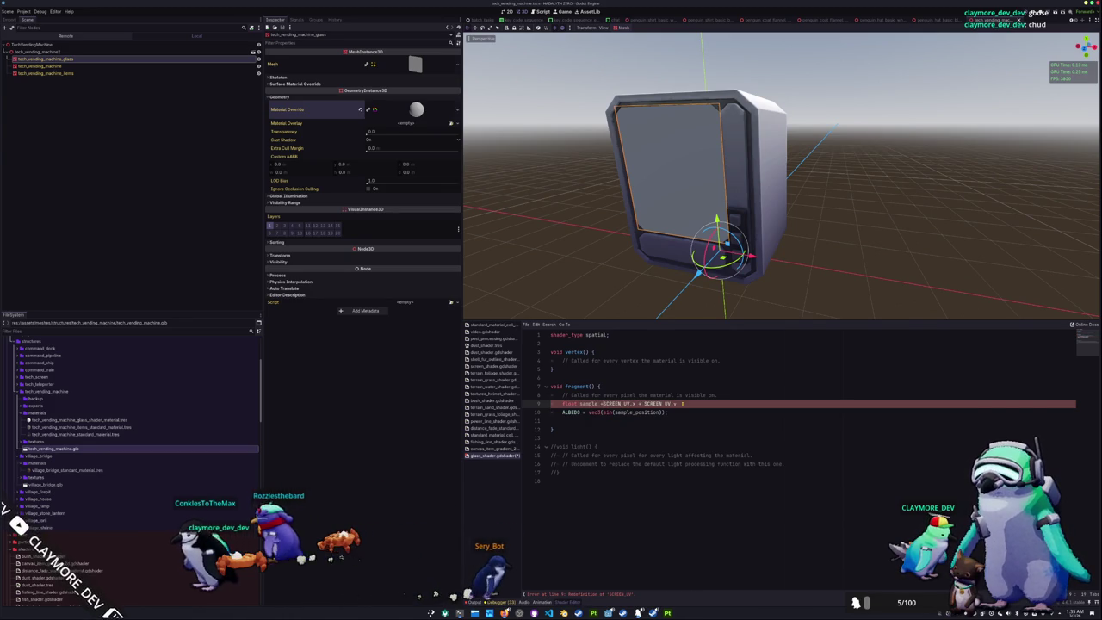
text(position =)
key(BackSpace)
text(+)
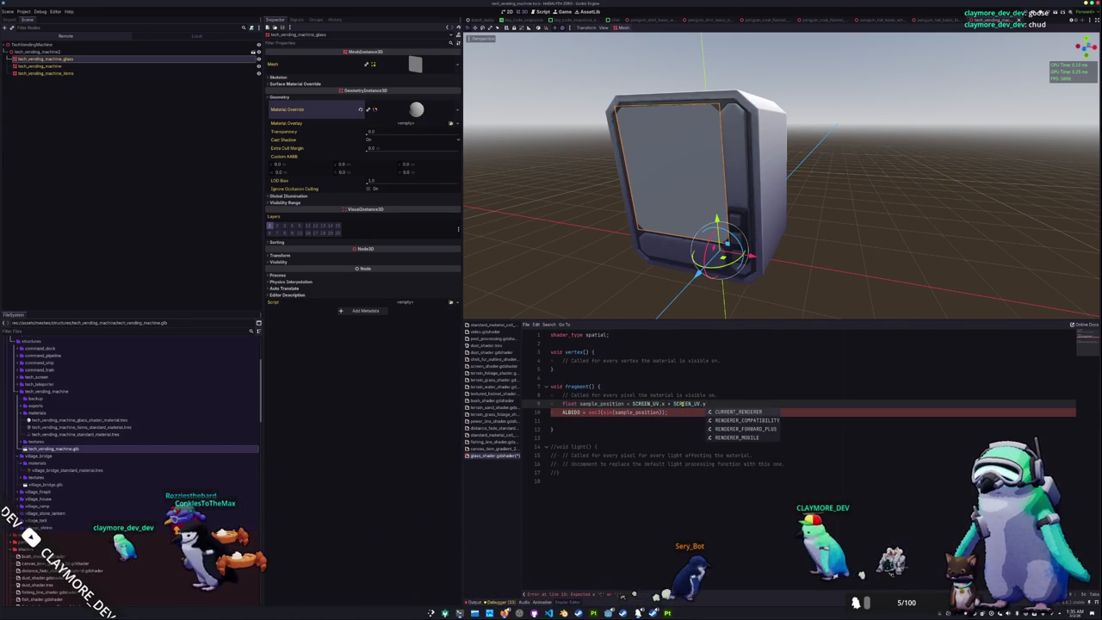
text(;)
key(Return)
text(sample_position *=)
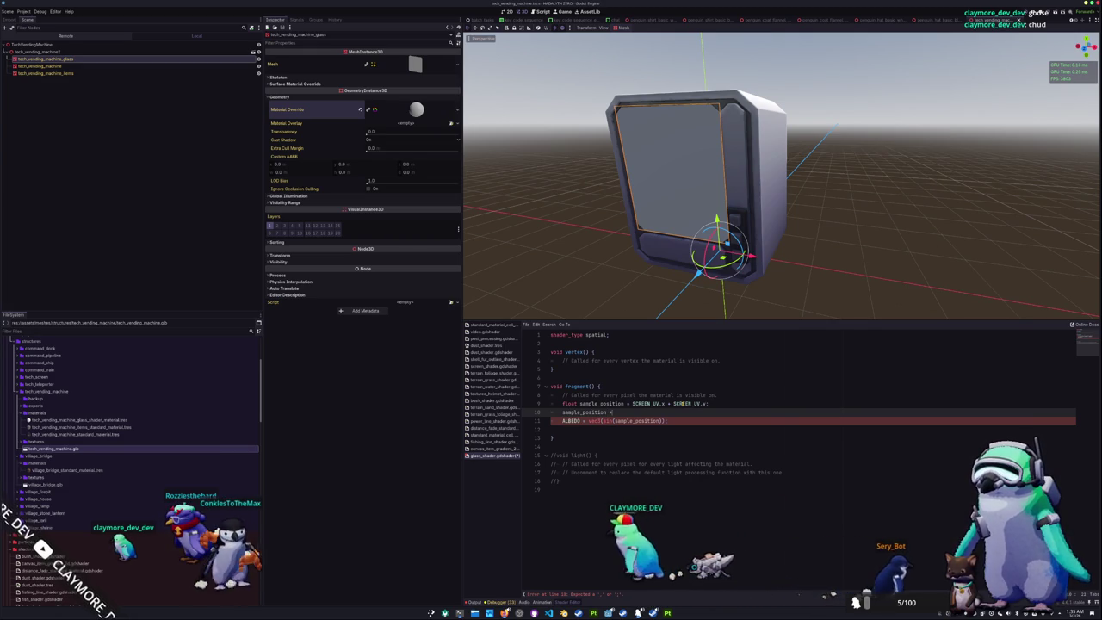
text( 100.0;)
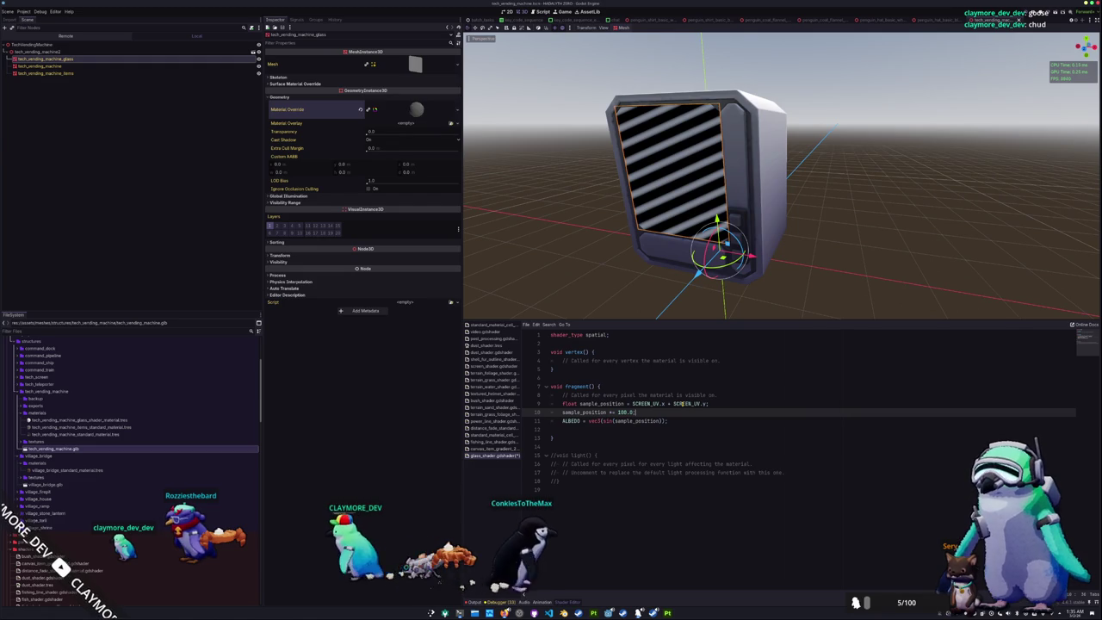
mouse_move(733, 236)
middle_down()
mouse_move(667, 223)
mouse_move(606, 234)
middle_up()
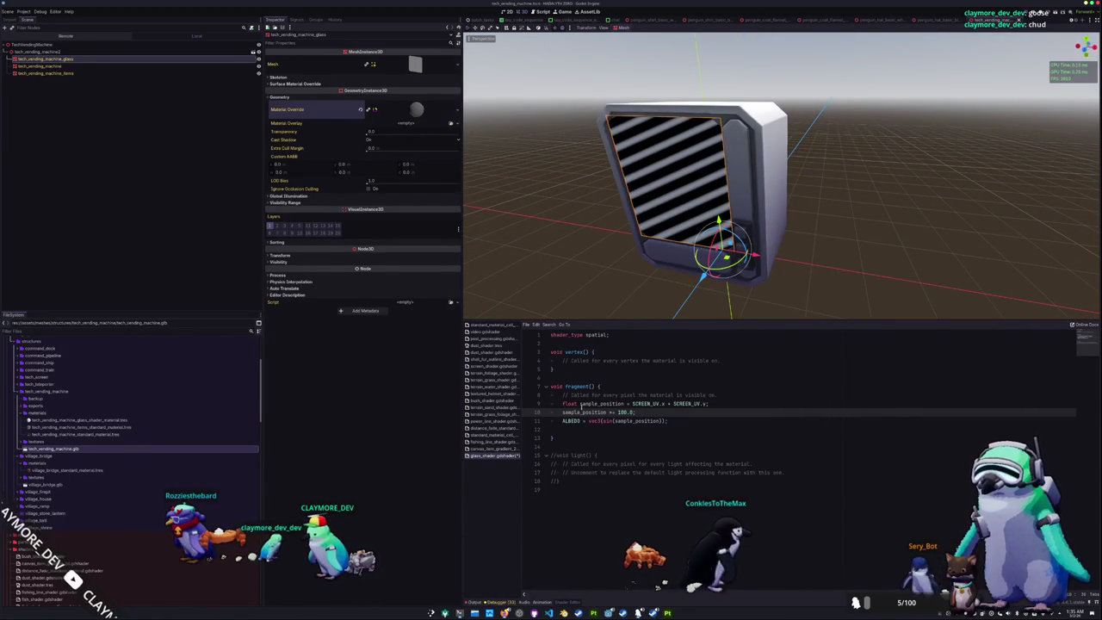
mouse_move(536, 246)
middle_down()
mouse_move(555, 248)
mouse_move(572, 227)
middle_up()
scroll(570, 227, up, 2)
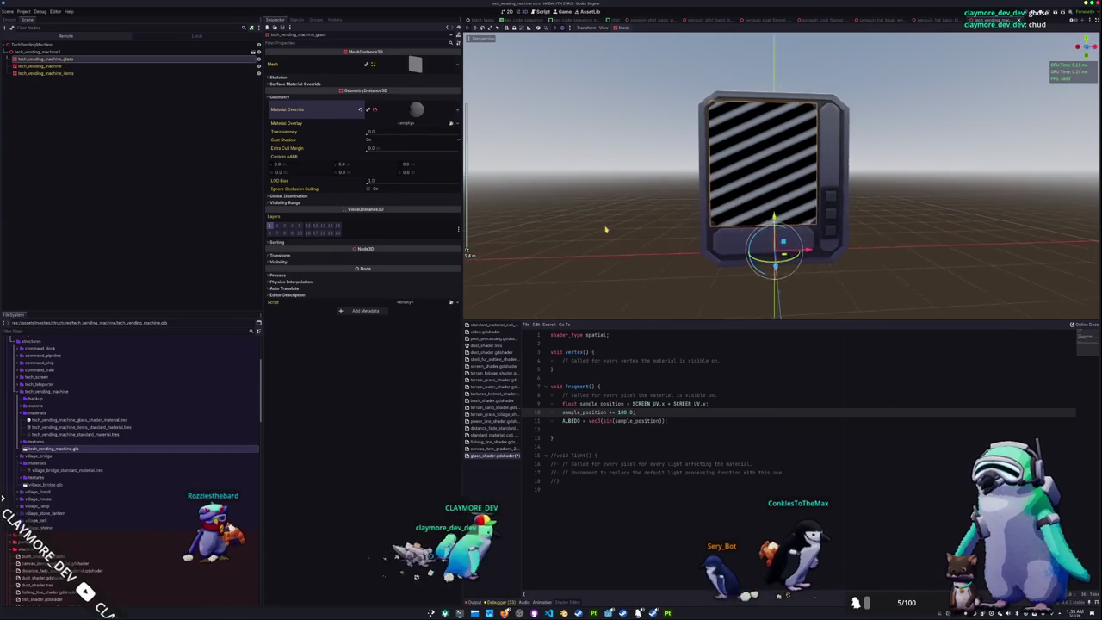
scroll(595, 229, up, 2)
scroll(597, 229, up, 1)
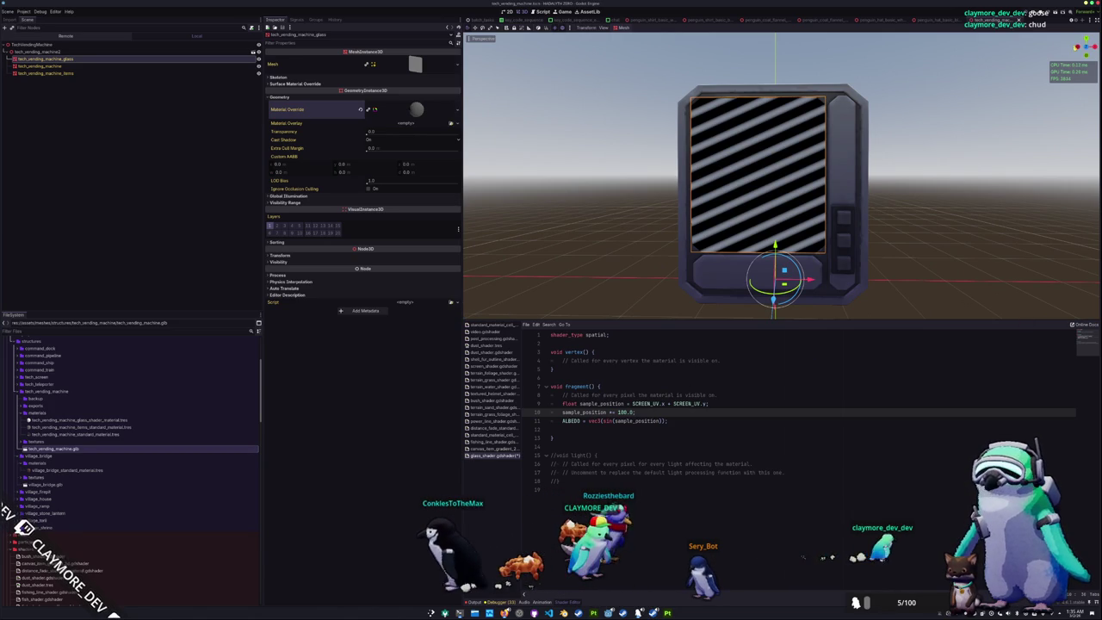
Invert the vertical UV as (1.0 - SCREEN_UV.y) and orbit to view the diagonal stripes
click(726, 403)
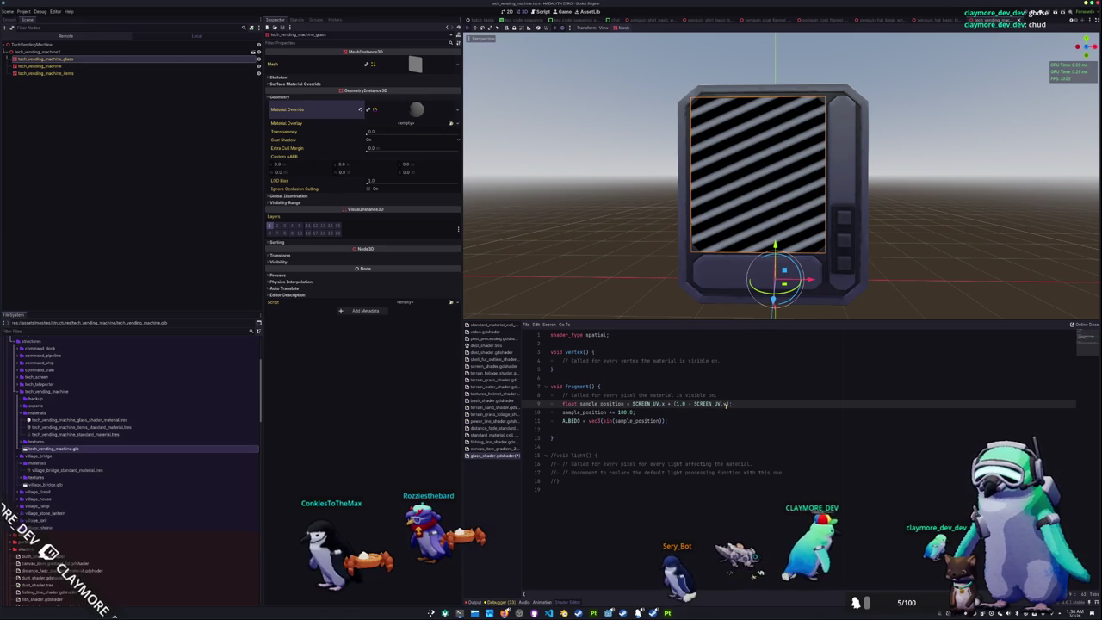
text())
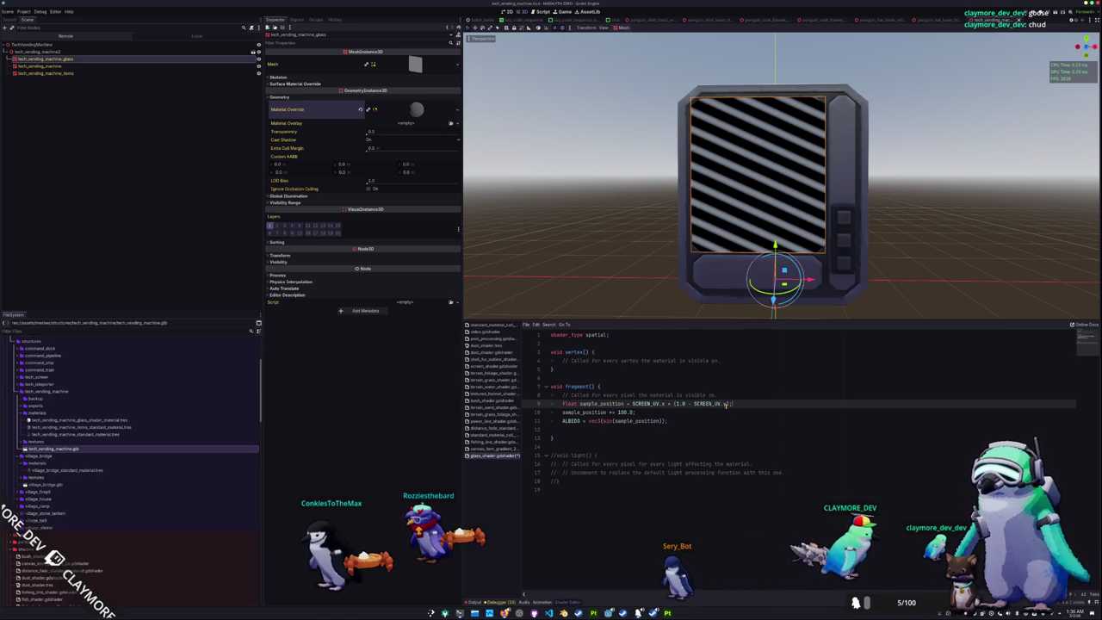
mouse_move(690, 187)
middle_down()
mouse_move(649, 216)
mouse_move(649, 244)
mouse_move(646, 229)
mouse_move(760, 183)
mouse_move(639, 209)
mouse_move(645, 246)
mouse_move(642, 202)
mouse_move(703, 207)
mouse_move(810, 164)
middle_up()
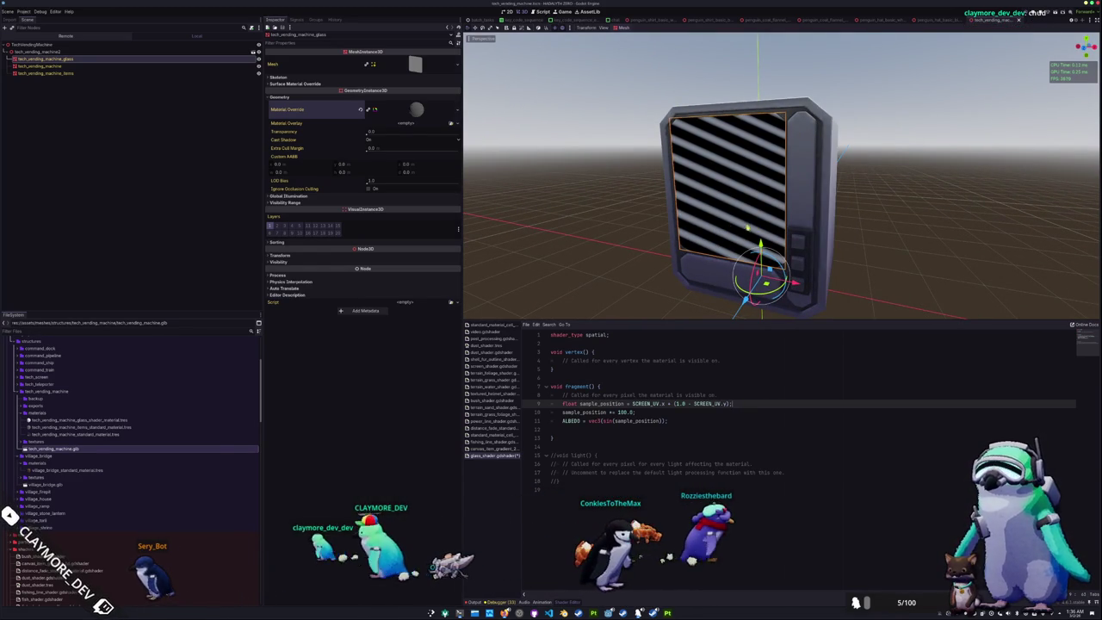
scroll(749, 154, up, 1)
mouse_move(749, 154)
middle_down()
mouse_move(747, 215)
mouse_move(745, 181)
mouse_move(745, 209)
mouse_move(724, 225)
mouse_move(716, 211)
middle_up()
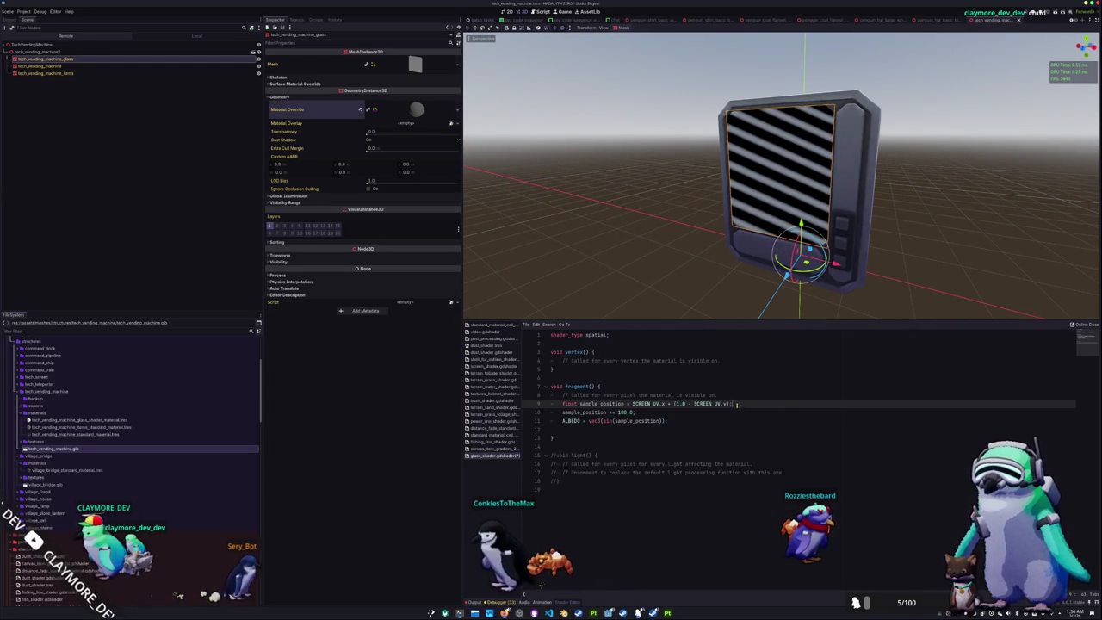
click(735, 398)
Add 'uniform sampler2D depth_texture : hint_depth_texture;' below shader_type, removing the stray blank line
key(Return)
key(Return)
key(Up)
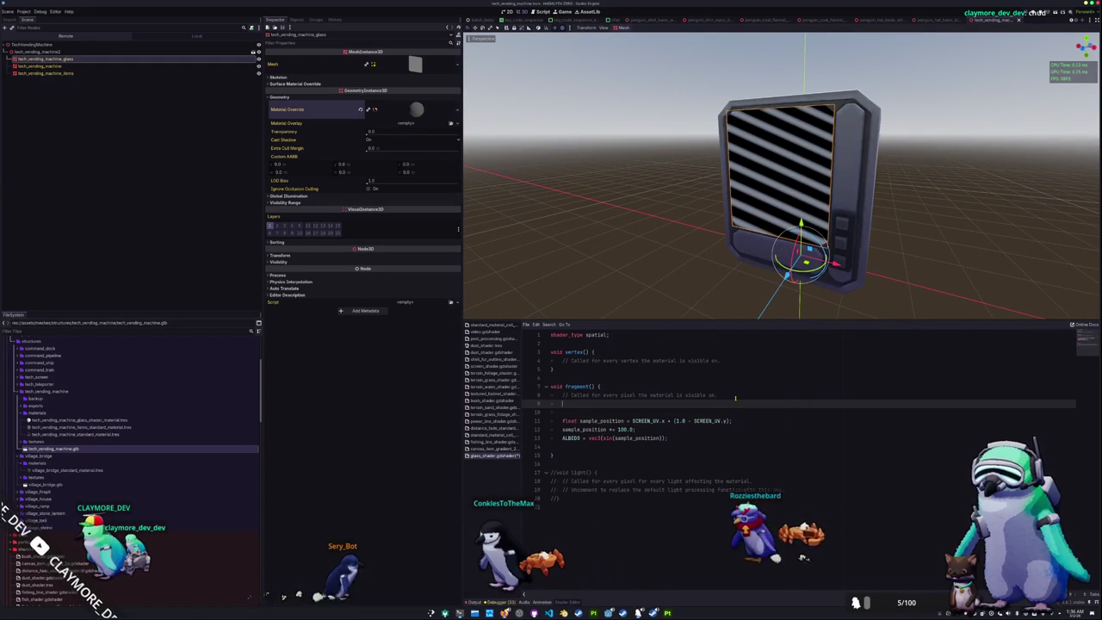
text(dis)
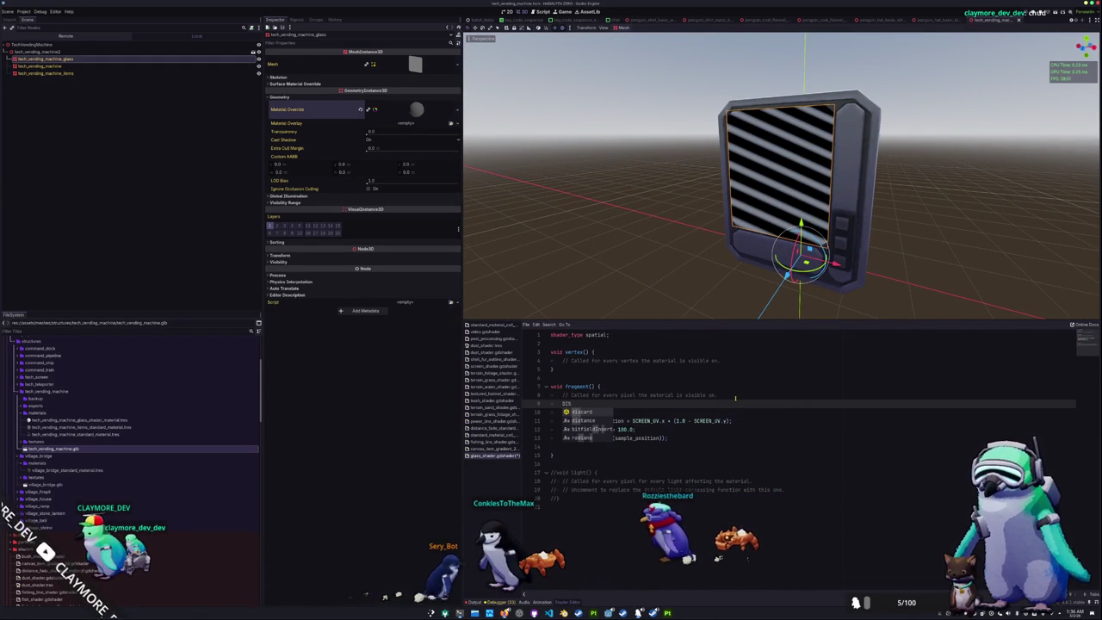
key(BackSpace)
key(BackSpace)
key(BackSpace)
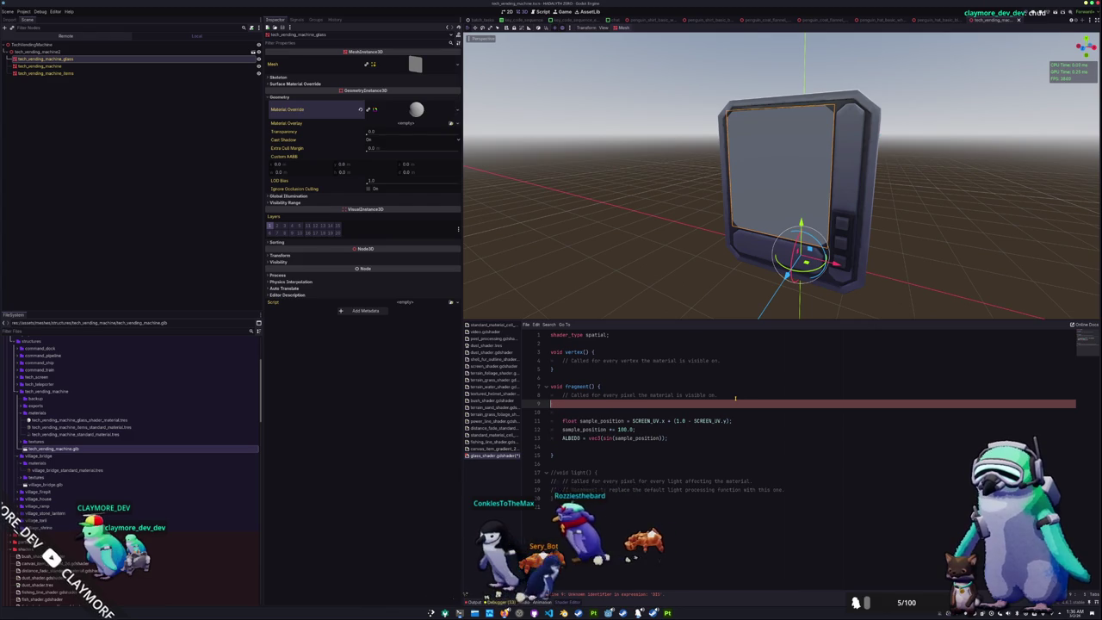
key(BackSpace)
key(Up)
key(Up)
key(Up)
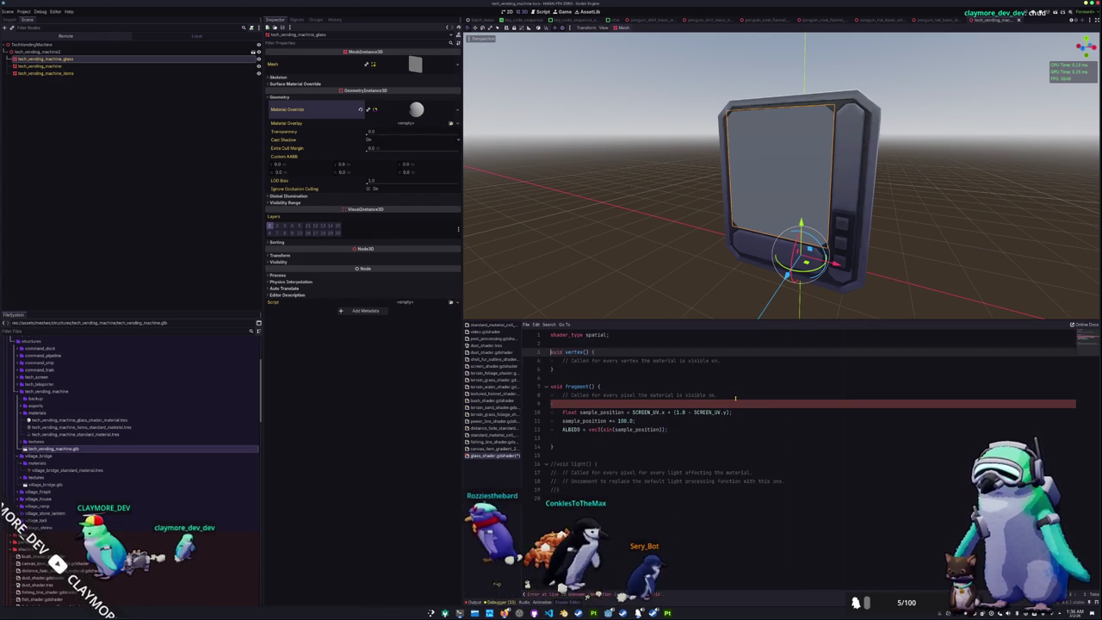
key(Up)
key(Up)
key(Up)
key(Return)
key(Return)
key(Up)
text(u)
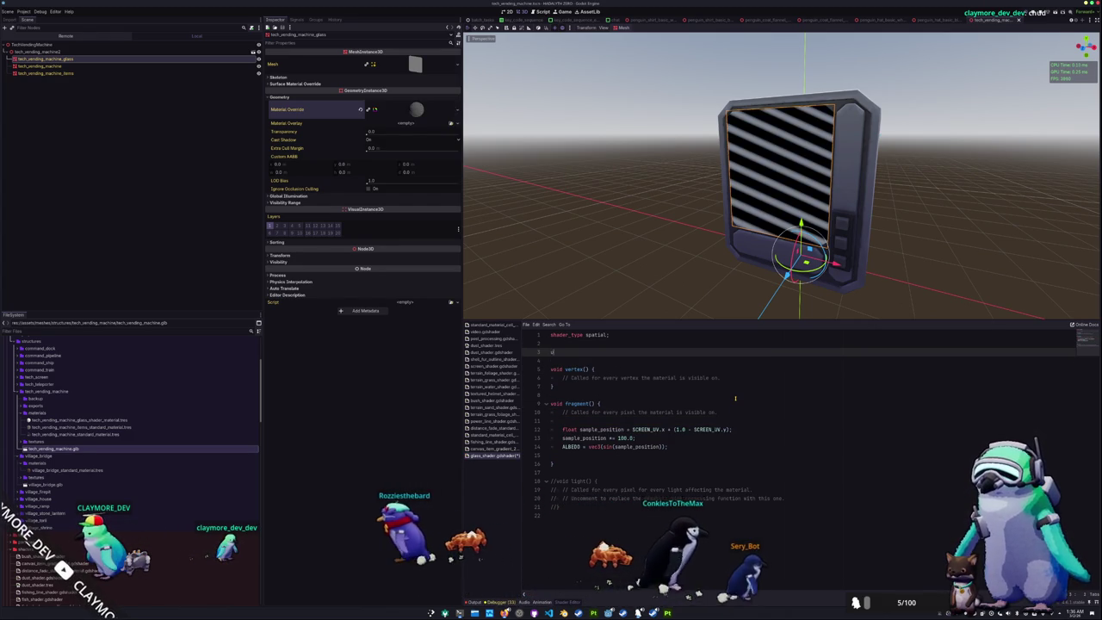
text(niform depth_texture : hint_depth_texture)
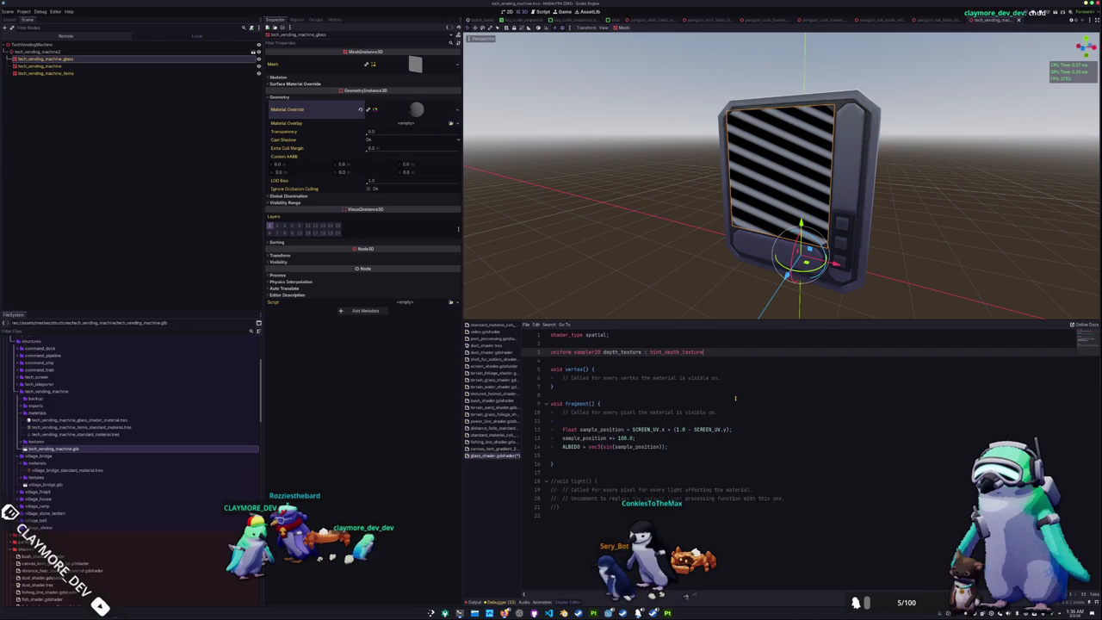
key(Down)
key(Down)
key(Down)
key(Down)
key(Down)
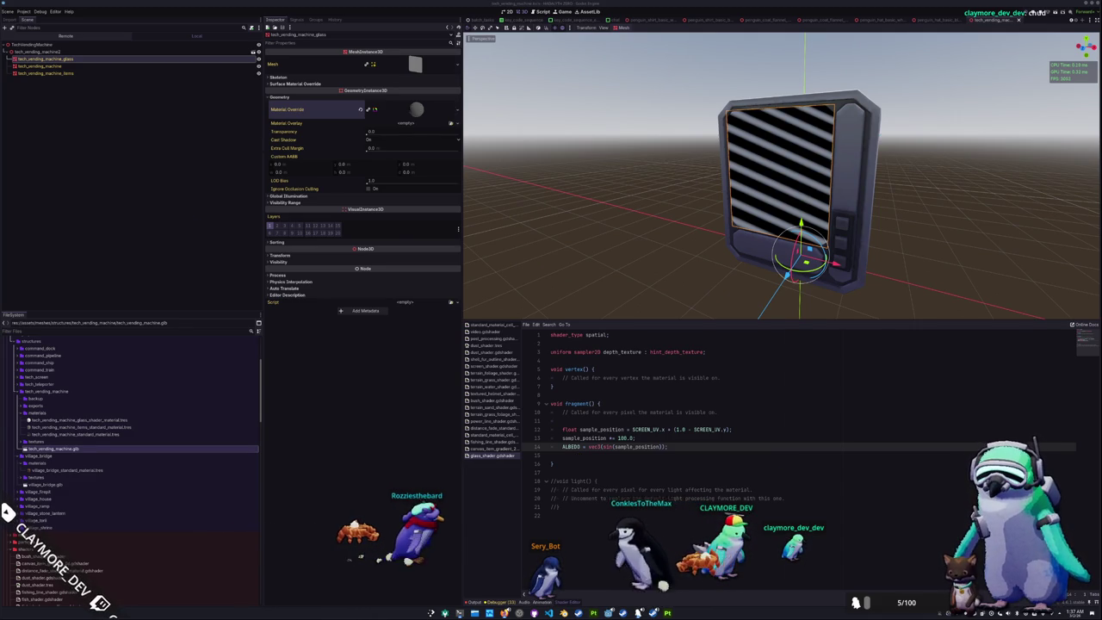
click(613, 420)
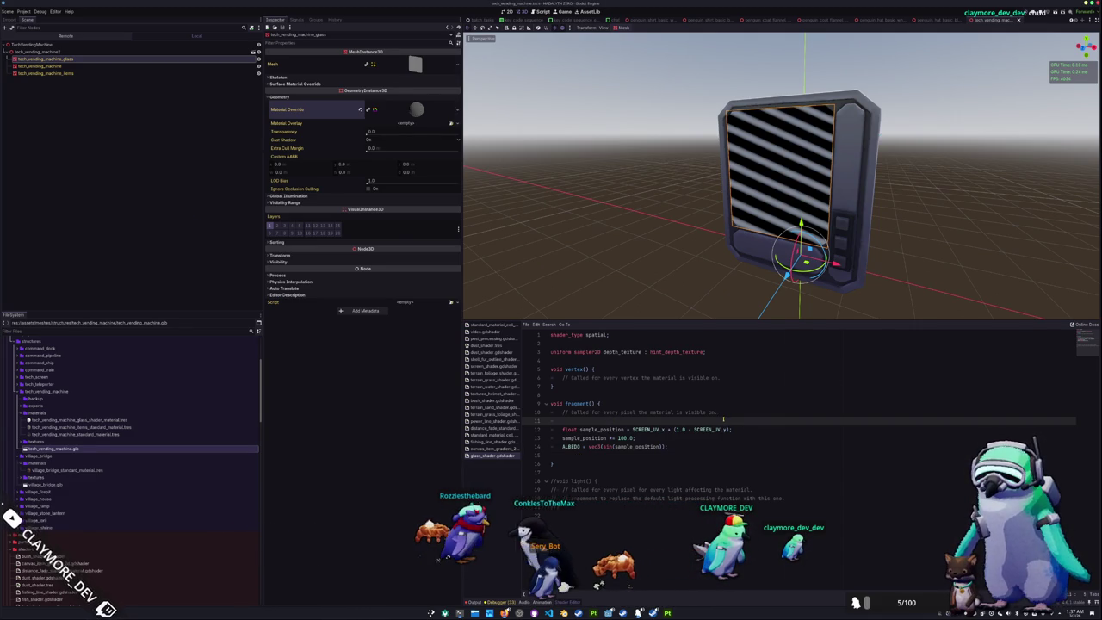
Paste the depth, NDC, linear-depth and world-position code into fragment() and indent it
text(float depth = texture(depth_texture, SCREEN_UV).x; 	vec3 ndc = vec3(SCREEN_UV * 2.0 - 1.0, depth); 	vec4 view = INV_PROJECTION_MATRIX * vec4(ndc, 1.0); 	view.xyz /= view.w; 	float linear_depth = -view.z;  	vec4 world = INV_VIEW_MATRIX * INV_PROJECTION_MATRIX * vec4(ndc, 1.0); 	vec3 world_position = world.xyz / world.w;  	// Visualize linear depth 	ALBEDO.rgb = vec3(fract(linear_depth));)
key(shift+Up)
key(shift+Up)
key(shift+Up)
key(shift+Up)
key(shift+Up)
key(shift+Up)
key(shift+Up)
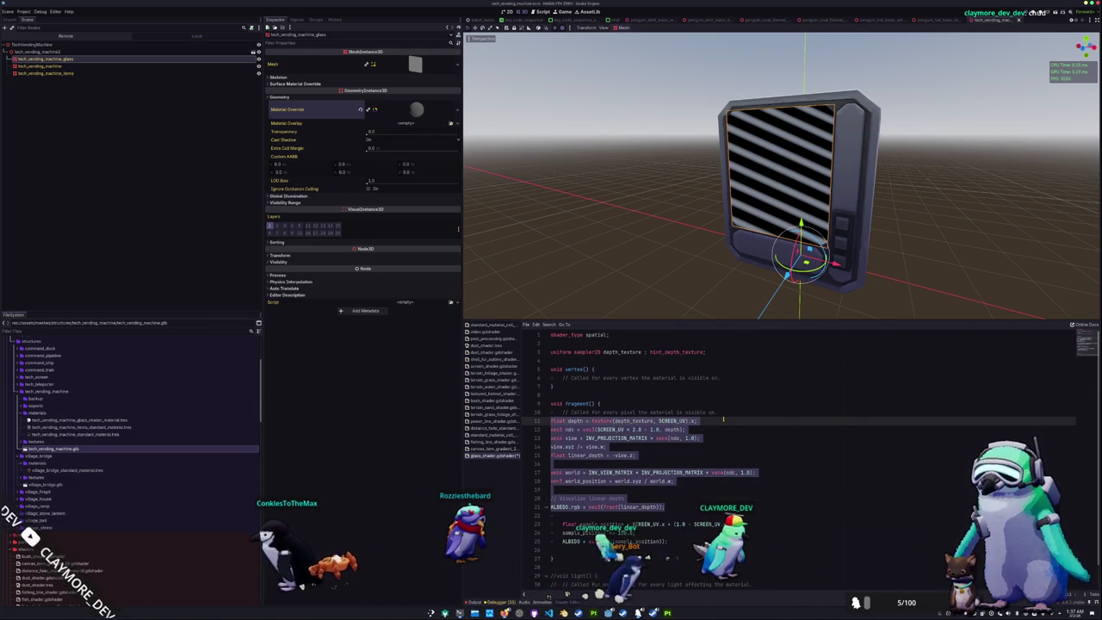
key(Tab)
key(Down)
key(Down)
Insert blank lines above the sample_position code and start a depth_difference line
key(Down)
key(Down)
key(Down)
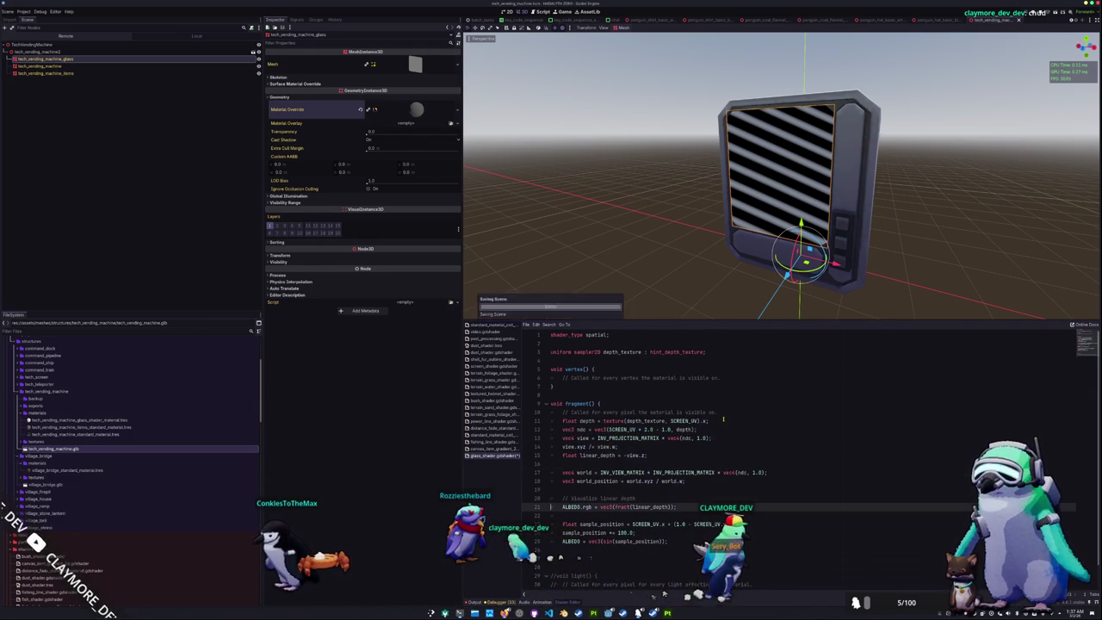
key(Down)
key(Down)
key(Down)
key(Down)
key(Down)
key(shift+Down)
key(shift+Down)
key(shift+Down)
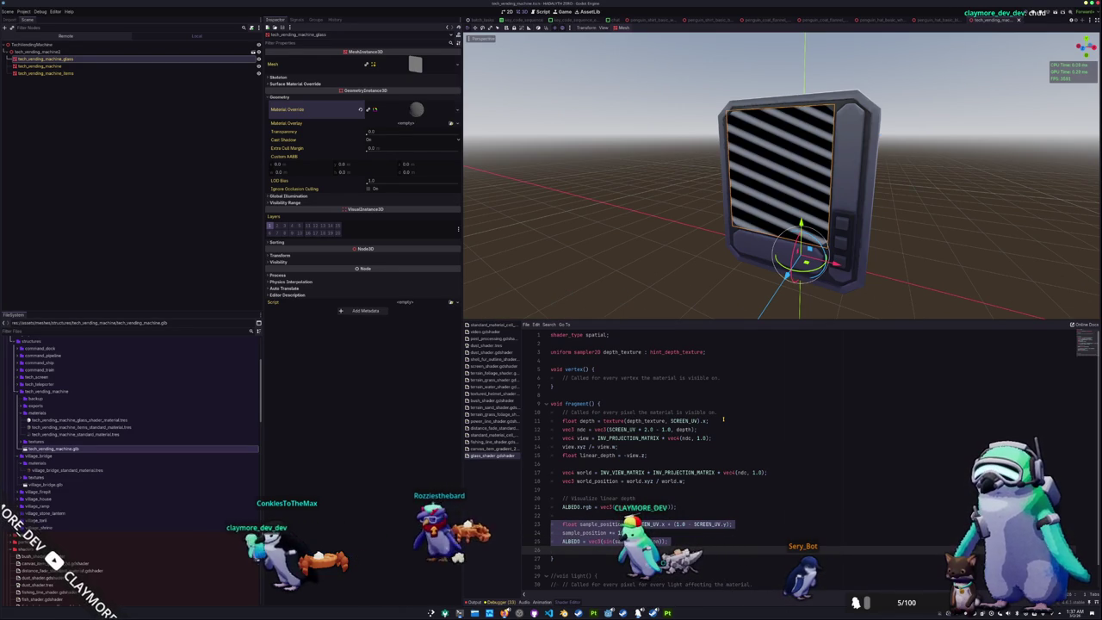
key(Up)
key(Up)
key(Up)
key(Down)
key(Down)
key(Down)
key(Down)
key(Up)
key(Up)
key(Up)
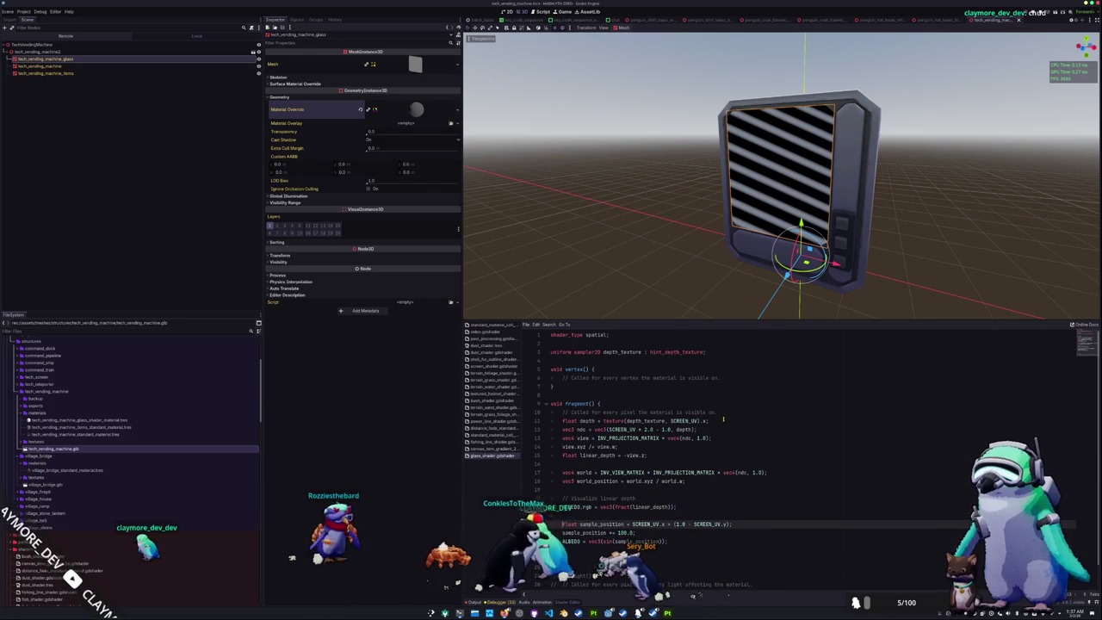
key(Return)
key(Return)
key(Up)
key(Up)
key(Up)
key(Return)
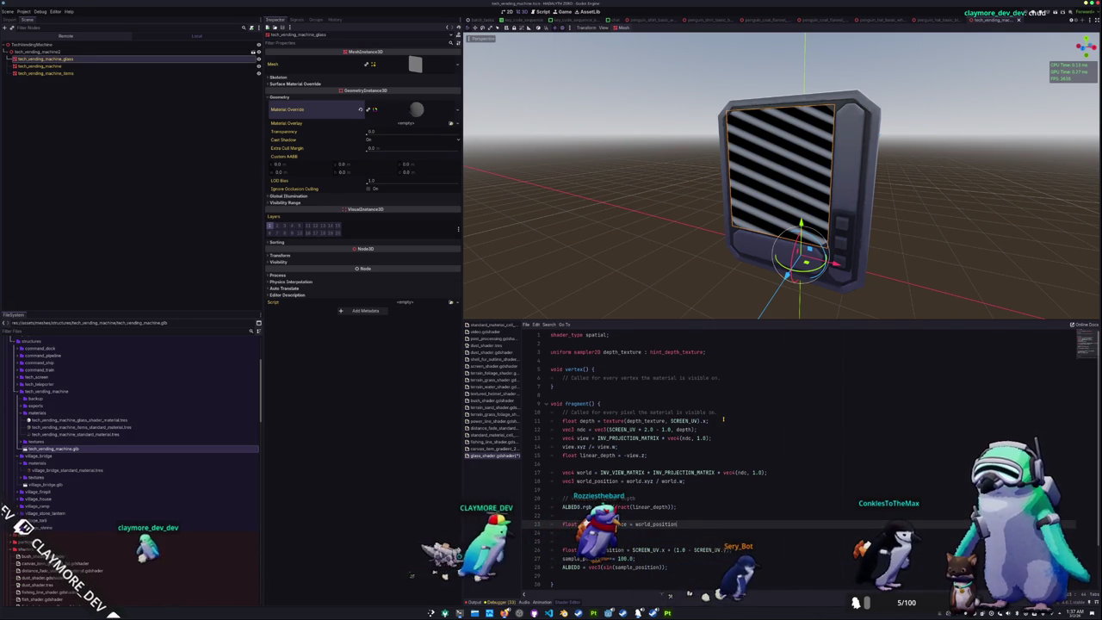
key(ctrl+shift+Left)
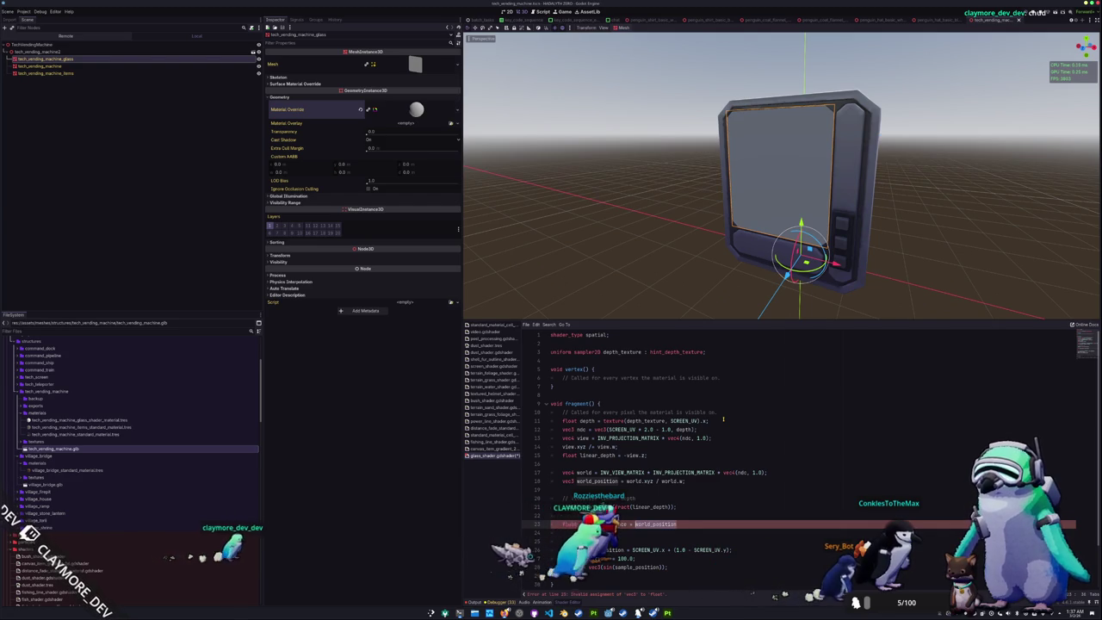
text(distance = depth)
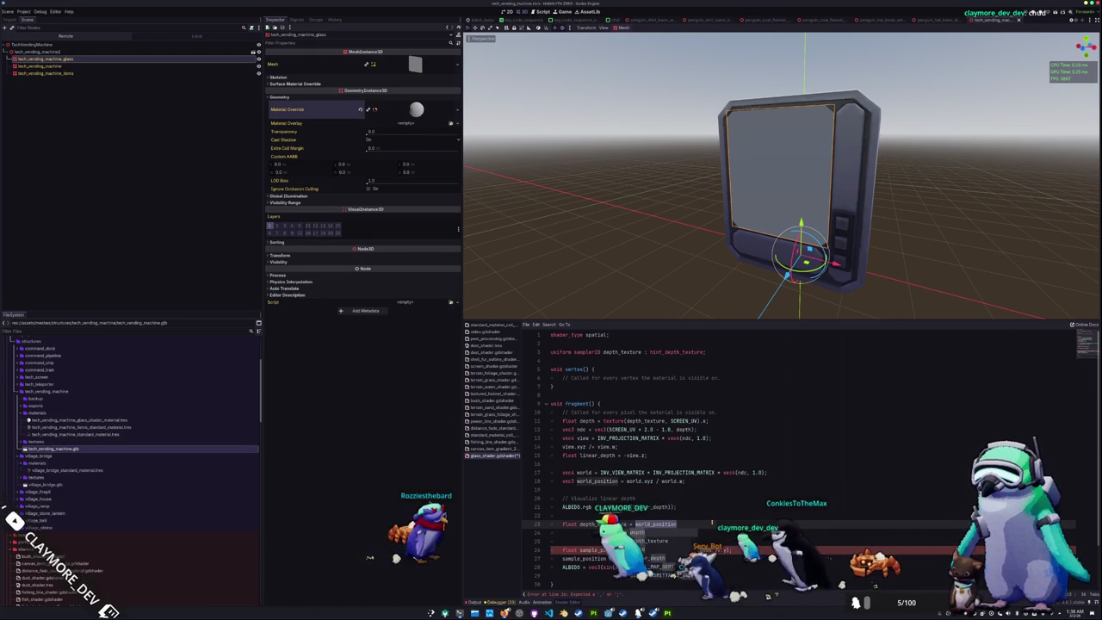
Delete the unfinished depth line and comment out the old sample_position stripe block
key(ctrl+BackSpace)
key(ctrl+BackSpace)
key(ctrl+BackSpace)
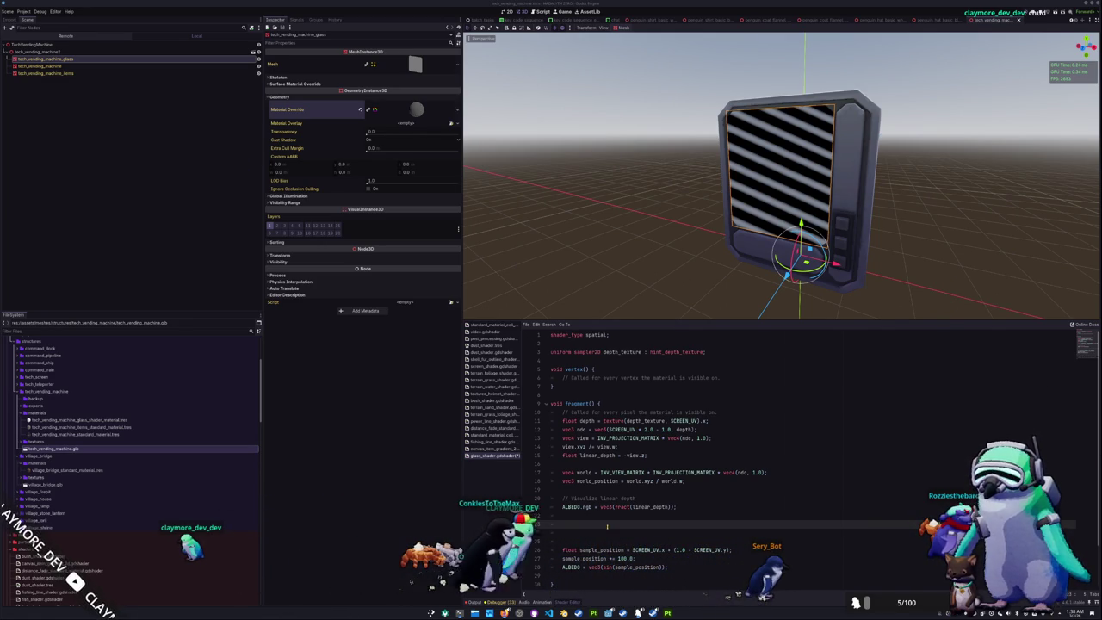
drag(555, 549, 559, 575)
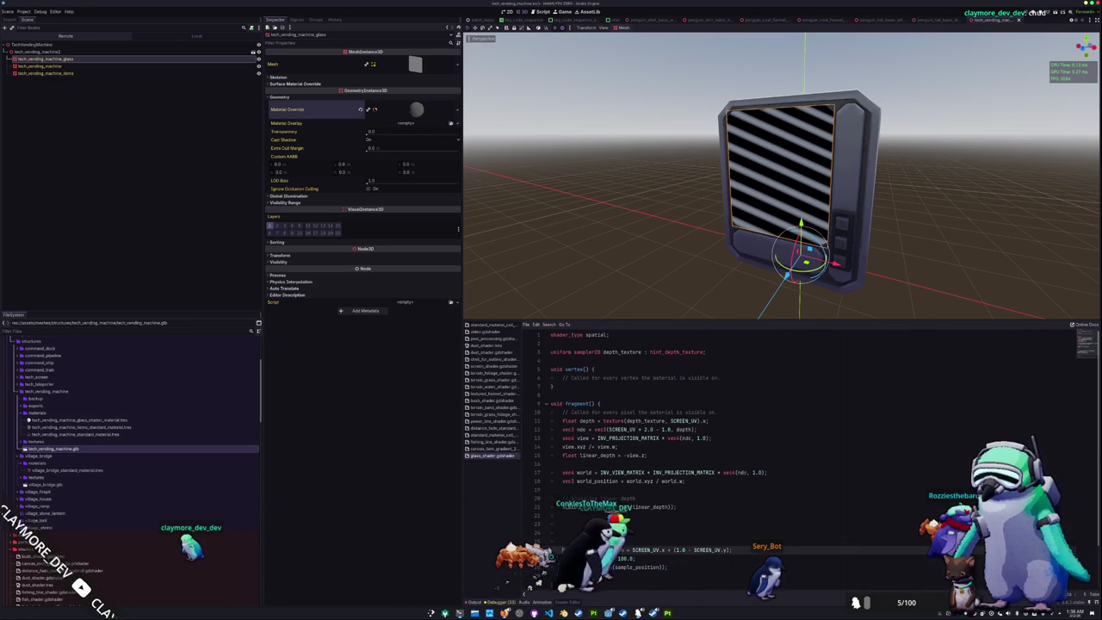
key(ctrl+k)
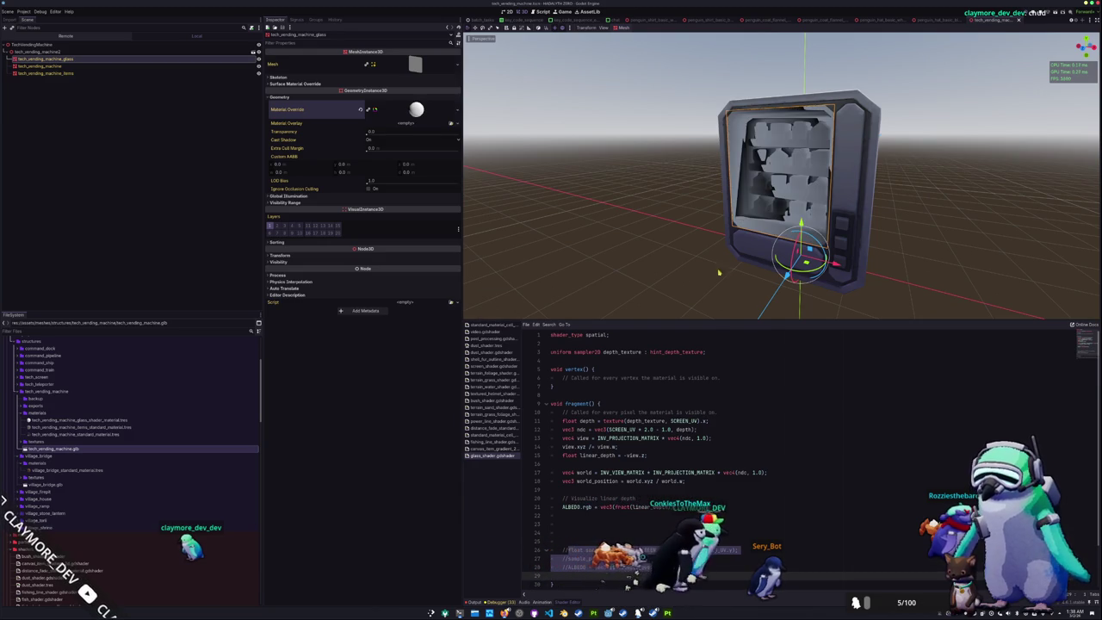
scroll(706, 239, up, 5)
scroll(706, 238, up, 2)
scroll(705, 240, up, 2)
scroll(703, 242, up, 2)
scroll(701, 245, up, 2)
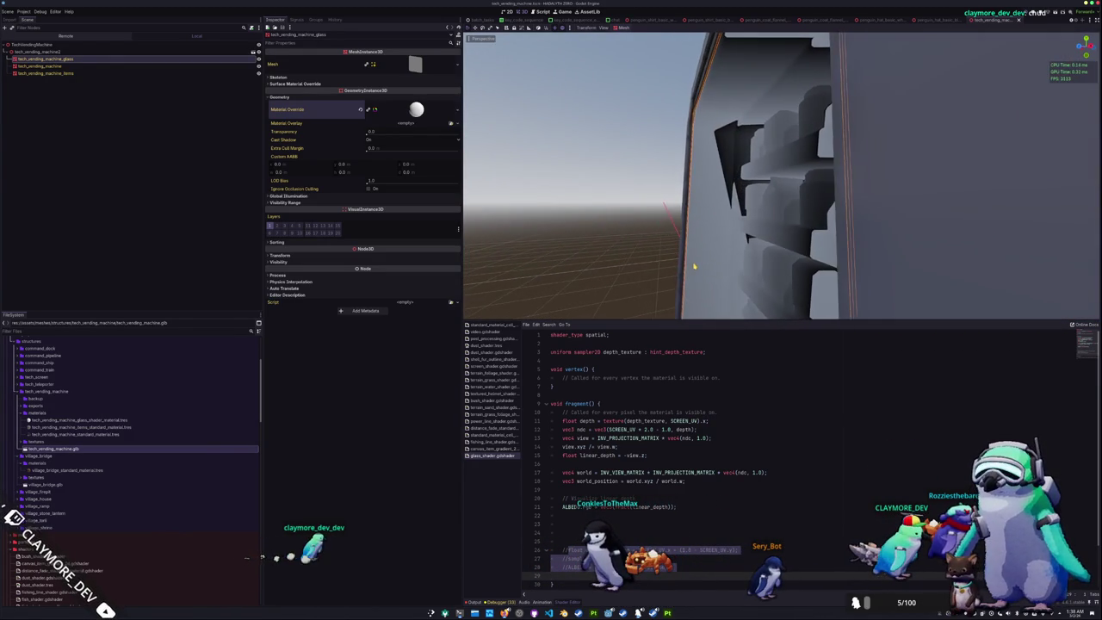
scroll(722, 268, down, 4)
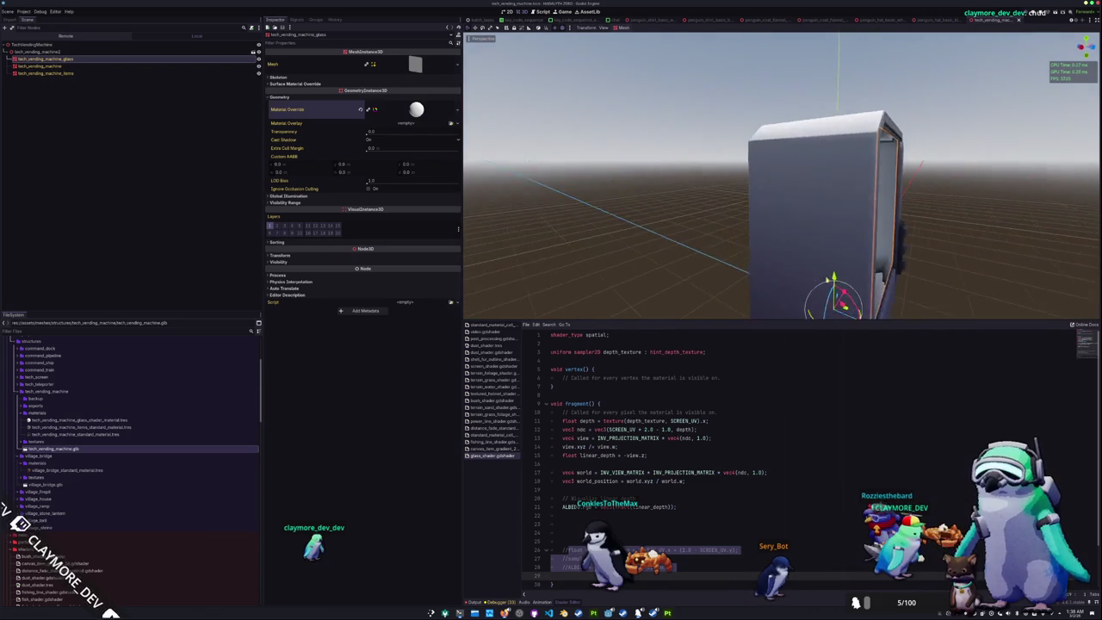